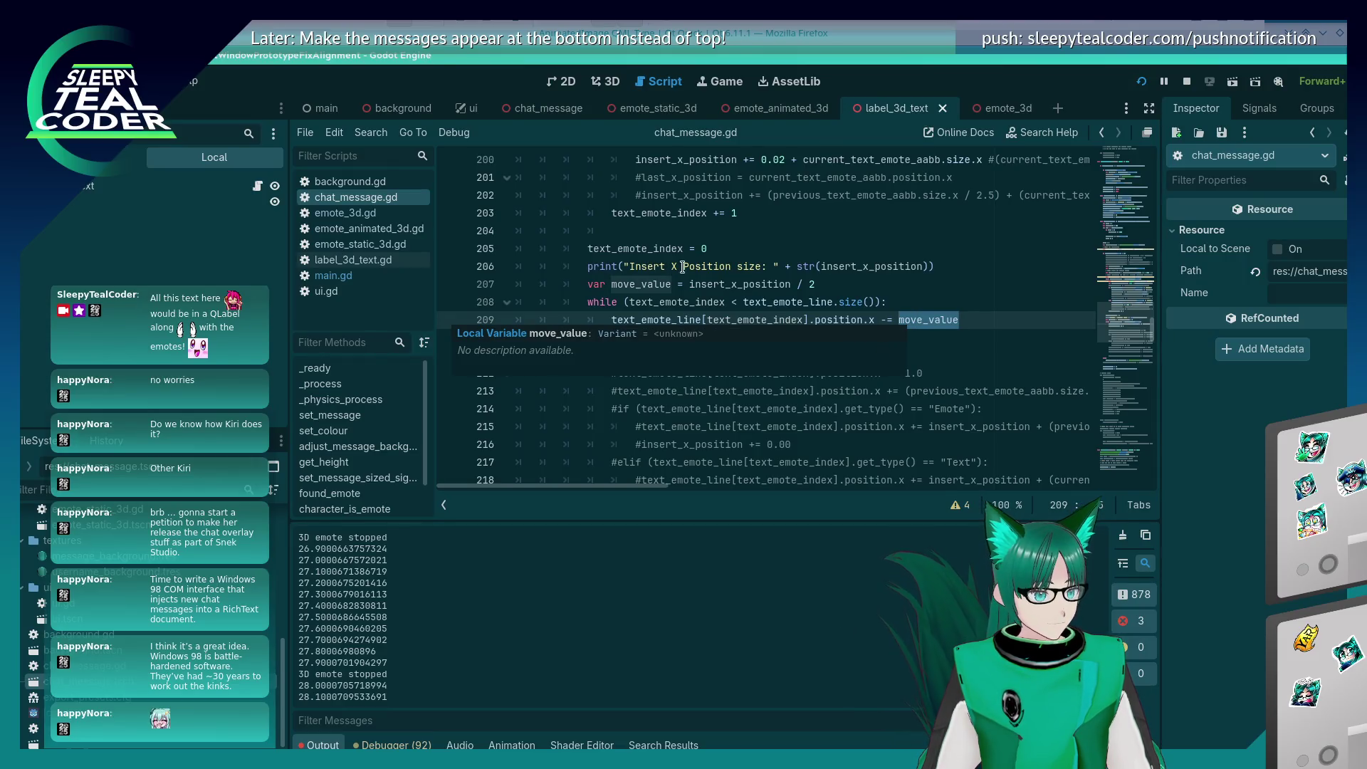
Step: Highlight every use of first_position_aabb in chat_message.gd, then clear the highlight
{"action": "scroll", "coordinate": [685, 270], "scroll_direction": "up", "scroll_amount": 10}
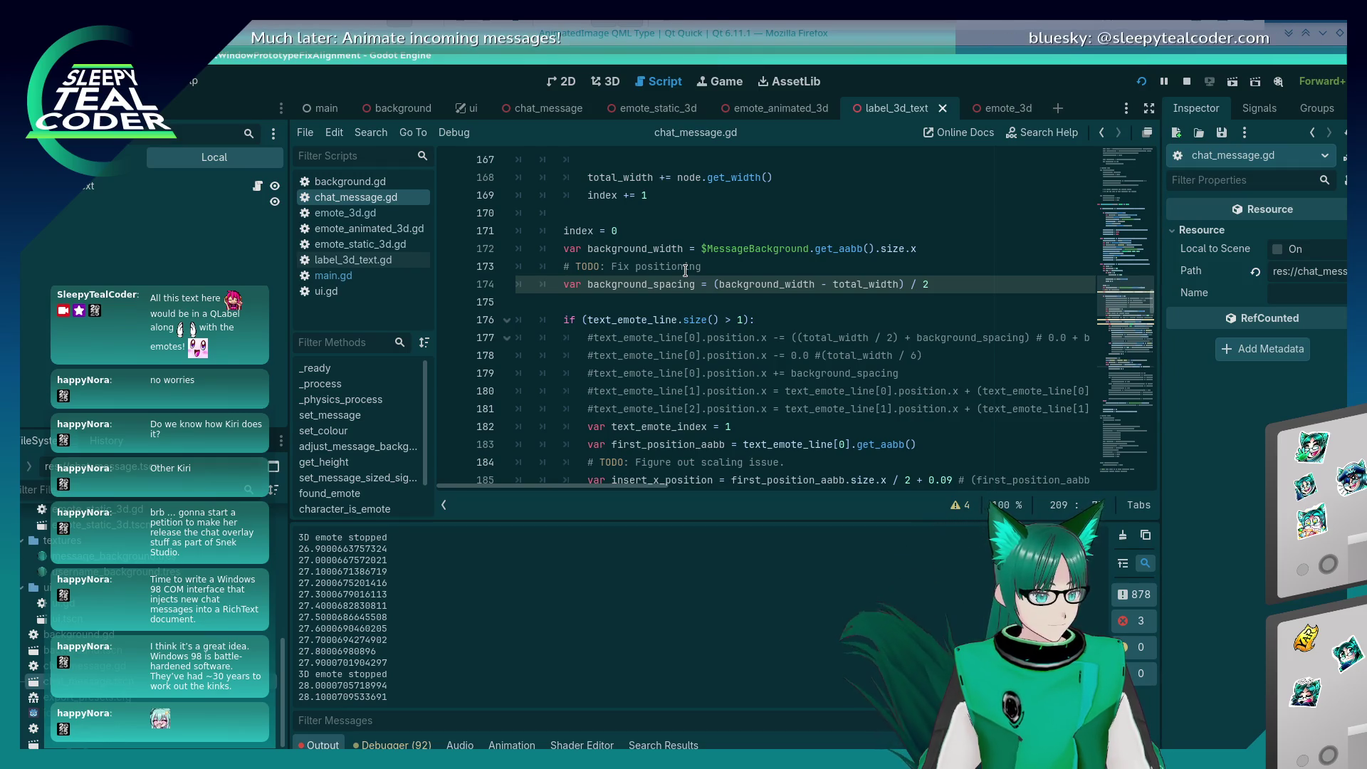
{"action": "scroll", "coordinate": [685, 270], "scroll_direction": "down", "scroll_amount": 2}
{"action": "double_click", "coordinate": [668, 338]}
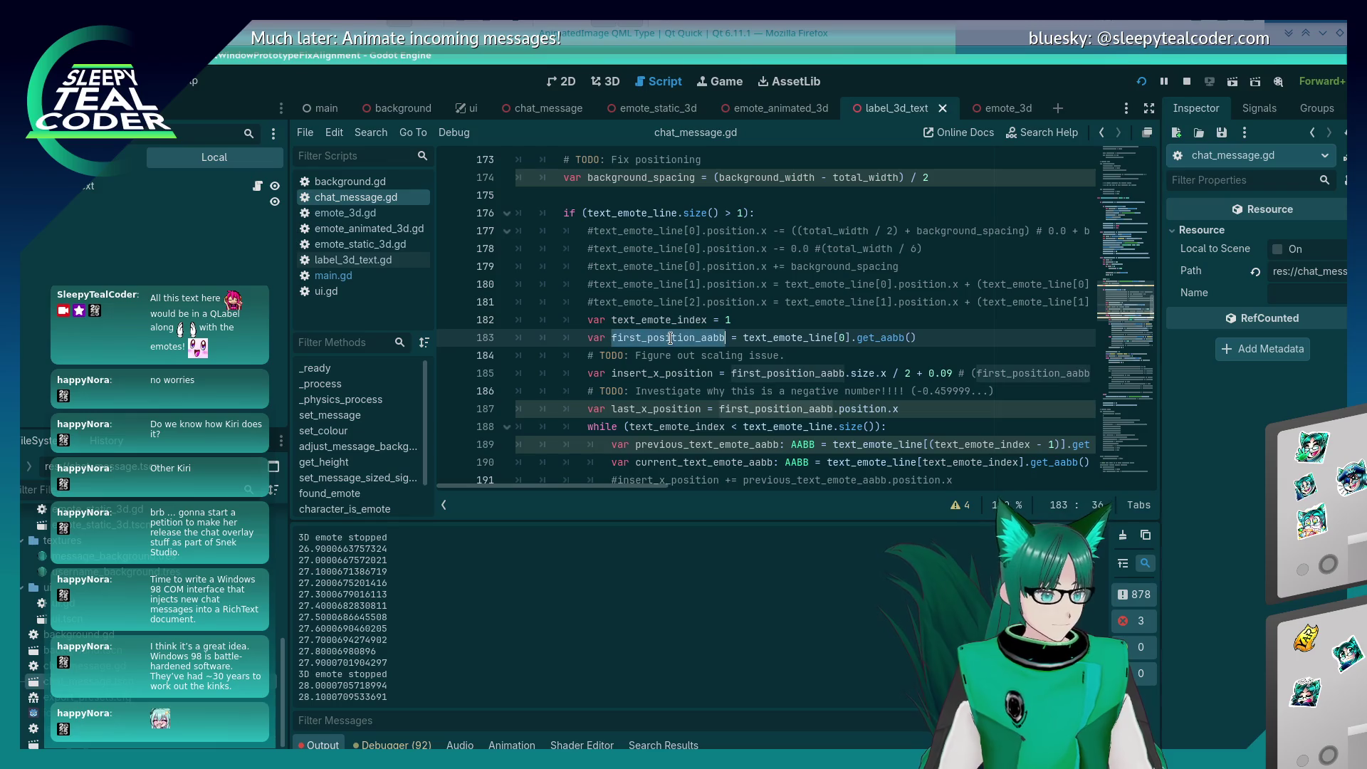
{"action": "scroll", "coordinate": [791, 356], "scroll_direction": "down", "scroll_amount": 1}
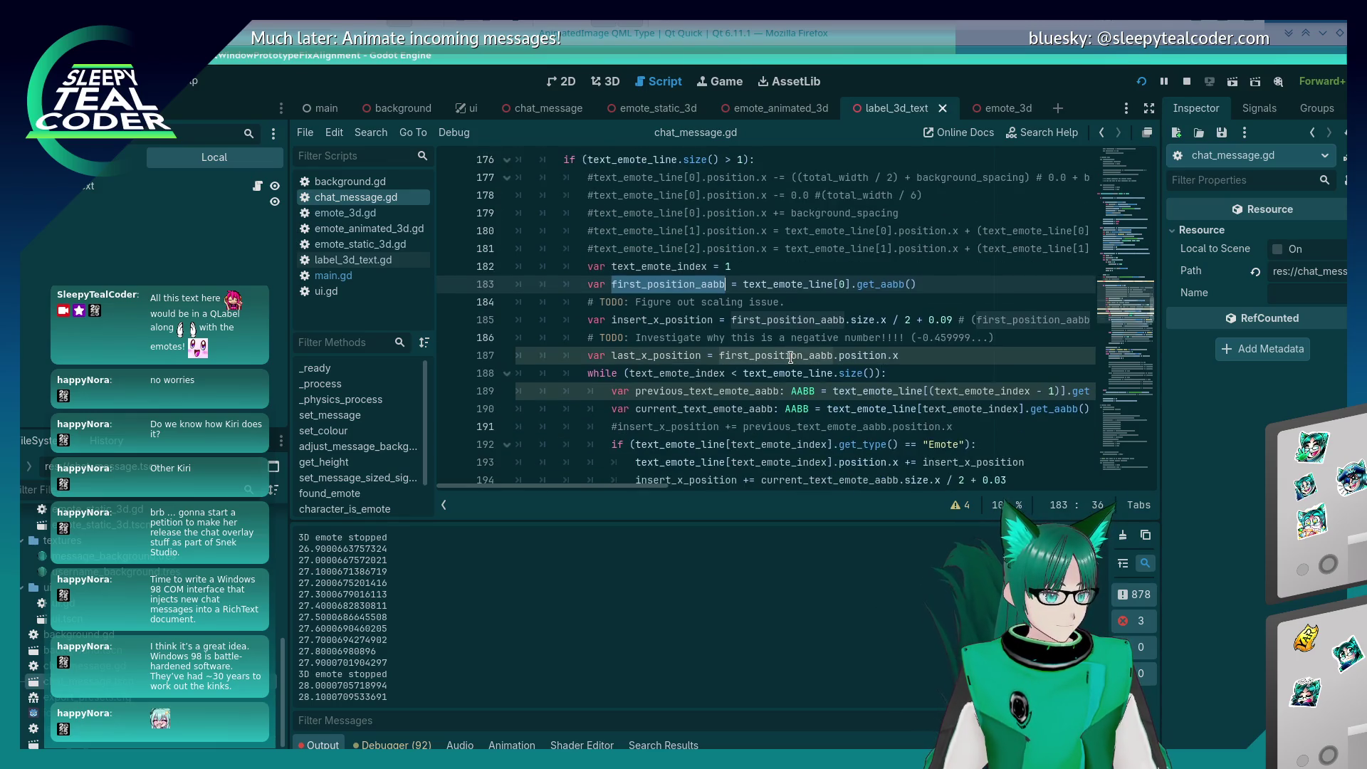
{"action": "left_click", "coordinate": [732, 321]}
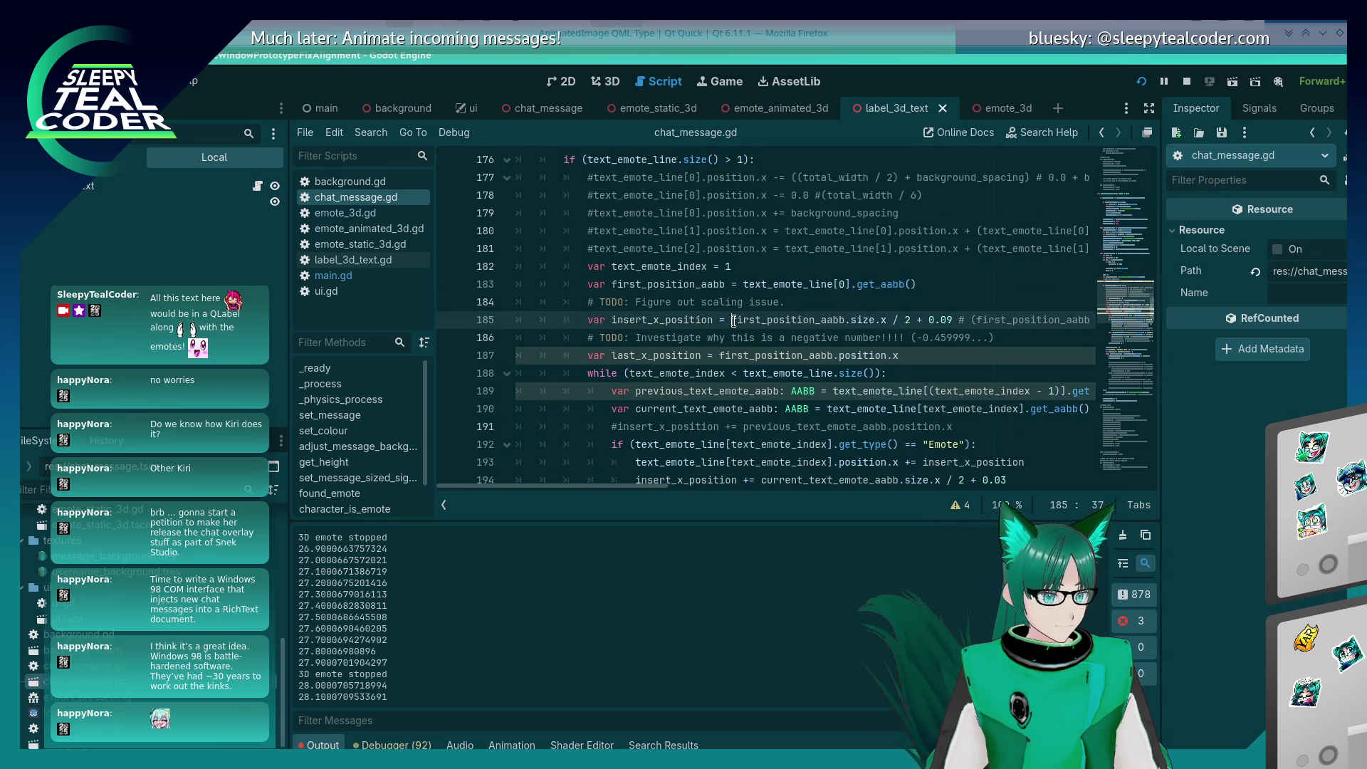
Step: Append ' + 0.09' to the move_value assignment on line 207, then run and add a test message
{"action": "left_click", "coordinate": [904, 338]}
{"action": "scroll", "coordinate": [902, 337], "scroll_direction": "down", "scroll_amount": 2}
{"action": "scroll", "coordinate": [901, 339], "scroll_direction": "down", "scroll_amount": 8}
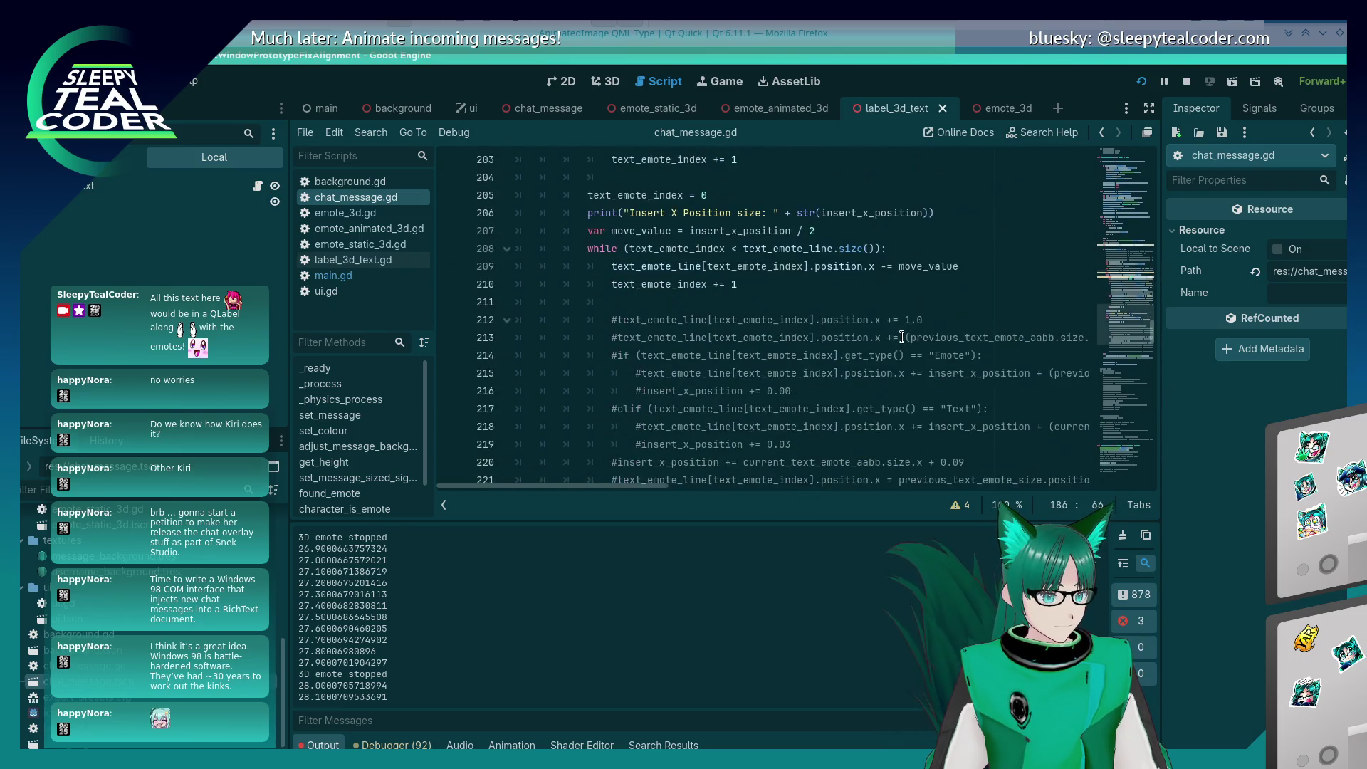
{"action": "scroll", "coordinate": [900, 340], "scroll_direction": "up", "scroll_amount": 3}
{"action": "left_click", "coordinate": [899, 340]}
{"action": "scroll", "coordinate": [898, 341], "scroll_direction": "up", "scroll_amount": 1}
{"action": "scroll", "coordinate": [898, 341], "scroll_direction": "up", "scroll_amount": 1}
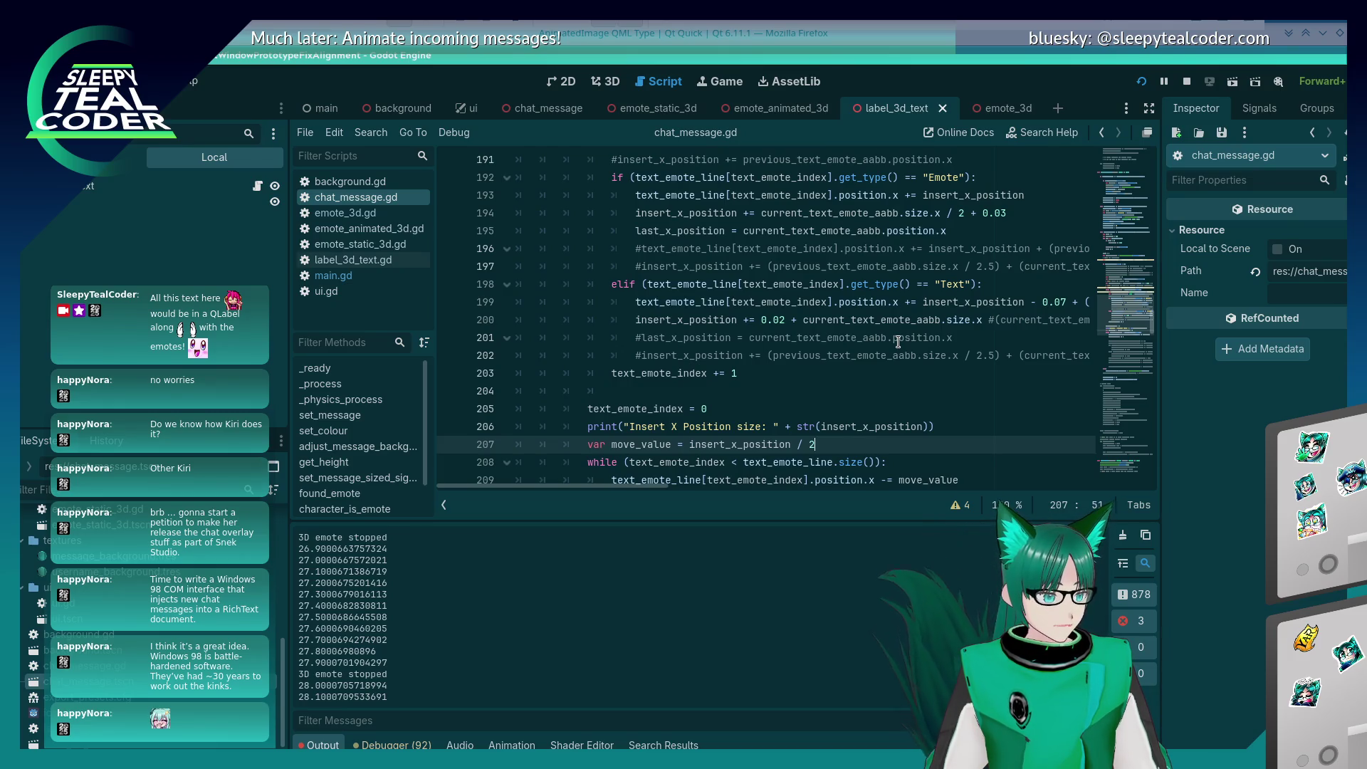
{"action": "type", "text": " + 0.09"}
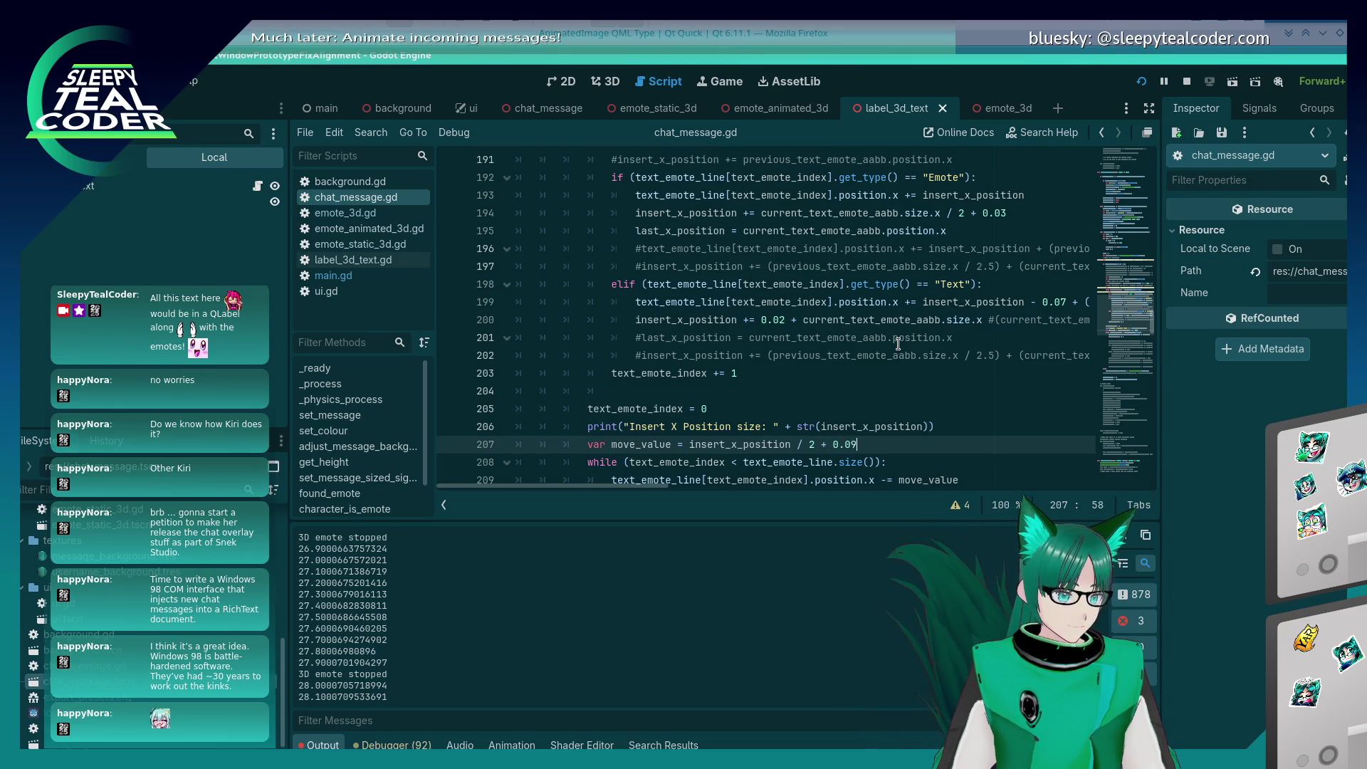
{"action": "key", "text": "F5"}
{"action": "left_click", "coordinate": [829, 214]}
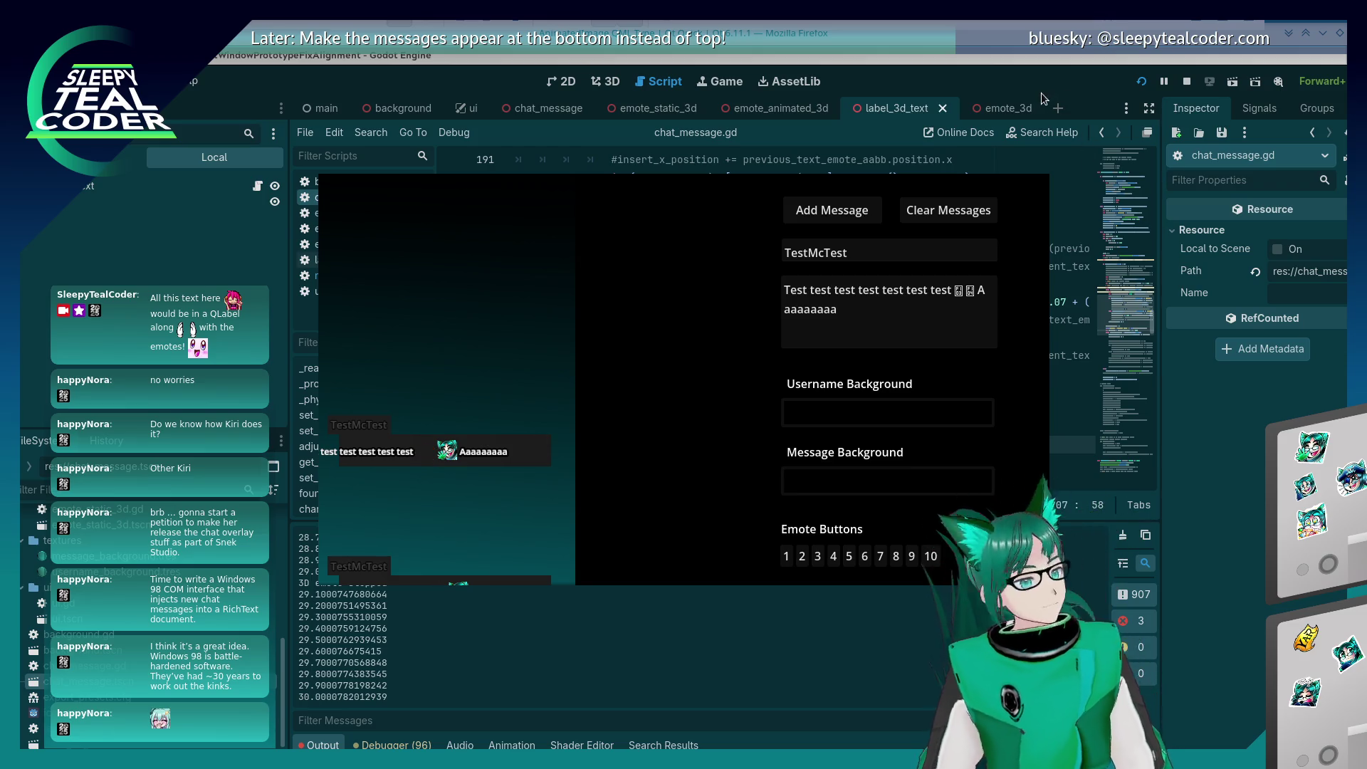
Step: Switch from the running chat test back to the chat_message.gd script editor
{"action": "left_click", "coordinate": [1032, 70]}
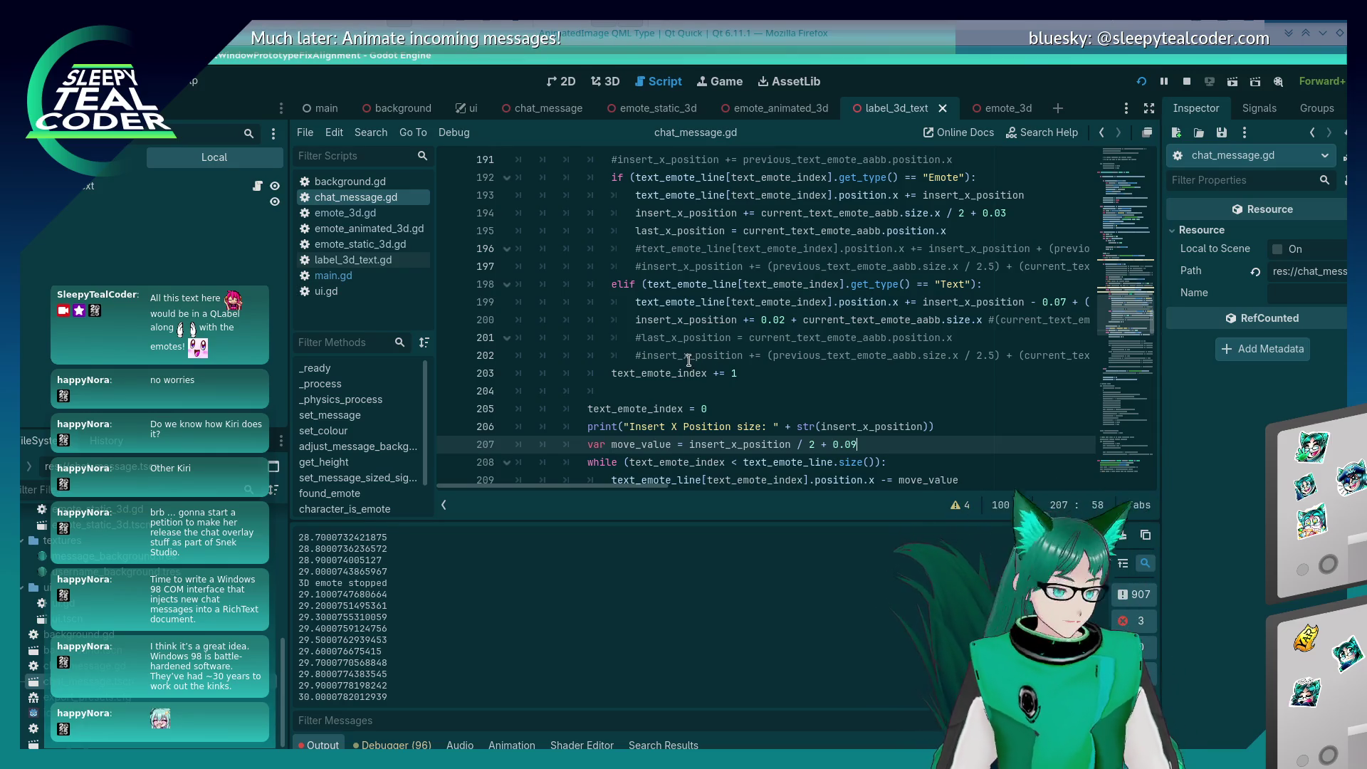
{"action": "scroll", "coordinate": [589, 250], "scroll_direction": "down", "scroll_amount": 1}
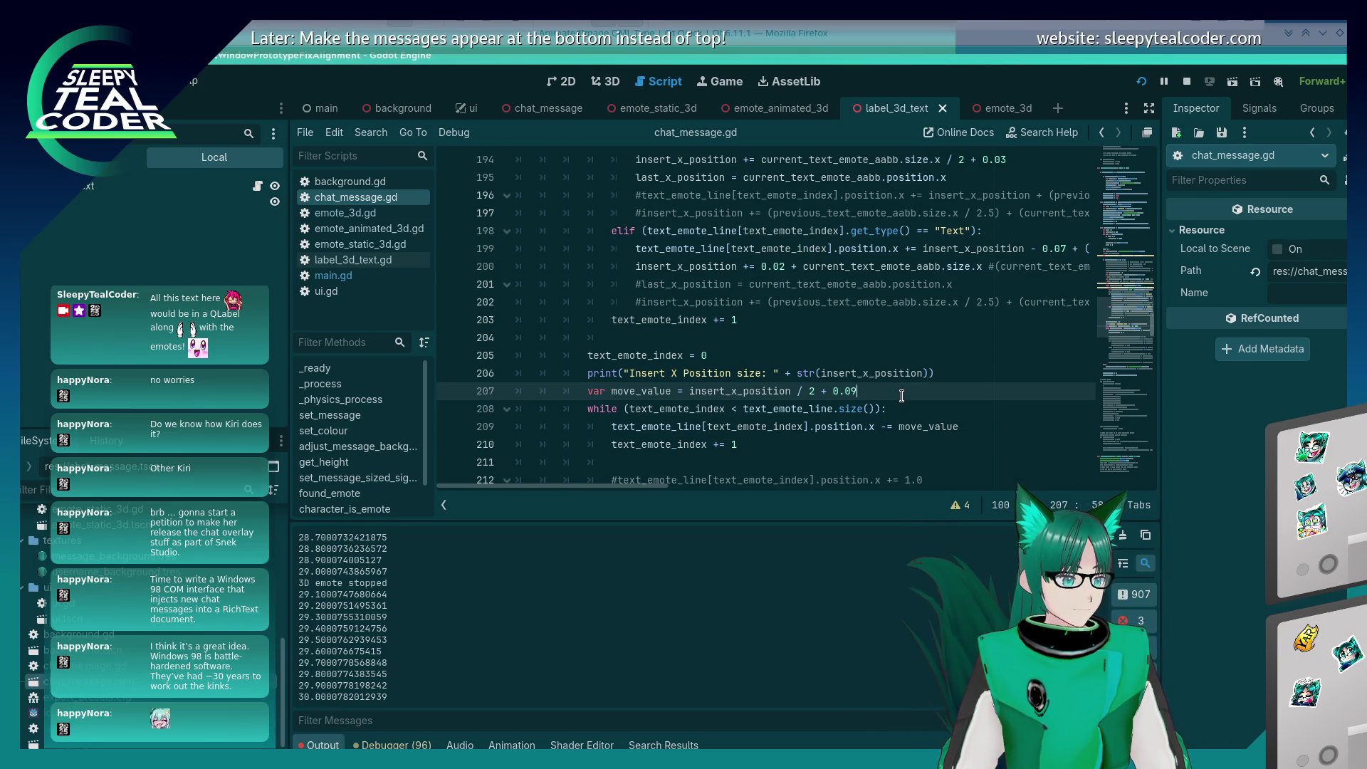
Step: Bring the running Godot DEBUG game window to the front with Alt+Tab
{"action": "key", "text": "alt+Tab"}
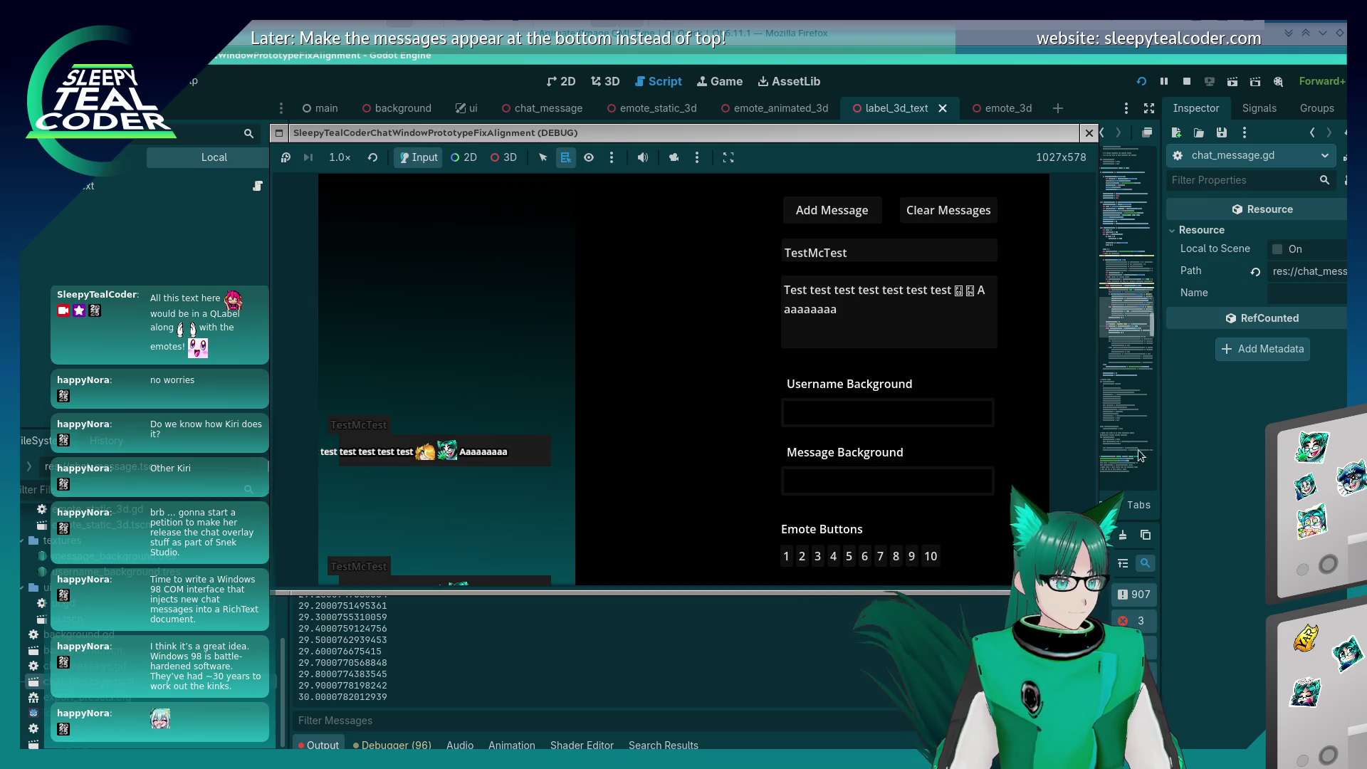
Step: Put the chat_message.gd script editor back in front of the game window
{"action": "left_click", "coordinate": [933, 60]}
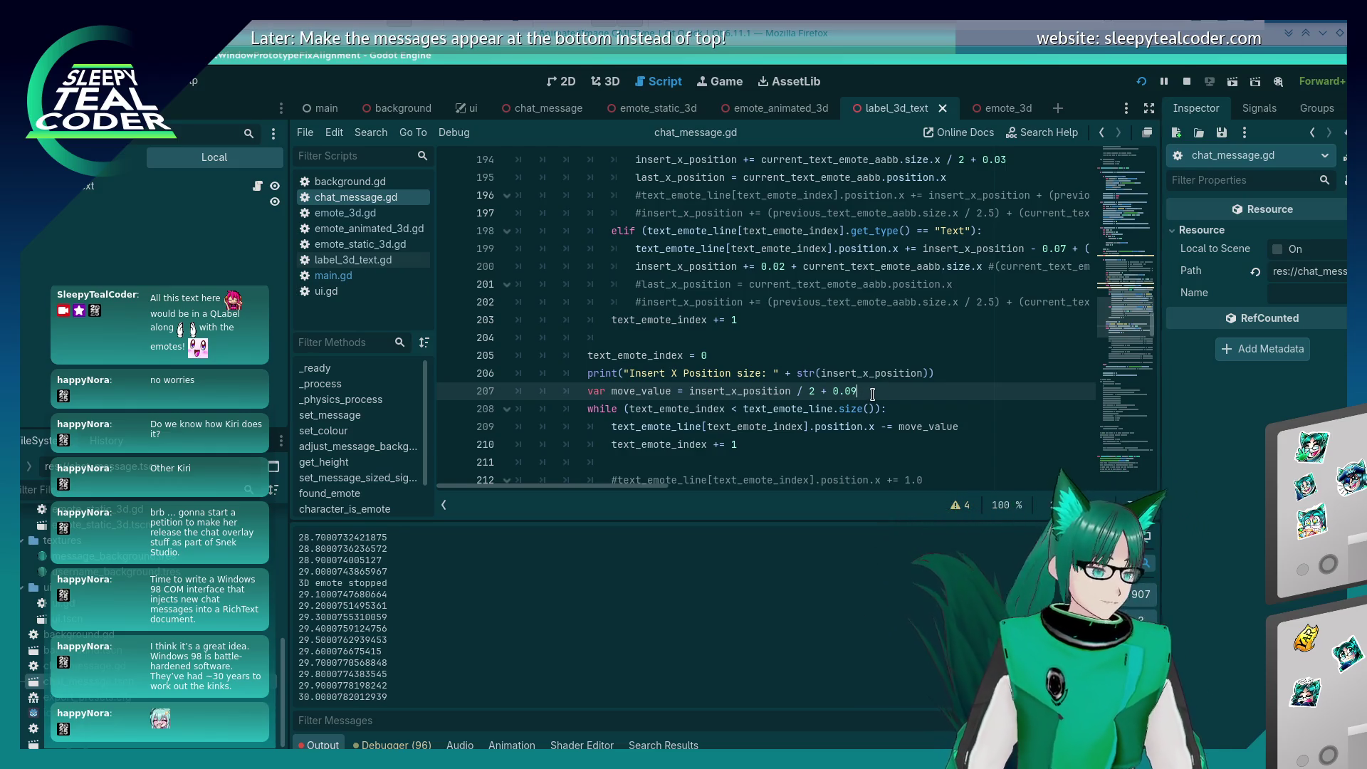
Step: Delete the move_value line 207 and save the script
{"action": "key", "text": "shift+Home"}
{"action": "key", "text": "BackSpace"}
{"action": "key", "text": "ctrl+s"}
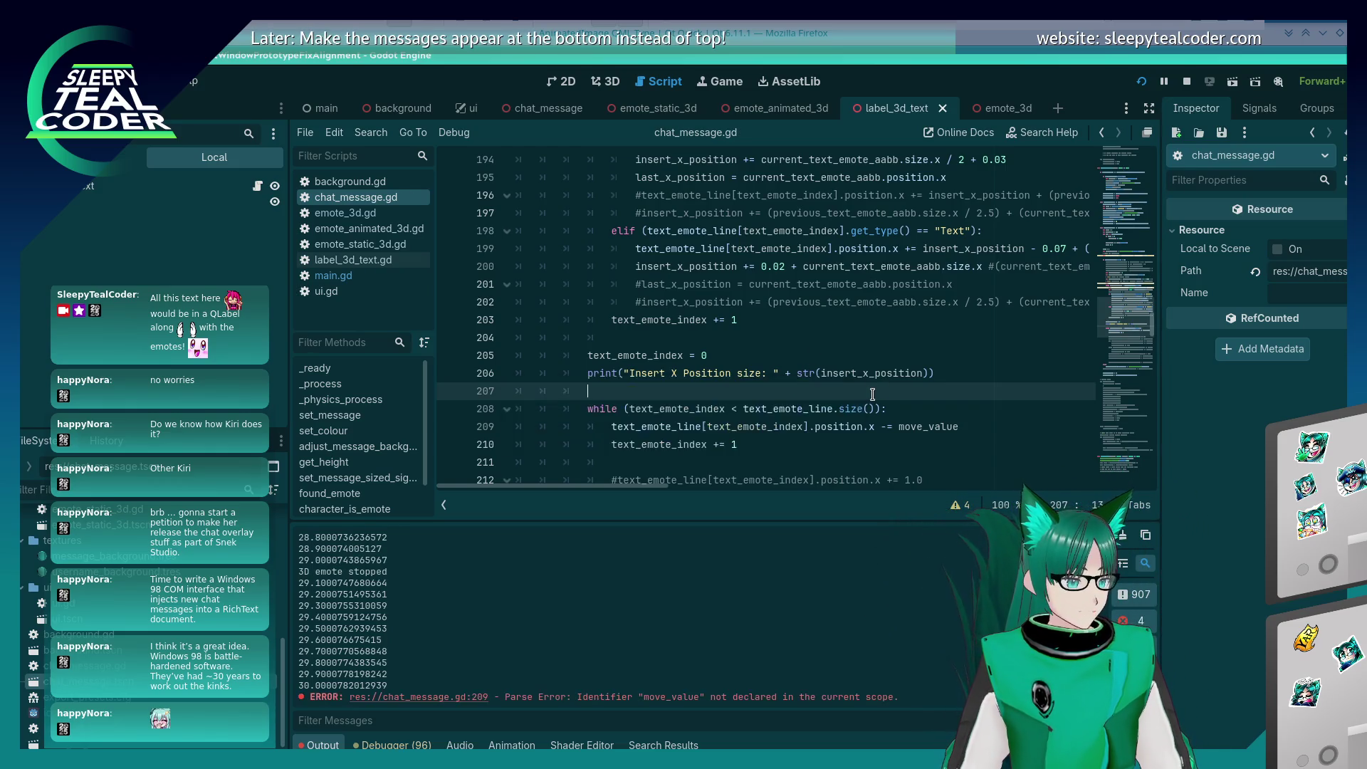
Step: Run the project to check alignment, then close it and return to line 207
{"action": "key", "text": "F5"}
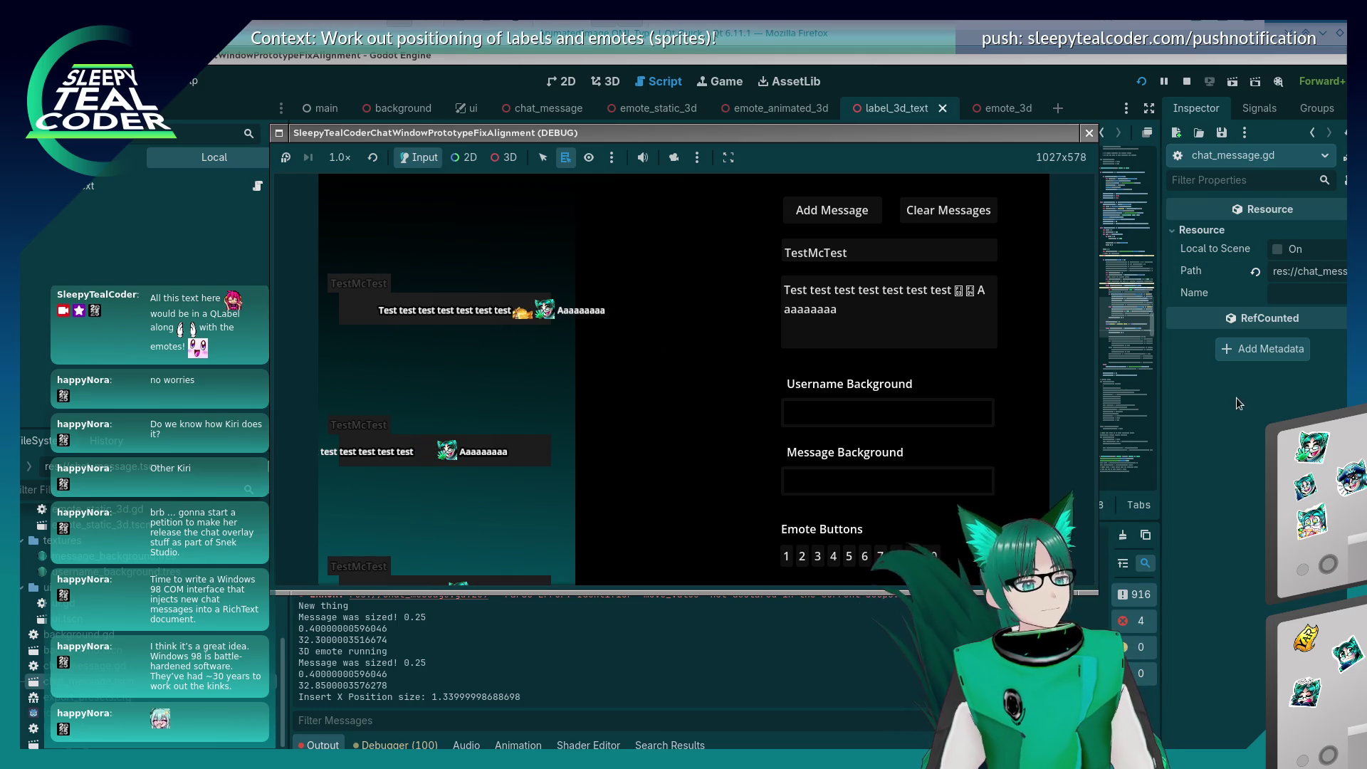
{"action": "key", "text": "F8"}
{"action": "left_click", "coordinate": [791, 374]}
{"action": "left_click", "coordinate": [786, 395]}
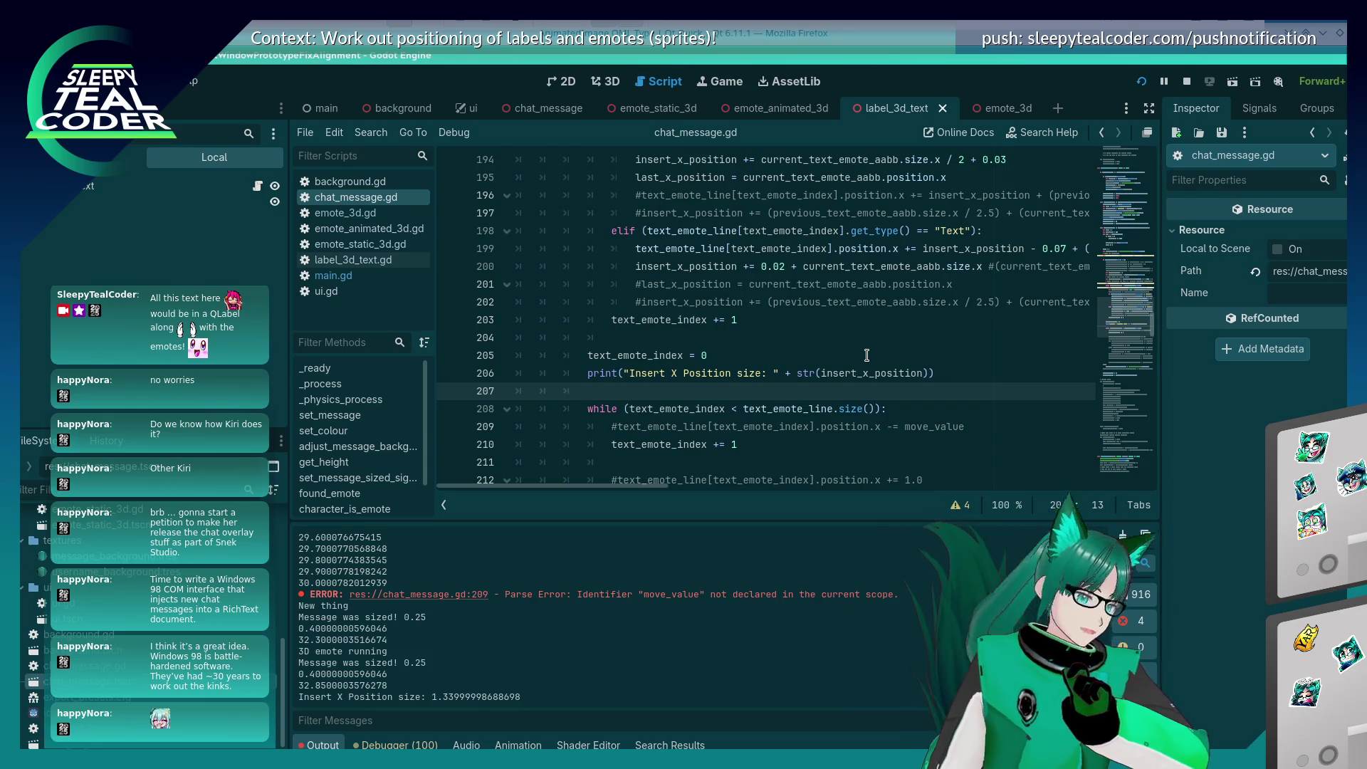
{"action": "scroll", "coordinate": [844, 335], "scroll_direction": "up", "scroll_amount": 6}
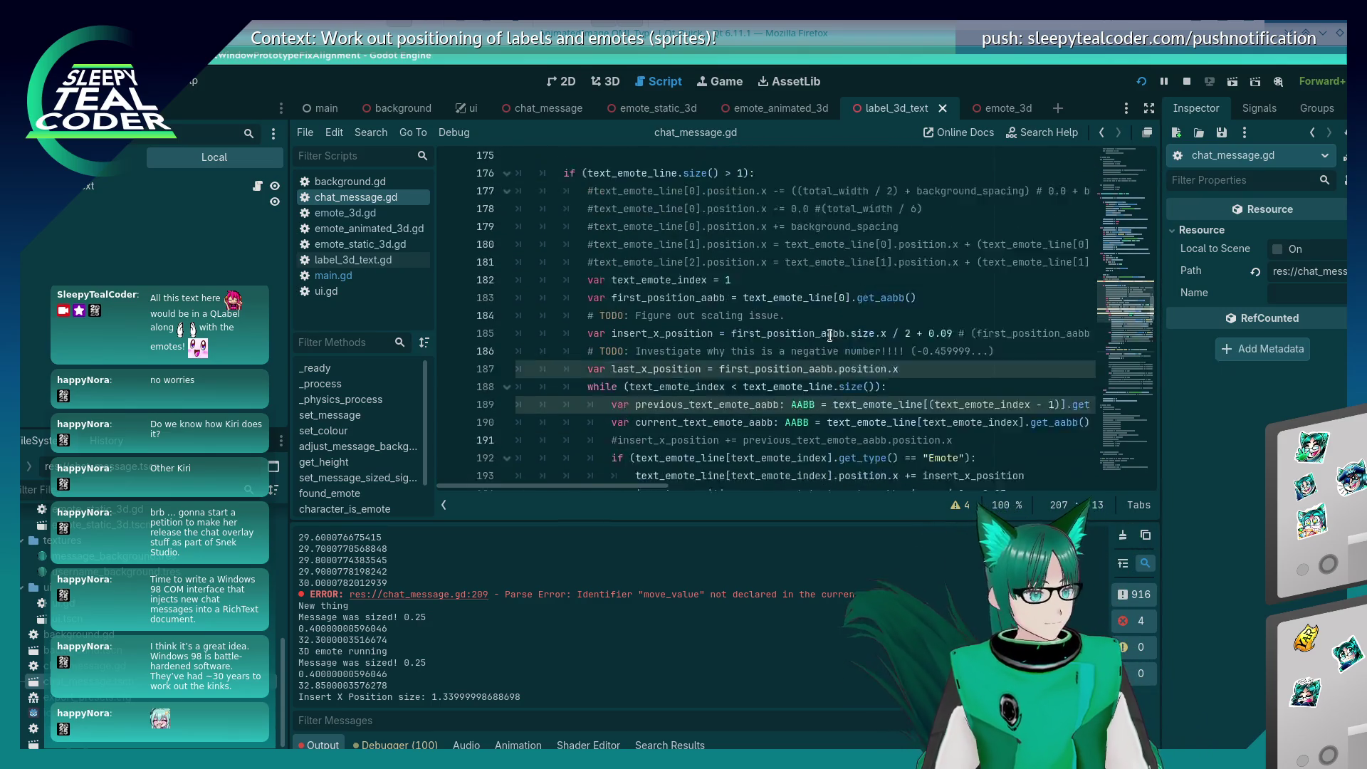
Step: Add 'var first_text_emote_half_size = first_position_aabb.size.x / 2' after the scaling TODO and save
{"action": "scroll", "coordinate": [831, 334], "scroll_direction": "down", "scroll_amount": 1}
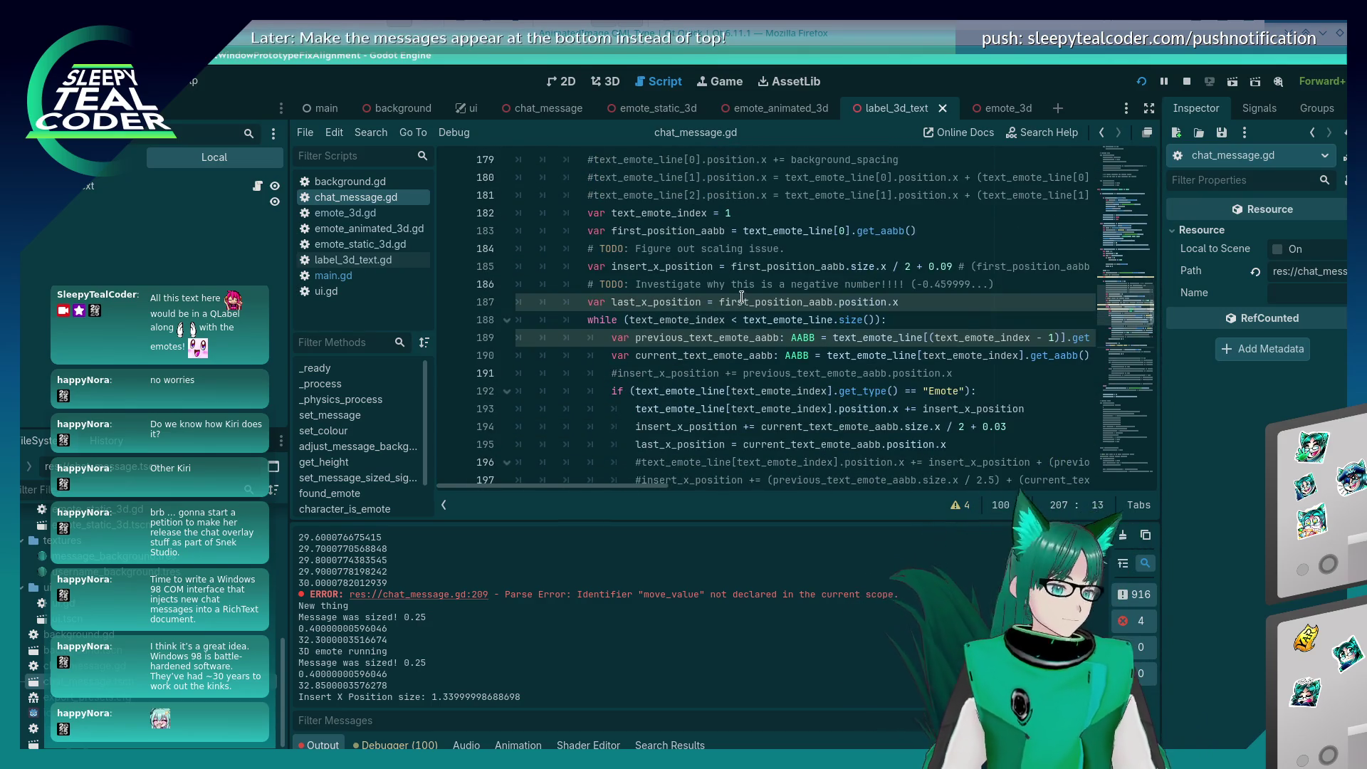
{"action": "left_click", "coordinate": [808, 250]}
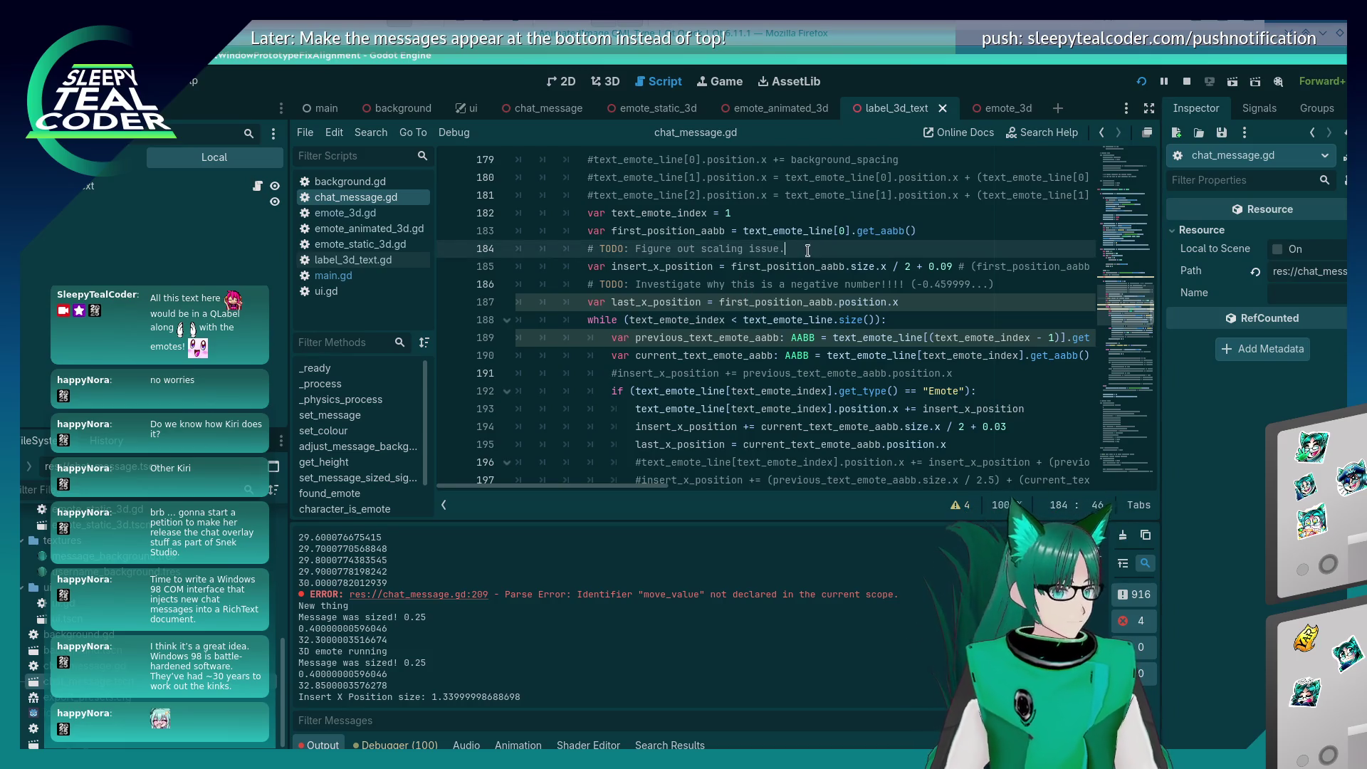
{"action": "key", "text": "Return"}
{"action": "type", "text": "var"}
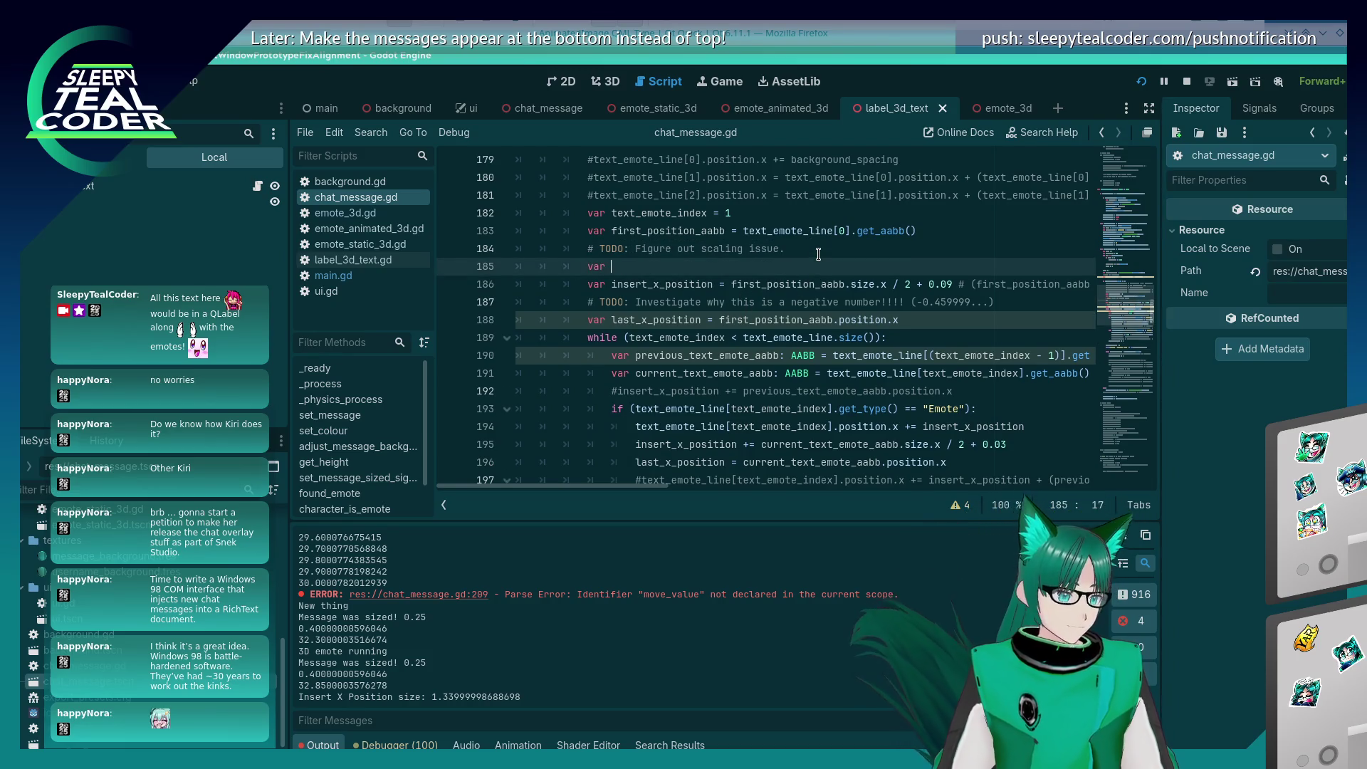
{"action": "type", "text": "first_"}
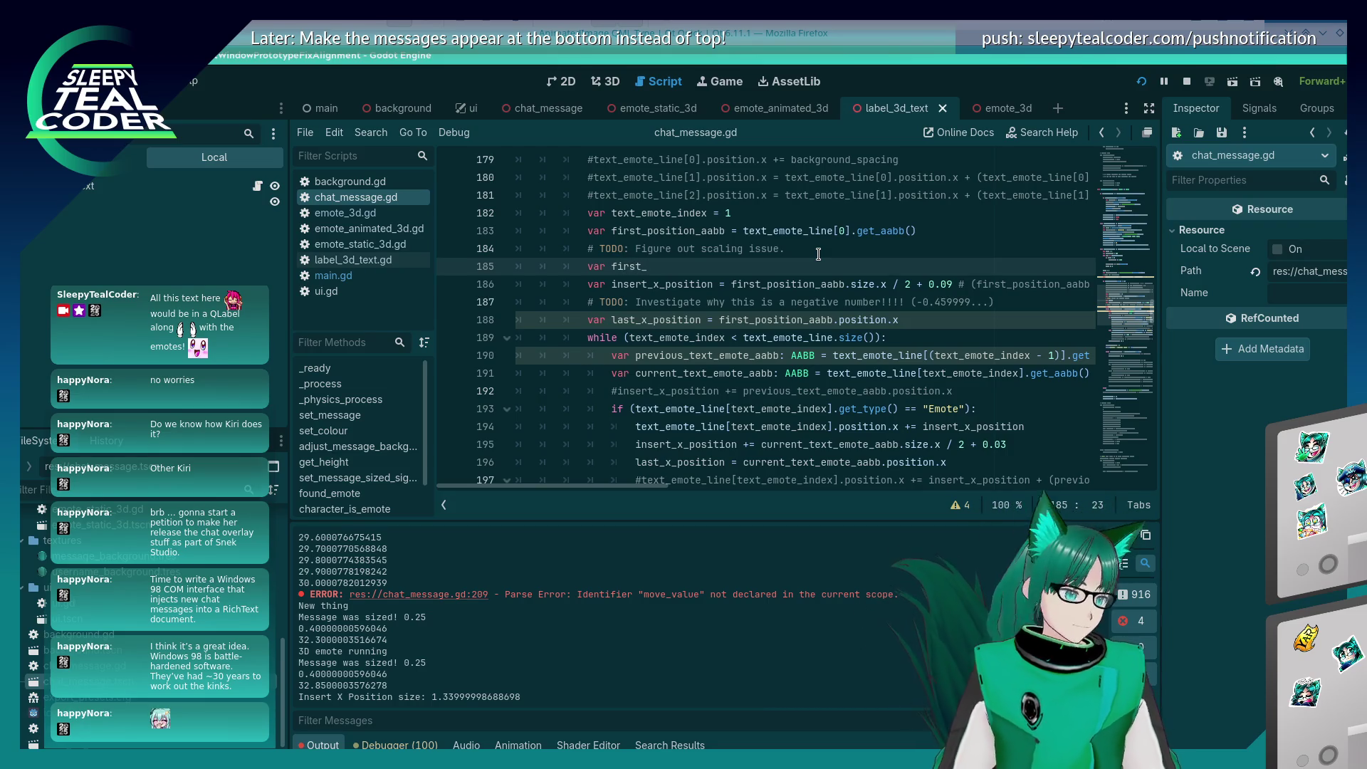
{"action": "type", "text": "item"}
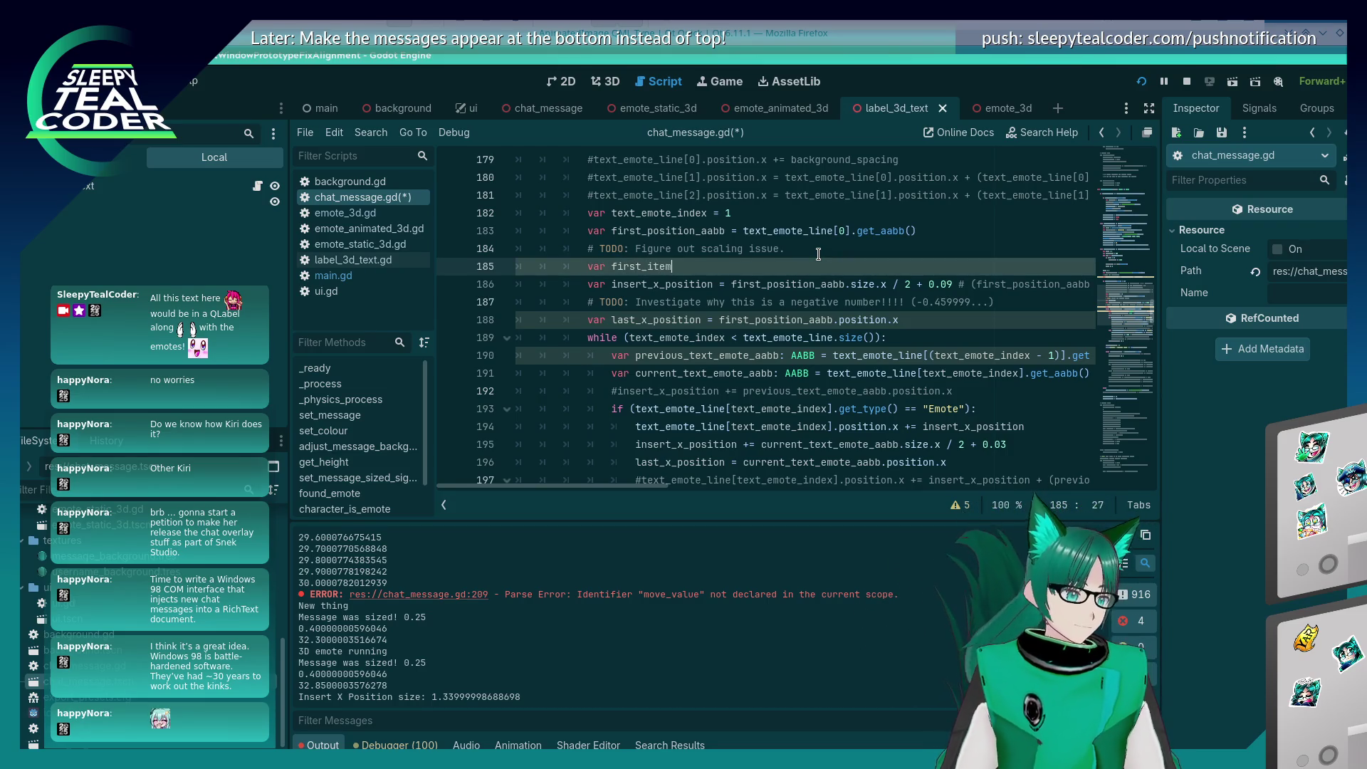
{"action": "key", "text": "BackSpace"}
{"action": "key", "text": "BackSpace"}
{"action": "key", "text": "BackSpace"}
{"action": "key", "text": "BackSpace"}
{"action": "type", "text": "text_emote_"}
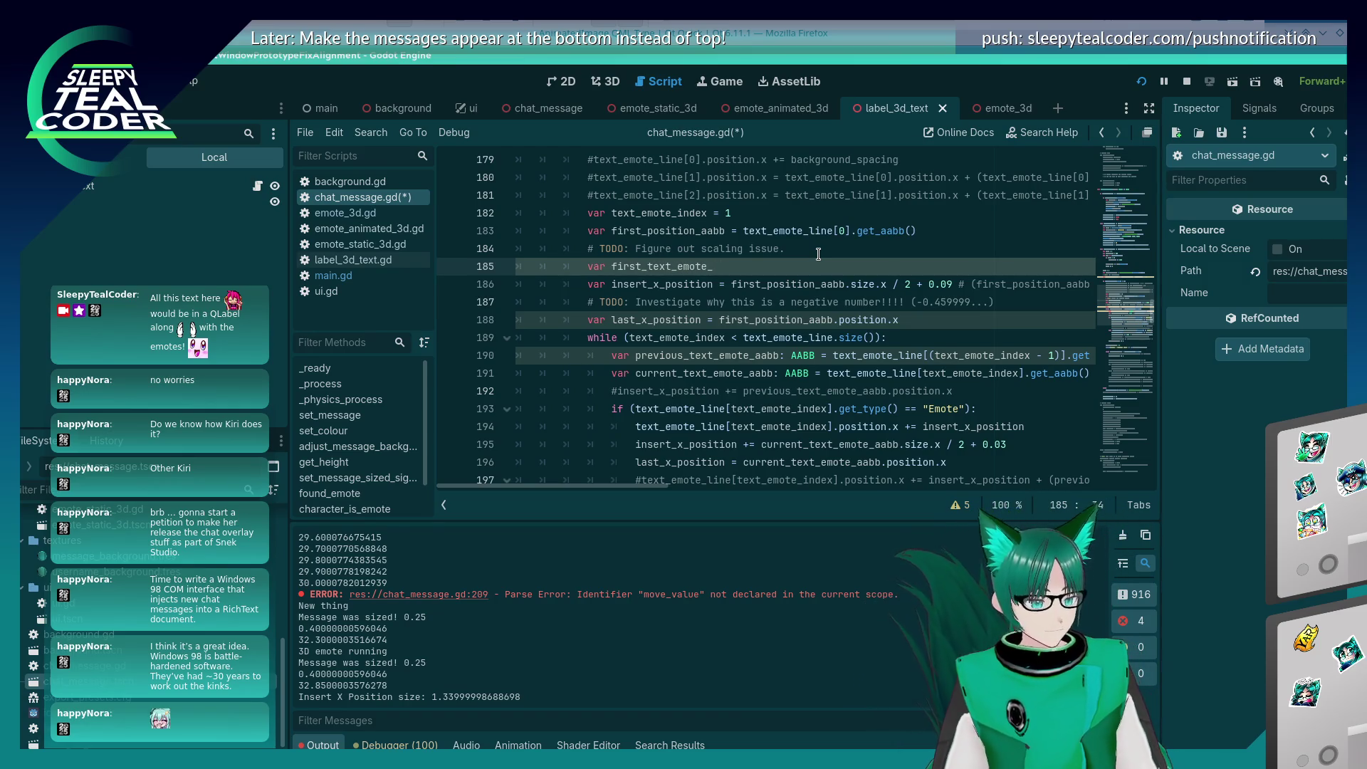
{"action": "type", "text": "half_size ="}
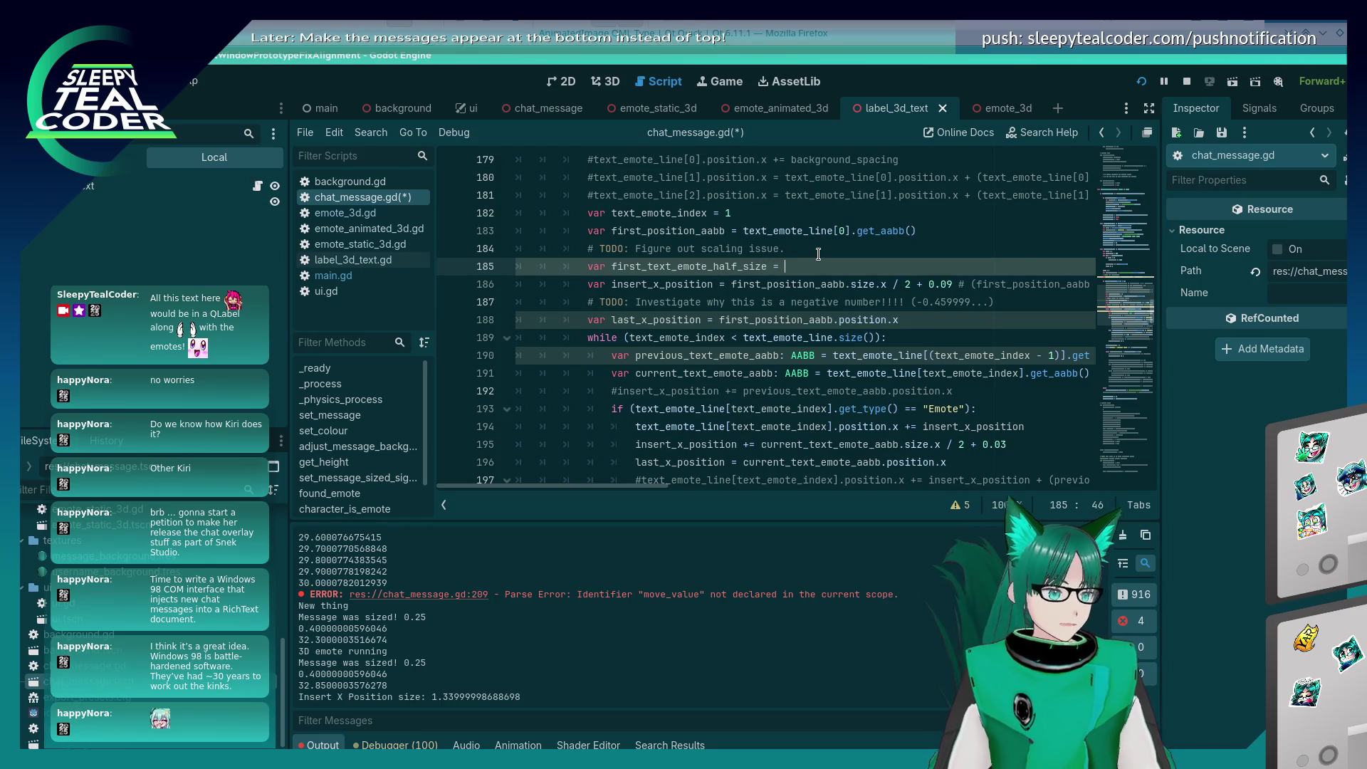
{"action": "key", "text": "Down"}
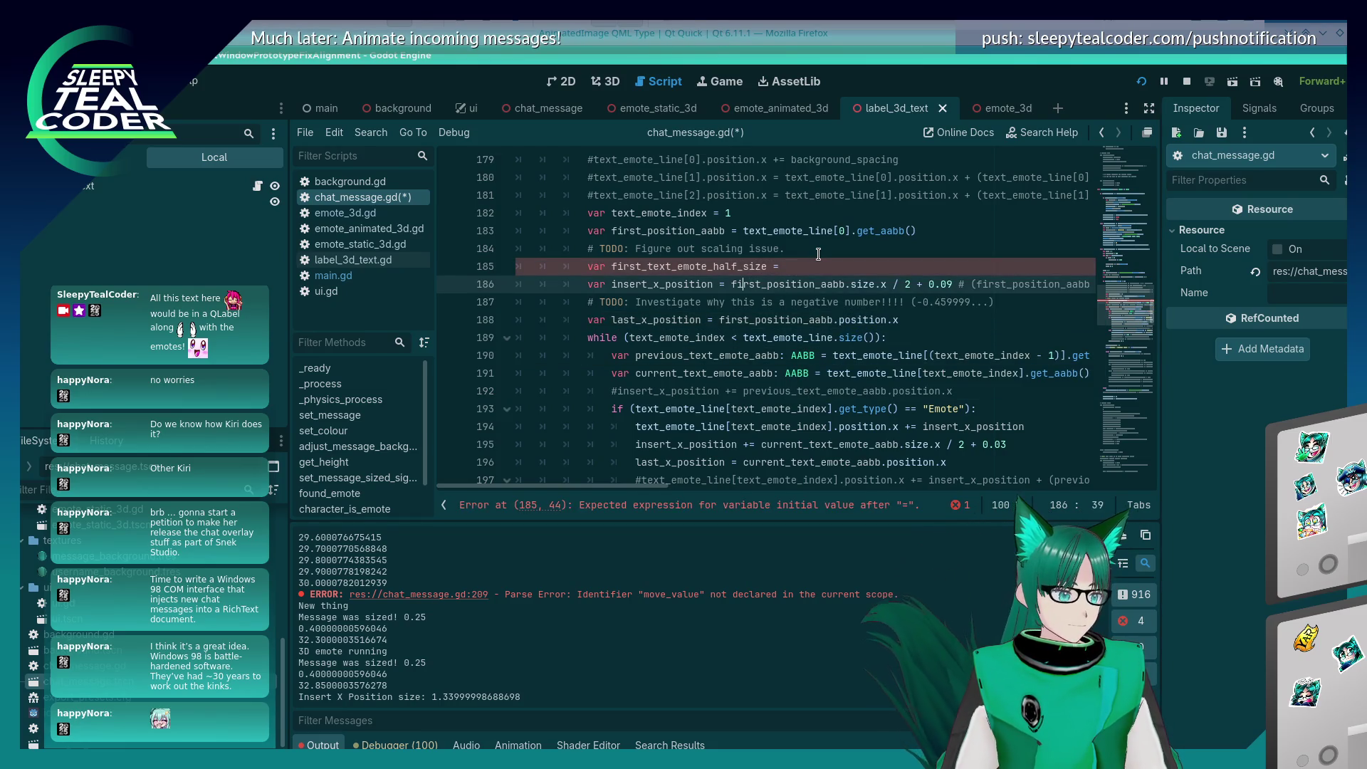
{"action": "key", "text": "shift+Right"}
{"action": "key", "text": "shift+Right"}
{"action": "key", "text": "shift+Right"}
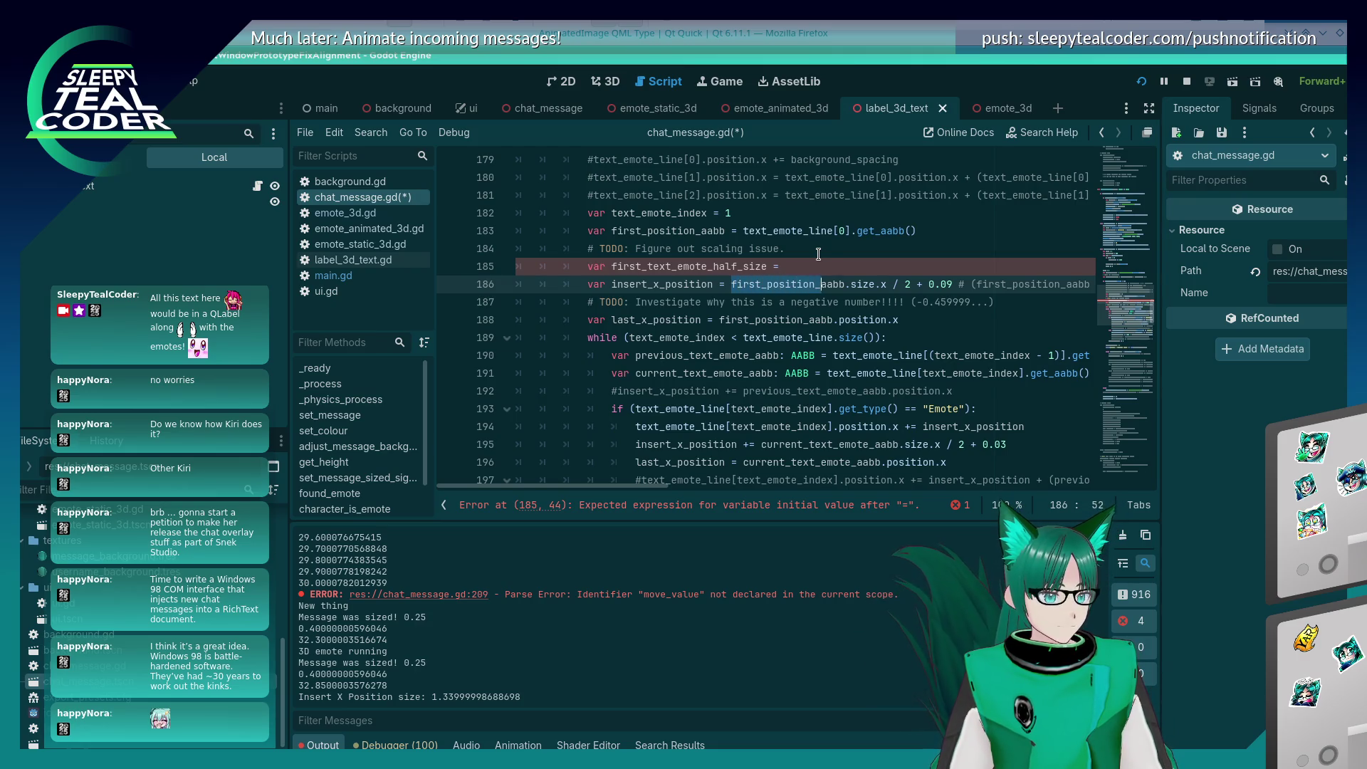
{"action": "key", "text": "shift+Right"}
{"action": "key", "text": "shift+Right"}
{"action": "key", "text": "shift+Right"}
{"action": "key", "text": "ctrl+c"}
{"action": "key", "text": "Up"}
{"action": "key", "text": "ctrl+v"}
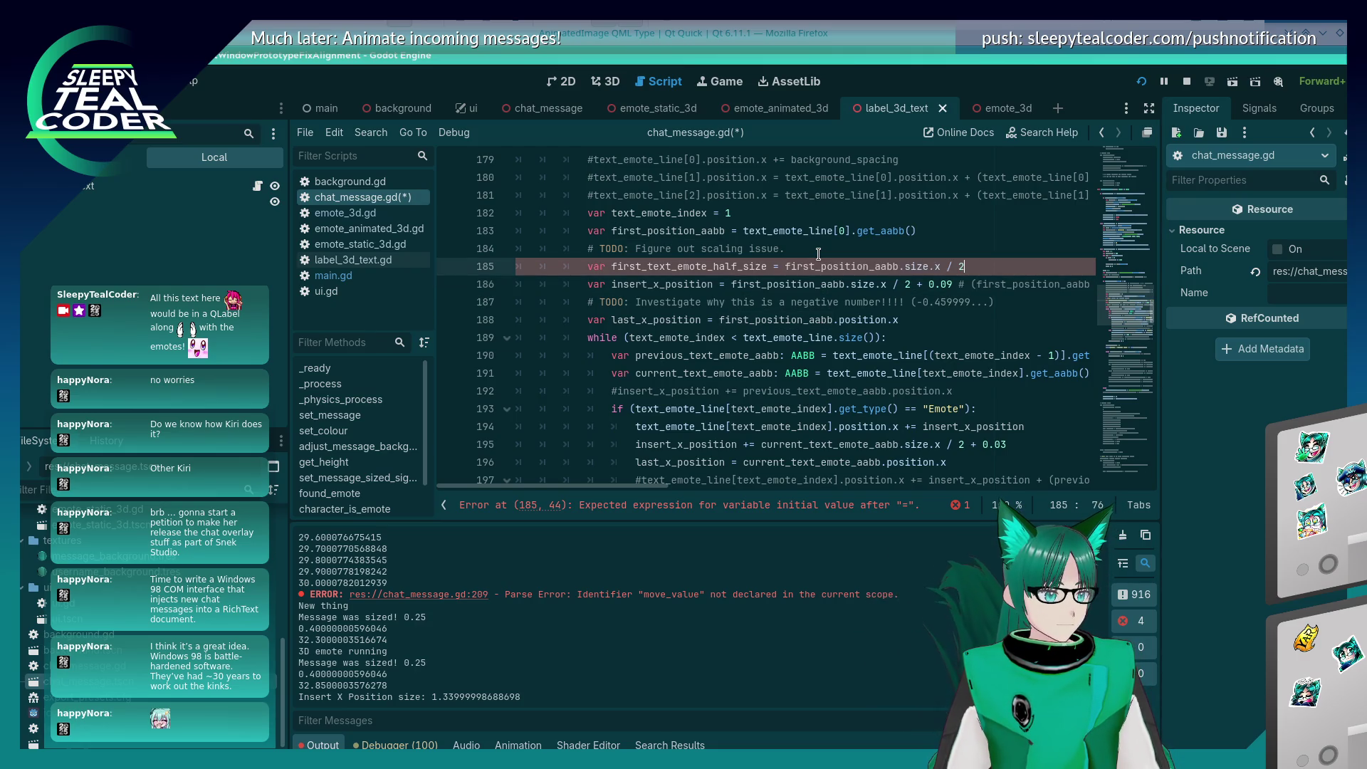
{"action": "key", "text": "ctrl+s"}
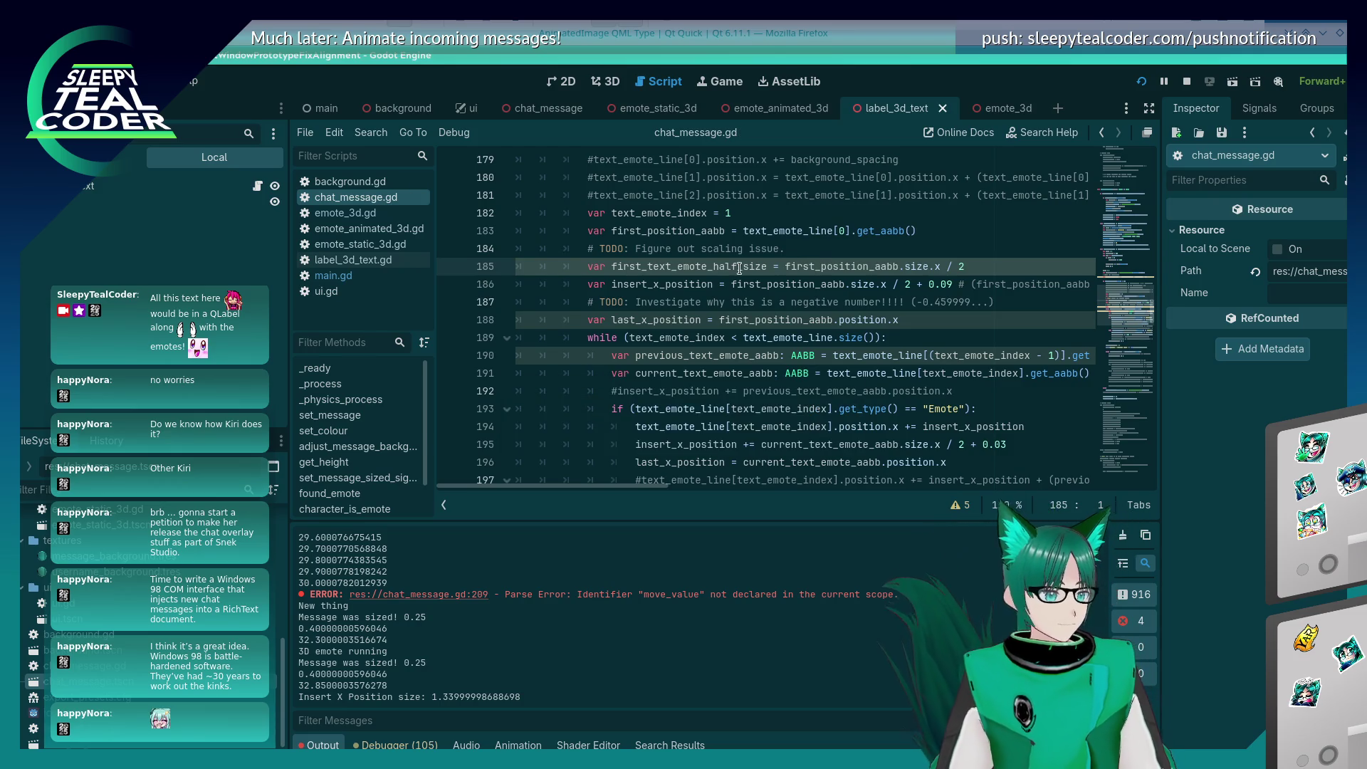
Step: Replace the half-width expression on line 186 with first_text_emote_half_size
{"action": "double_click", "coordinate": [740, 266]}
{"action": "key", "text": "ctrl+c"}
{"action": "left_click_drag", "start_coordinate": [731, 284], "coordinate": [910, 284]}
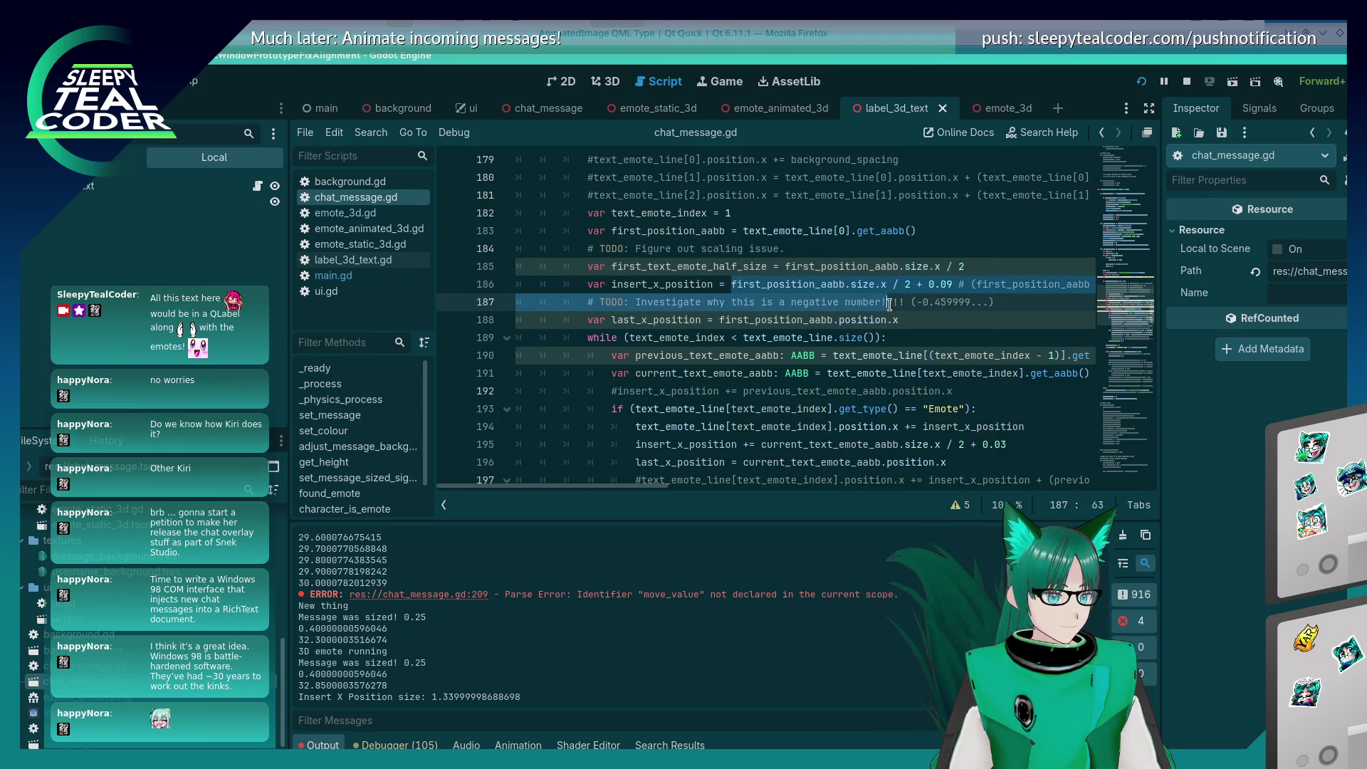
{"action": "key", "text": "ctrl+v"}
{"action": "scroll", "coordinate": [697, 312], "scroll_direction": "down", "scroll_amount": 8}
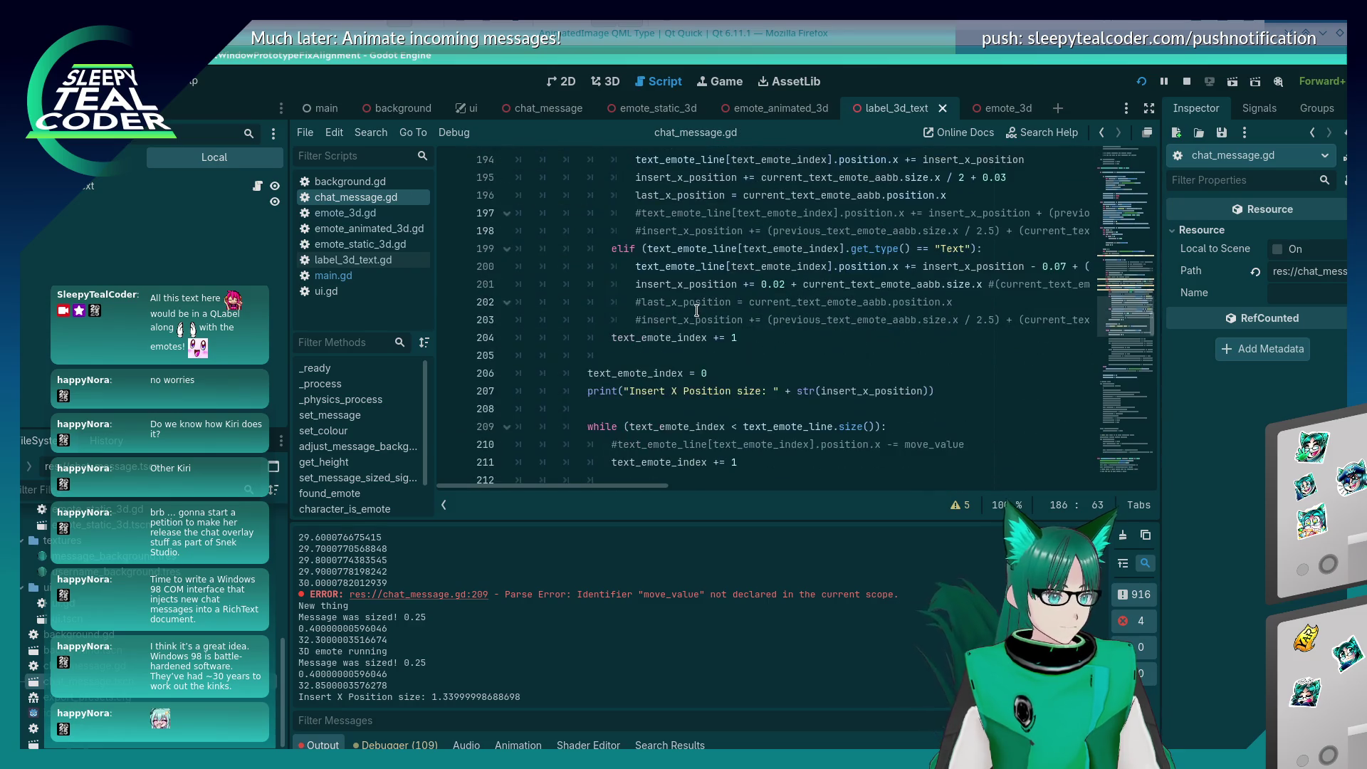
{"action": "scroll", "coordinate": [696, 311], "scroll_direction": "up", "scroll_amount": 1}
{"action": "left_click", "coordinate": [617, 338]}
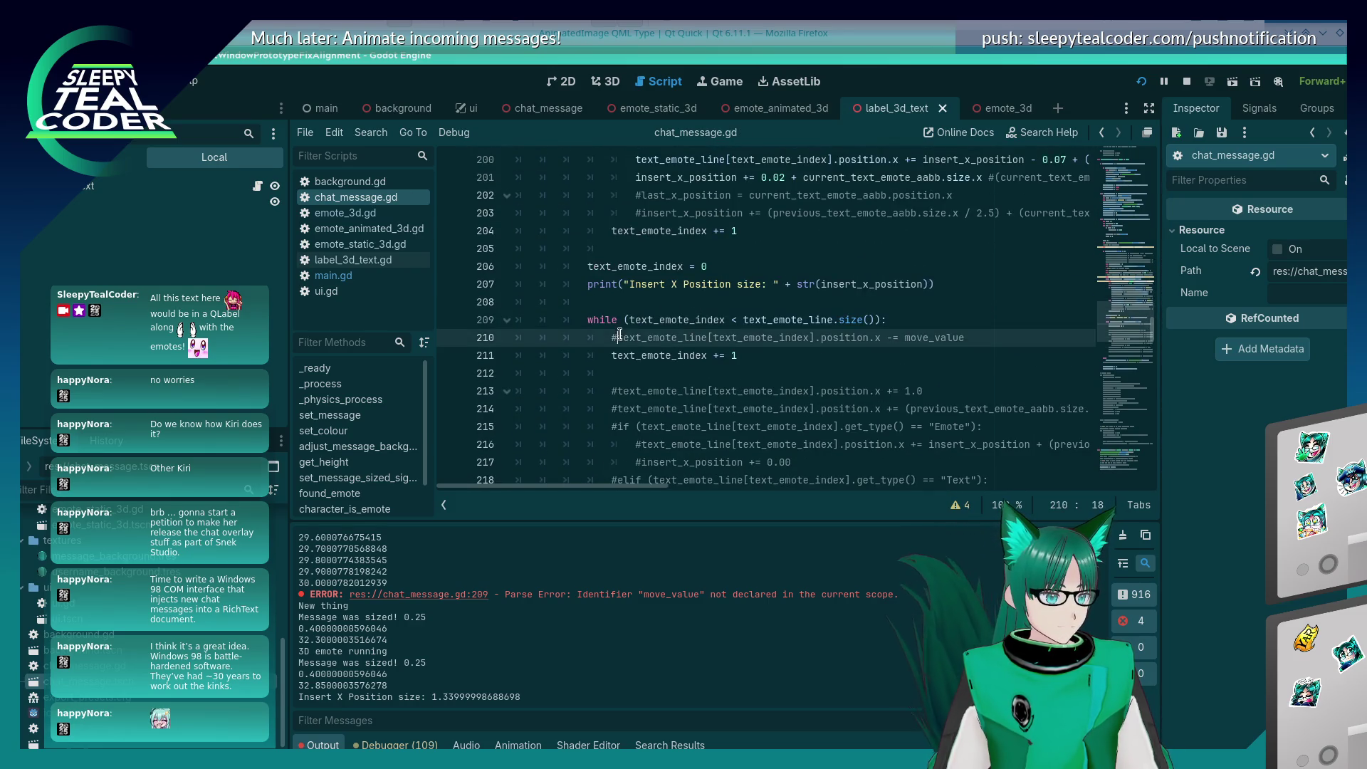
Step: Uncomment the move_value line and comment out the while loop header and body
{"action": "key", "text": "BackSpace"}
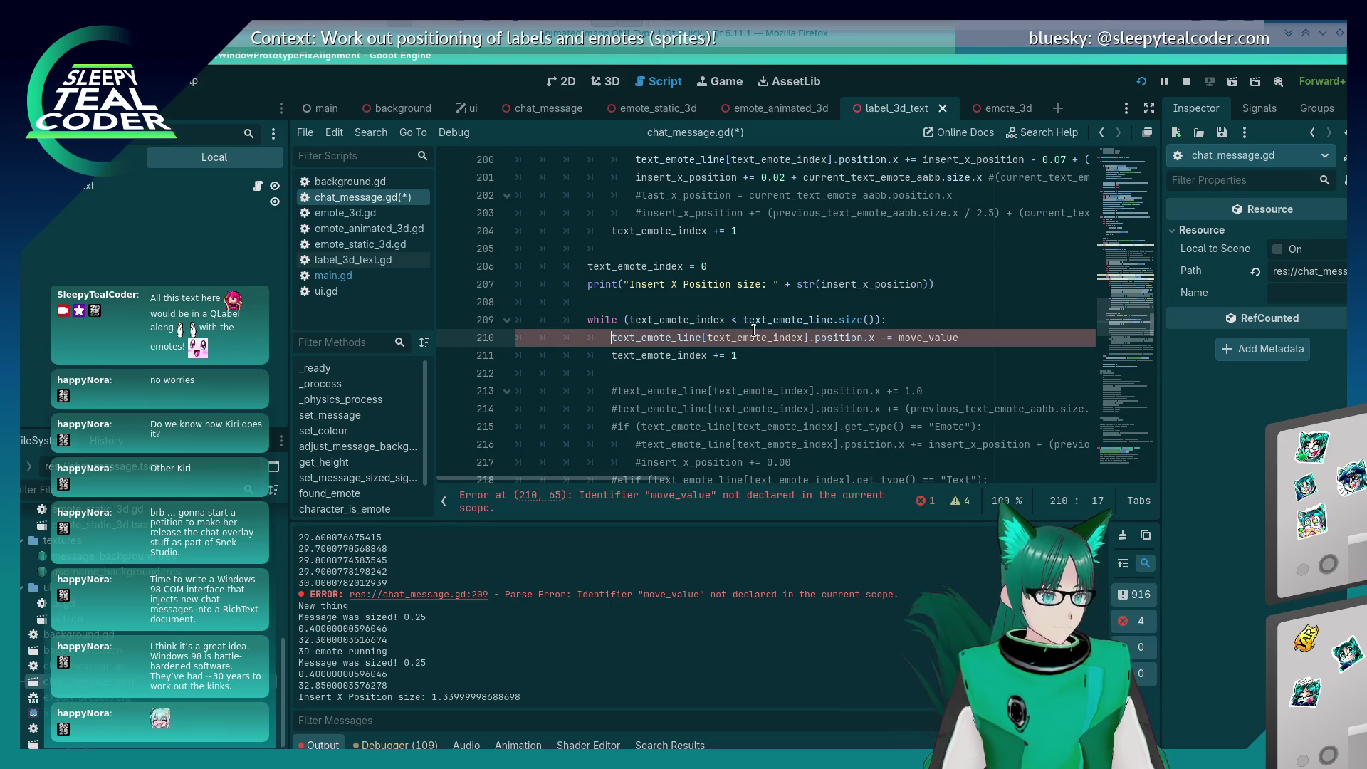
{"action": "key", "text": "Up"}
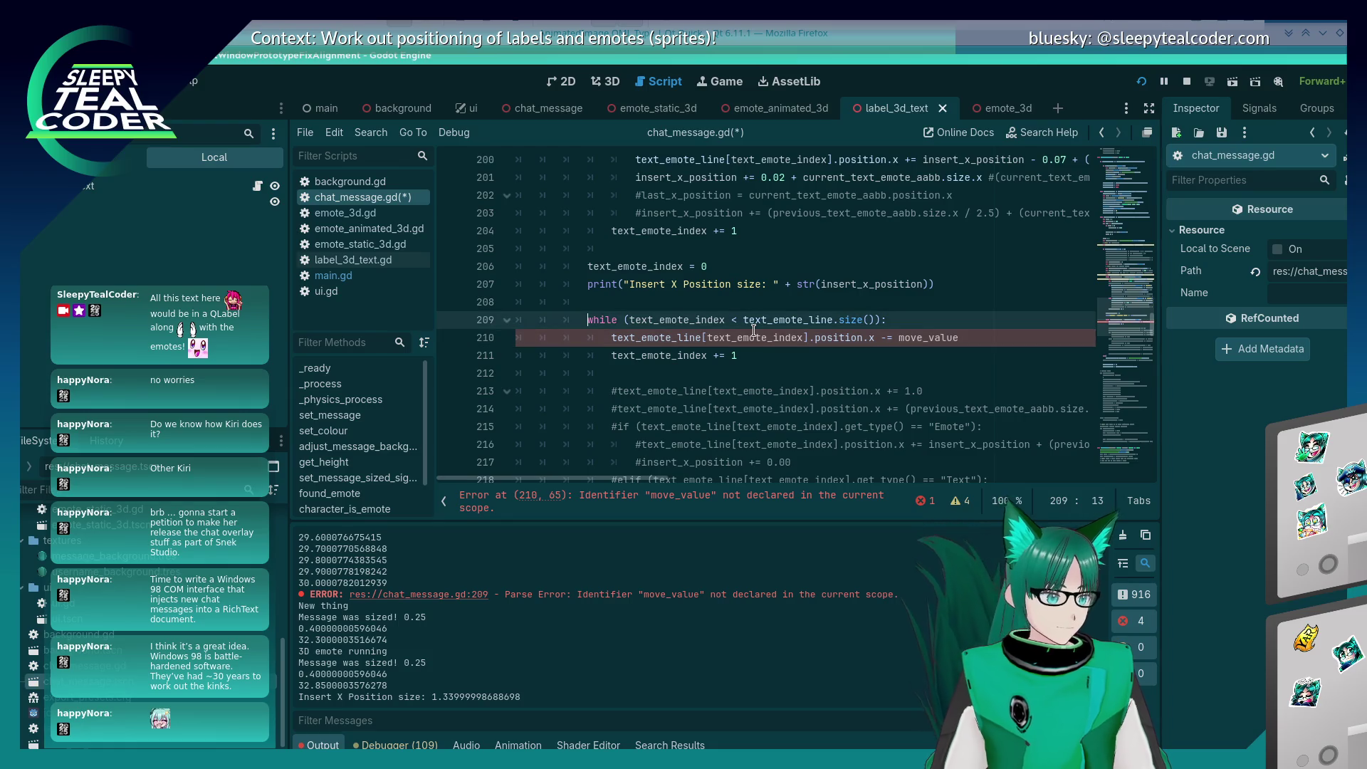
{"action": "key", "text": "ctrl+k"}
{"action": "key", "text": "Down"}
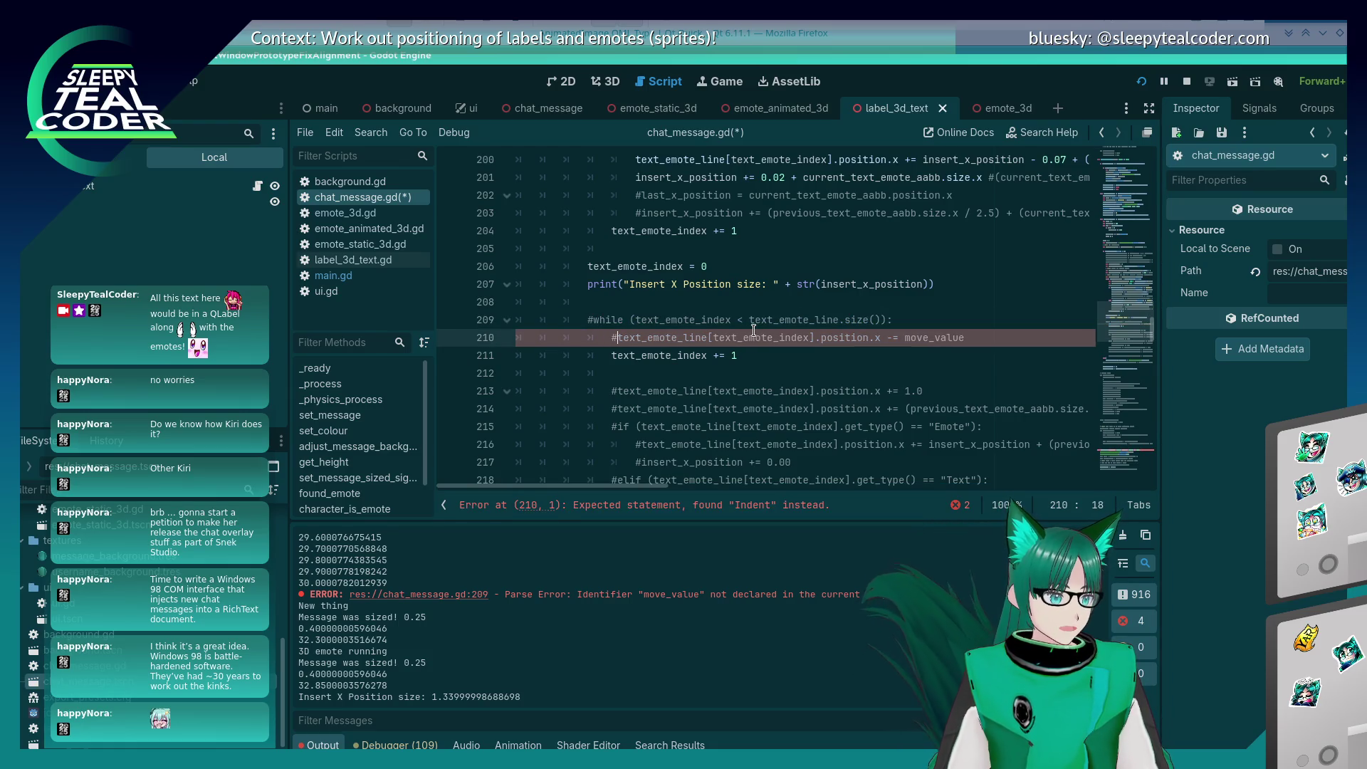
{"action": "key", "text": "ctrl+k"}
{"action": "key", "text": "Down"}
{"action": "key", "text": "ctrl+k"}
{"action": "key", "text": "Up"}
{"action": "key", "text": "Up"}
{"action": "key", "text": "Up"}
Step: Write text_emote_line[0].position.x on a new line 209 after the print statement
{"action": "key", "text": "Down"}
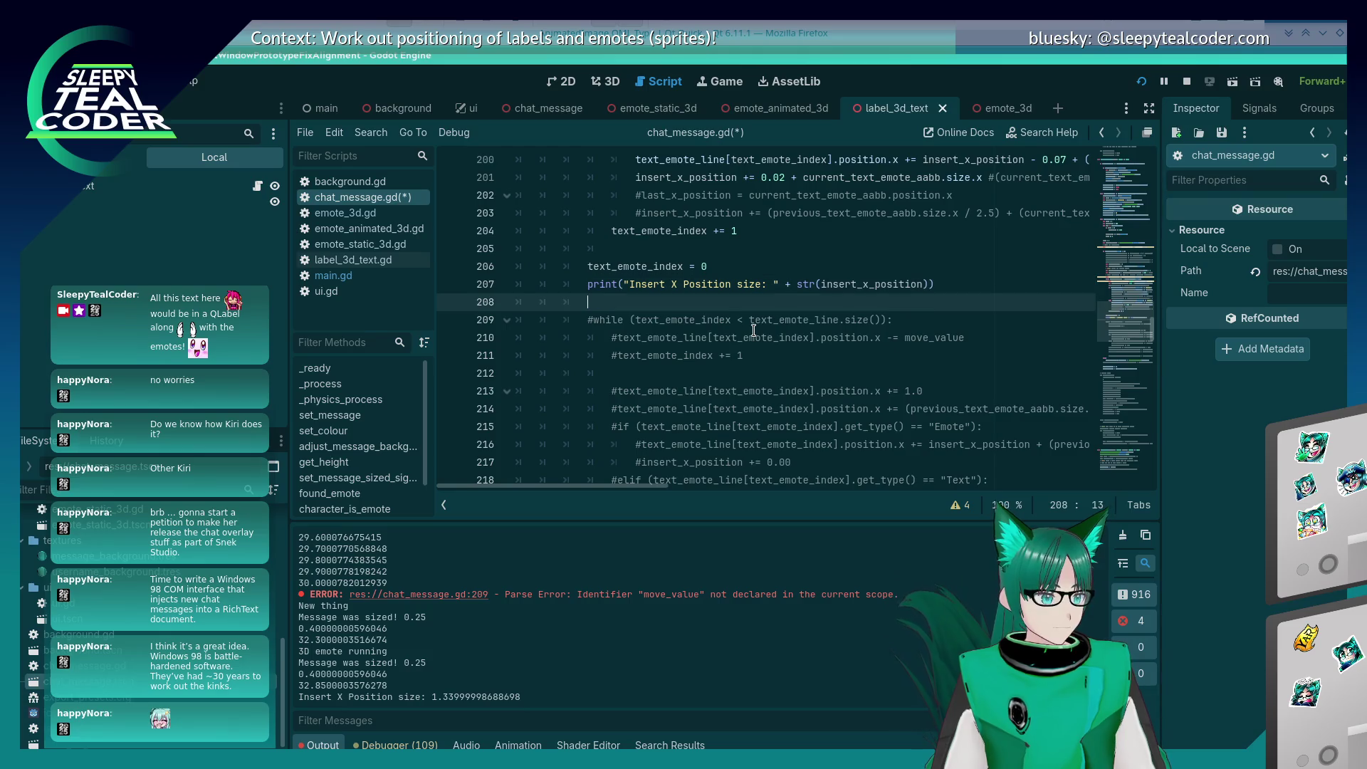
{"action": "key", "text": "Return"}
{"action": "key", "text": "Return"}
{"action": "key", "text": "Up"}
{"action": "type", "text": "first_text_emote_half_size"}
{"action": "key", "text": "ctrl+BackSpace"}
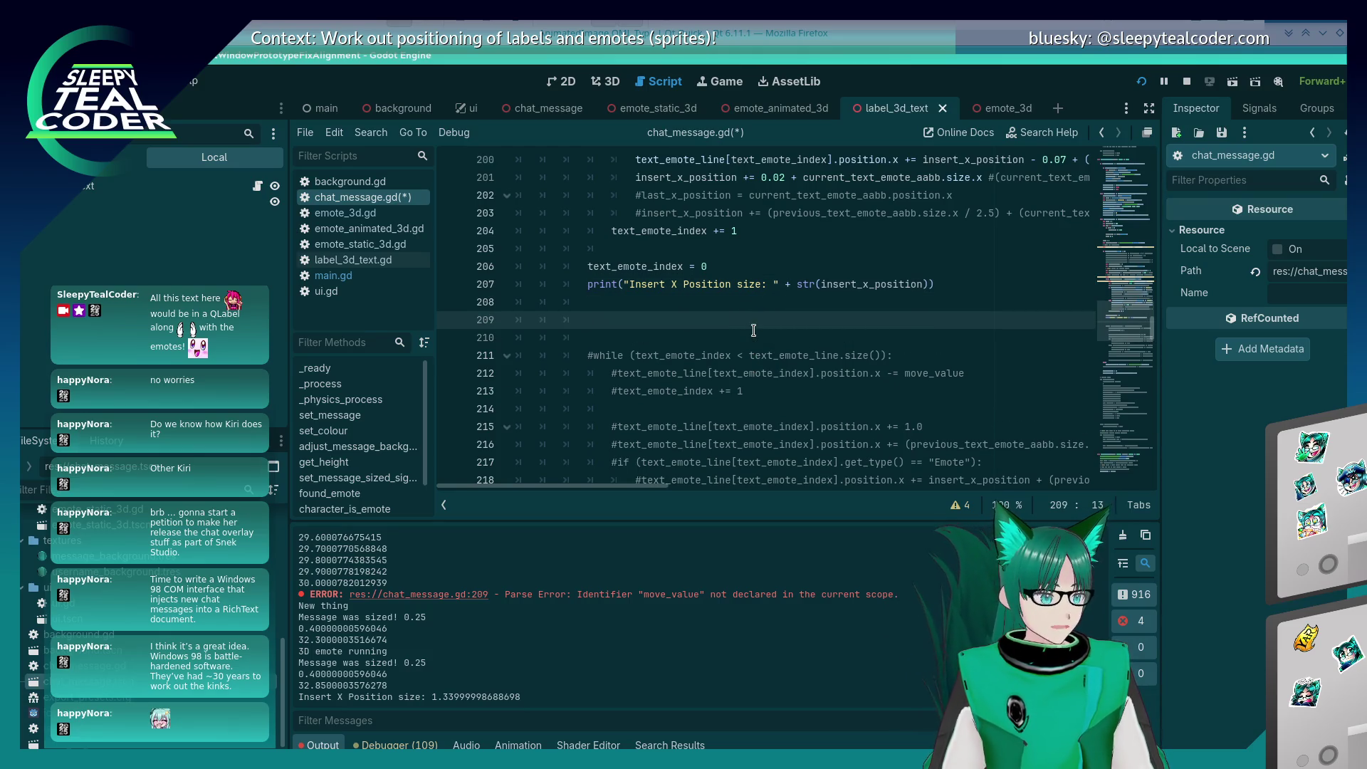
{"action": "type", "text": "text_emote_lin"}
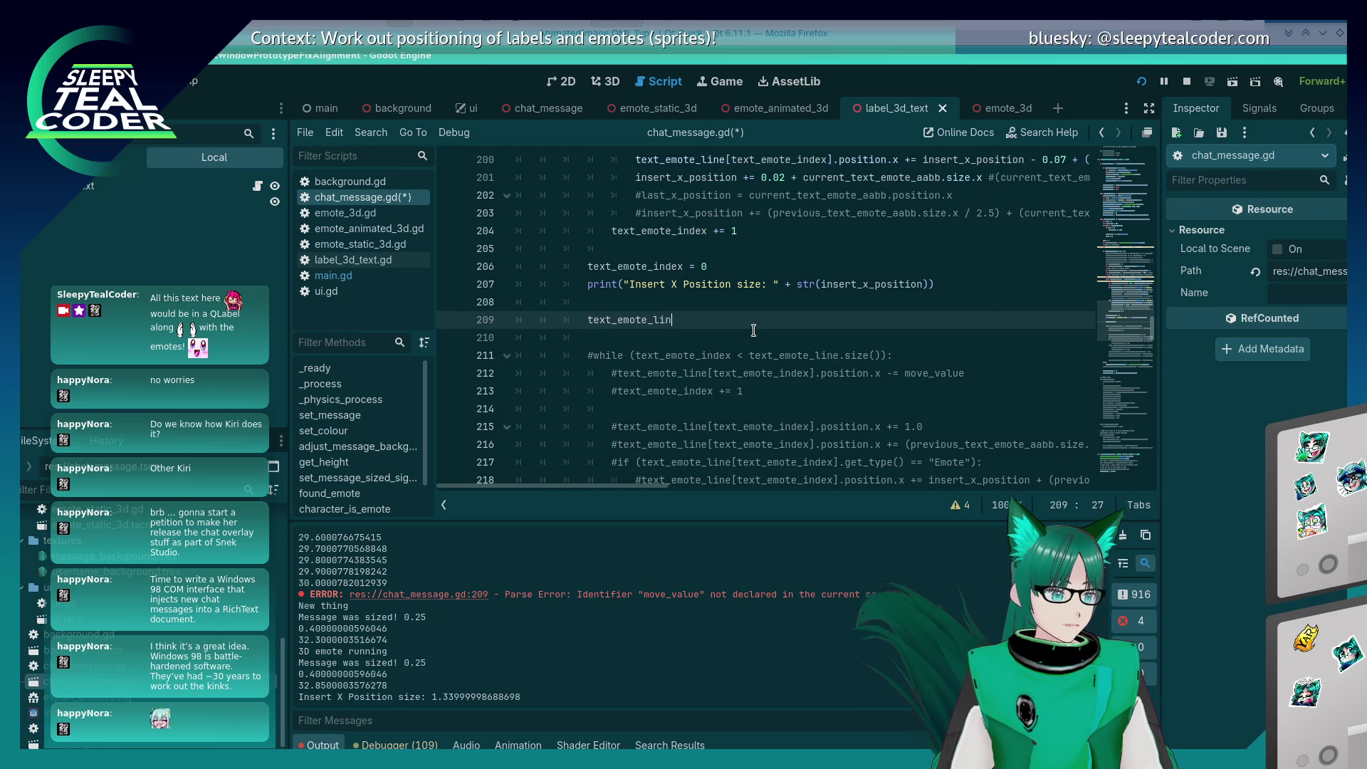
{"action": "type", "text": "e[text_emote_index].position"}
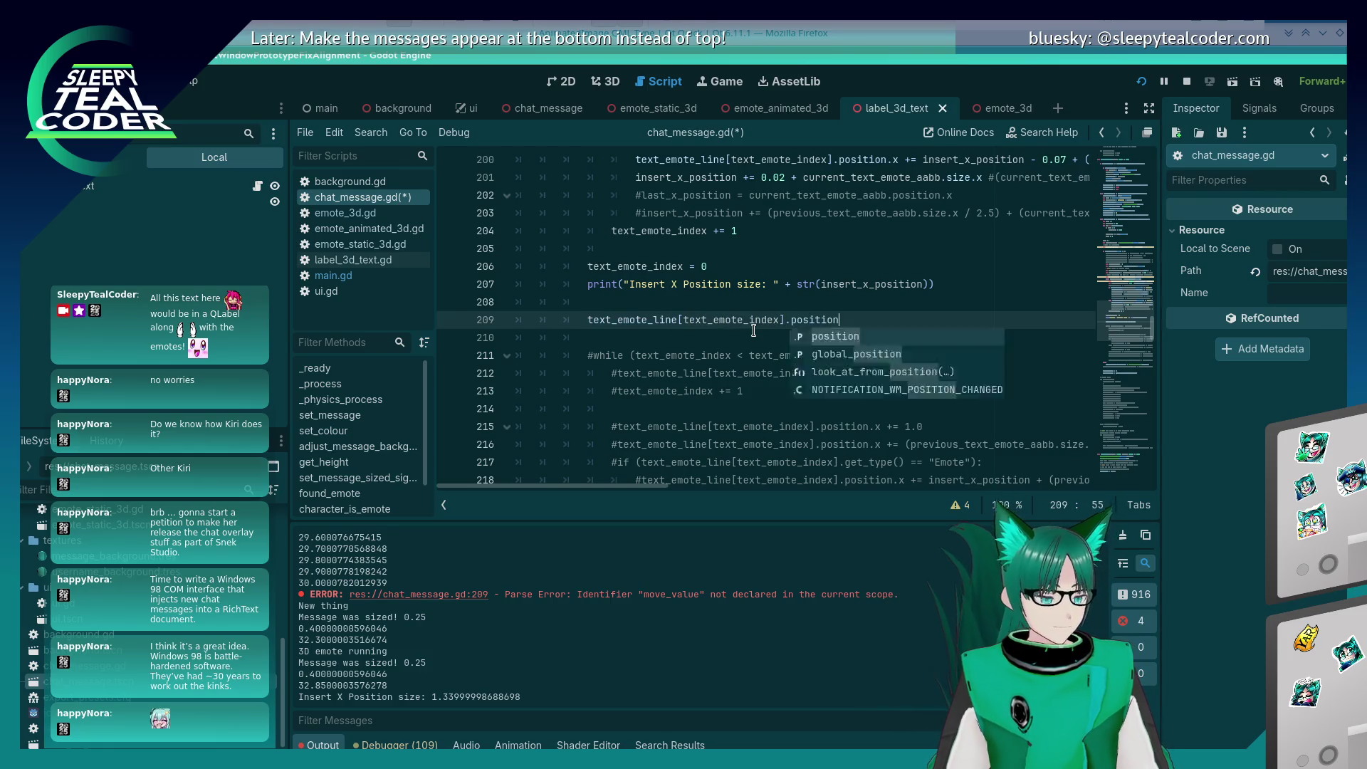
{"action": "type", "text": ".x"}
{"action": "key", "text": "Escape"}
{"action": "key", "text": "Left"}
{"action": "key", "text": "Left"}
{"action": "key", "text": "Left"}
{"action": "key", "text": "BackSpace"}
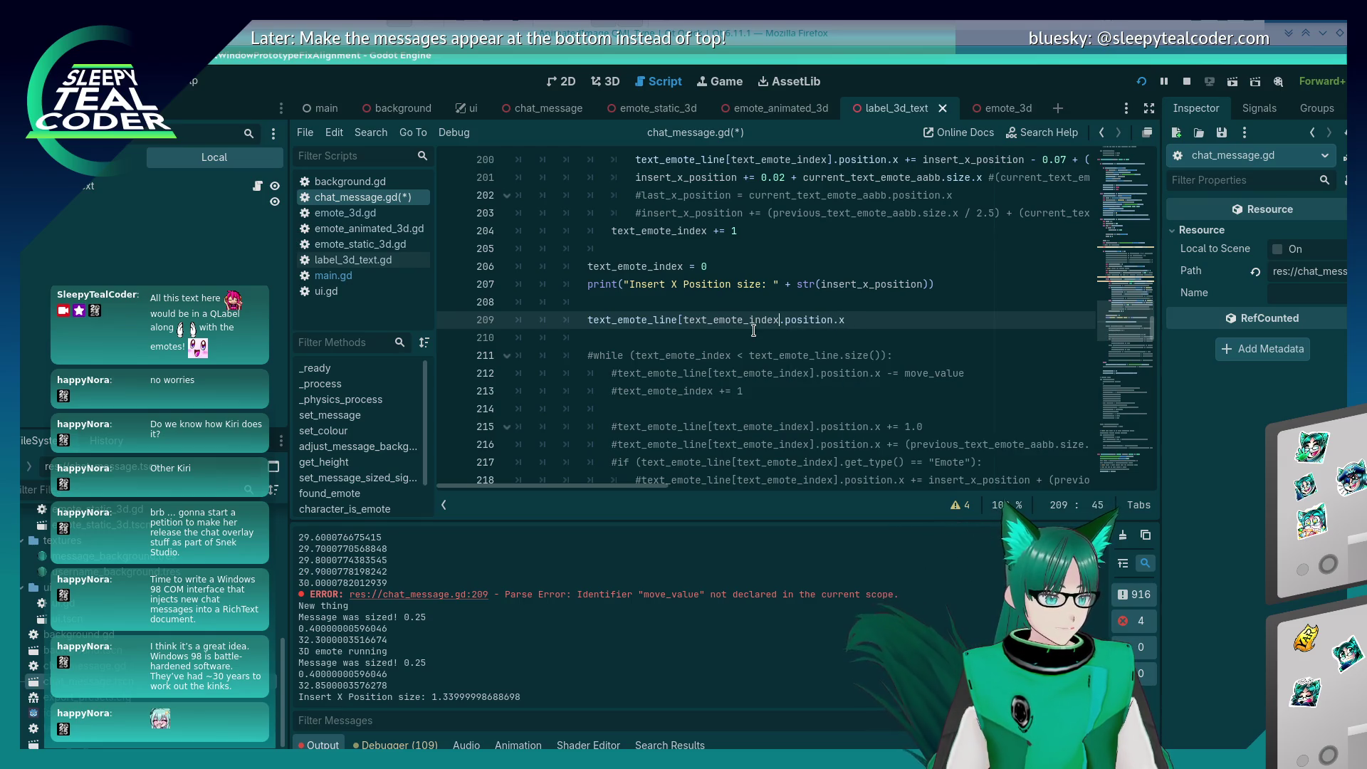
{"action": "key", "text": "BackSpace"}
{"action": "key", "text": "BackSpace"}
{"action": "key", "text": "BackSpace"}
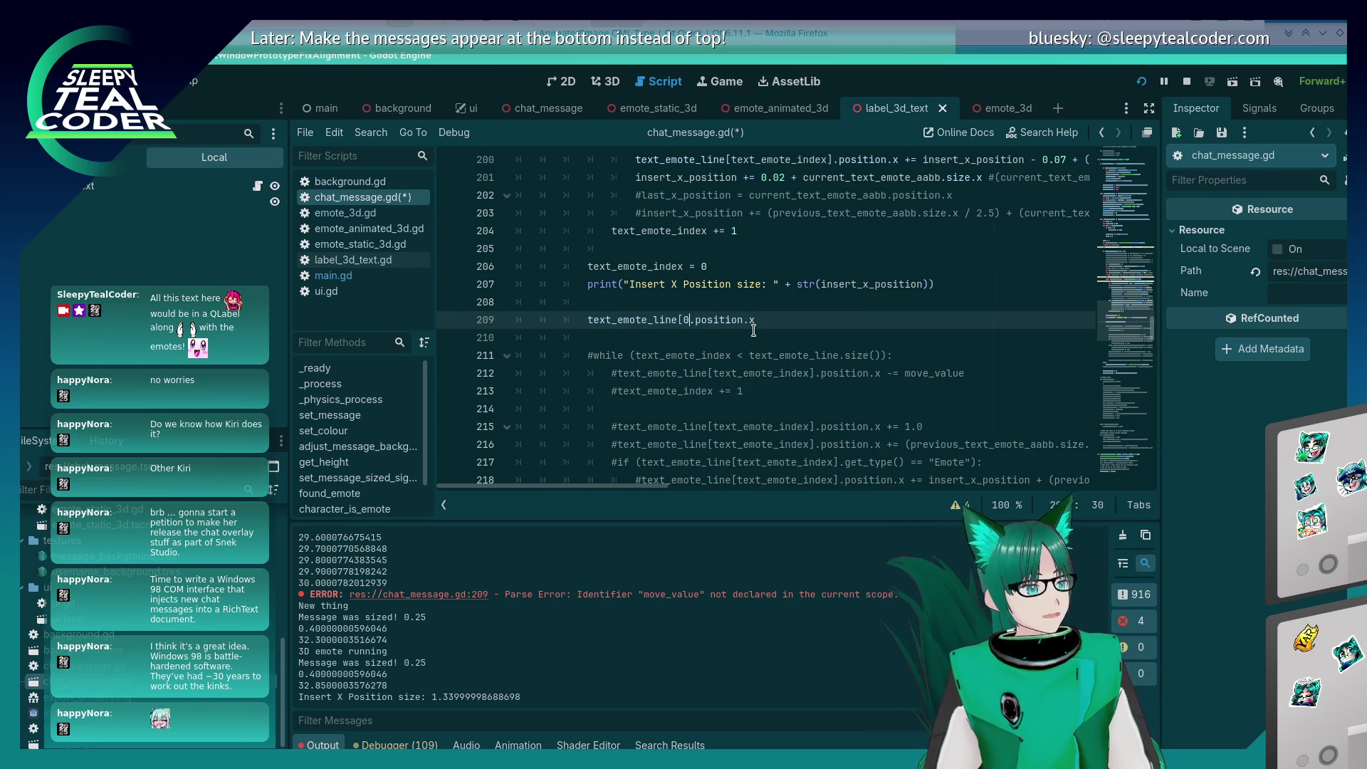
{"action": "type", "text": "]"}
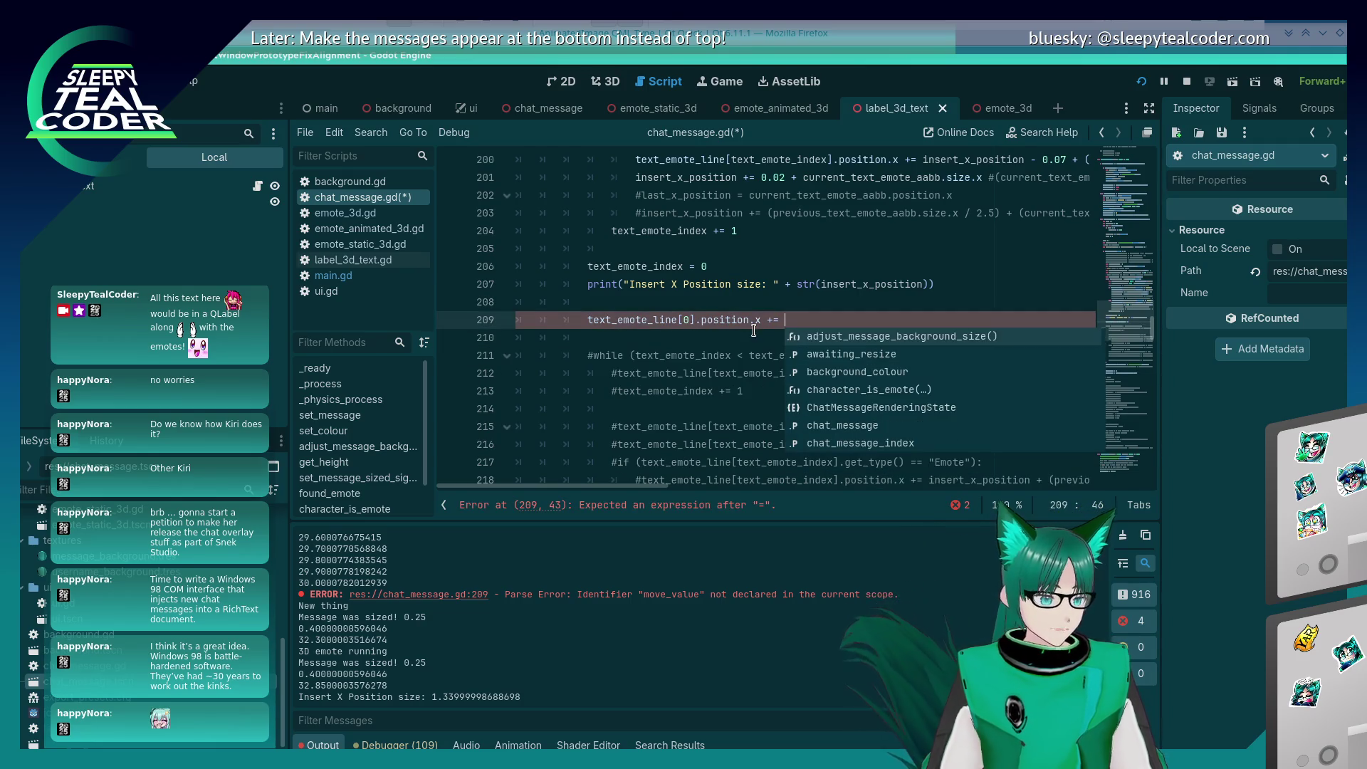
Step: Complete line 209 so it adds first_text_emote_half_size to the first item's x position
{"action": "scroll", "coordinate": [671, 330], "scroll_direction": "up", "scroll_amount": 9}
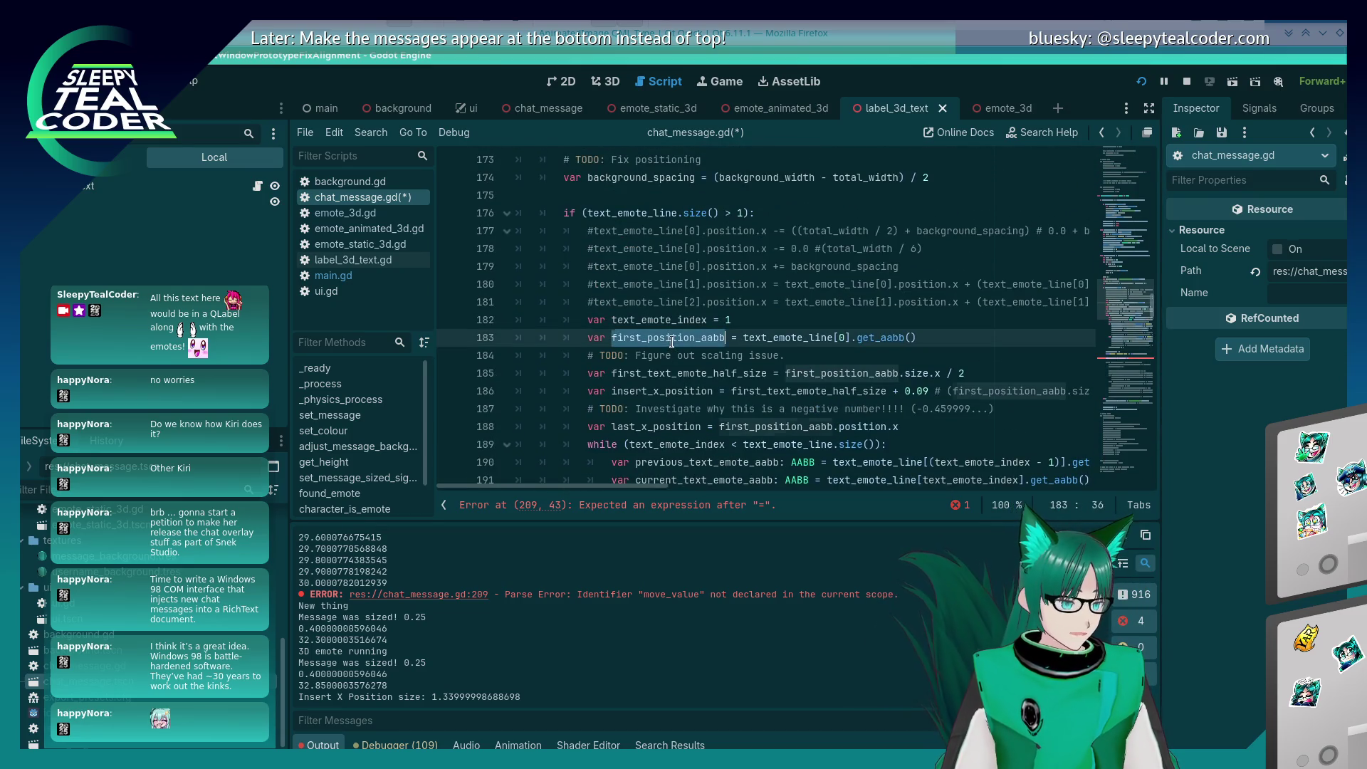
{"action": "left_click", "coordinate": [787, 373], "text": "ctrl"}
{"action": "double_click", "coordinate": [683, 373]}
{"action": "key", "text": "ctrl+c"}
{"action": "scroll", "coordinate": [819, 356], "scroll_direction": "down", "scroll_amount": 9}
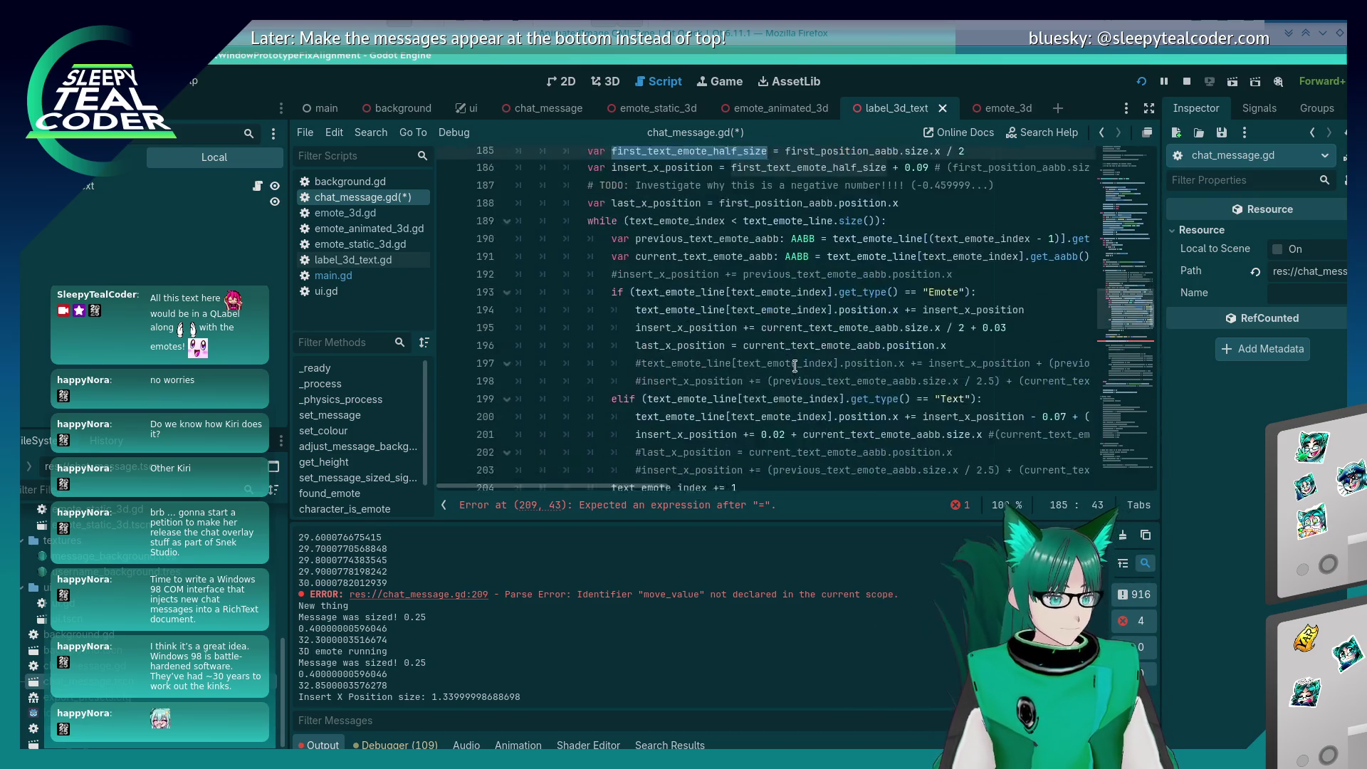
{"action": "left_click", "coordinate": [840, 320]}
{"action": "key", "text": "ctrl+v"}
Step: Save the script, run the project, and add a test chat message
{"action": "key", "text": "ctrl+s"}
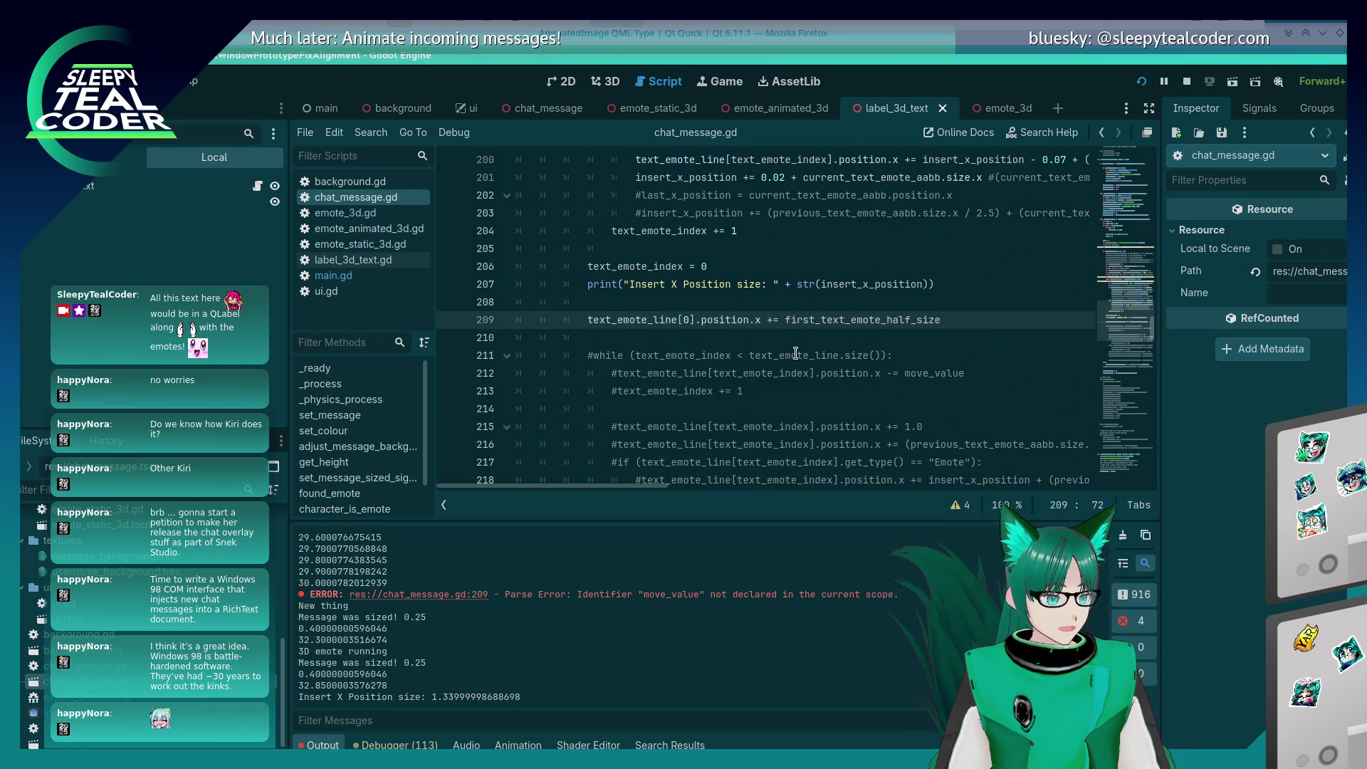
{"action": "key", "text": "F5"}
{"action": "left_click", "coordinate": [809, 216]}
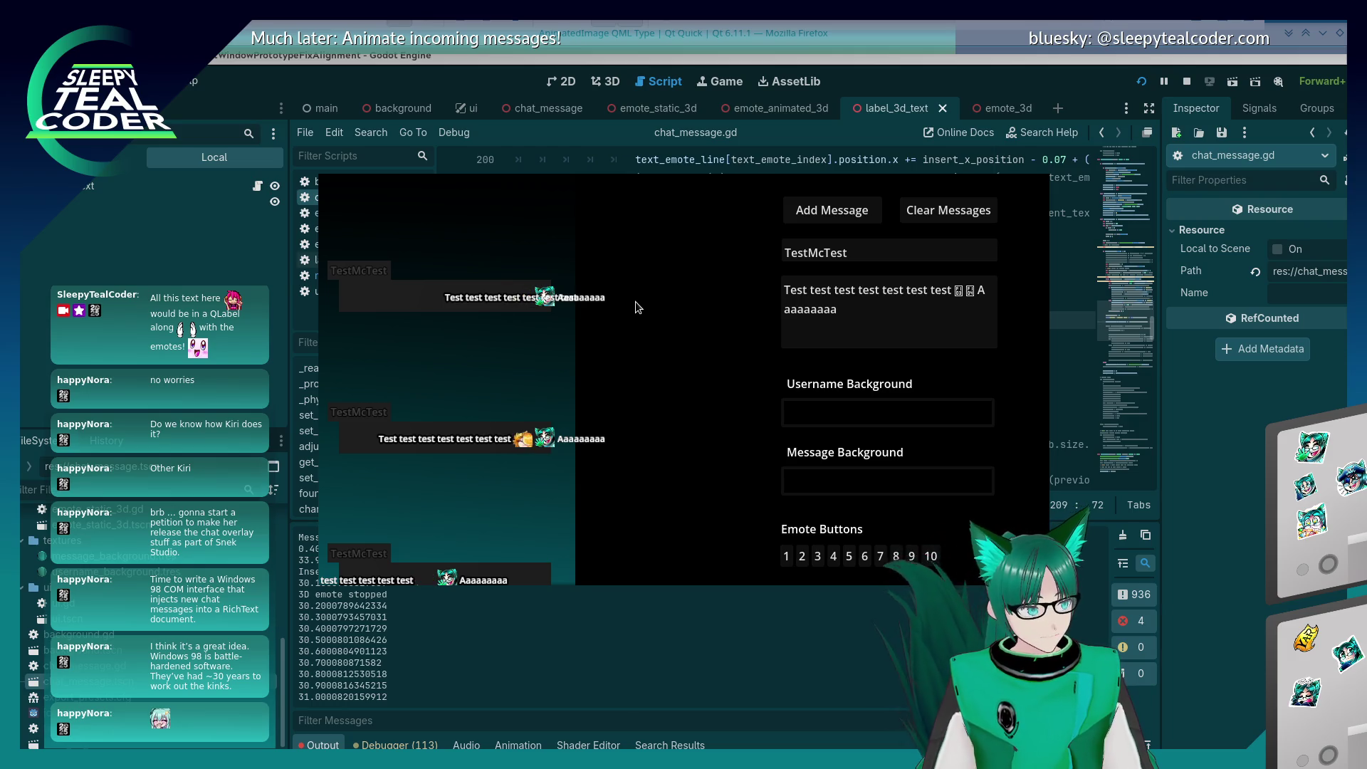
Step: Comment out the first-item offset on line 209 and uncomment the while loop
{"action": "left_click", "coordinate": [594, 300]}
{"action": "scroll", "coordinate": [593, 285], "scroll_direction": "down", "scroll_amount": 1}
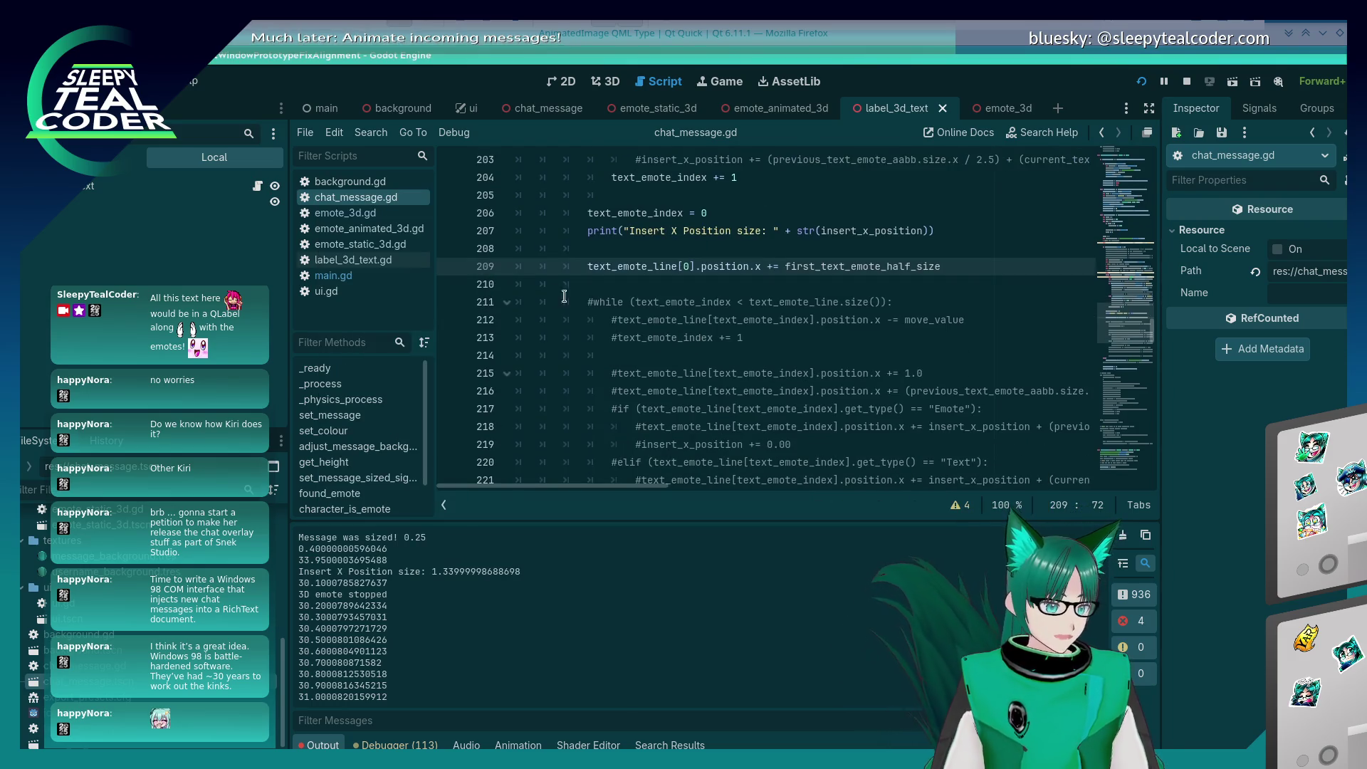
{"action": "key", "text": "ctrl+k"}
{"action": "key", "text": "Down"}
{"action": "key", "text": "Down"}
{"action": "key", "text": "Down"}
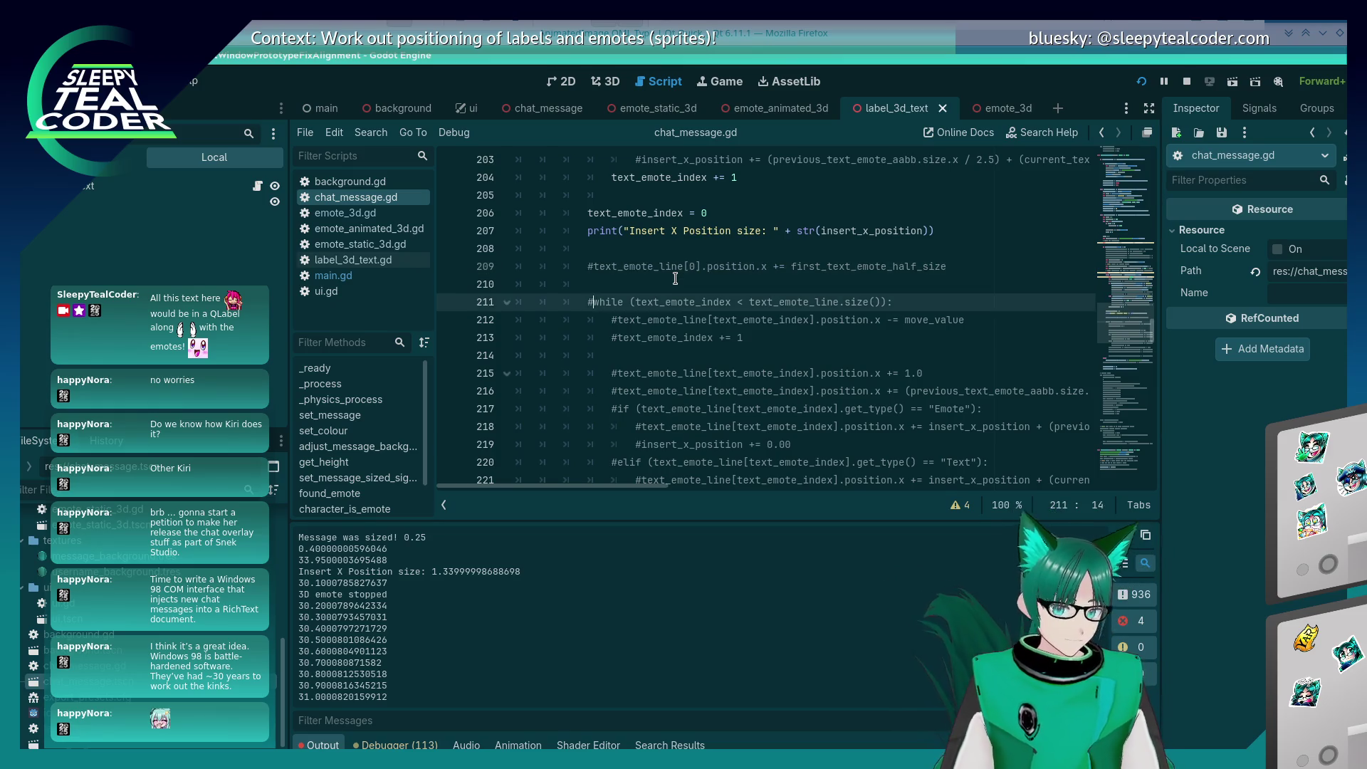
{"action": "key", "text": "Up"}
{"action": "key", "text": "ctrl+k"}
{"action": "key", "text": "Down"}
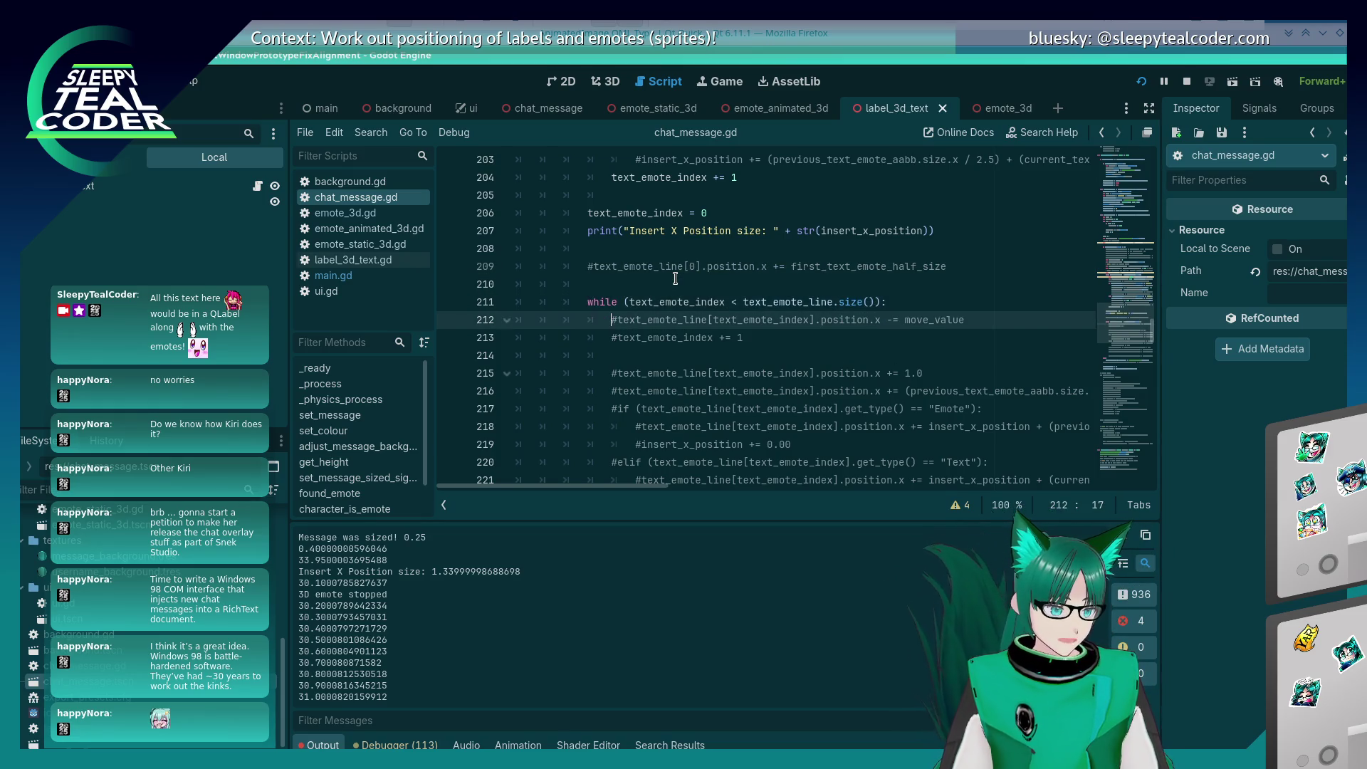
{"action": "key", "text": "ctrl+k"}
{"action": "key", "text": "Down"}
{"action": "key", "text": "ctrl+k"}
Step: Change line 212 to += first_text_emote_half_size, then run and add a test message
{"action": "key", "text": "Up"}
{"action": "key", "text": "End"}
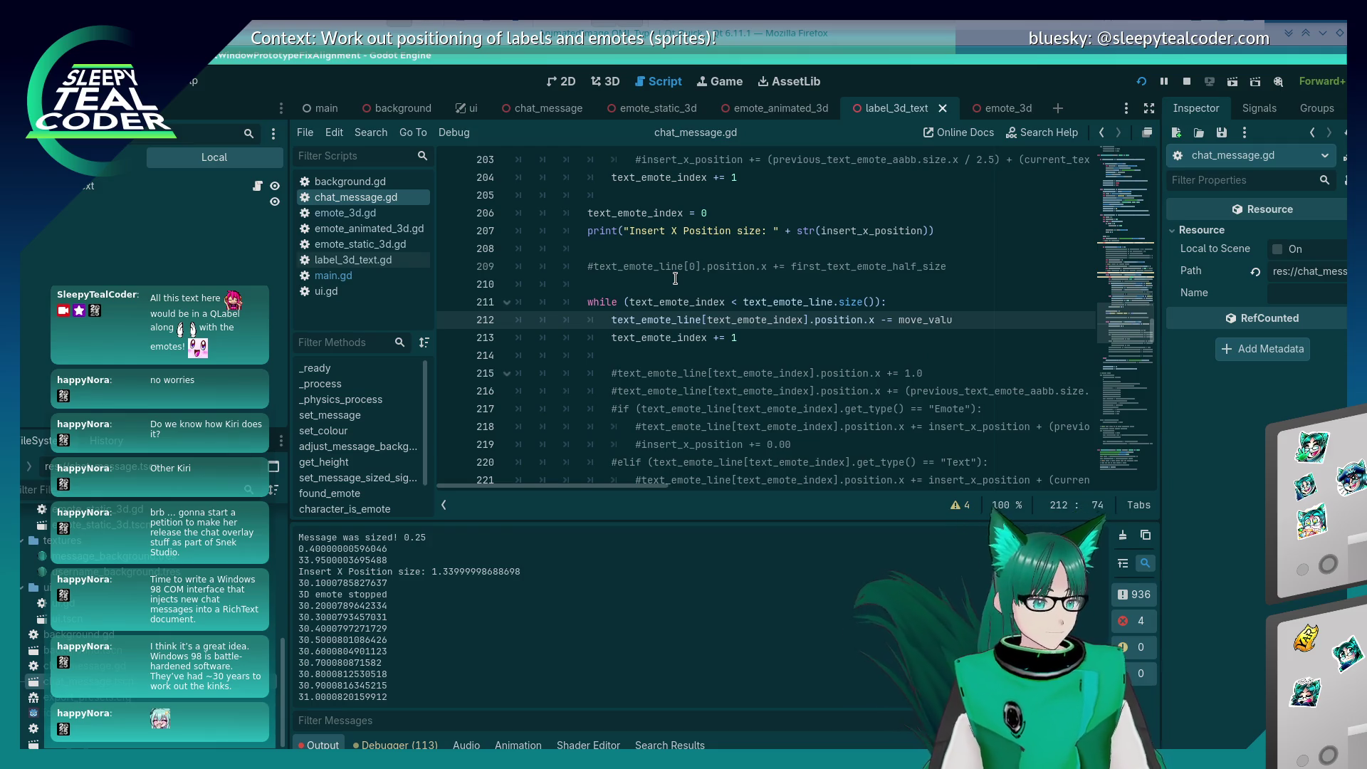
{"action": "key", "text": "BackSpace"}
{"action": "key", "text": "BackSpace"}
{"action": "key", "text": "BackSpace"}
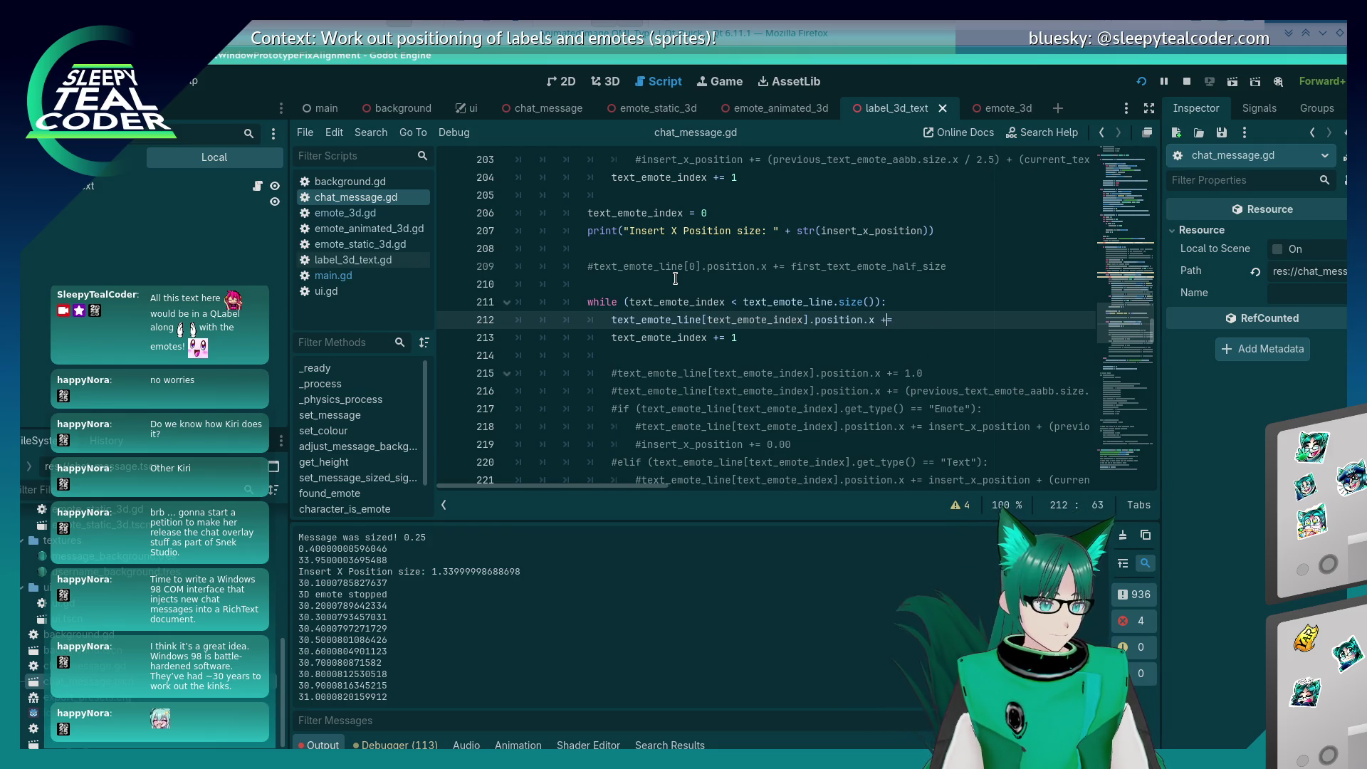
{"action": "type", "text": "= first_text_emote_half_size"}
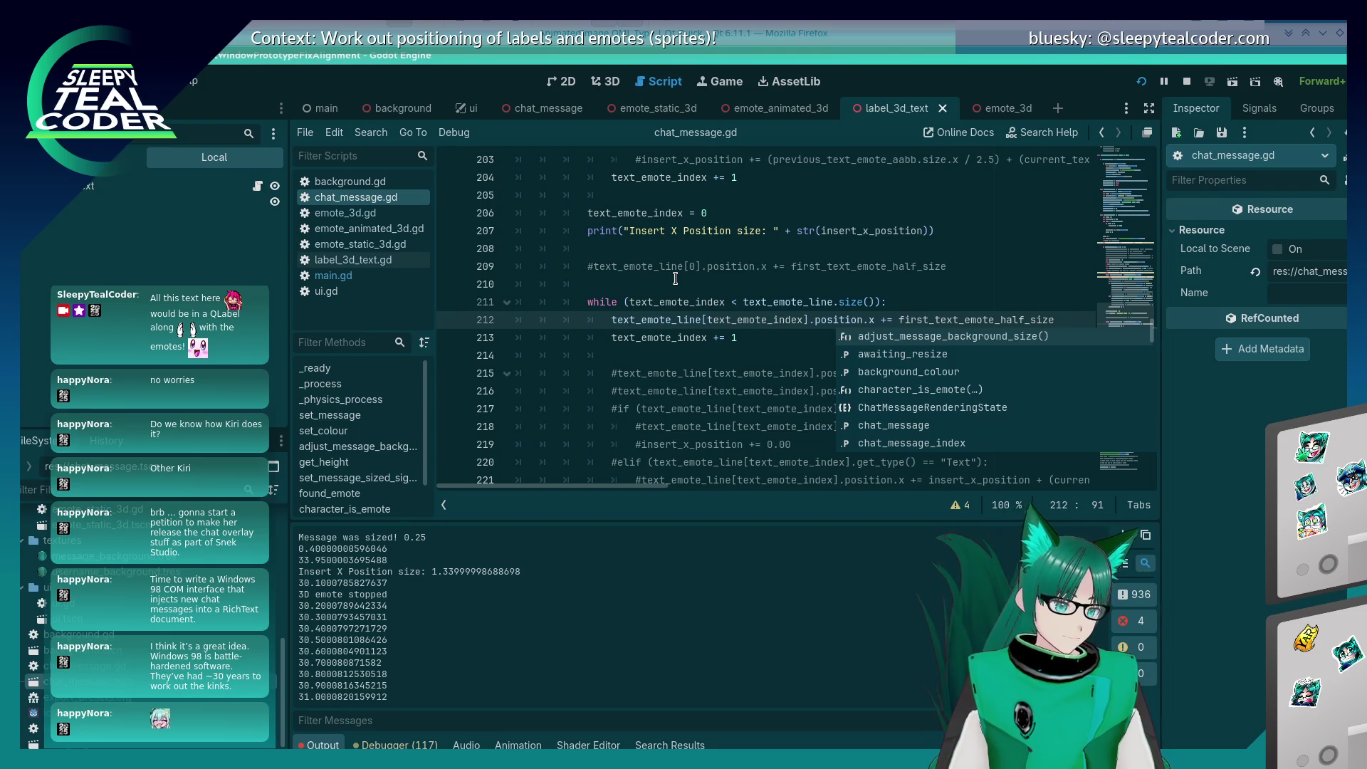
{"action": "key", "text": "F5"}
{"action": "left_click", "coordinate": [830, 209]}
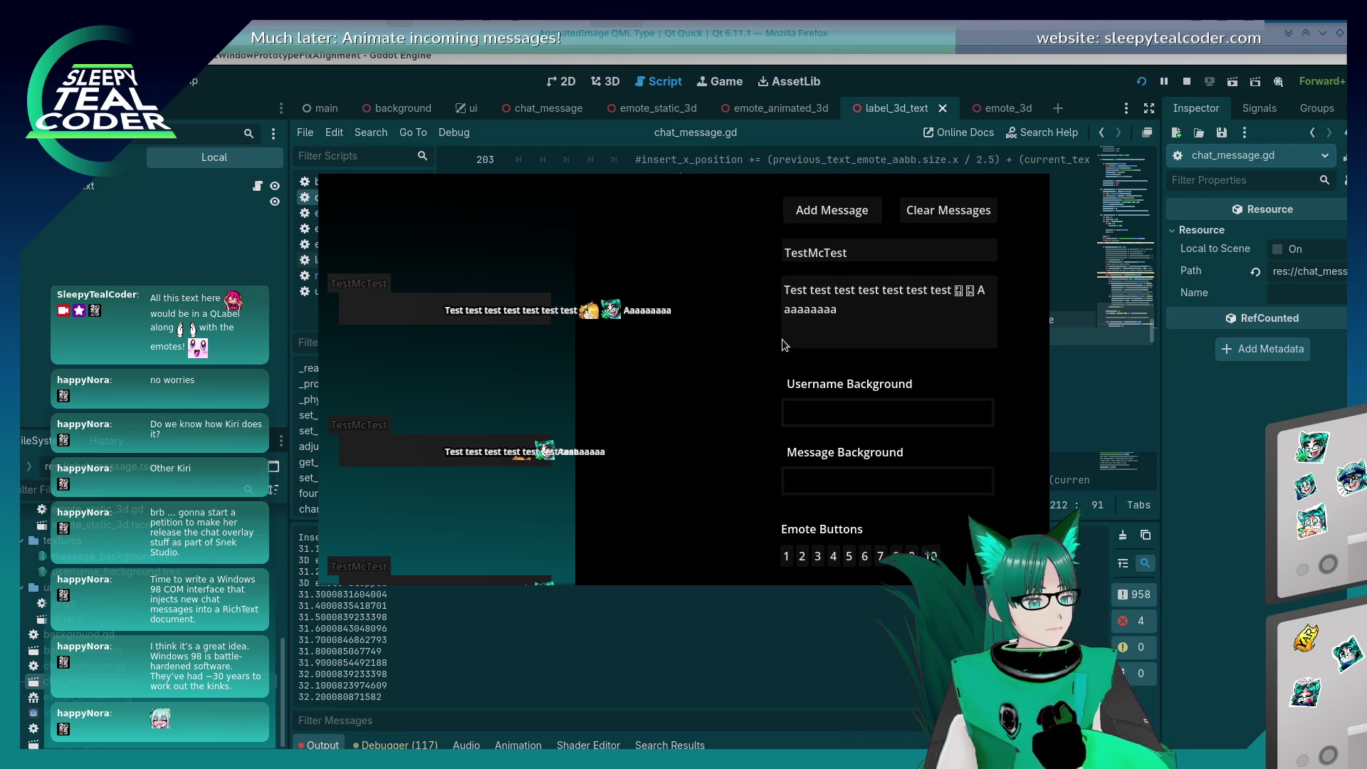
Step: Start a new loop line 213: text_emote_line[text_emote_index].position.x -= ins
{"action": "left_click", "coordinate": [1184, 399]}
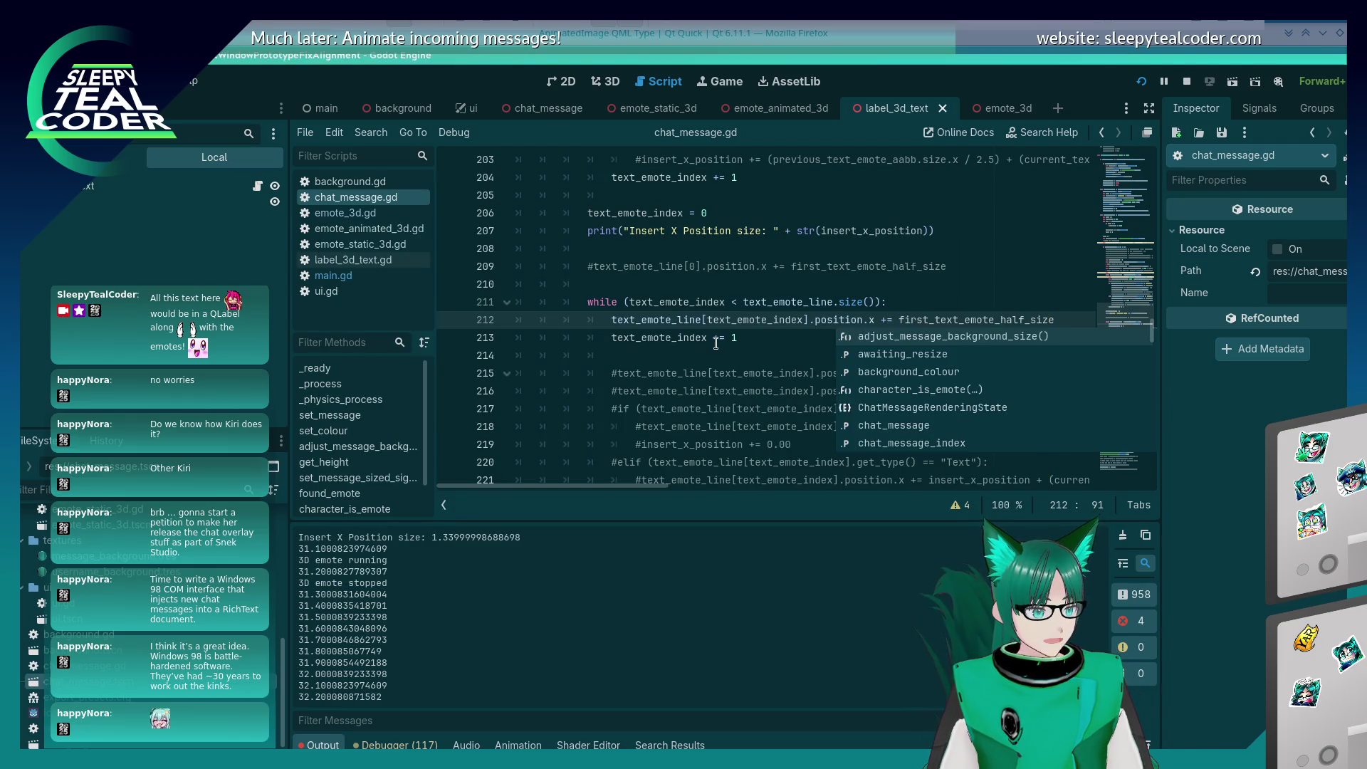
{"action": "key", "text": "Escape"}
{"action": "key", "text": "Return"}
{"action": "type", "text": "text_emote_line[text_"}
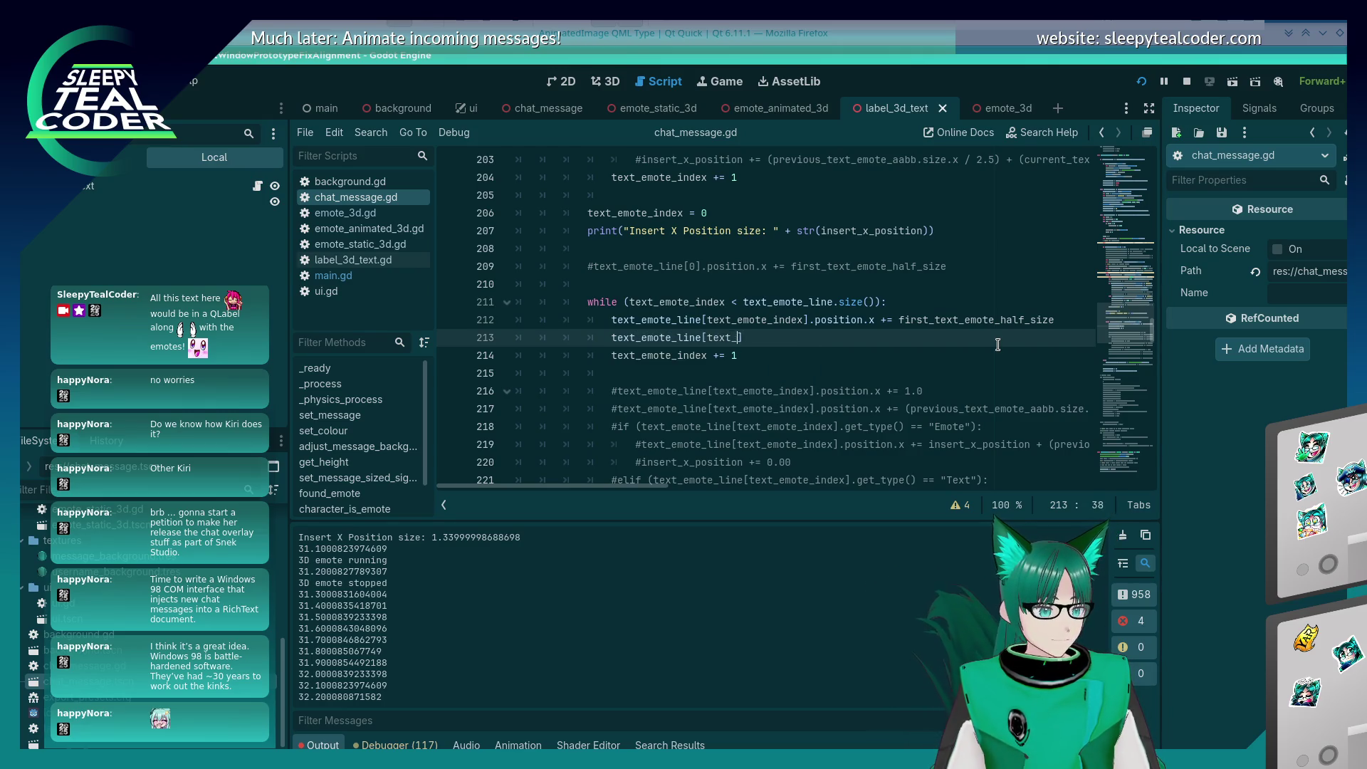
{"action": "type", "text": "emote_index]."}
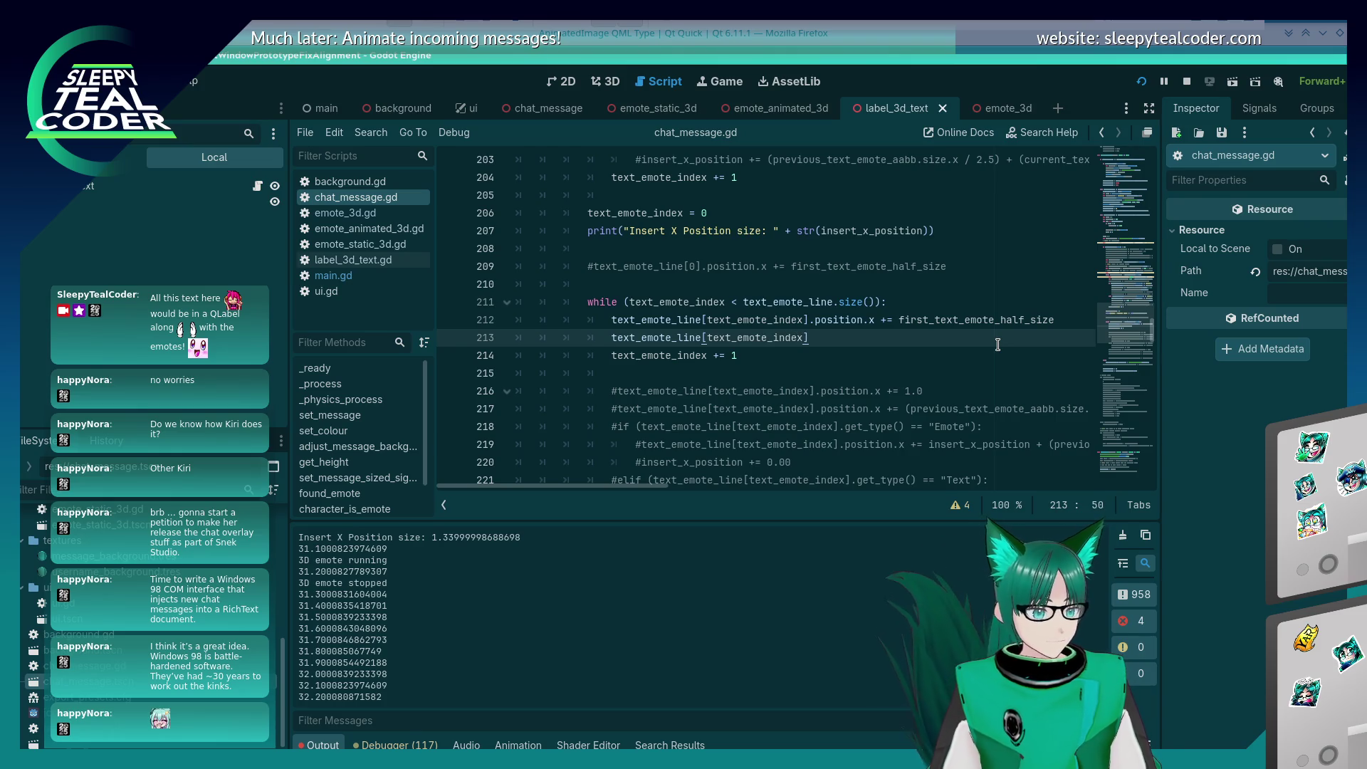
{"action": "type", "text": "position"}
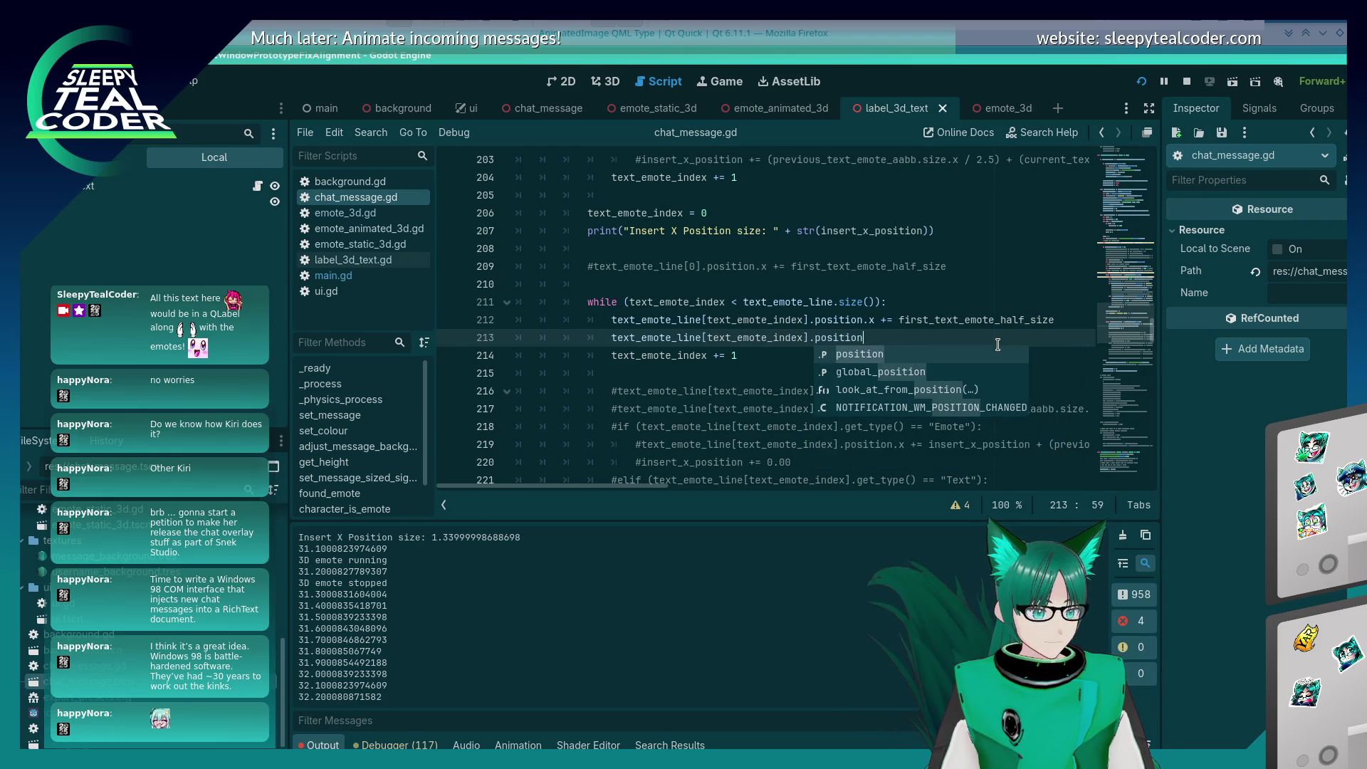
{"action": "type", "text": ".x -="}
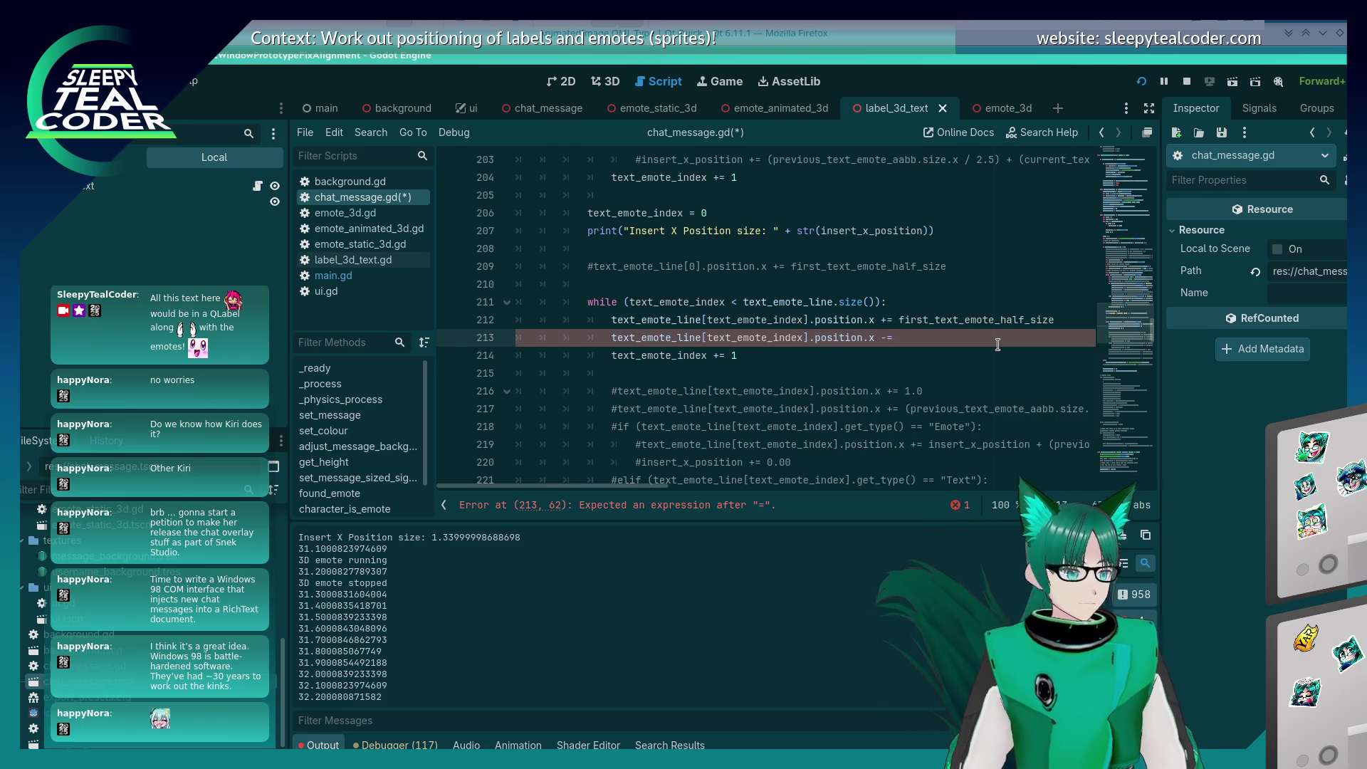
{"action": "type", "text": "insert"}
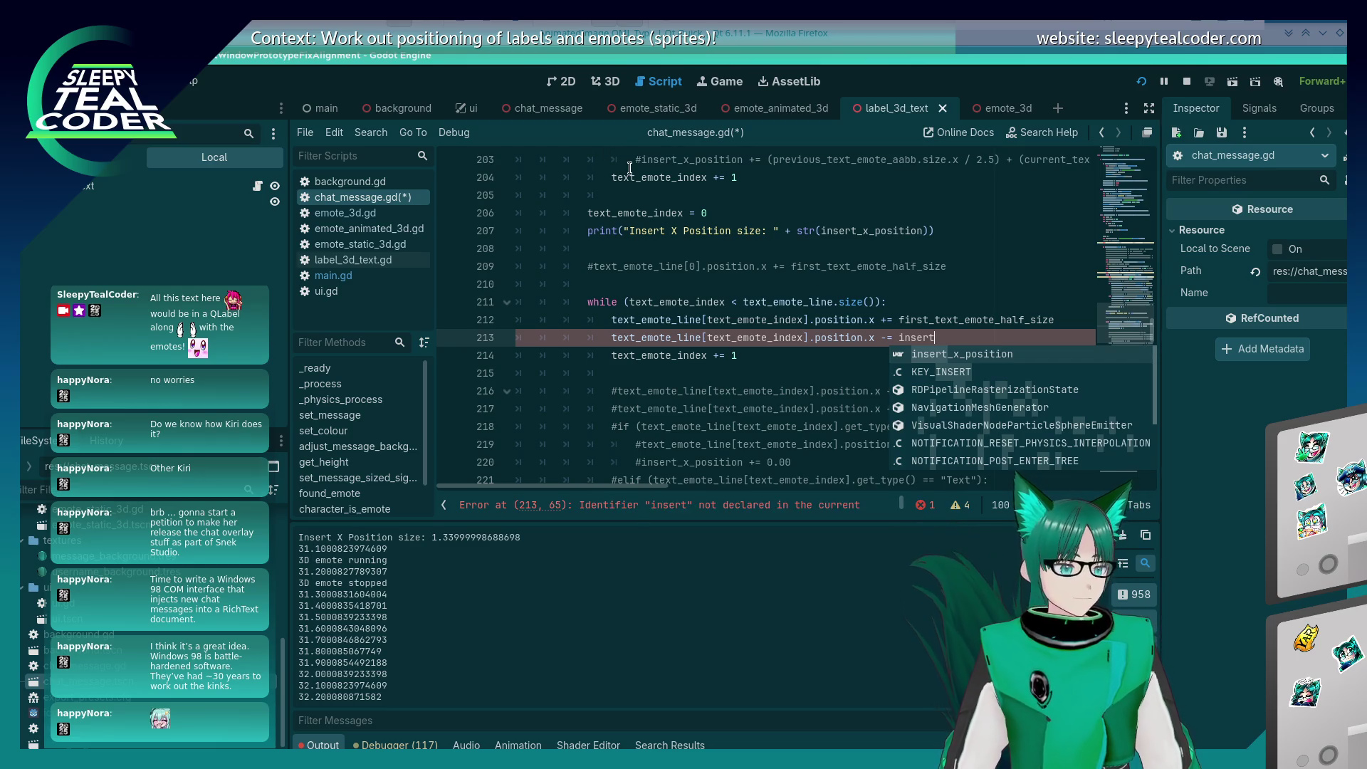
Step: Complete line 213 with insert_x_position, save, and run the chat test scene
{"action": "scroll", "coordinate": [687, 328], "scroll_direction": "up", "scroll_amount": 8}
{"action": "double_click", "coordinate": [680, 284]}
{"action": "key", "text": "ctrl+c"}
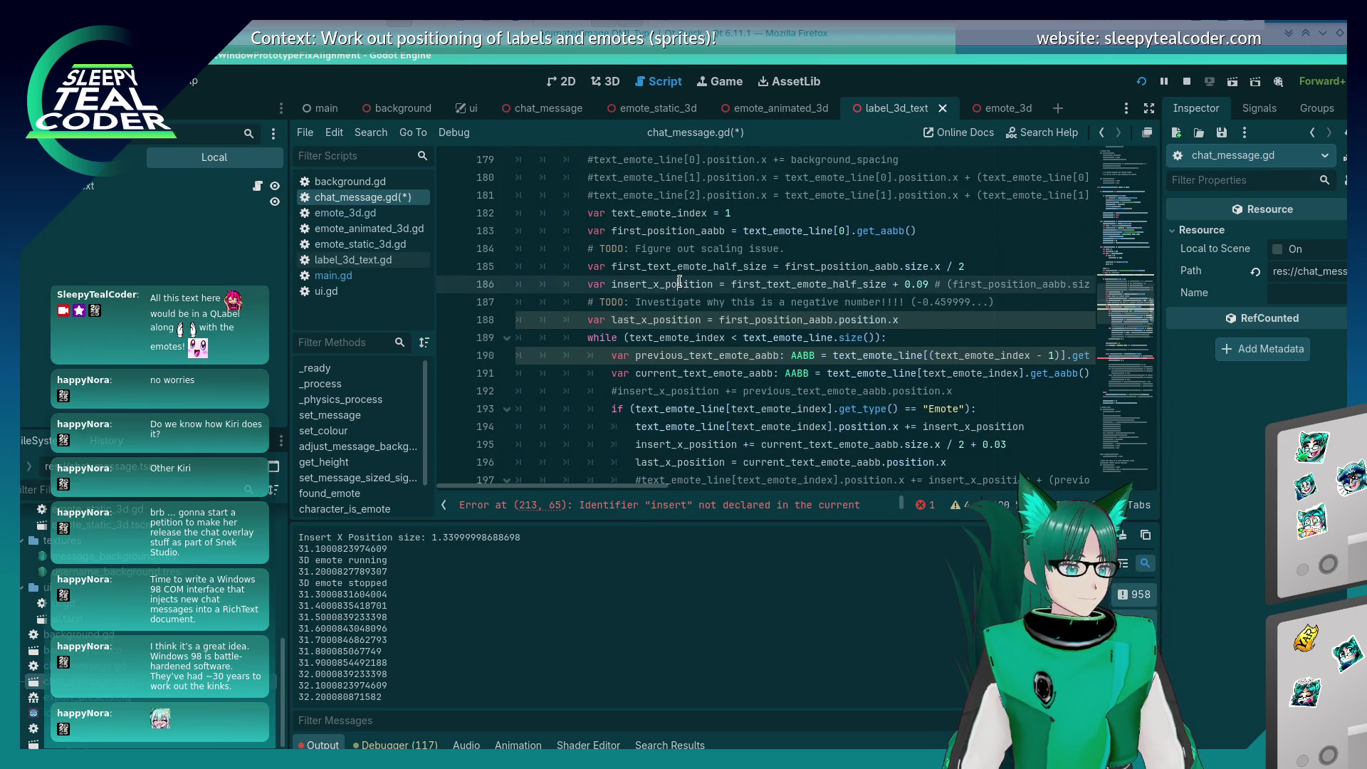
{"action": "scroll", "coordinate": [974, 365], "scroll_direction": "down", "scroll_amount": 6}
{"action": "double_click", "coordinate": [917, 444]}
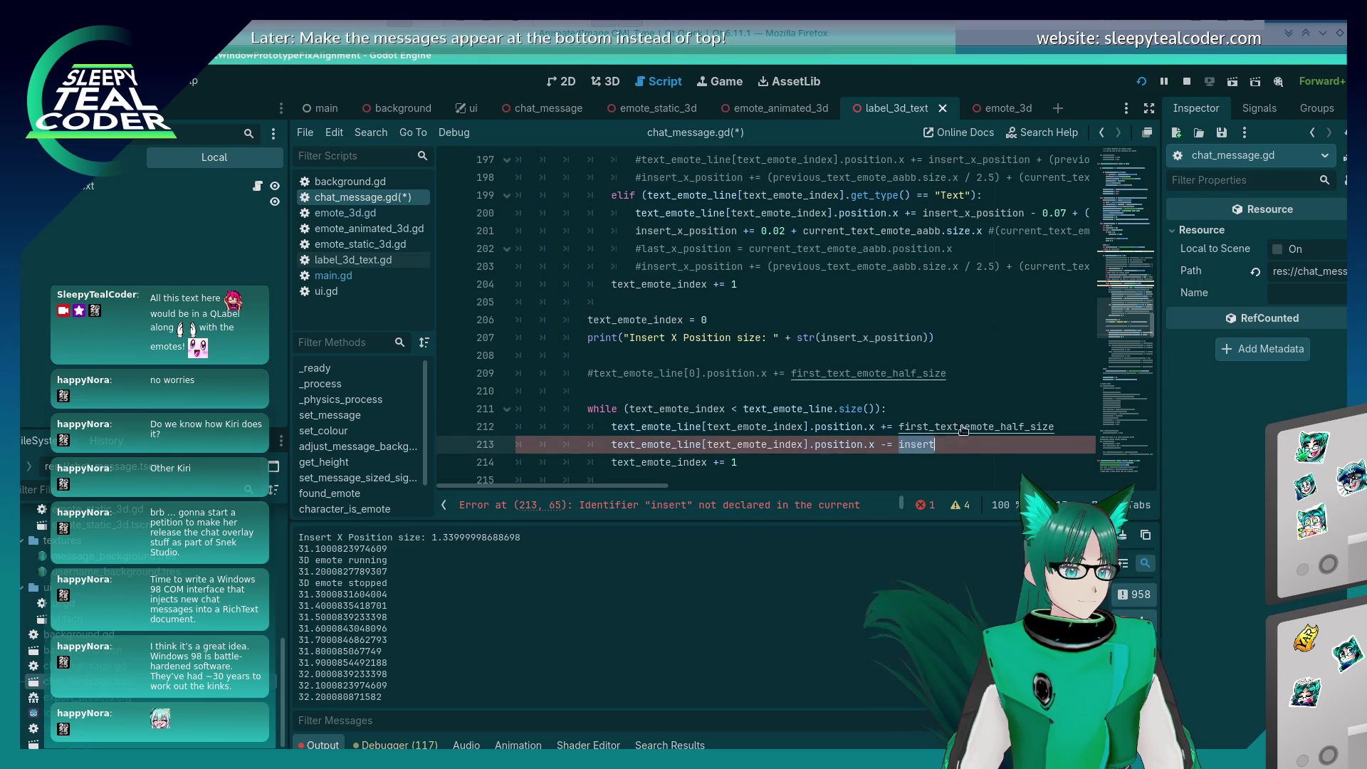
{"action": "key", "text": "ctrl+v"}
{"action": "key", "text": "ctrl+s"}
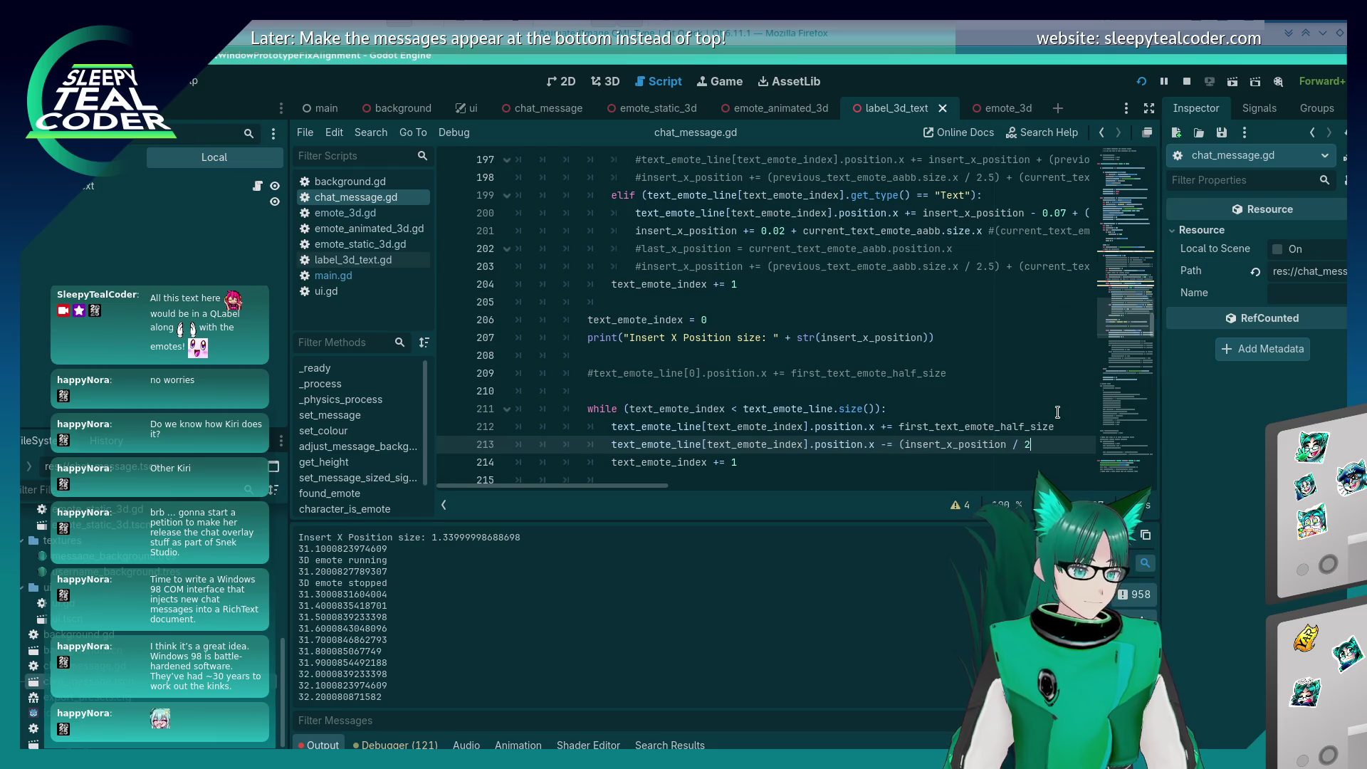
{"action": "key", "text": "F5"}
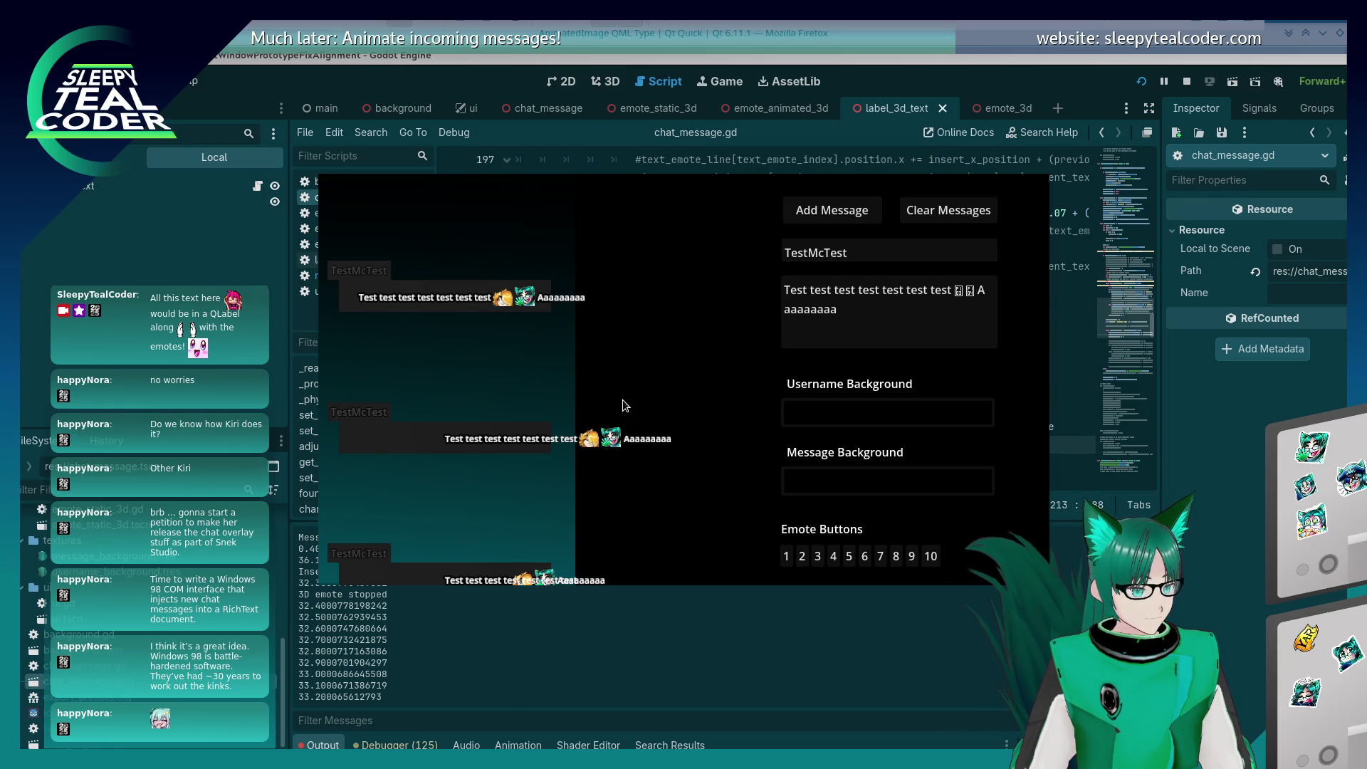
Step: Try removing ' / 2' on line 213, rerun the test scene, then close the game window
{"action": "left_click", "coordinate": [1227, 486]}
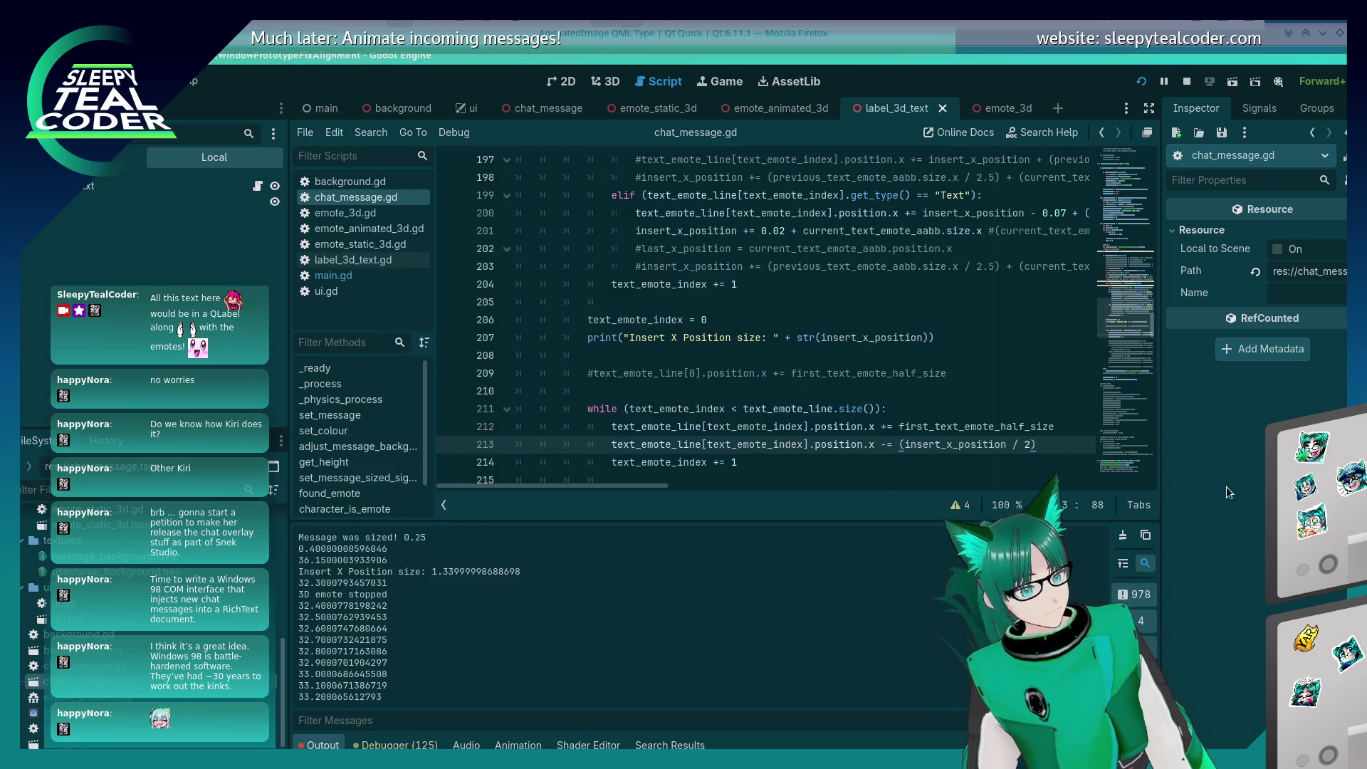
{"action": "key", "text": "BackSpace"}
{"action": "key", "text": "BackSpace"}
{"action": "key", "text": "BackSpace"}
{"action": "key", "text": "Down"}
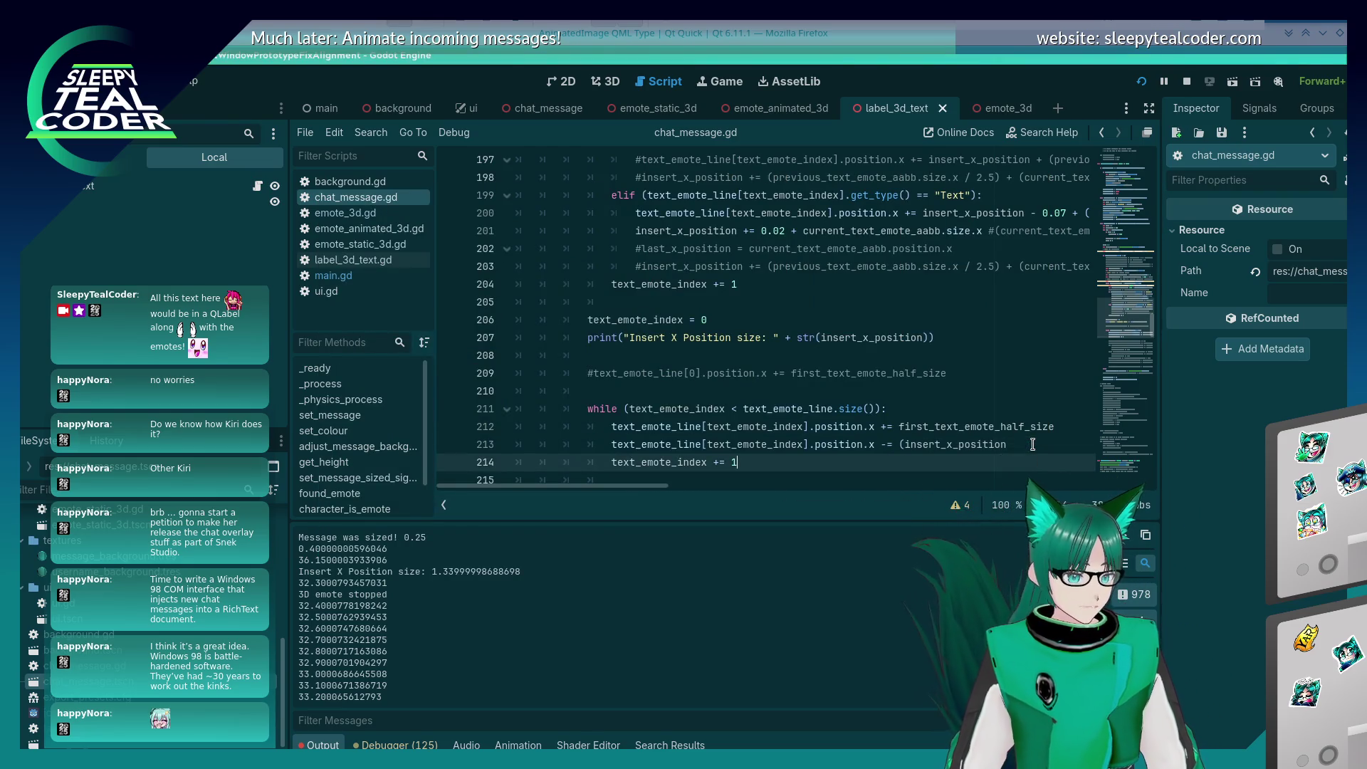
{"action": "left_click", "coordinate": [1033, 444]}
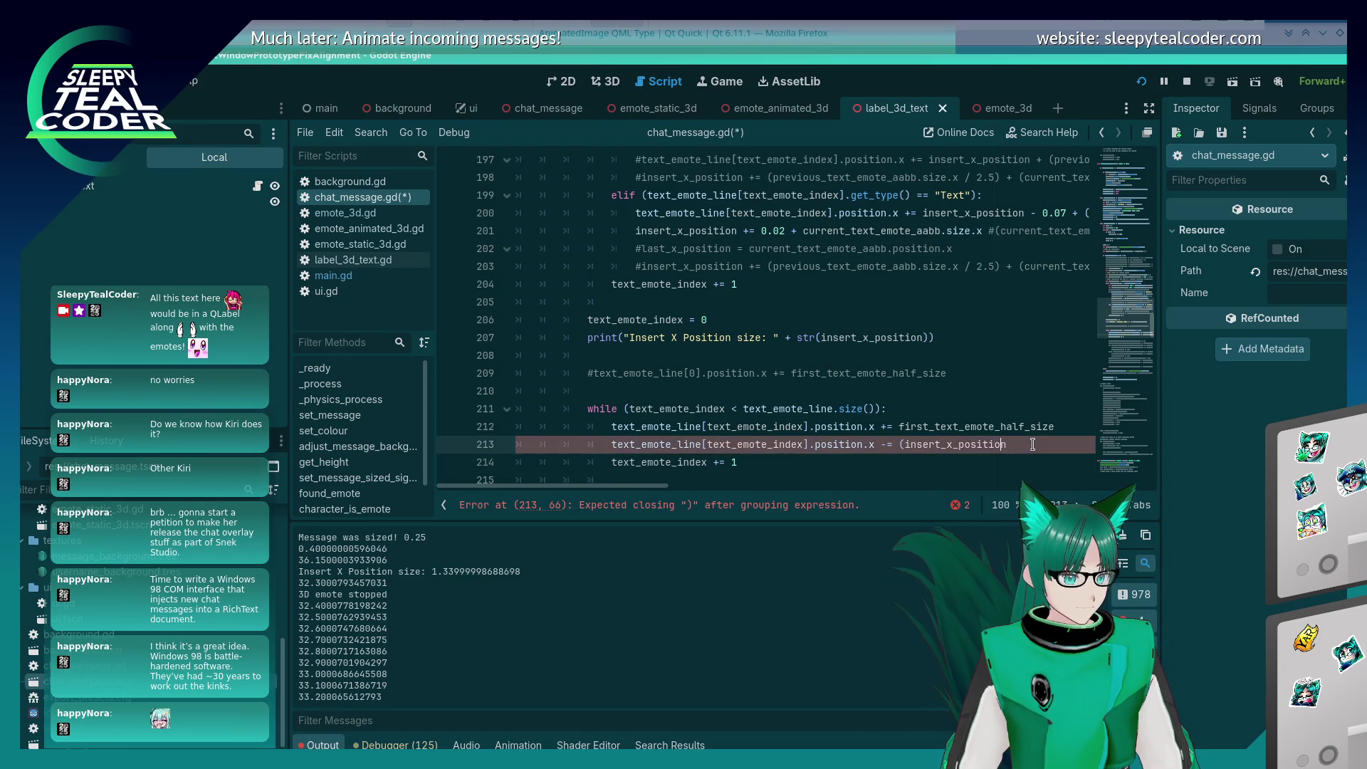
{"action": "key", "text": "F5"}
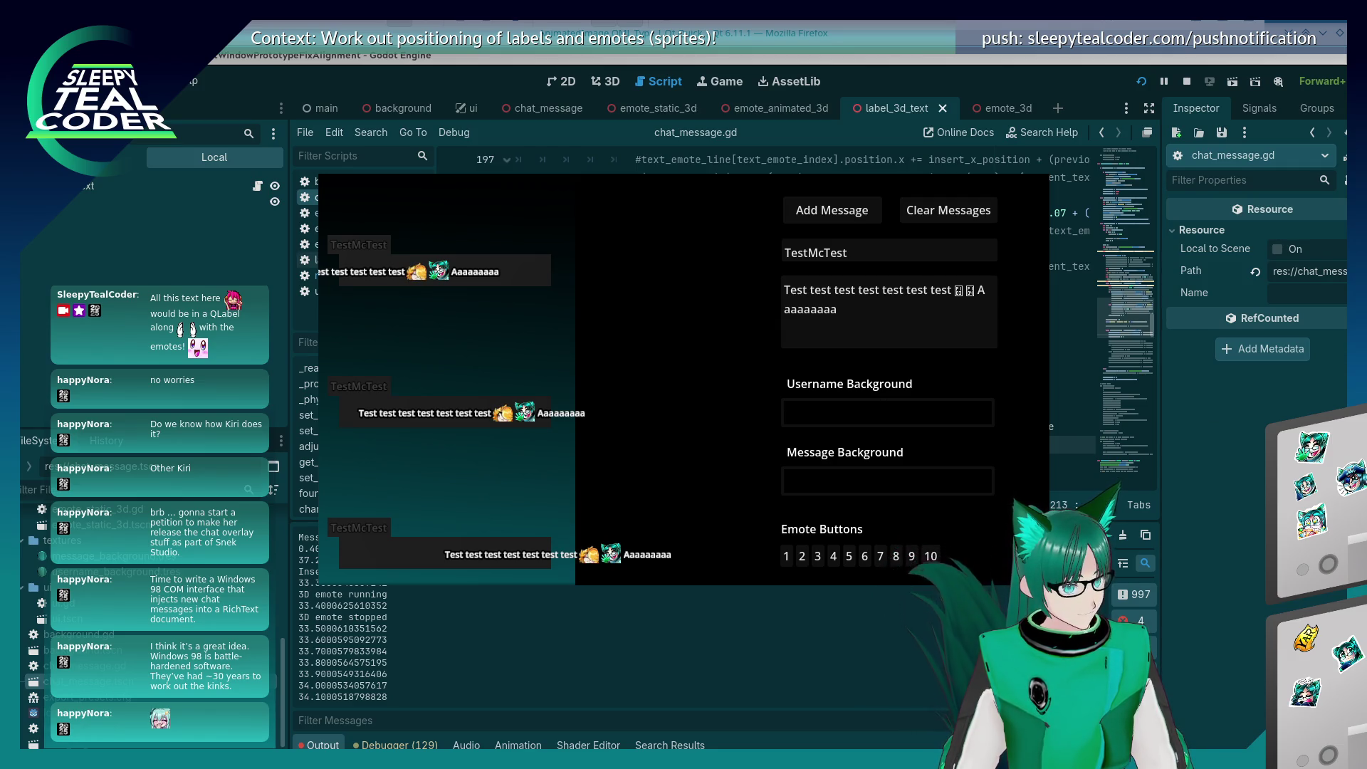
{"action": "key", "text": "F8"}
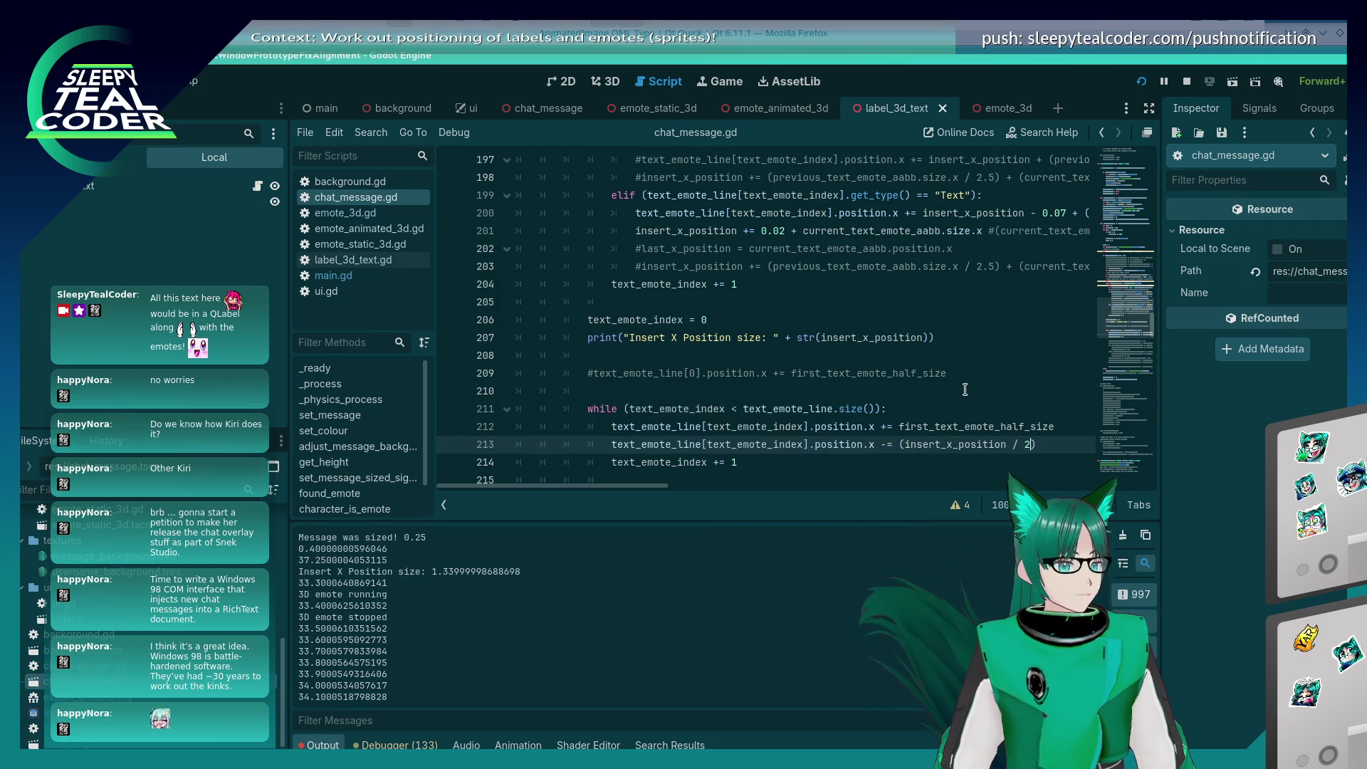
{"action": "scroll", "coordinate": [777, 337], "scroll_direction": "up", "scroll_amount": 2}
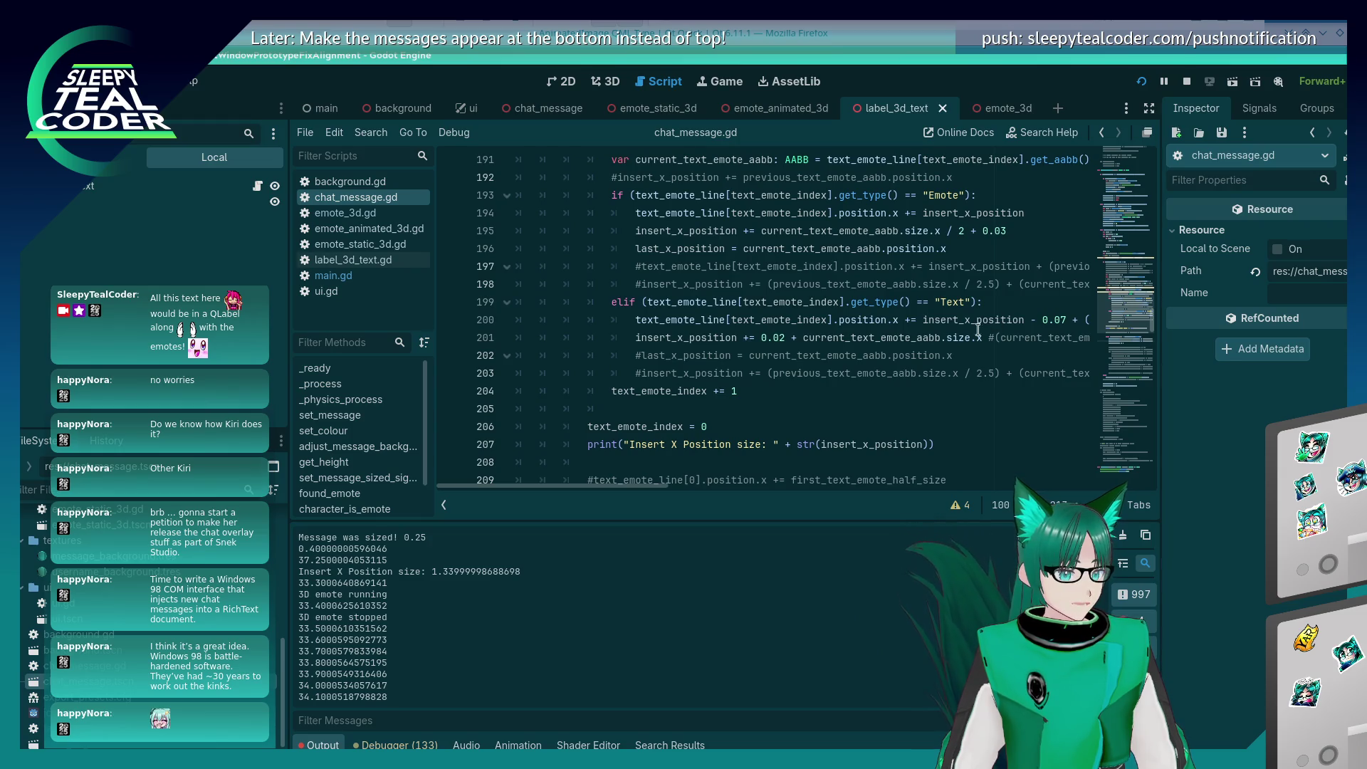
{"action": "scroll", "coordinate": [966, 337], "scroll_direction": "up", "scroll_amount": 2}
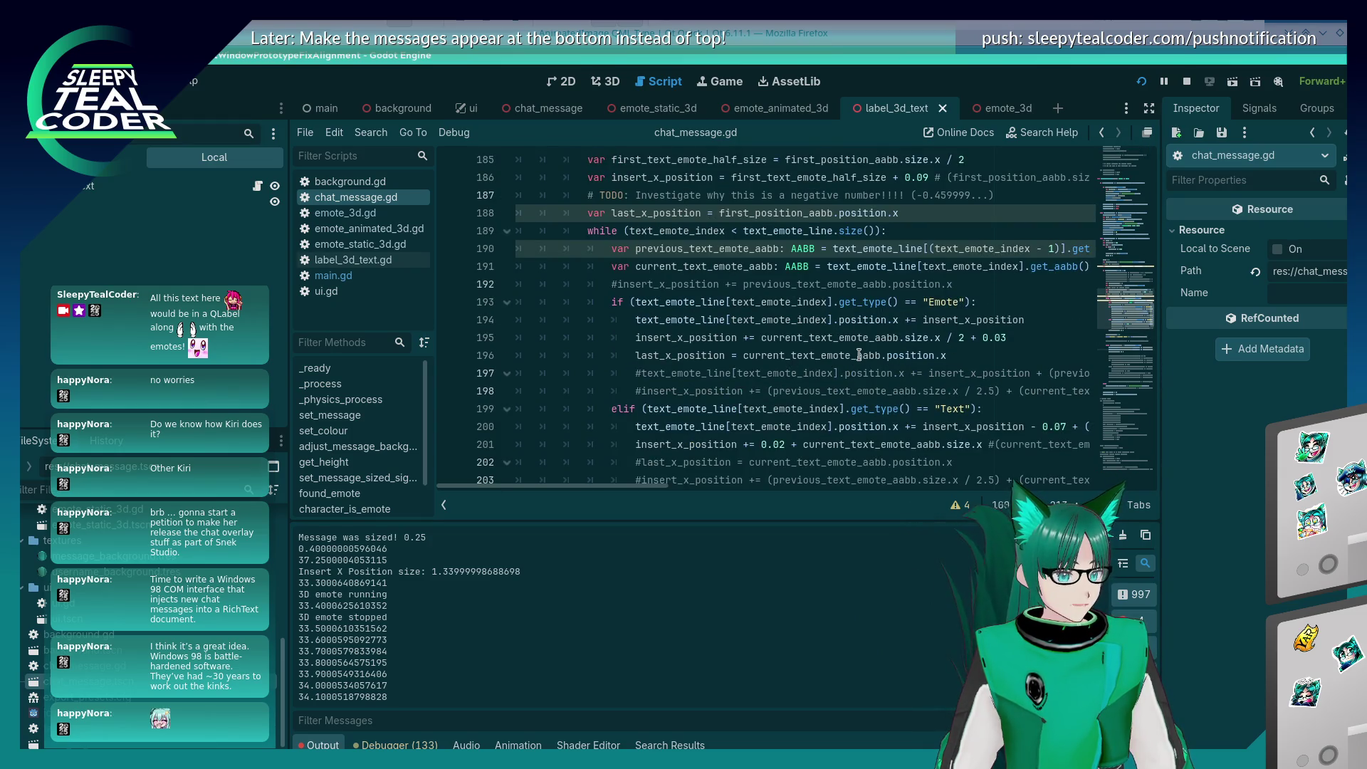
{"action": "mouse_move", "coordinate": [859, 355]}
{"action": "scroll", "coordinate": [859, 355], "scroll_direction": "down", "scroll_amount": 2}
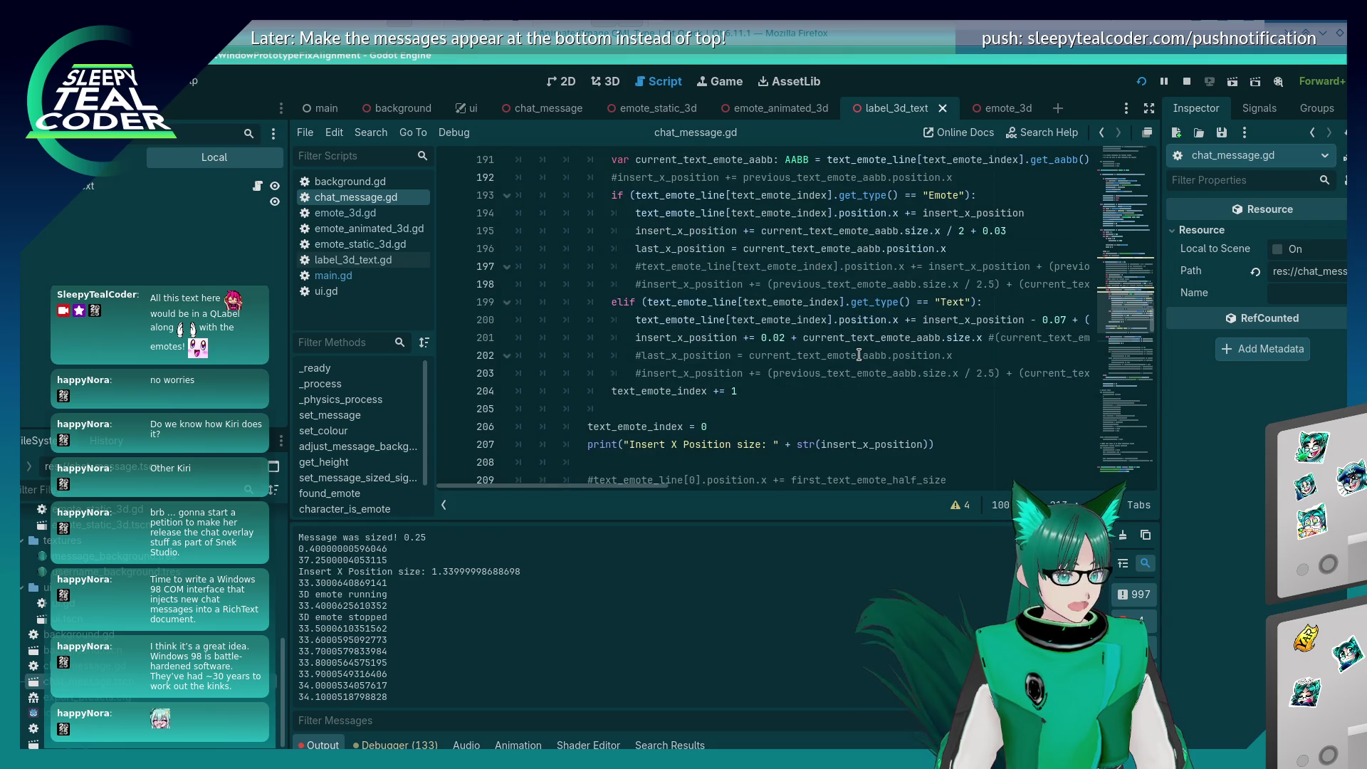
{"action": "left_click", "coordinate": [1064, 320]}
{"action": "left_click_drag", "start_coordinate": [648, 488], "coordinate": [676, 485]}
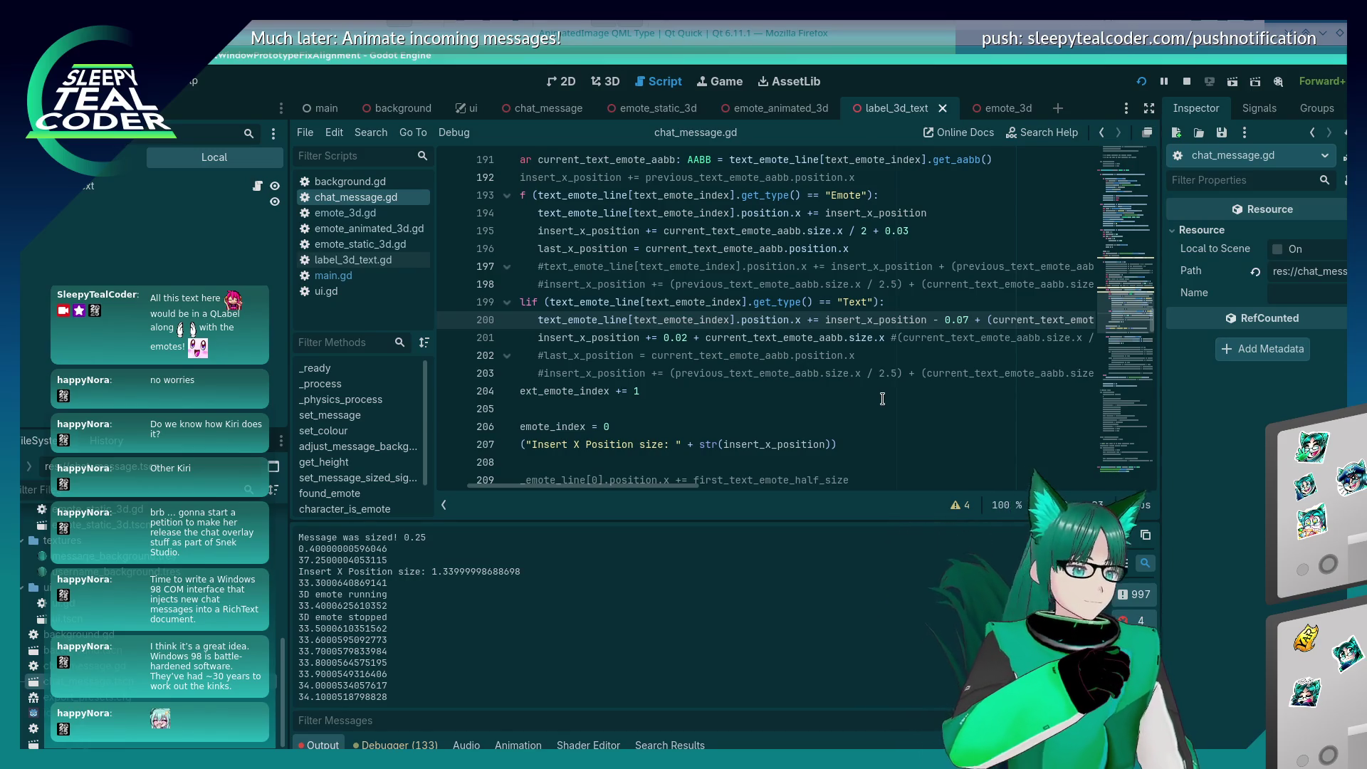
{"action": "key", "text": "End"}
{"action": "key", "text": "Home"}
{"action": "mouse_move", "coordinate": [716, 486]}
{"action": "left_mouse_down"}
{"action": "mouse_move", "coordinate": [699, 487]}
{"action": "mouse_move", "coordinate": [776, 497]}
{"action": "mouse_move", "coordinate": [678, 489]}
{"action": "left_mouse_up"}
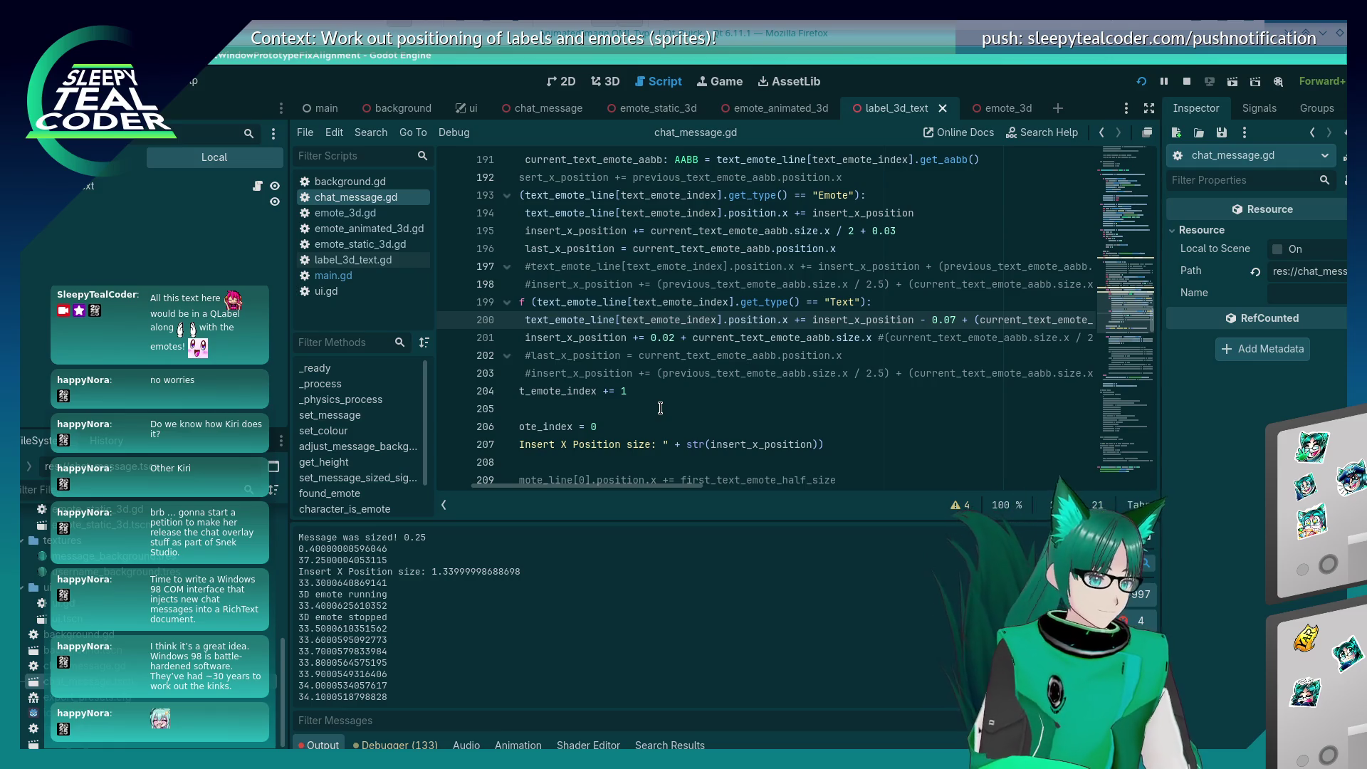
Step: Insert 'insert_x_position -= 0.07' as new line 201, then save, rerun and post a test message
{"action": "left_click", "coordinate": [652, 333]}
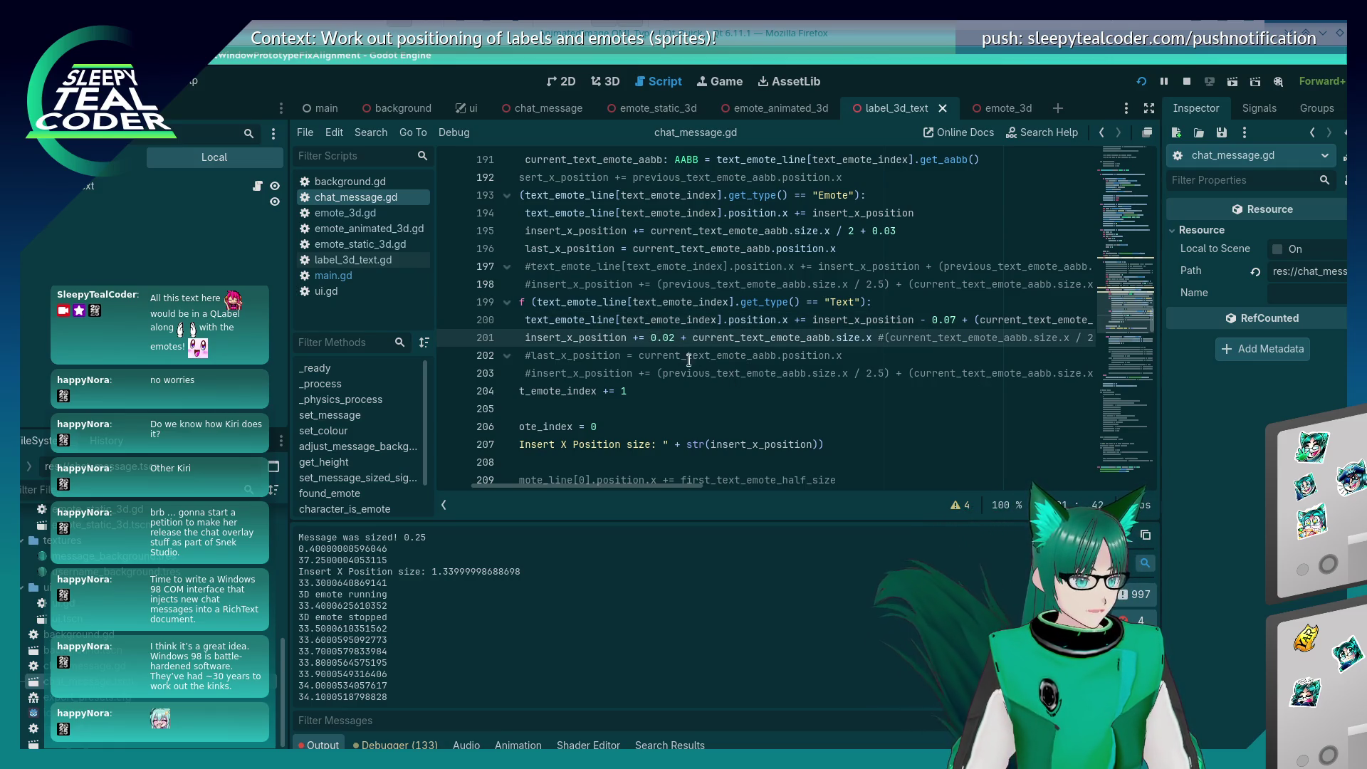
{"action": "left_click_drag", "start_coordinate": [525, 337], "coordinate": [625, 334]}
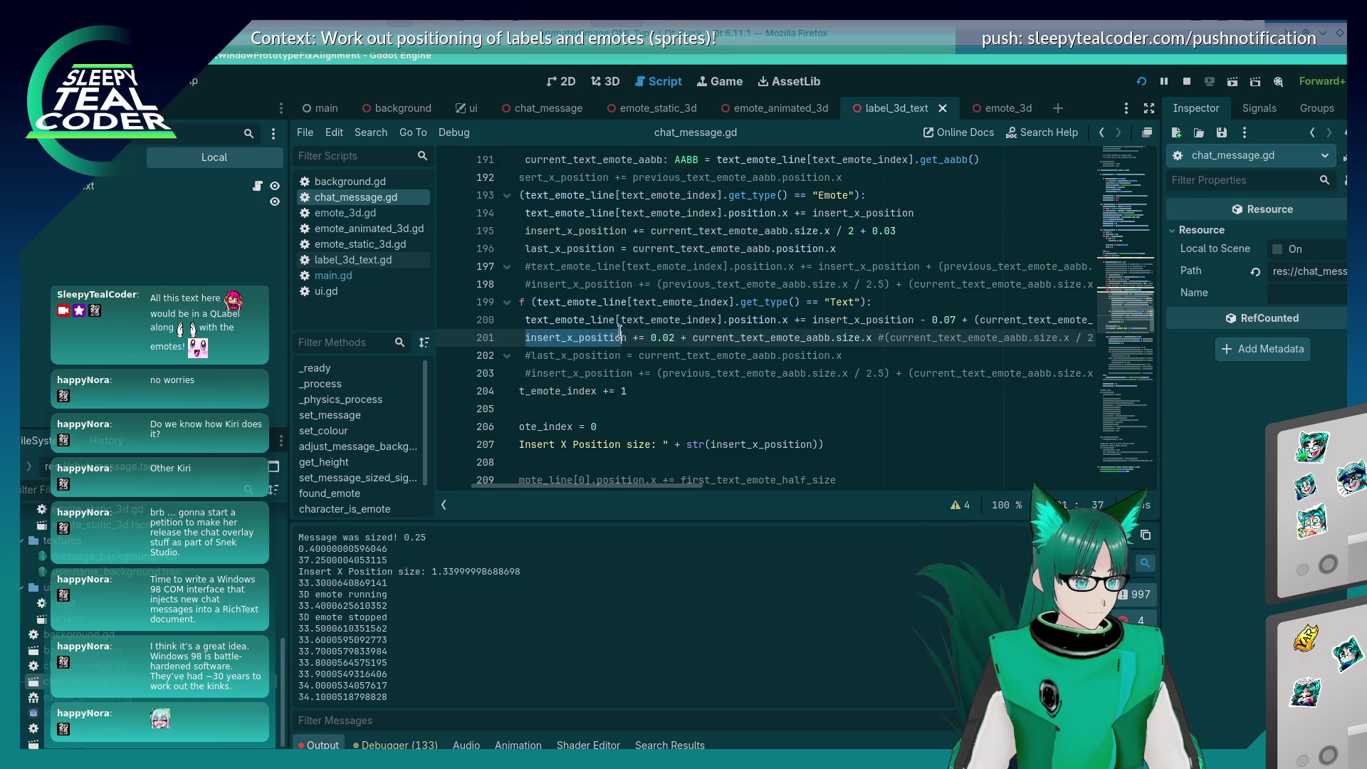
{"action": "key", "text": "ctrl+c"}
{"action": "key", "text": "Home"}
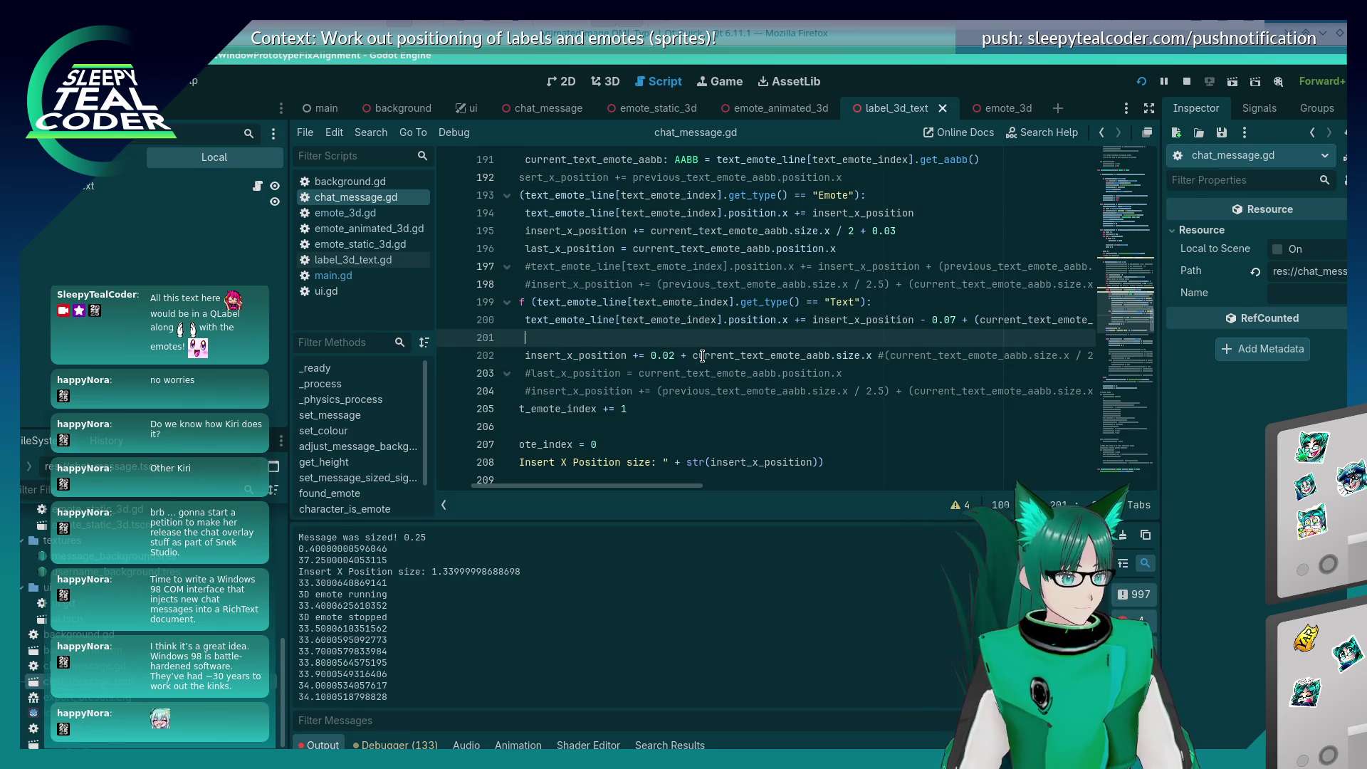
{"action": "key", "text": "Return"}
{"action": "key", "text": "Up"}
{"action": "key", "text": "ctrl+v"}
{"action": "type", "text": "="}
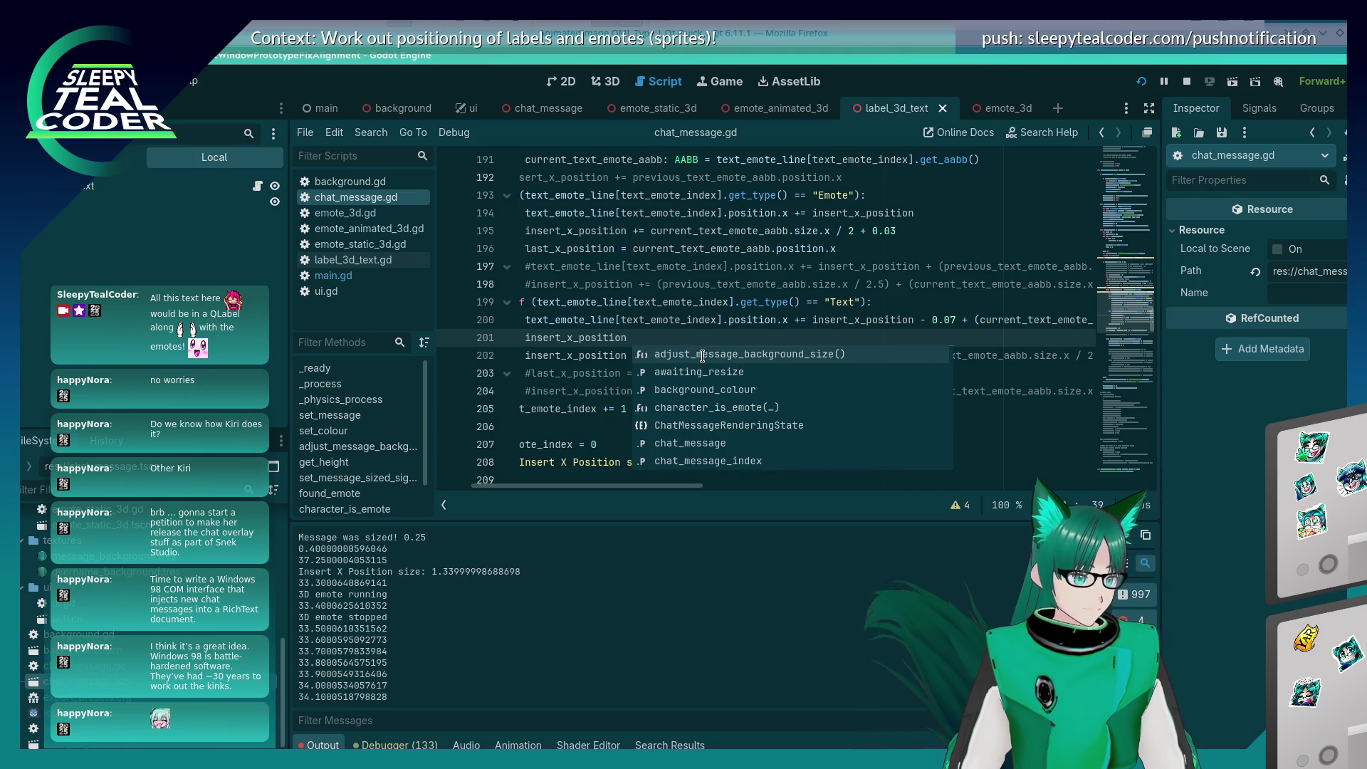
{"action": "key", "text": "BackSpace"}
{"action": "key", "text": "BackSpace"}
{"action": "type", "text": "-= 0.07"}
{"action": "key", "text": "ctrl+s"}
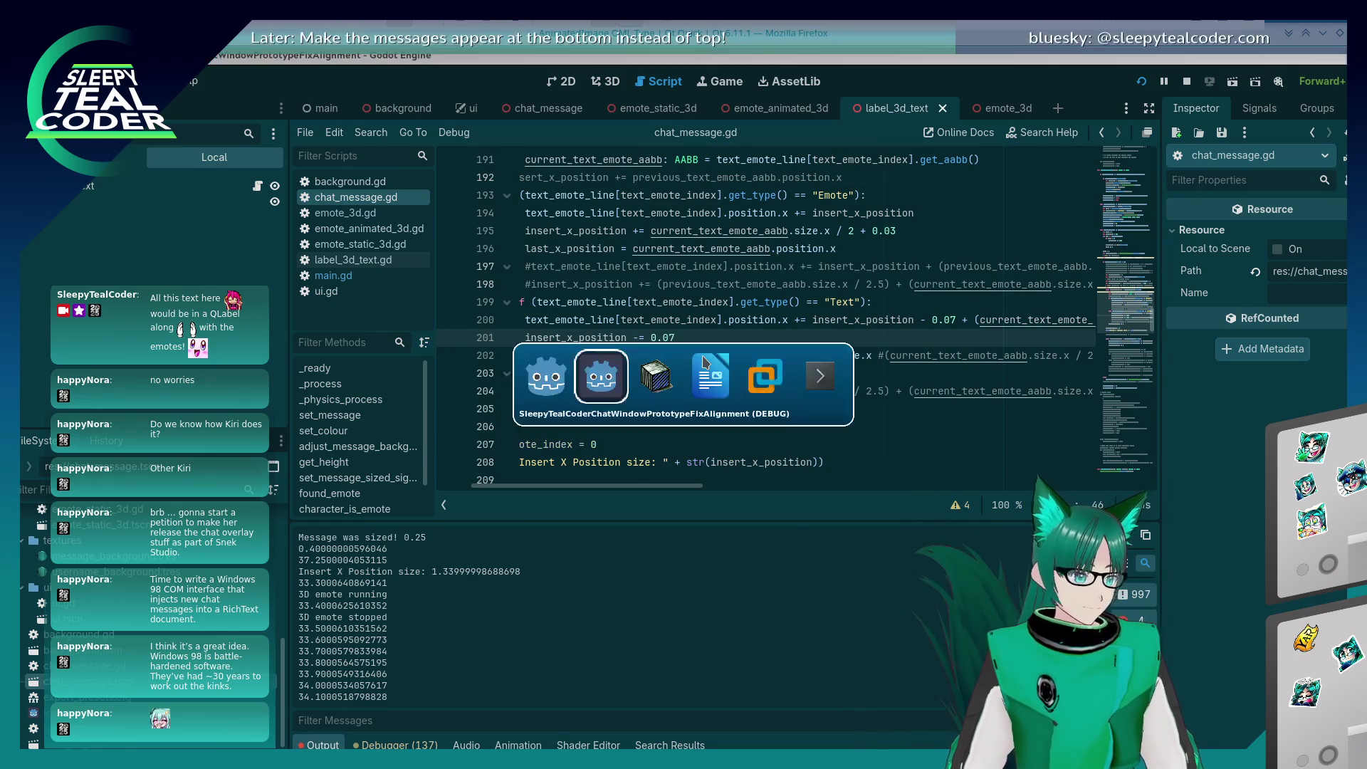
{"action": "left_click", "coordinate": [827, 215]}
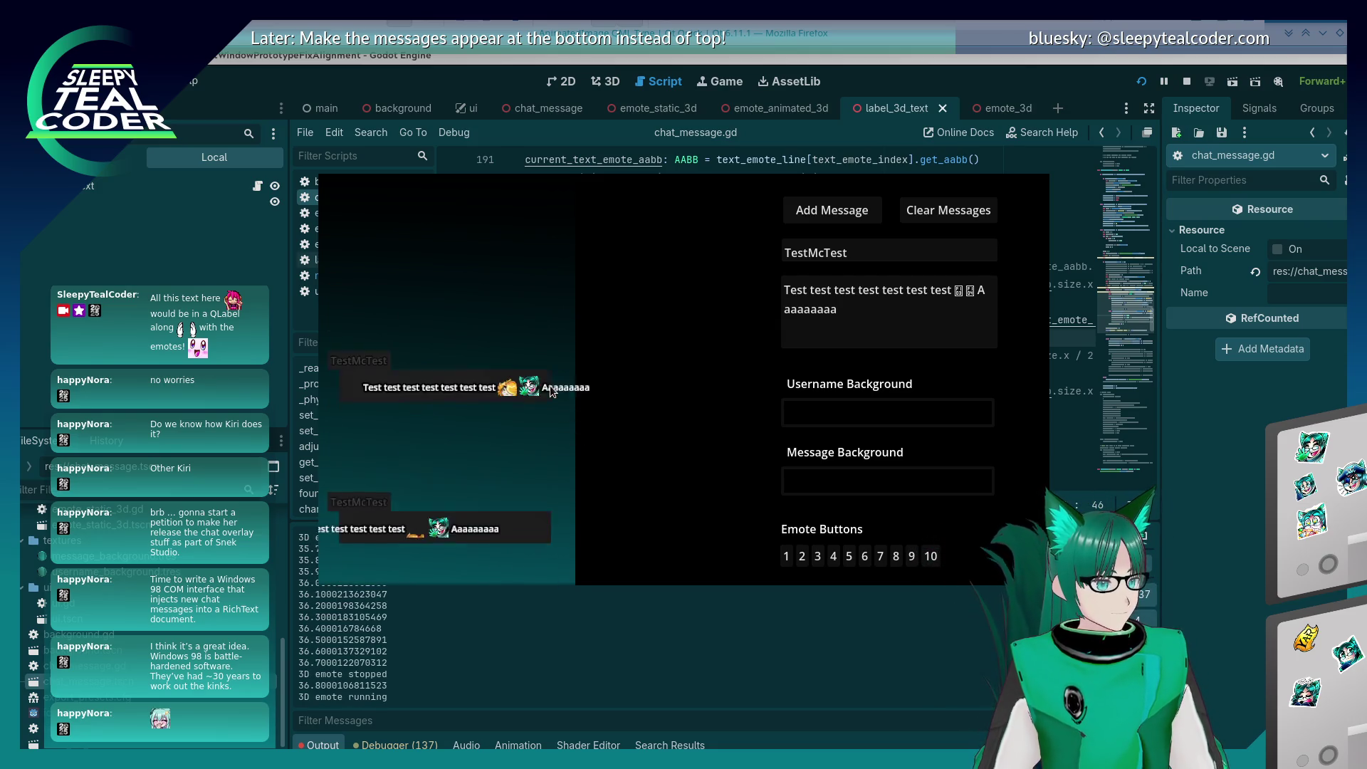
Step: Post a test message containing two emotes and 'Buuuuuuuuuut'
{"action": "double_click", "coordinate": [870, 556]}
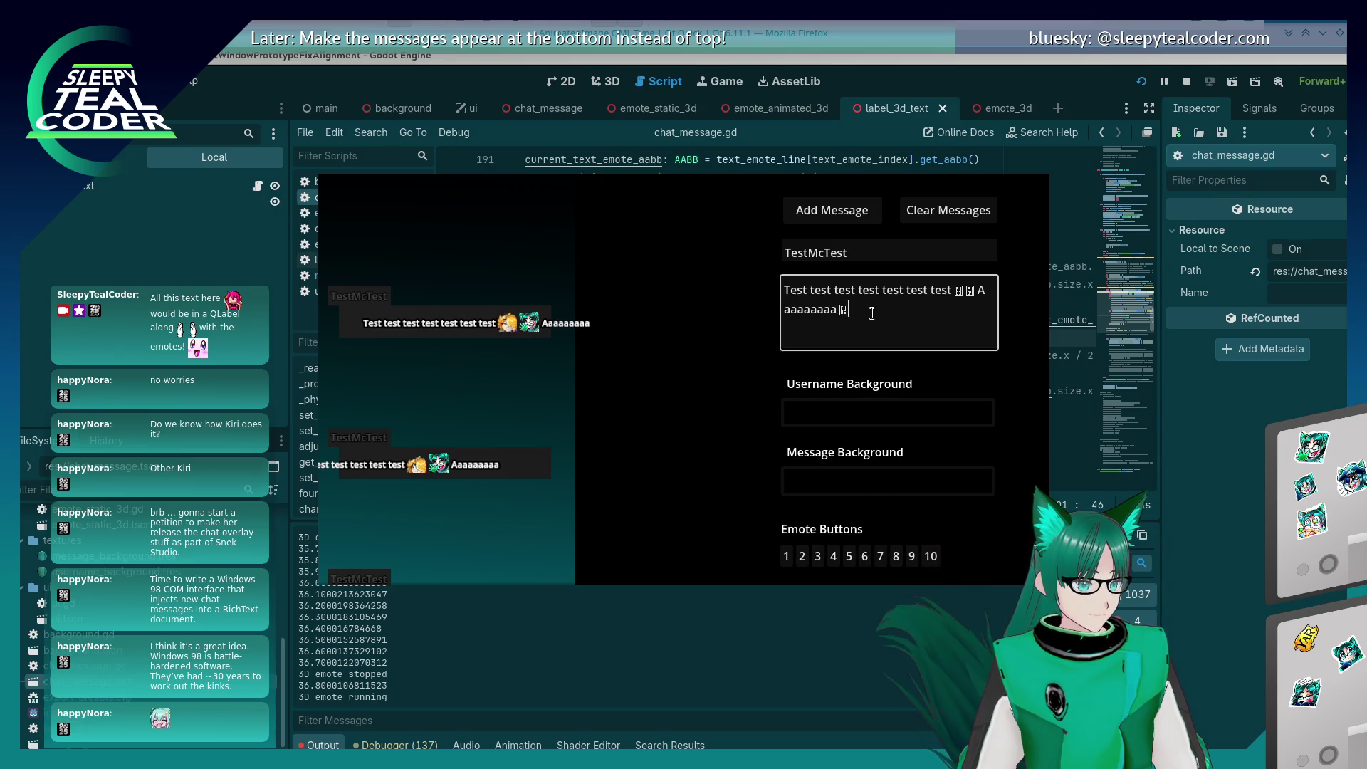
{"action": "type", "text": "Buuuuuuuuuu"}
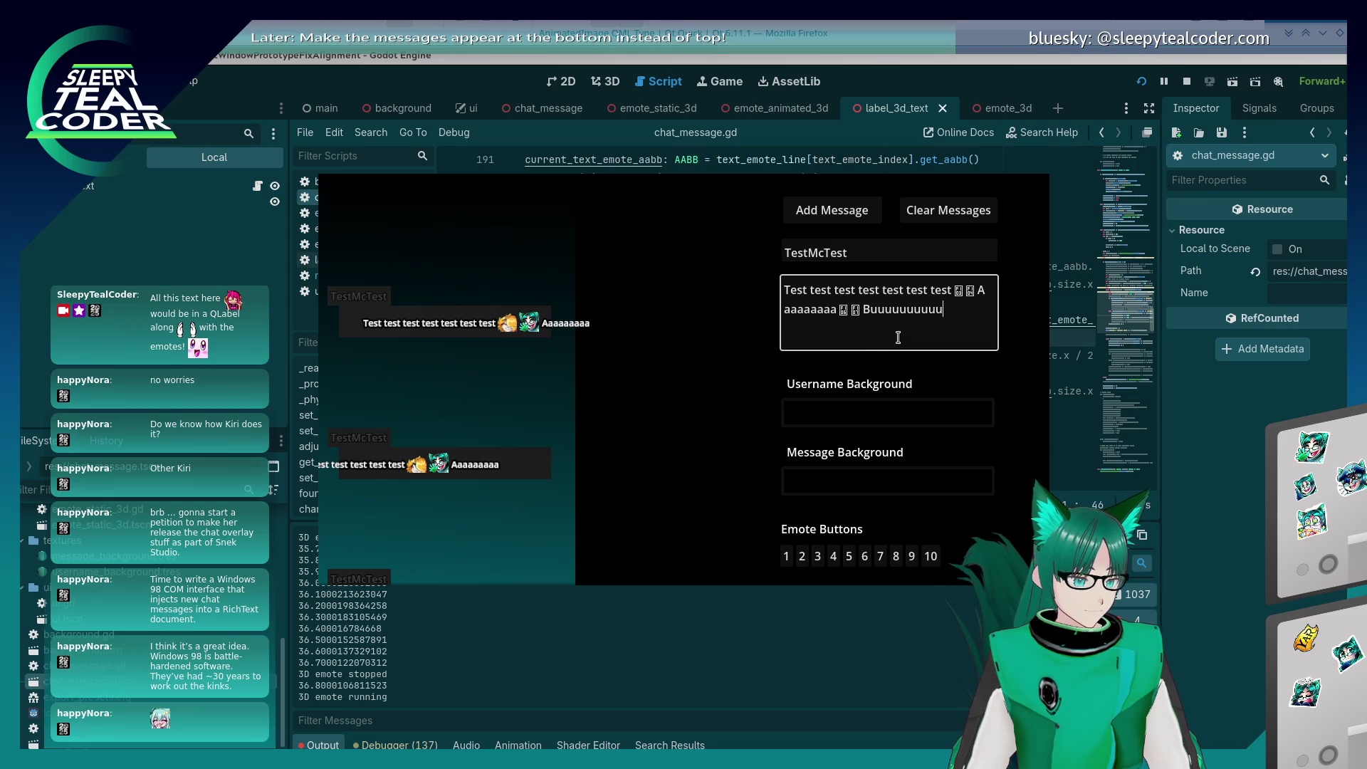
{"action": "type", "text": "t"}
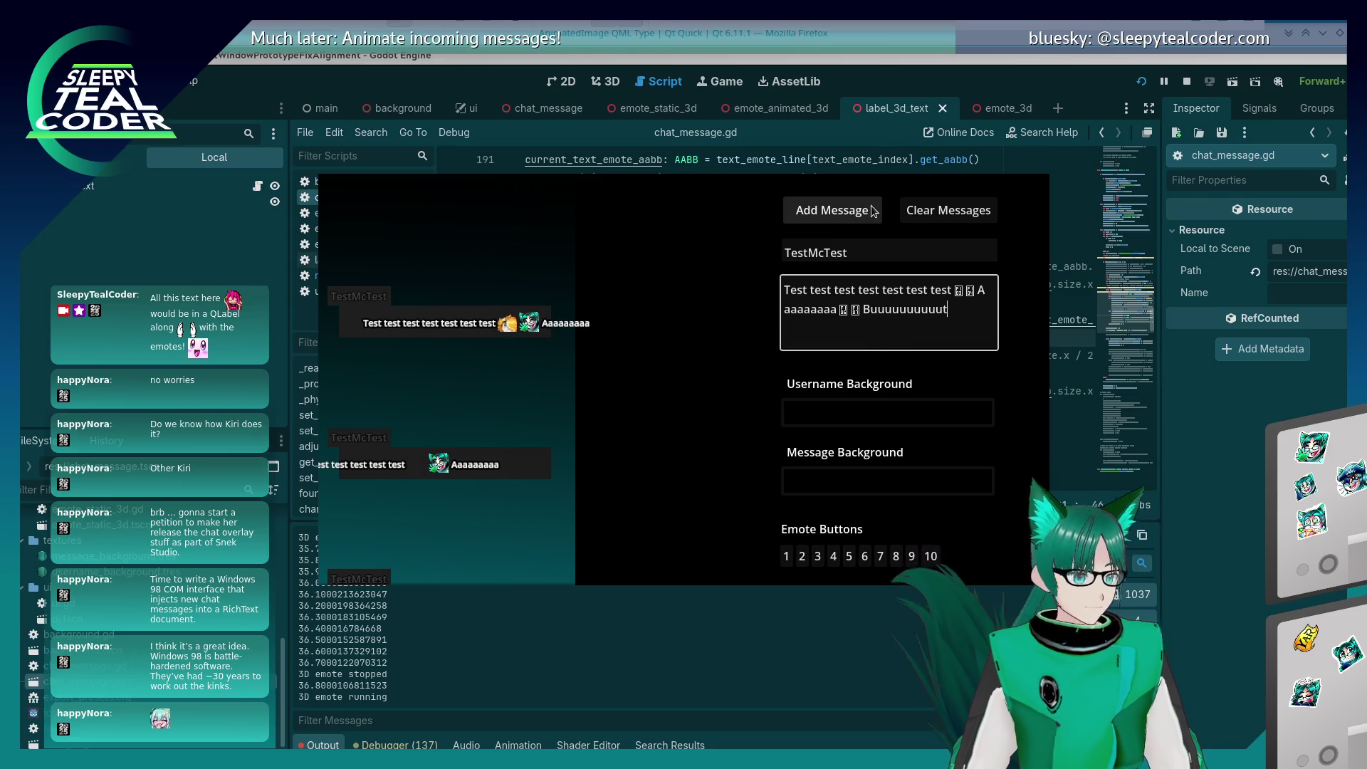
{"action": "left_click", "coordinate": [832, 210]}
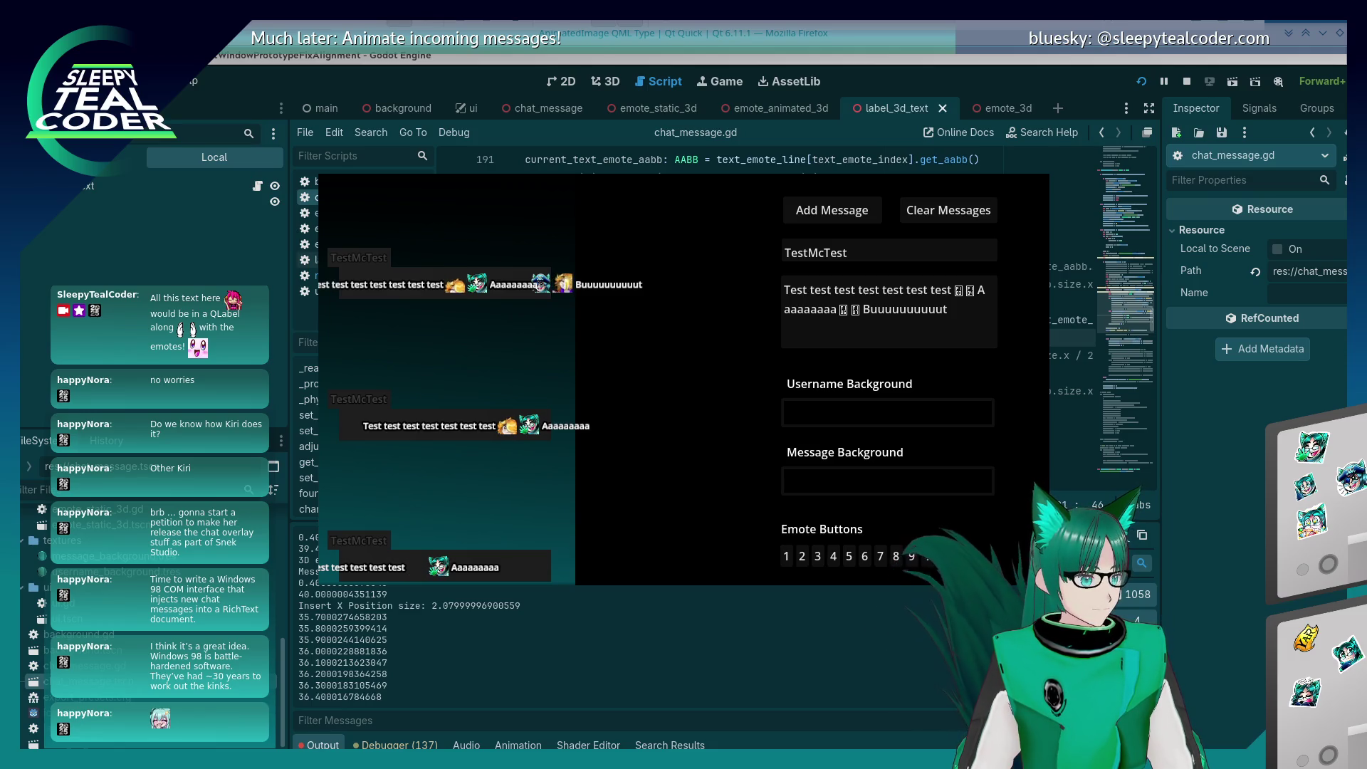
Step: Lower the line 201 offset to -= 0.05, then -= 0.03, rerunning the chat test each time
{"action": "key", "text": "F8"}
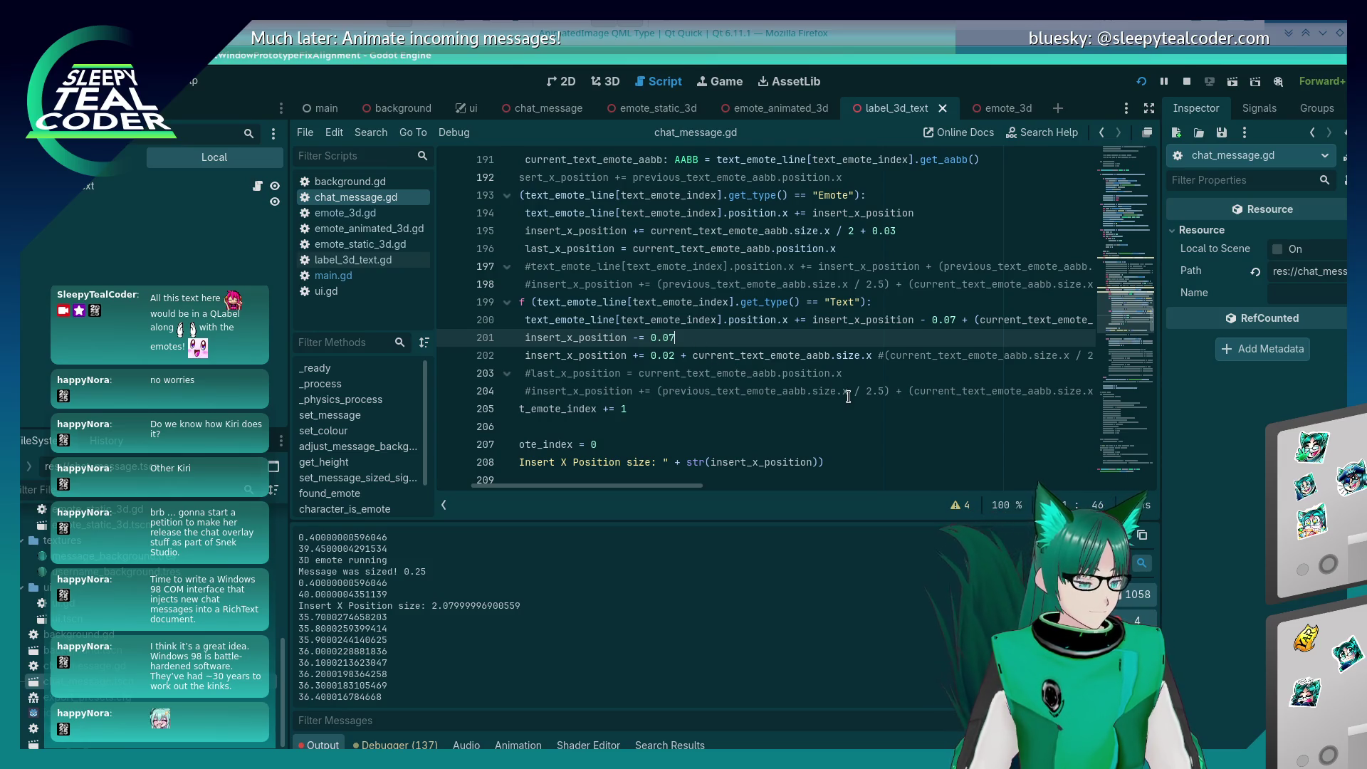
{"action": "key", "text": "BackSpace"}
{"action": "type", "text": "5"}
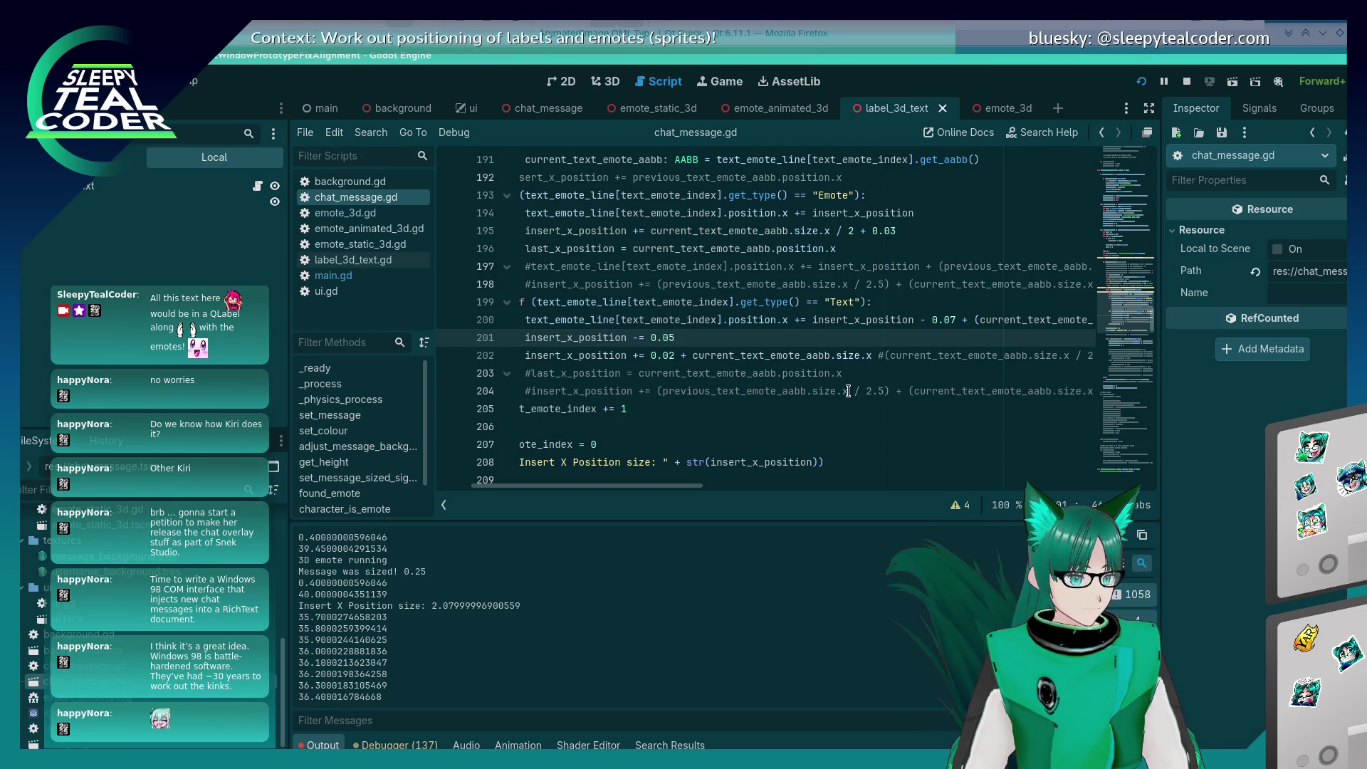
{"action": "key", "text": "alt+Tab"}
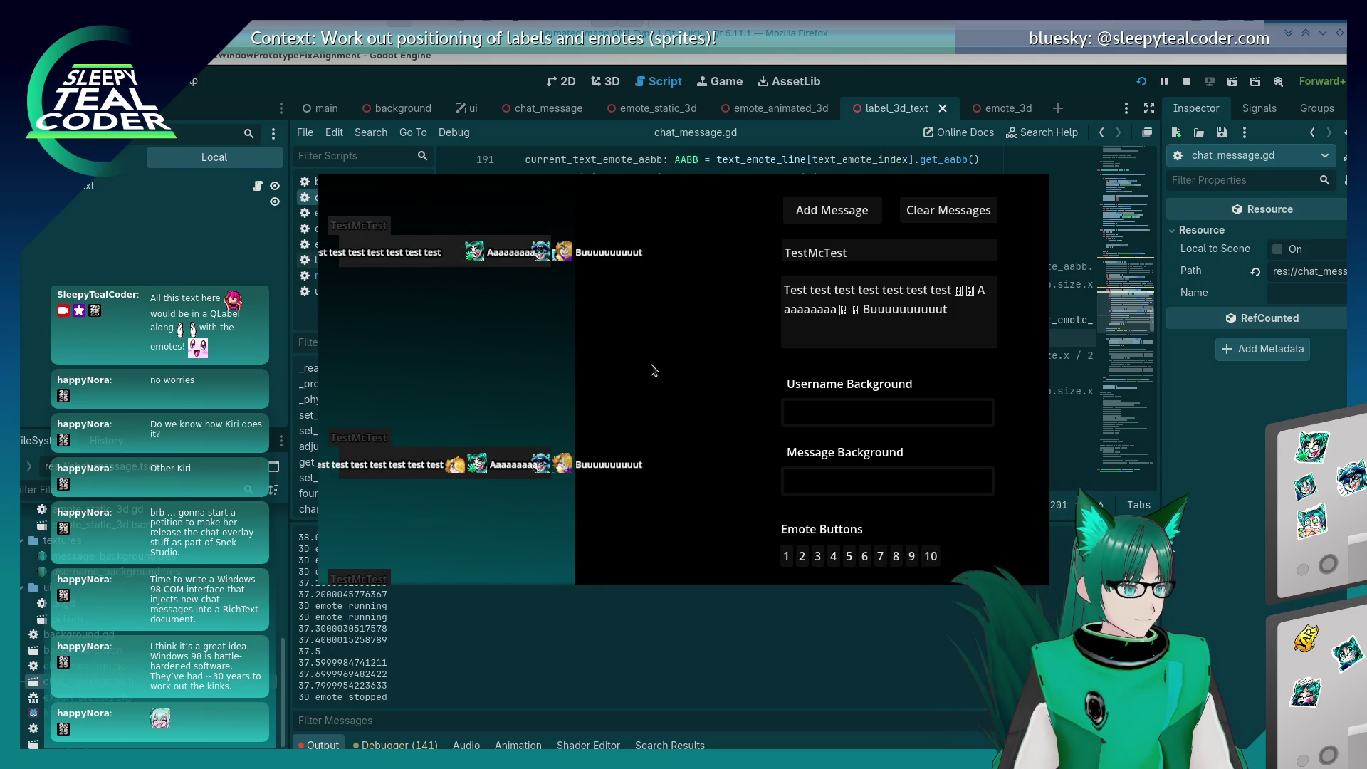
{"action": "left_click", "coordinate": [1265, 453]}
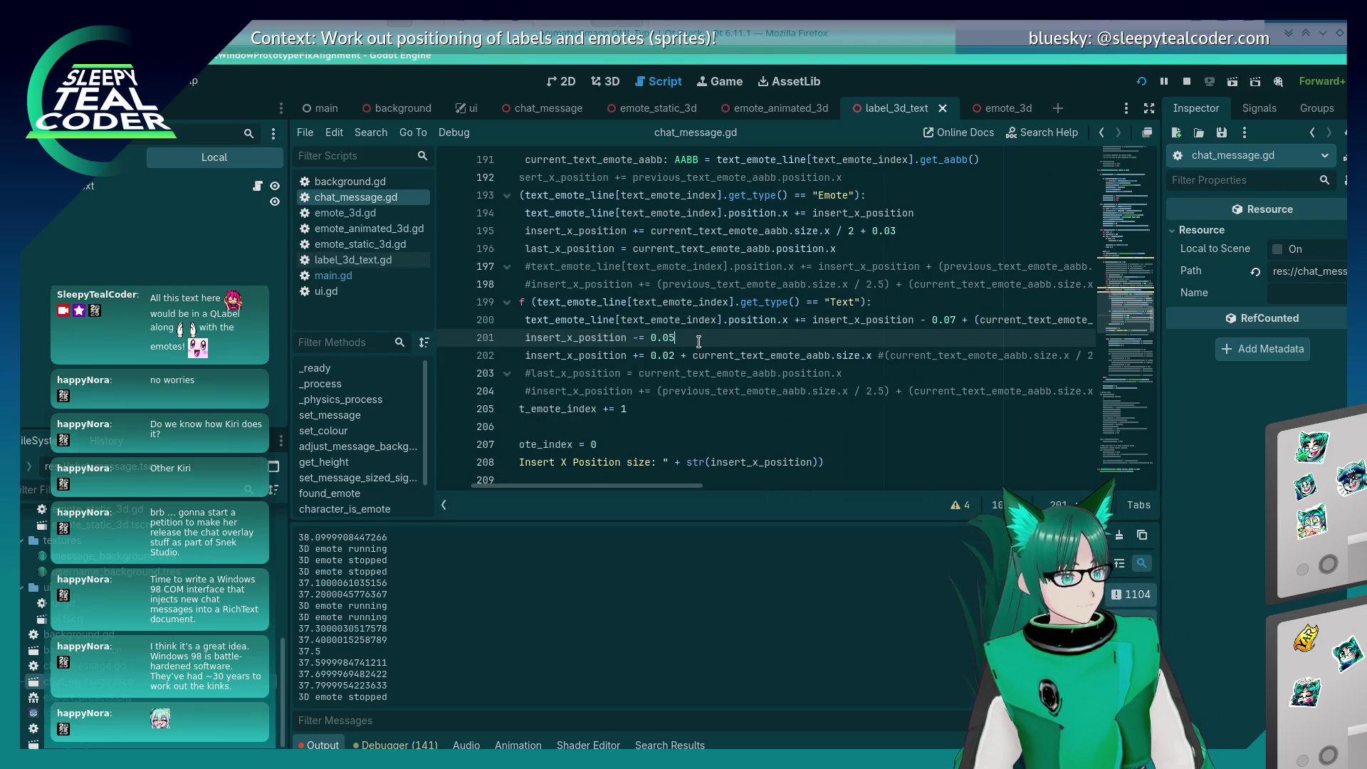
{"action": "key", "text": "F5"}
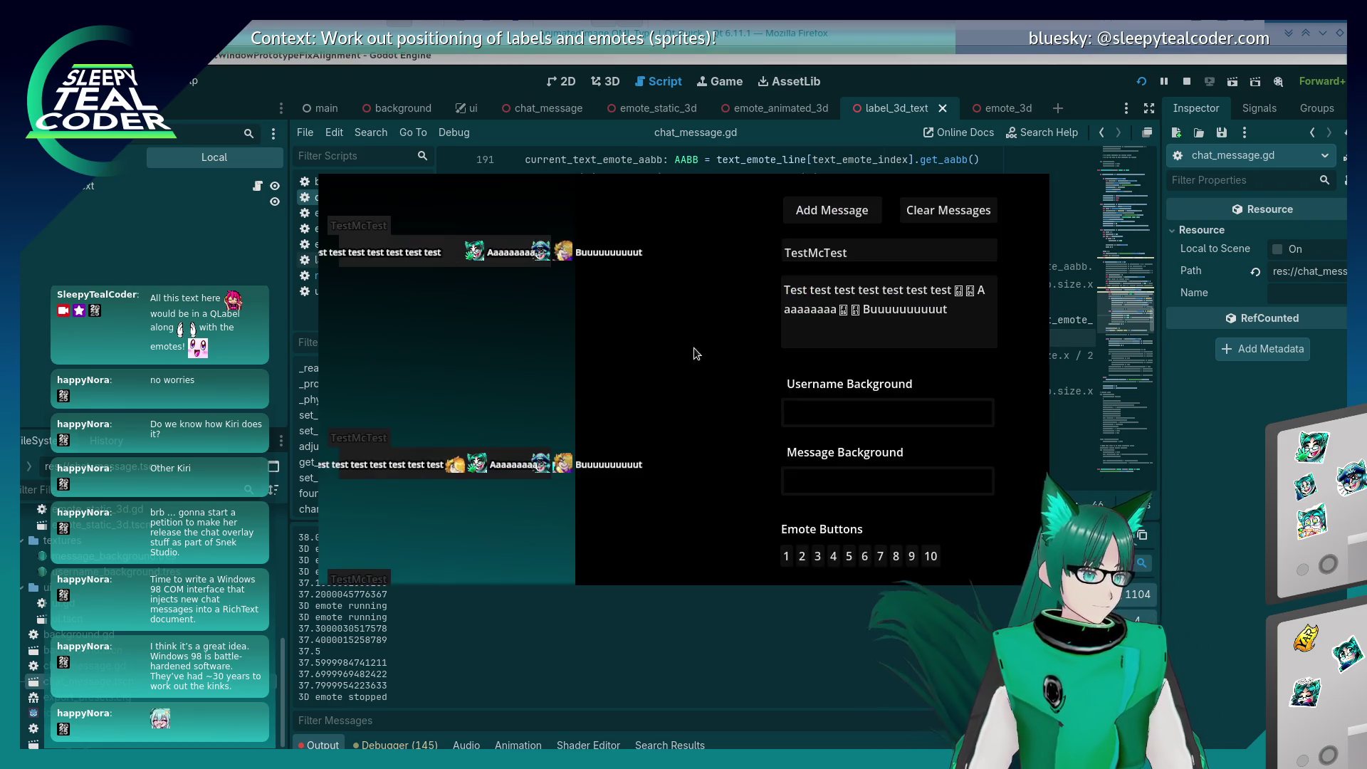
{"action": "left_click", "coordinate": [861, 219]}
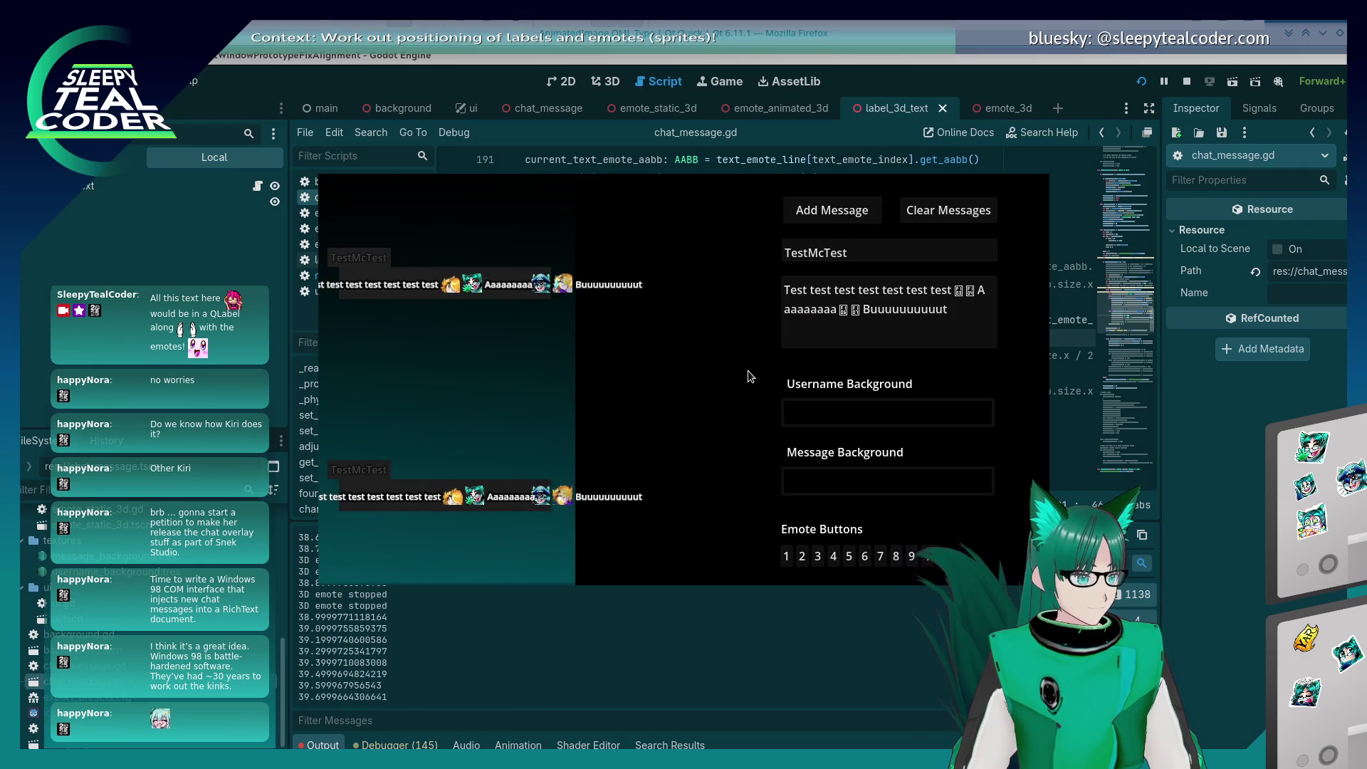
{"action": "left_click", "coordinate": [1019, 434]}
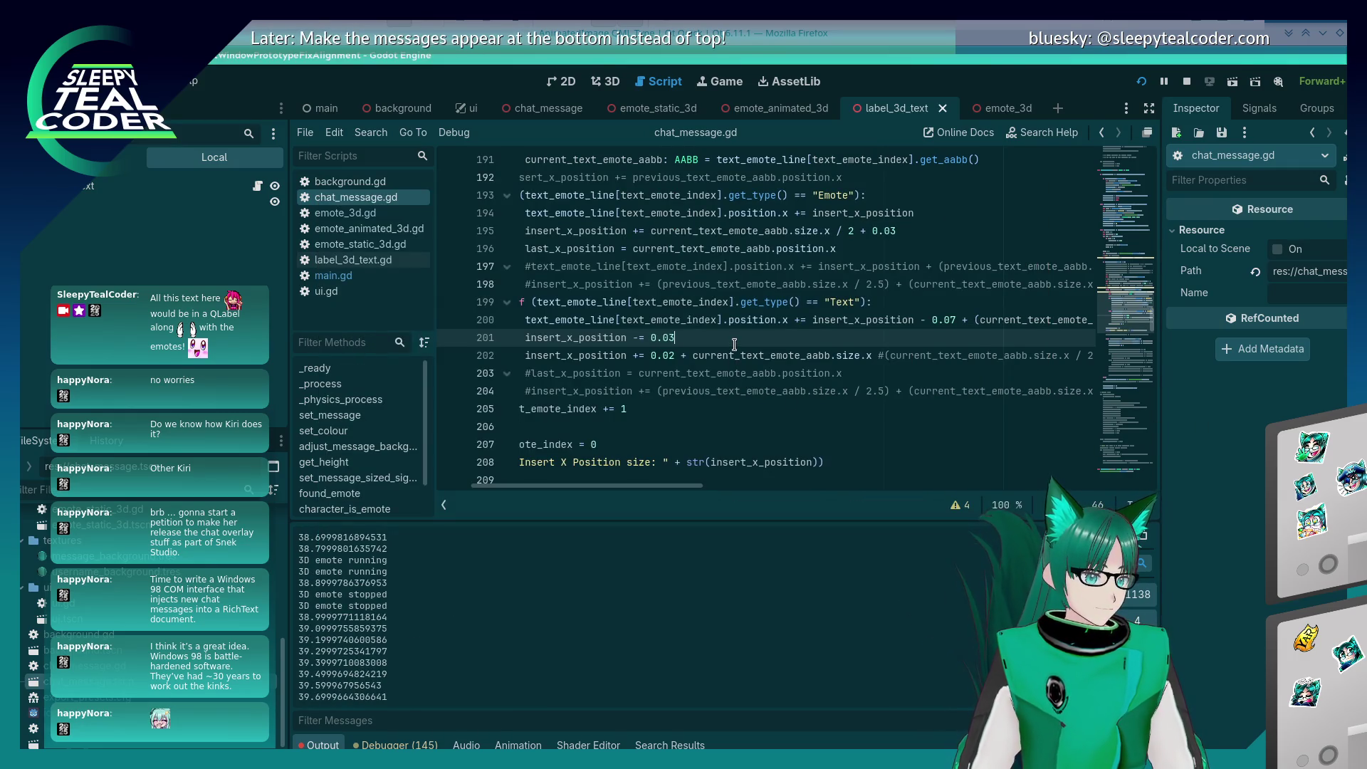
{"action": "key", "text": "F5"}
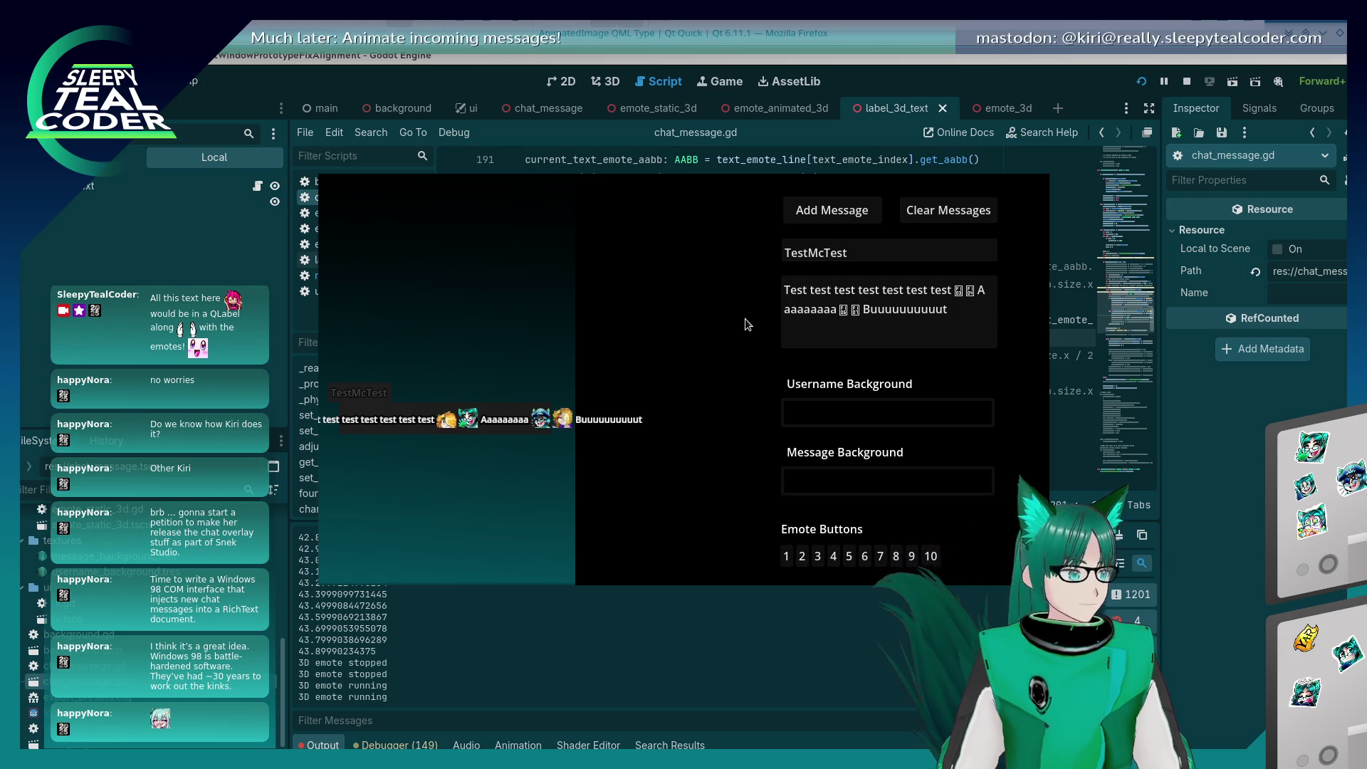
{"action": "key", "text": "alt+Tab"}
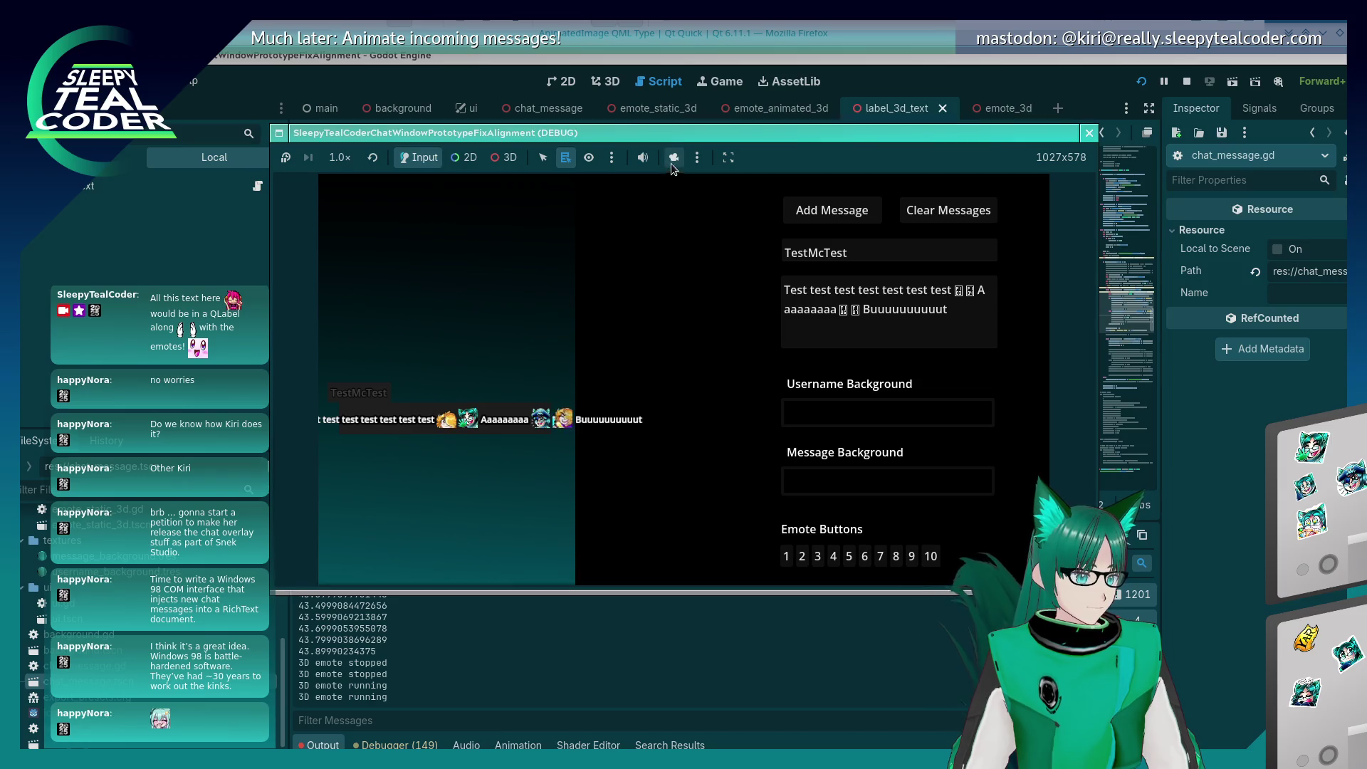
Step: Inspect the test messages with the editor camera override in 3D mode, then stop the game
{"action": "left_click", "coordinate": [671, 161]}
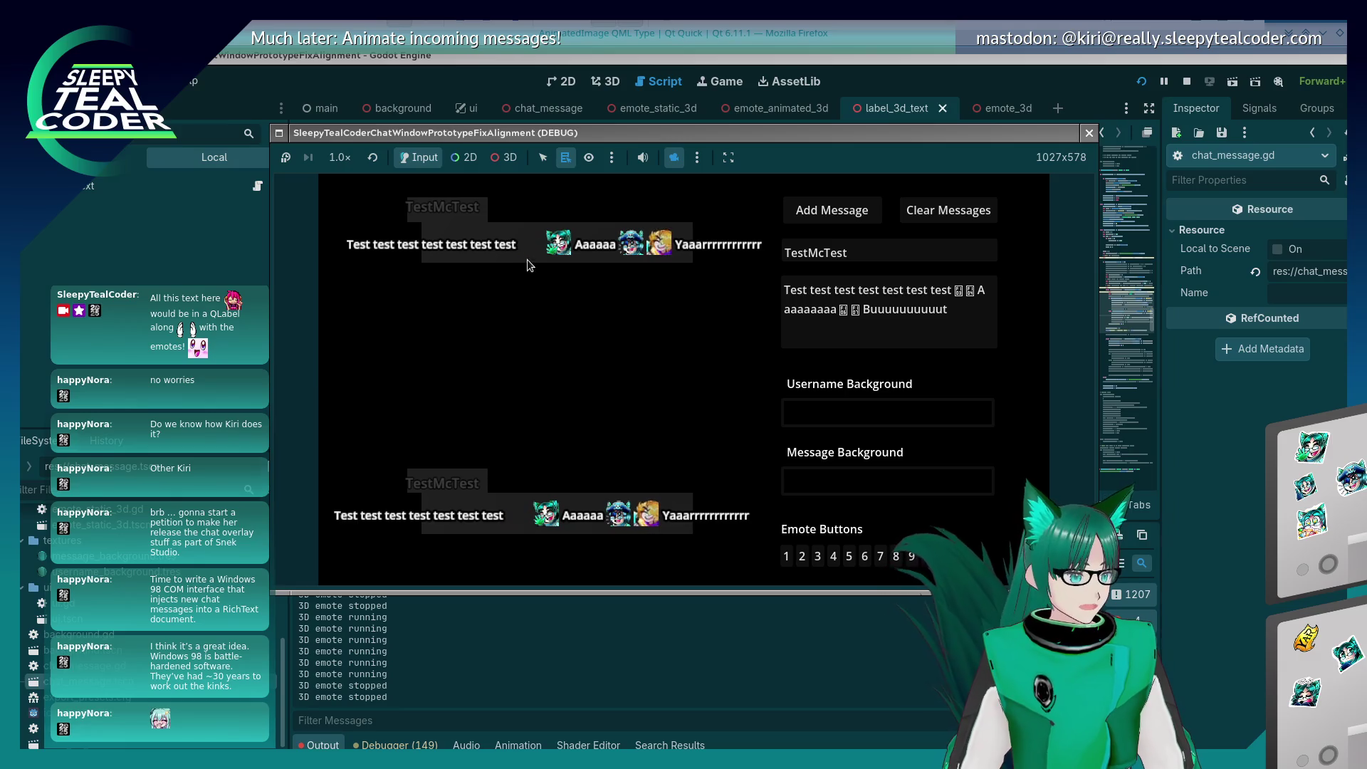
{"action": "left_click", "coordinate": [504, 157]}
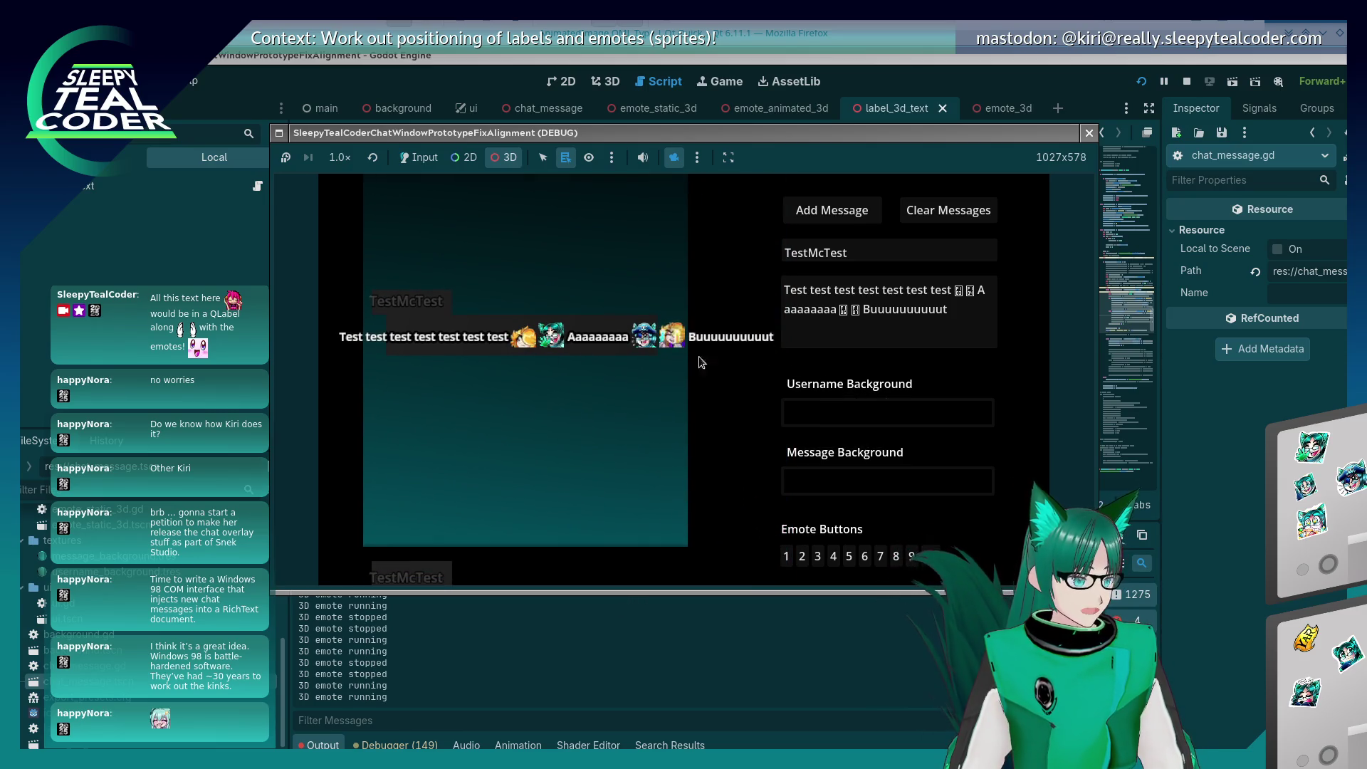
{"action": "key", "text": "F8"}
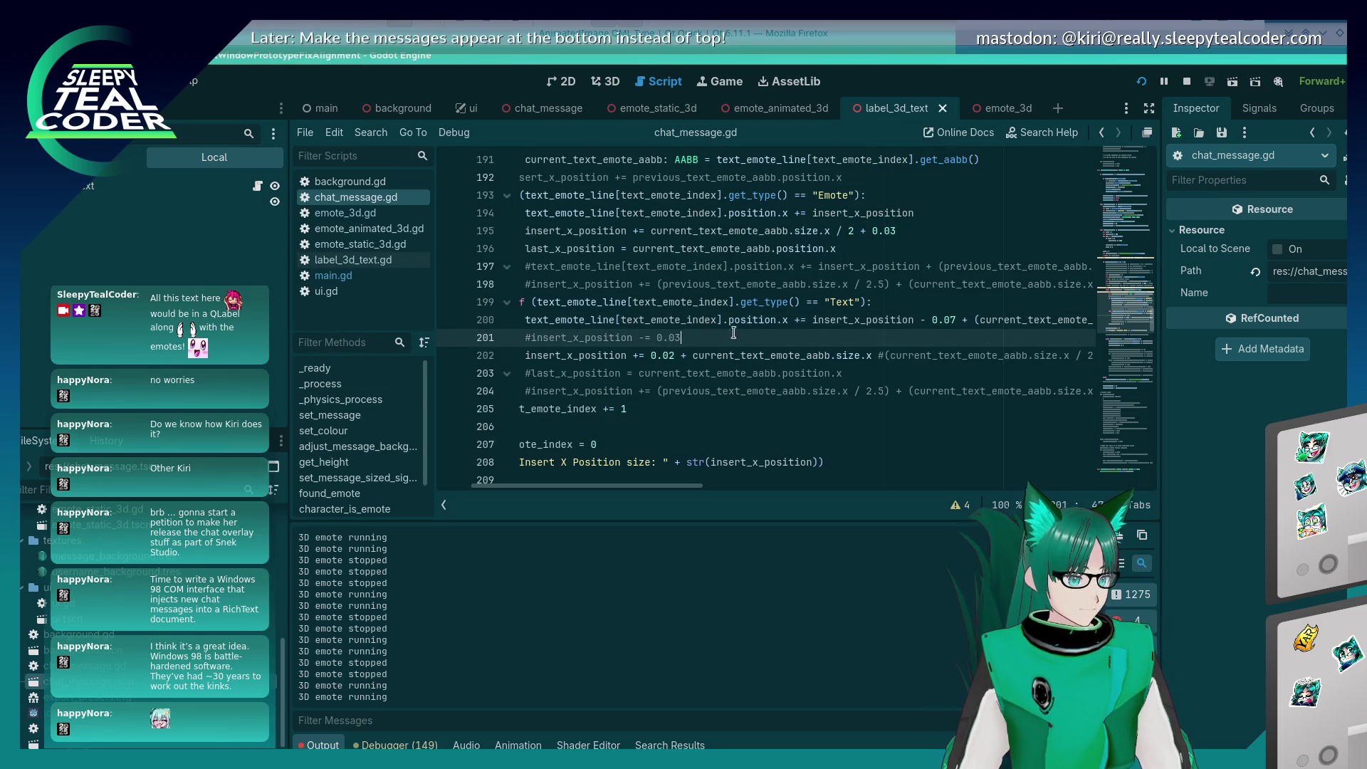
Step: Delete the commented-out 'insert_x_position -= 0.03' line 201 and rerun the chat test
{"action": "scroll", "coordinate": [819, 334], "scroll_direction": "left", "scroll_amount": 3}
{"action": "key", "text": "shift+Home"}
{"action": "key", "text": "shift+Home"}
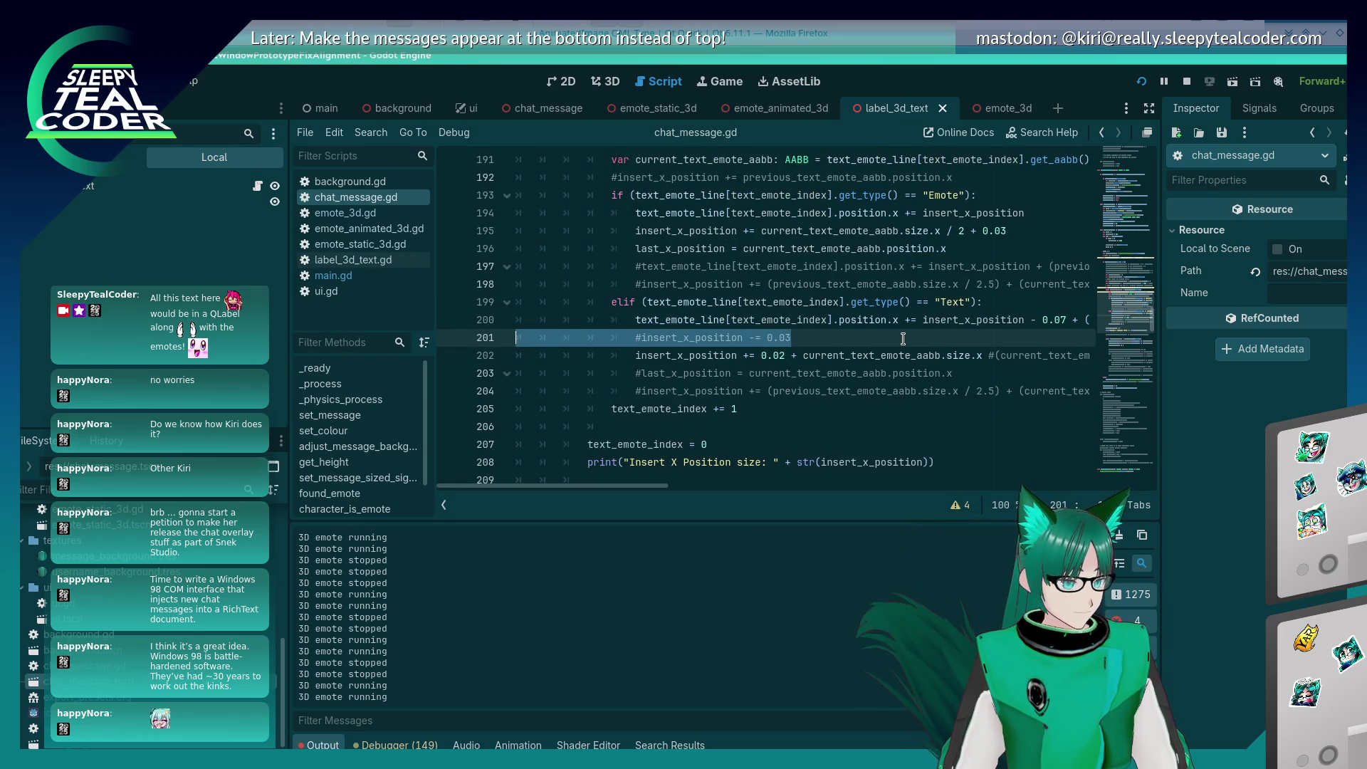
{"action": "key", "text": "F5"}
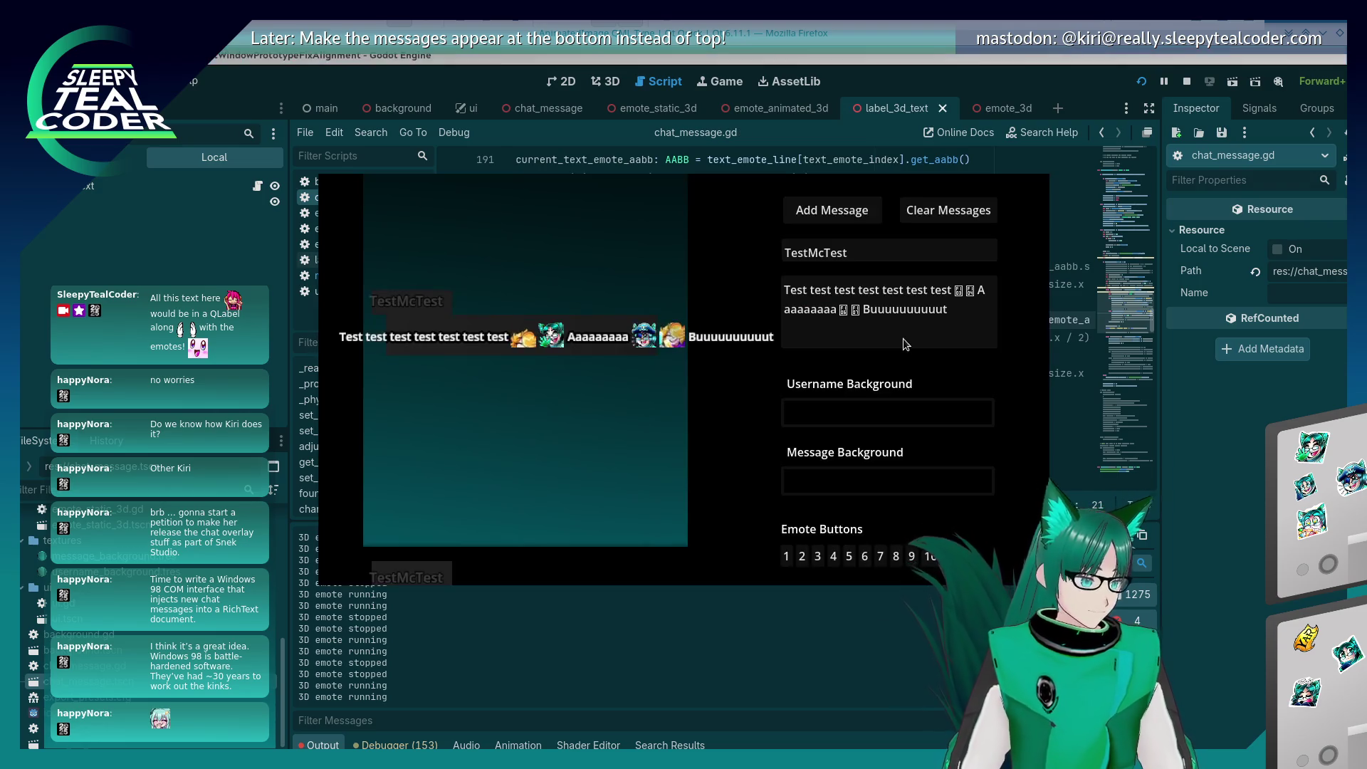
{"action": "key", "text": "alt+Tab"}
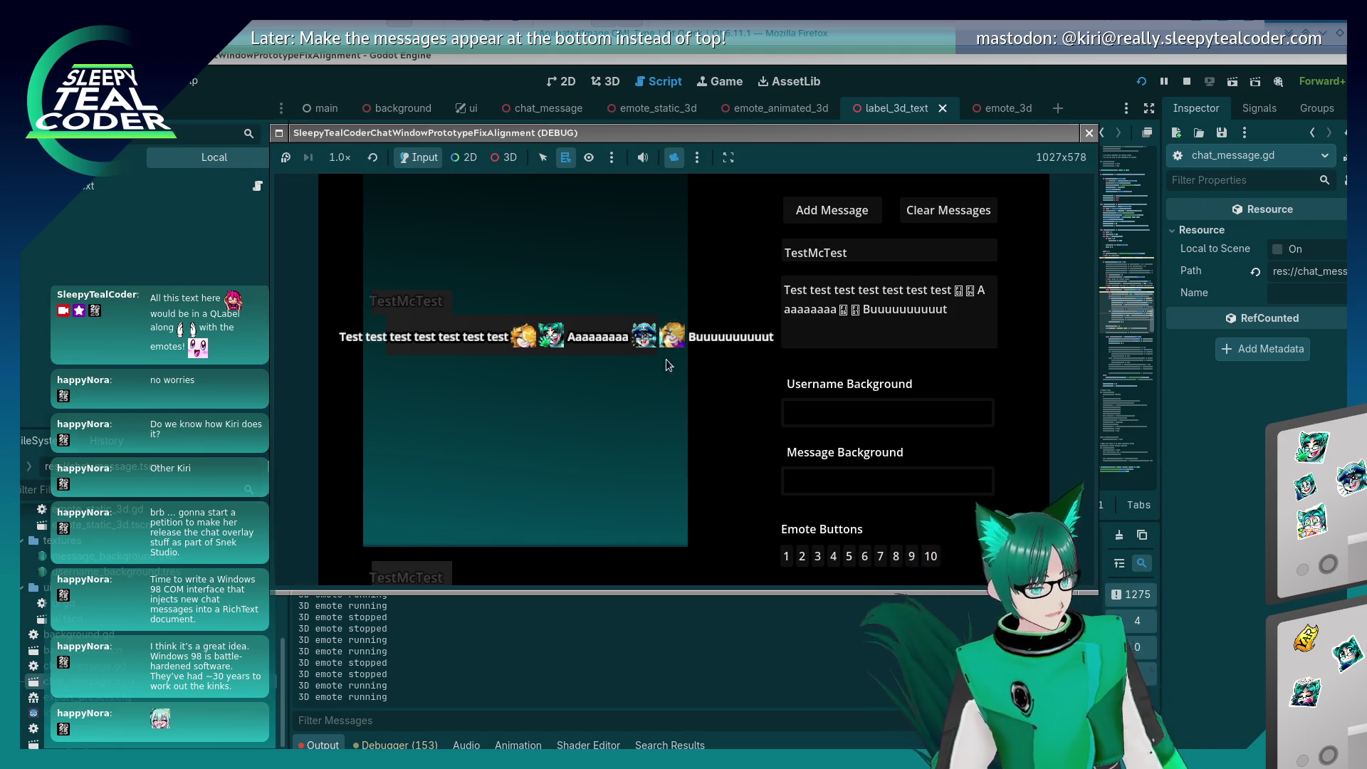
{"action": "key", "text": "alt+Tab"}
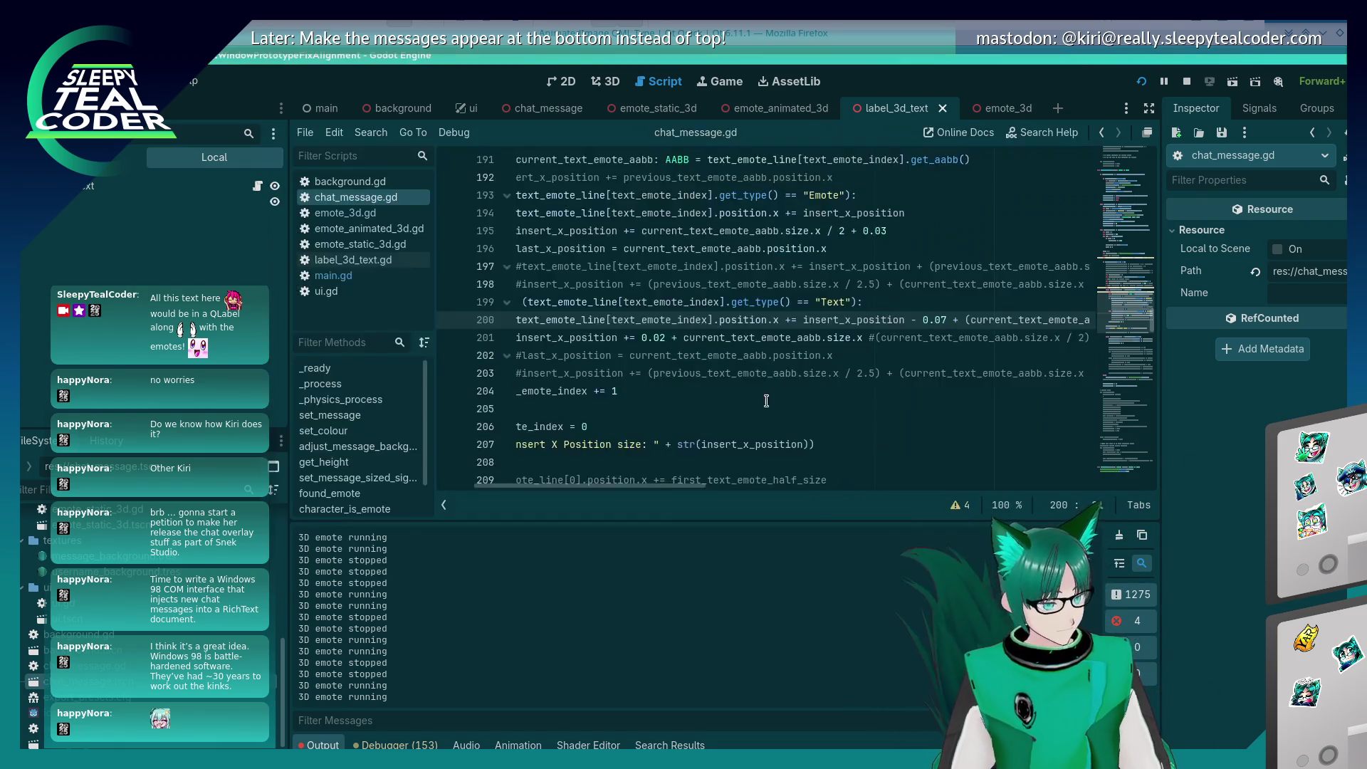
Step: Make line 213 read 'position.x -= (insert_x_position / 2) - 0.09'
{"action": "scroll", "coordinate": [653, 381], "scroll_direction": "down", "scroll_amount": 4}
{"action": "scroll", "coordinate": [652, 381], "scroll_direction": "up", "scroll_amount": 1}
{"action": "scroll", "coordinate": [652, 382], "scroll_direction": "up", "scroll_amount": 2}
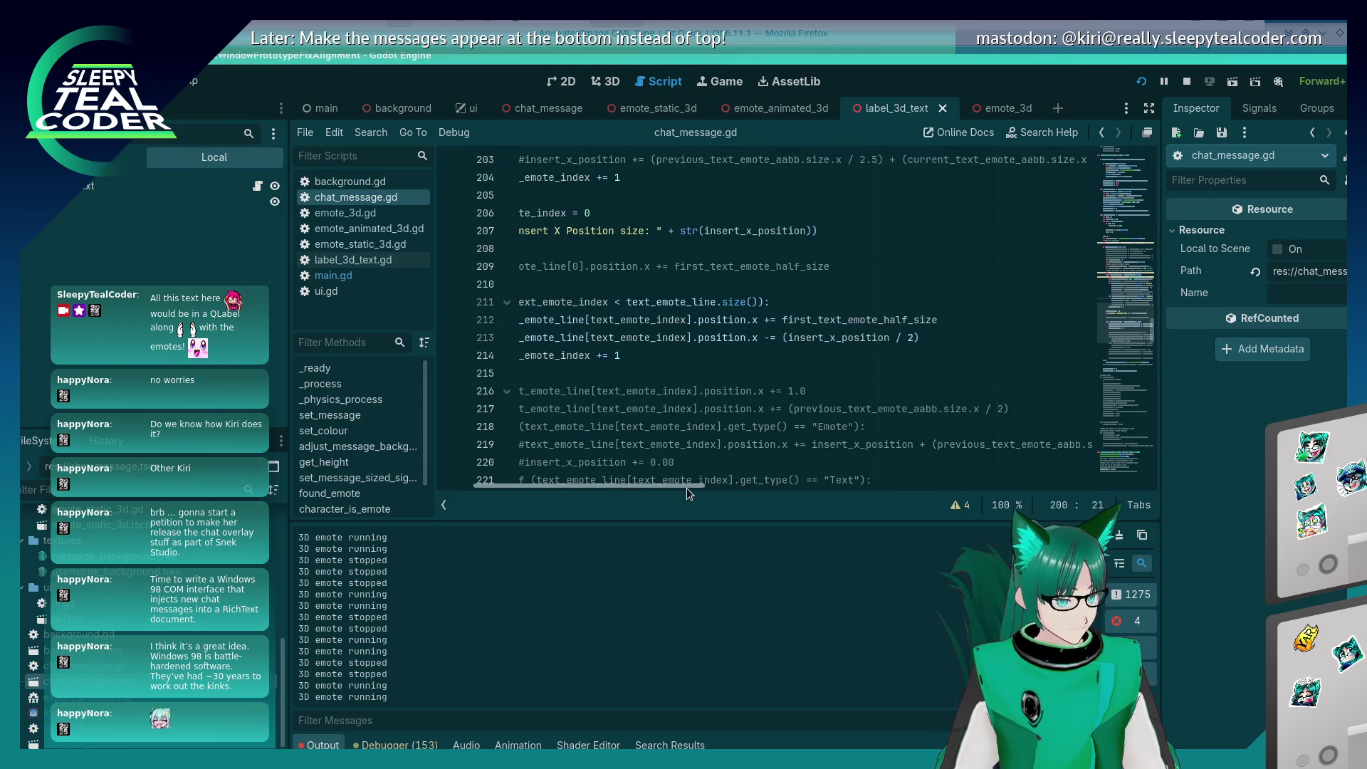
{"action": "left_click_drag", "start_coordinate": [687, 489], "coordinate": [641, 489]}
{"action": "left_click", "coordinate": [1048, 339]}
{"action": "key", "text": "ctrl+Left"}
{"action": "key", "text": "ctrl+Left"}
{"action": "key", "text": "ctrl+Left"}
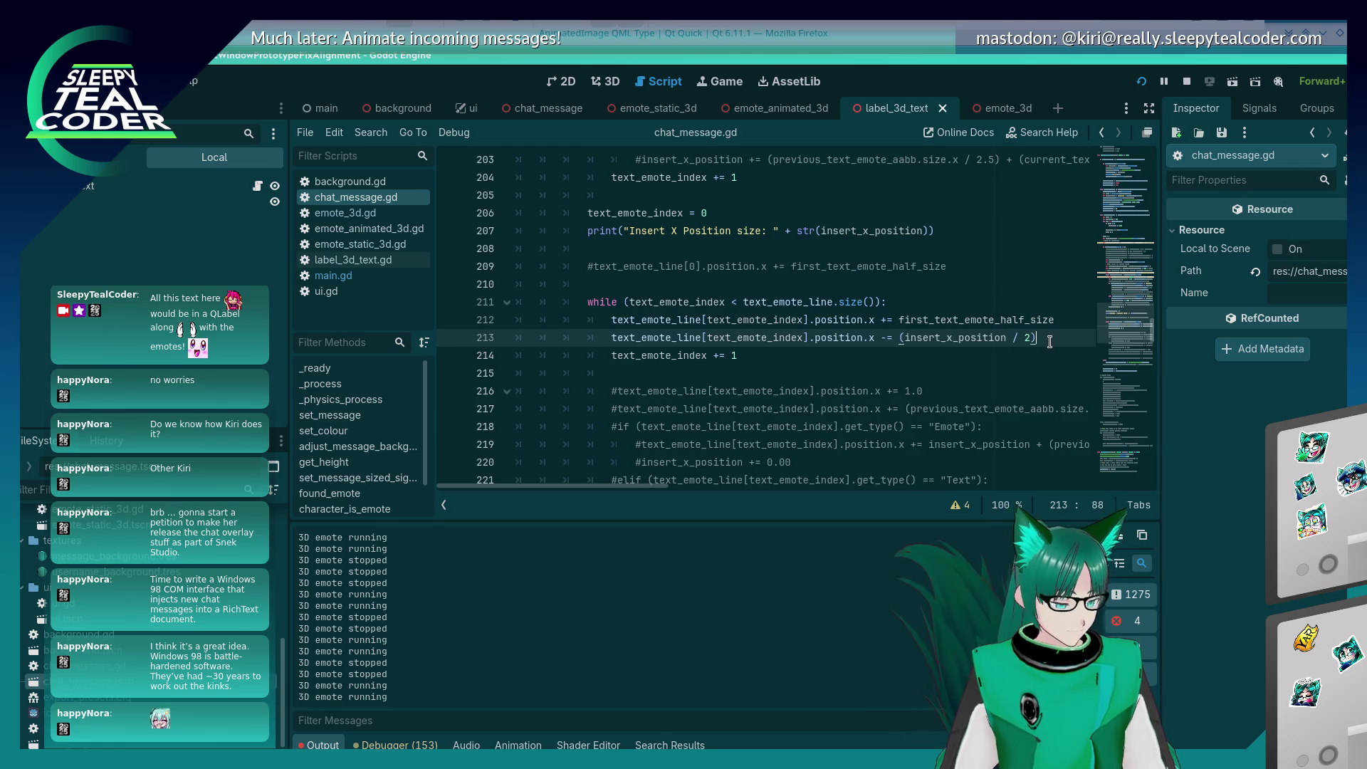
{"action": "type", "text": " - 0.09"}
Step: Run the chat test and pan the 3D camera to check label and emote alignment
{"action": "key", "text": "F5"}
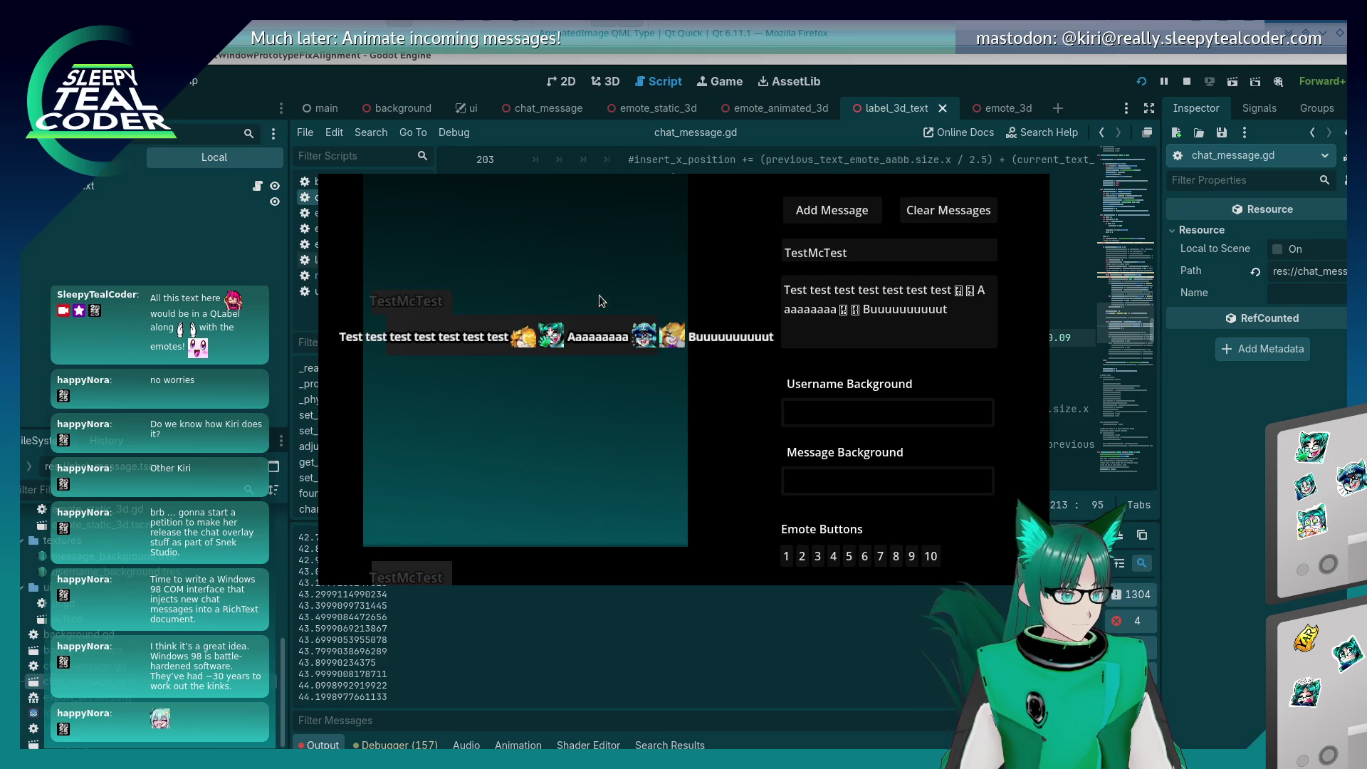
{"action": "key", "text": "alt+Tab"}
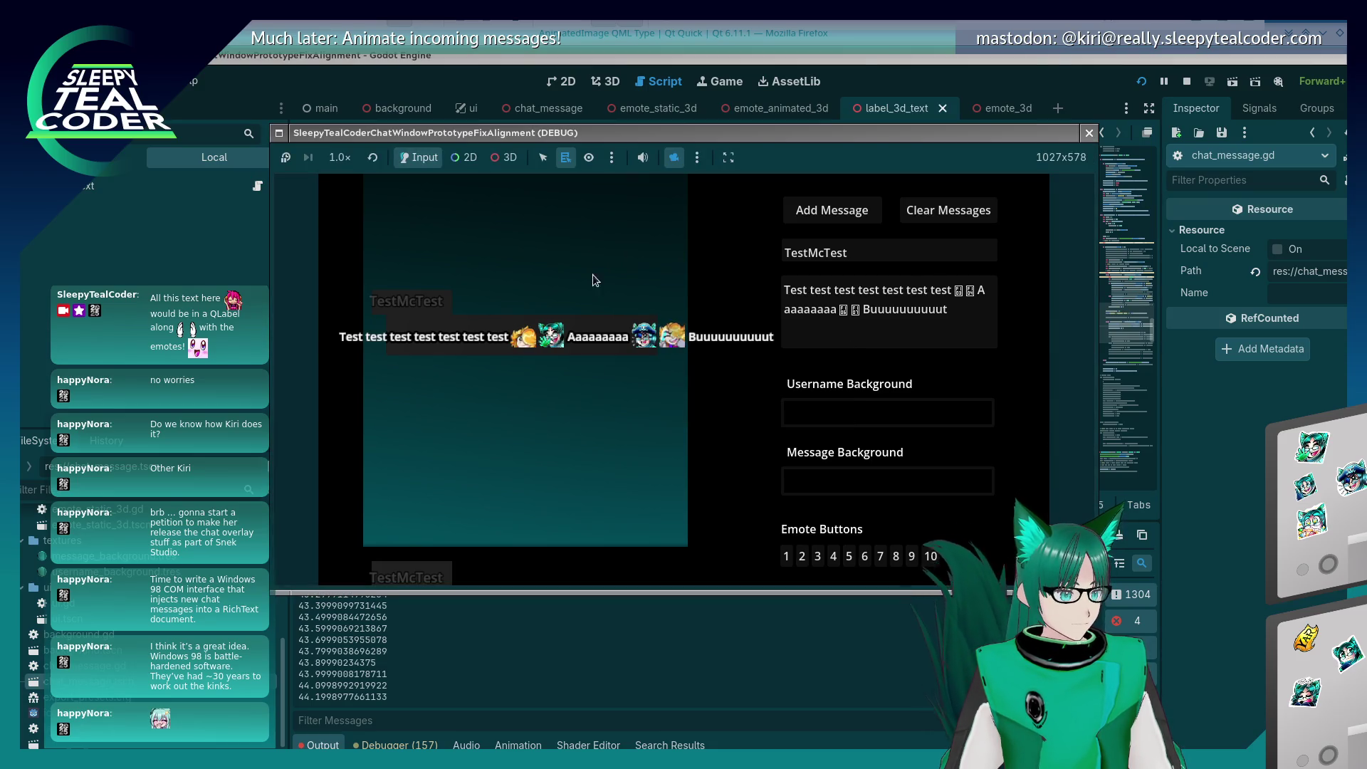
{"action": "left_click", "coordinate": [505, 157]}
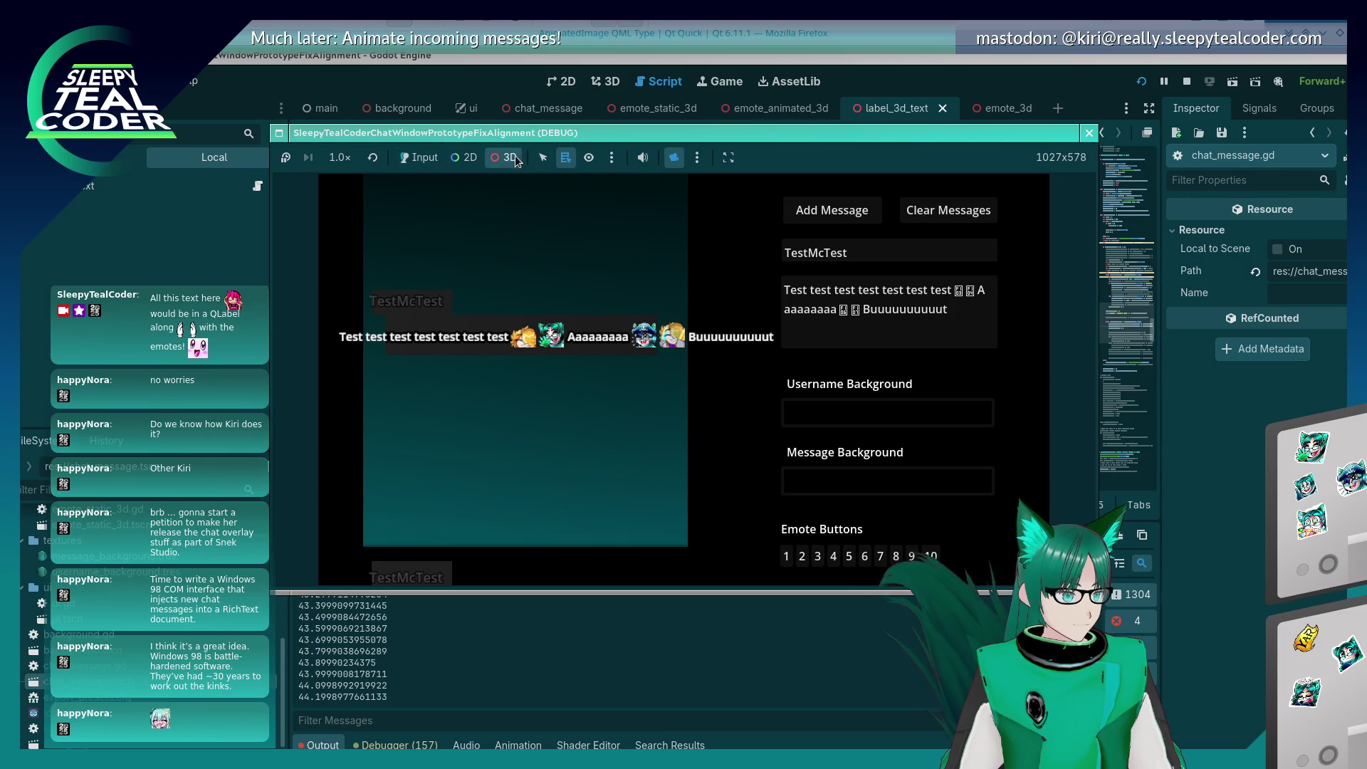
{"action": "left_click_drag", "start_coordinate": [588, 353], "coordinate": [566, 353]}
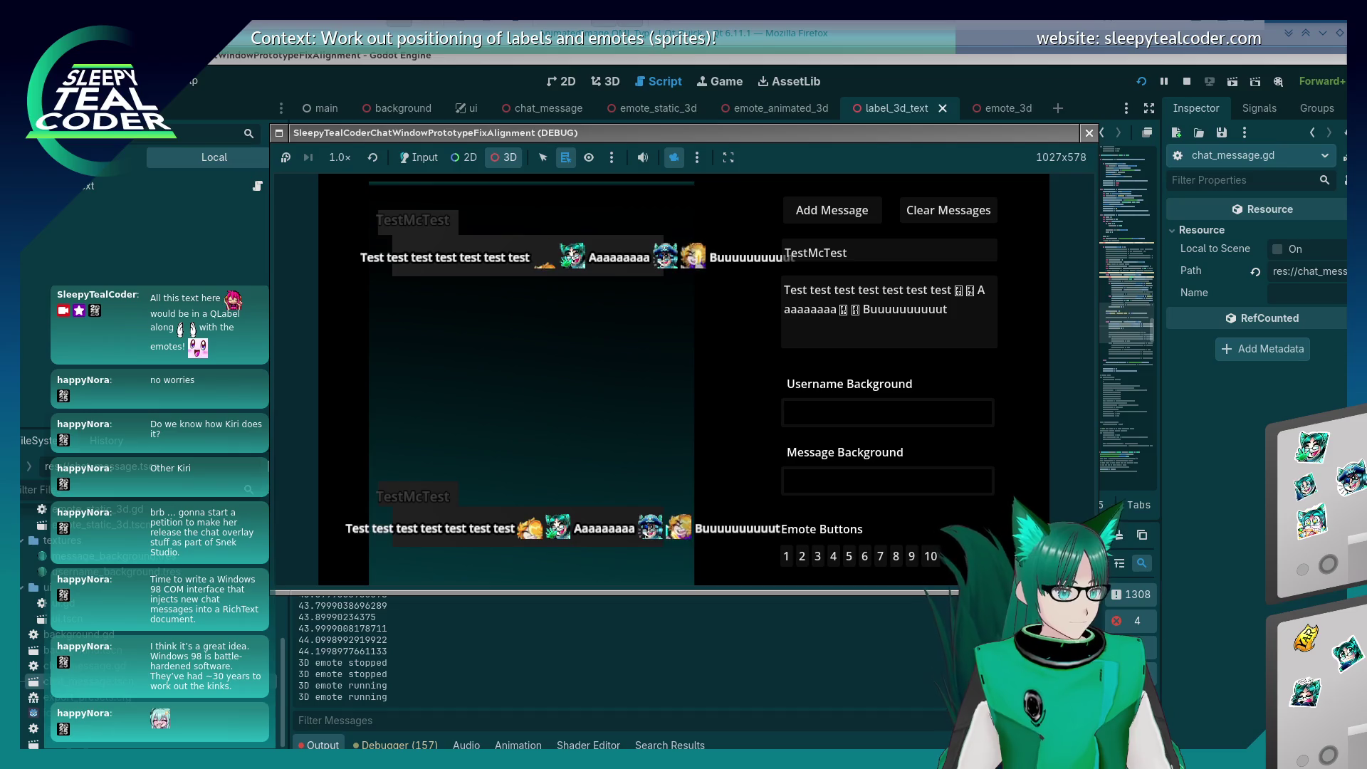
{"action": "mouse_move", "coordinate": [732, 393]}
{"action": "left_mouse_down"}
{"action": "mouse_move", "coordinate": [653, 397]}
{"action": "mouse_move", "coordinate": [705, 391]}
{"action": "mouse_move", "coordinate": [727, 482]}
{"action": "mouse_move", "coordinate": [662, 427]}
{"action": "mouse_move", "coordinate": [602, 420]}
{"action": "mouse_move", "coordinate": [607, 519]}
{"action": "mouse_move", "coordinate": [558, 543]}
{"action": "mouse_move", "coordinate": [525, 269]}
{"action": "mouse_move", "coordinate": [602, 253]}
{"action": "left_mouse_up"}
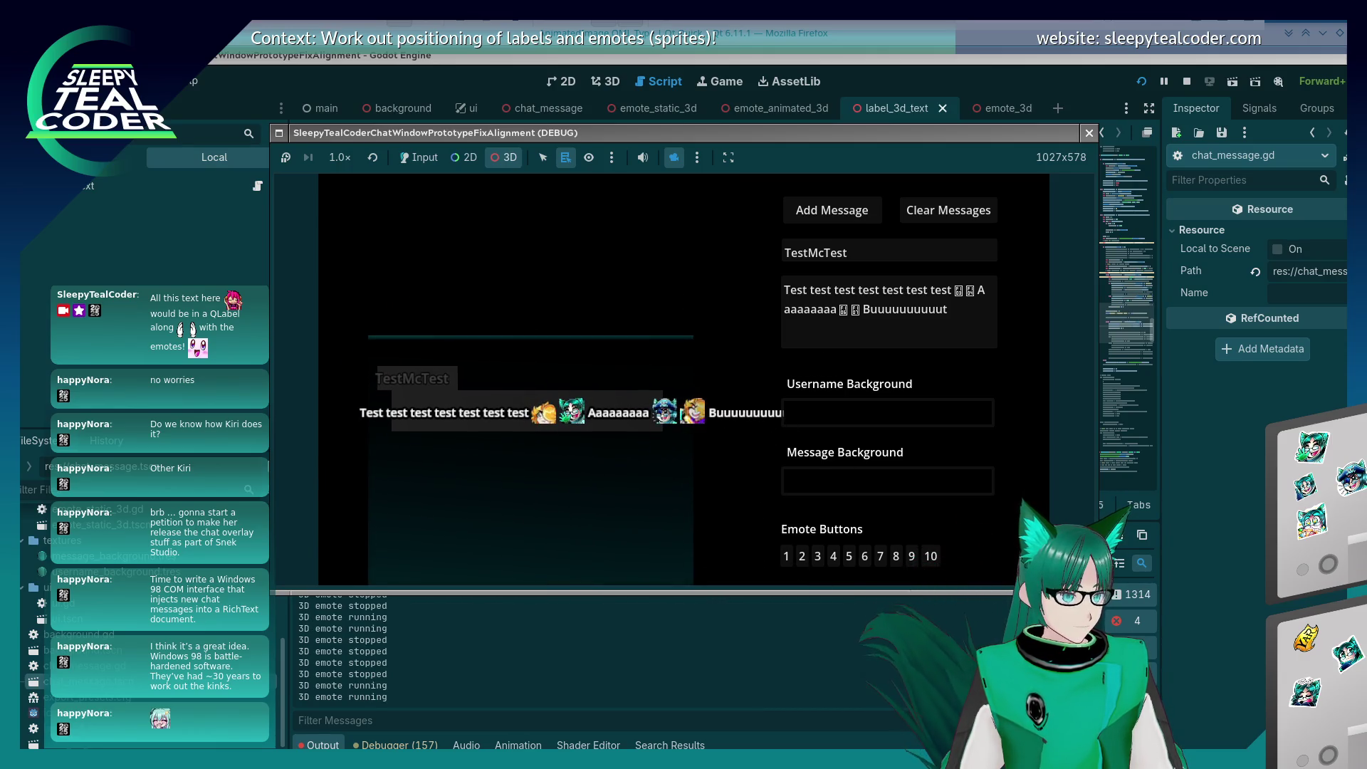
{"action": "key", "text": "F8"}
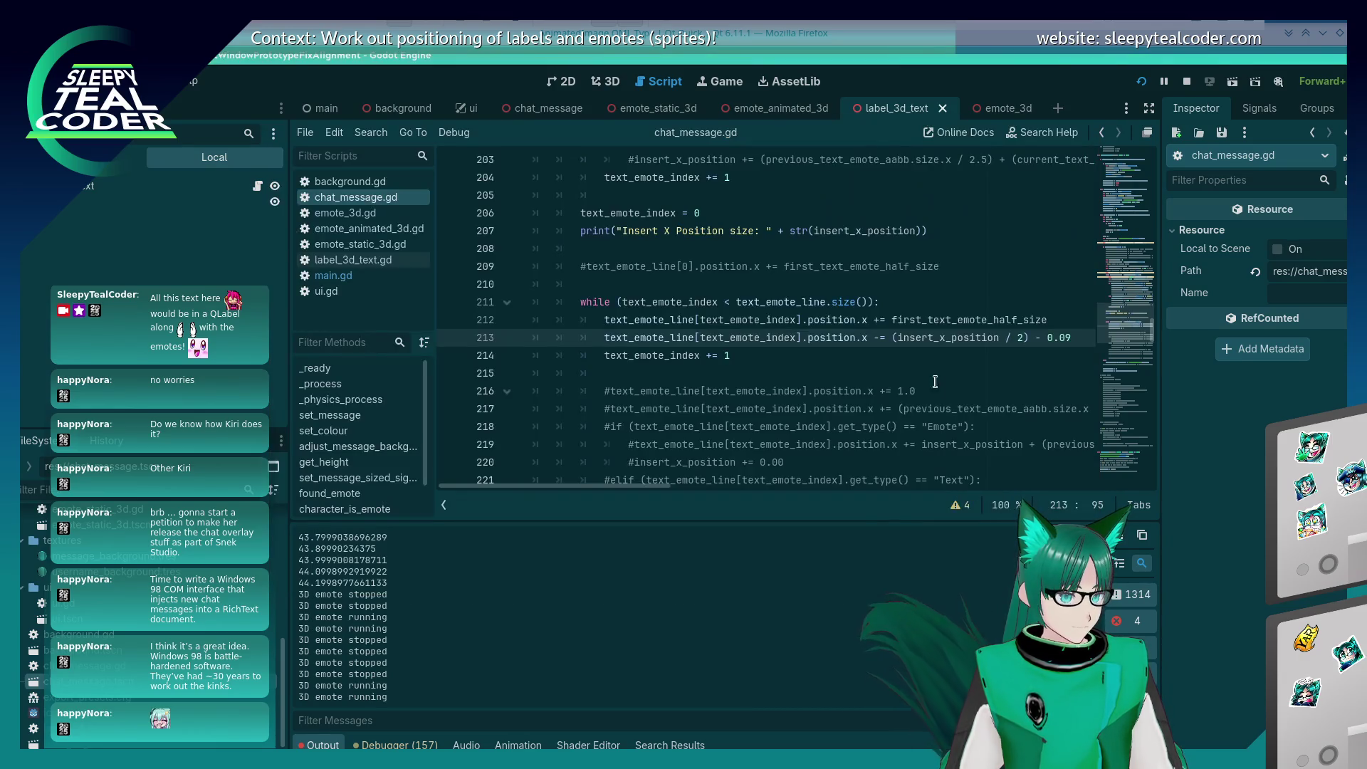
Step: Change line 213 to subtract insert_x_position / 3 instead of the 0.09-adjusted half
{"action": "left_click", "coordinate": [1036, 337]}
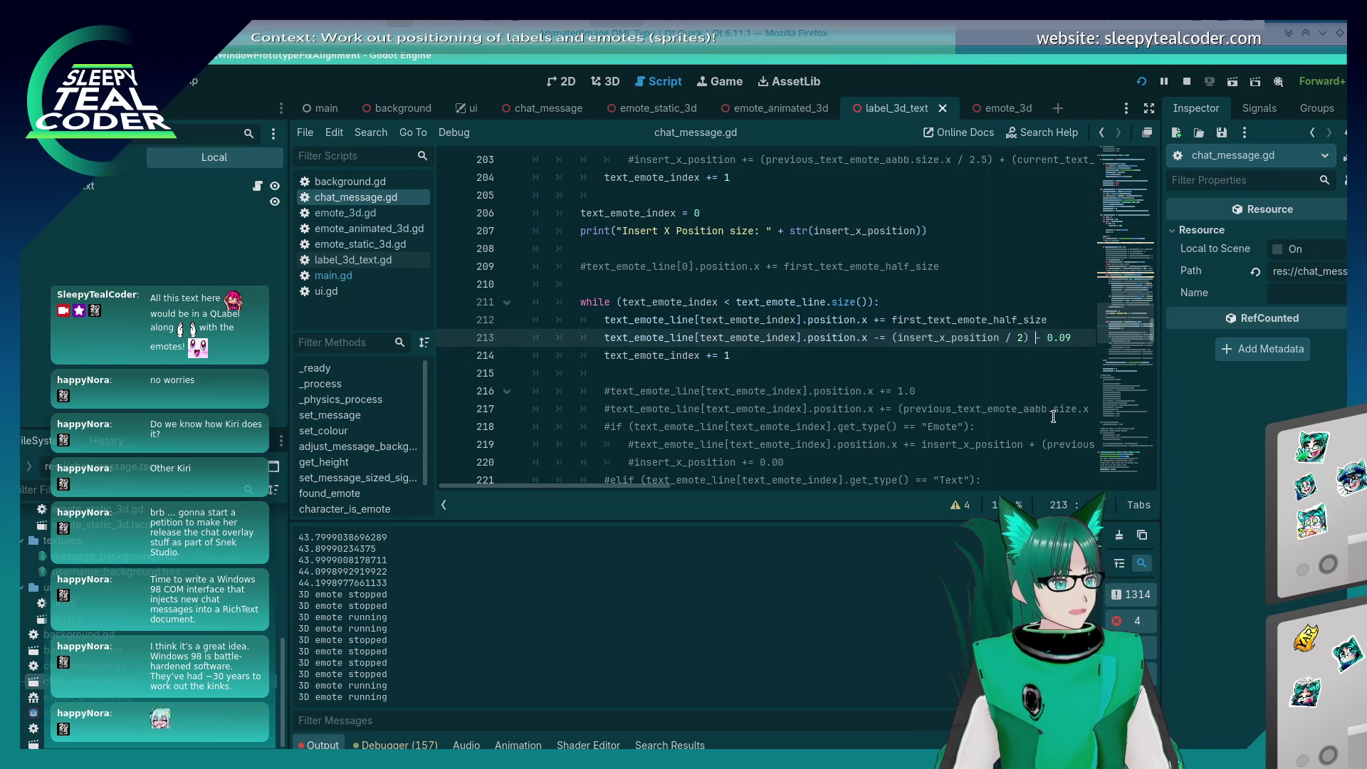
{"action": "key", "text": "shift+End"}
{"action": "key", "text": "Delete"}
{"action": "key", "text": "Return"}
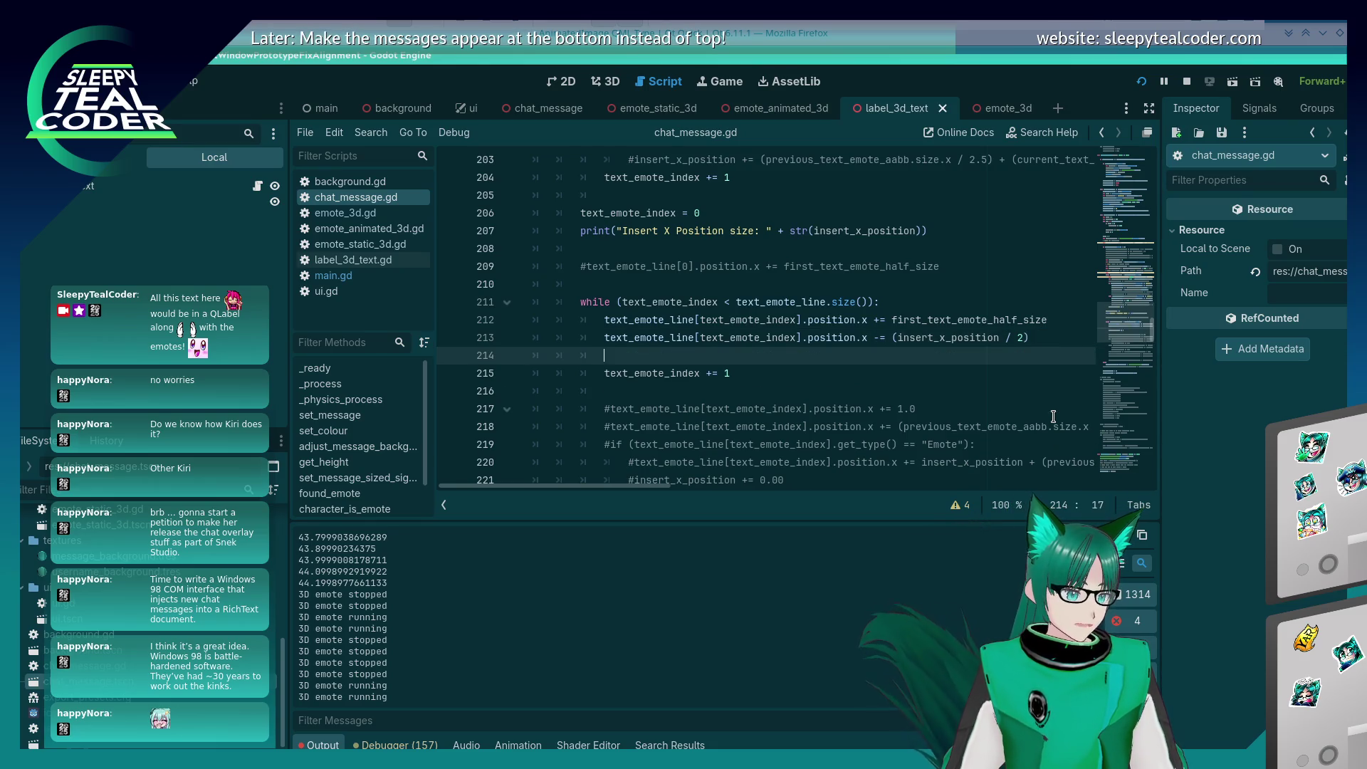
{"action": "type", "text": "text_emote"}
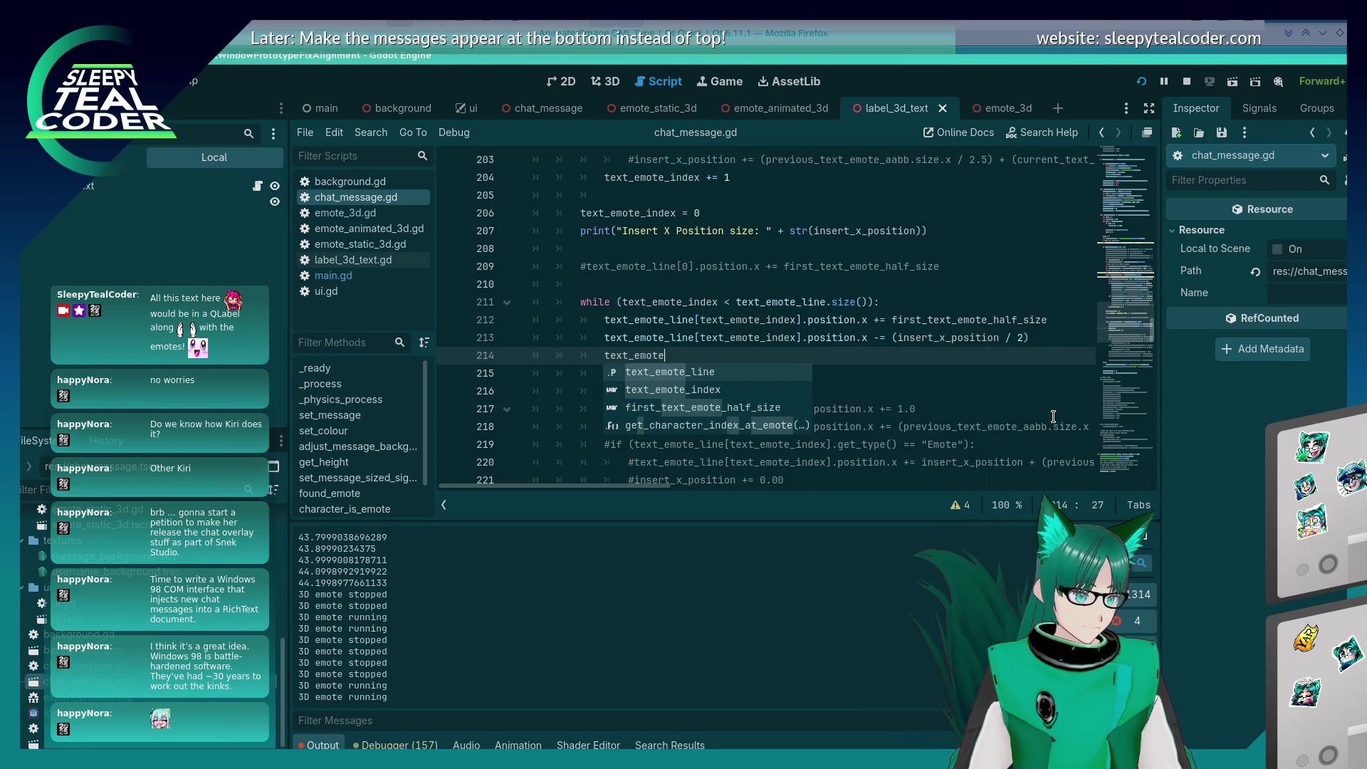
{"action": "type", "text": "_line[text_emote_index].pos"}
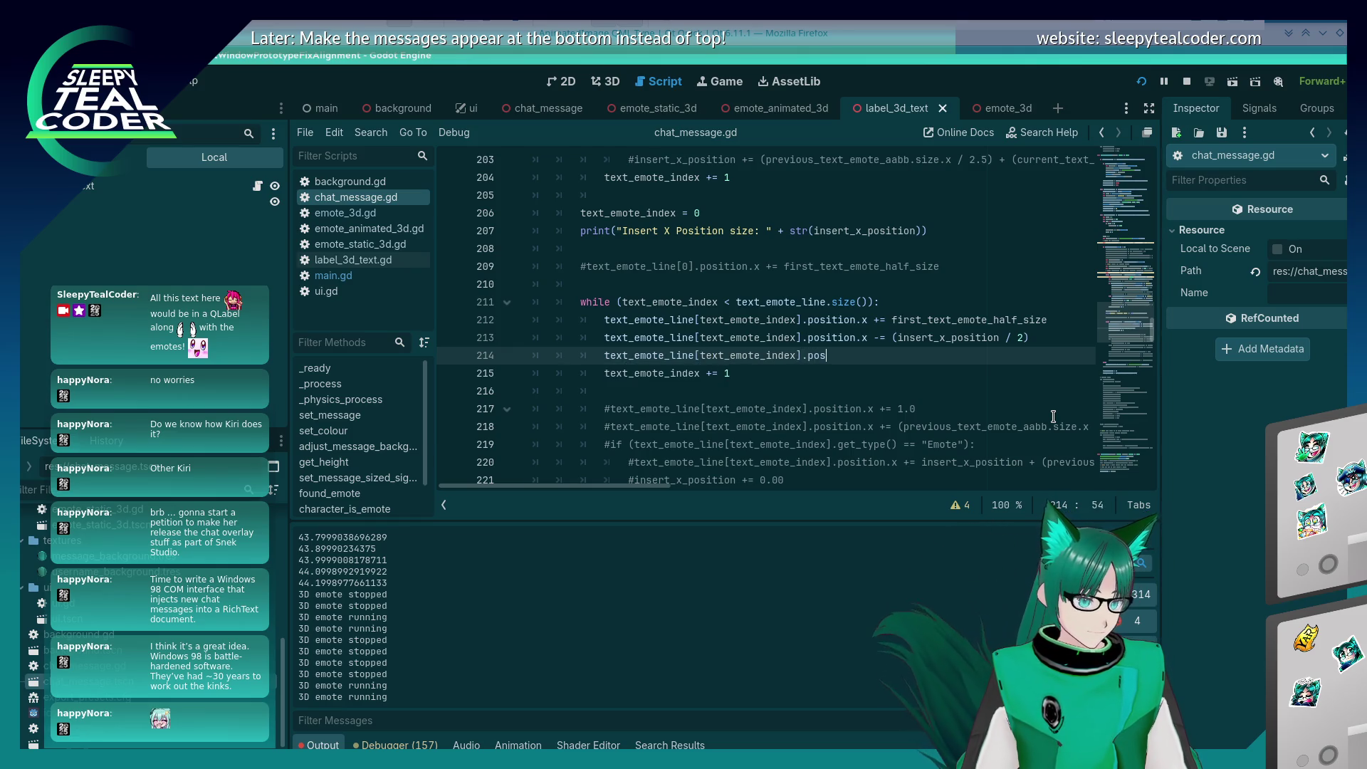
{"action": "key", "text": "BackSpace"}
{"action": "key", "text": "BackSpace"}
{"action": "key", "text": "BackSpace"}
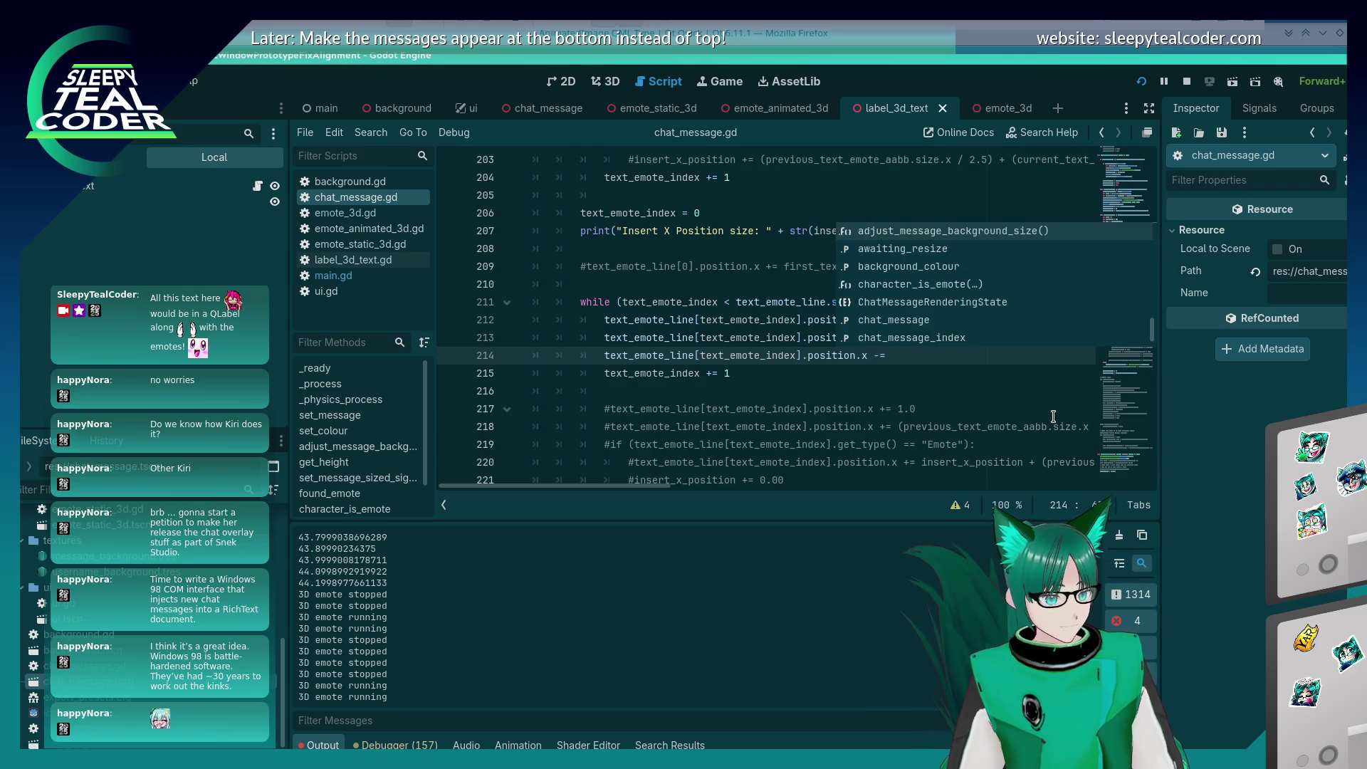
{"action": "key", "text": "BackSpace"}
{"action": "key", "text": "BackSpace"}
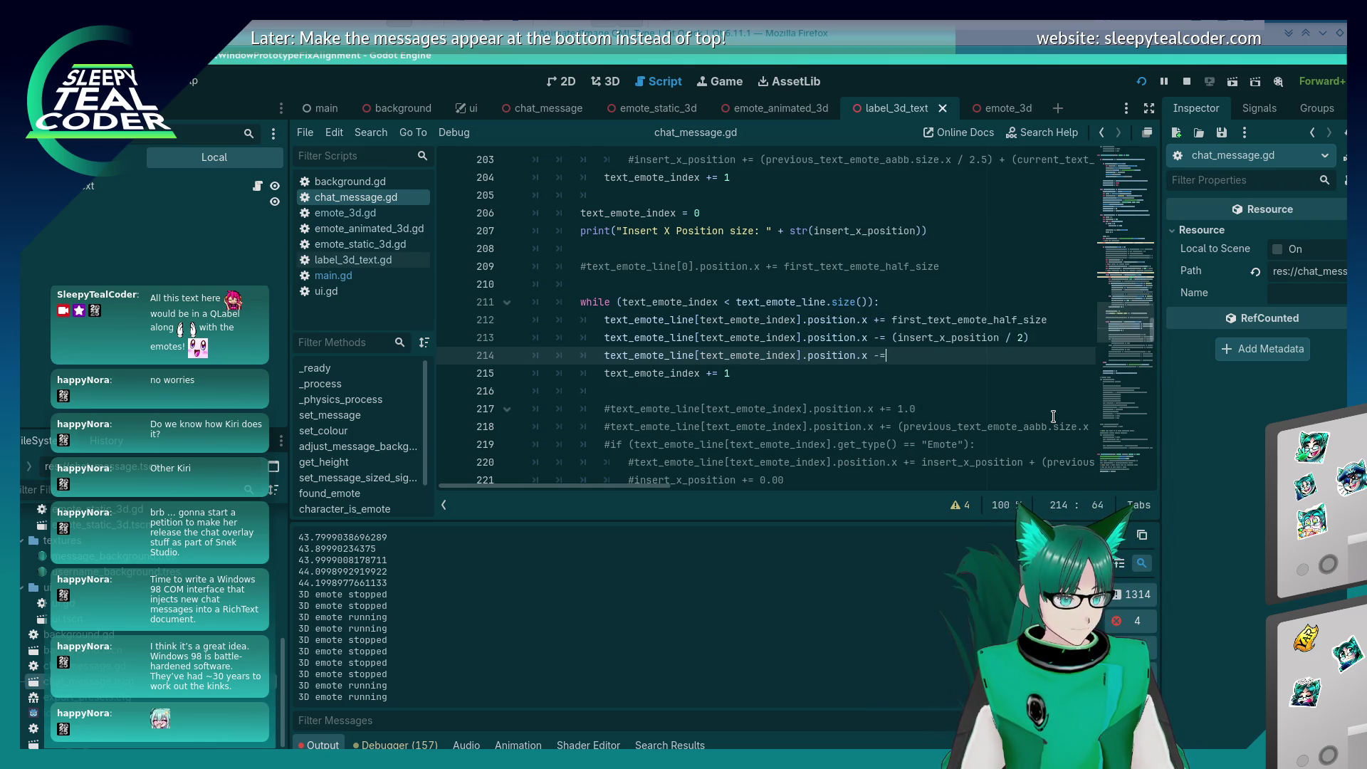
{"action": "type", "text": "-0.09"}
{"action": "key", "text": "BackSpace"}
Step: Run the chat test and pan the 3D camera across the messages
{"action": "key", "text": "F5"}
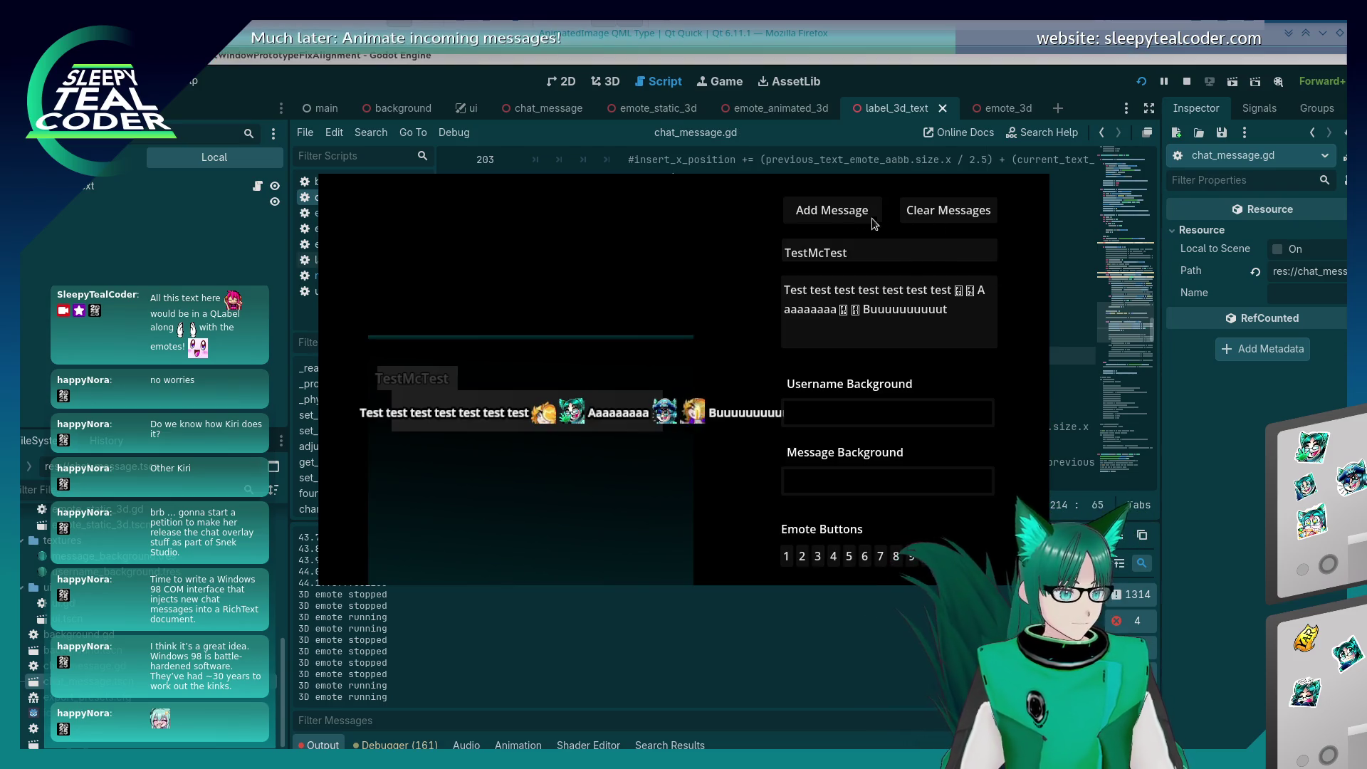
{"action": "key", "text": "alt+Tab"}
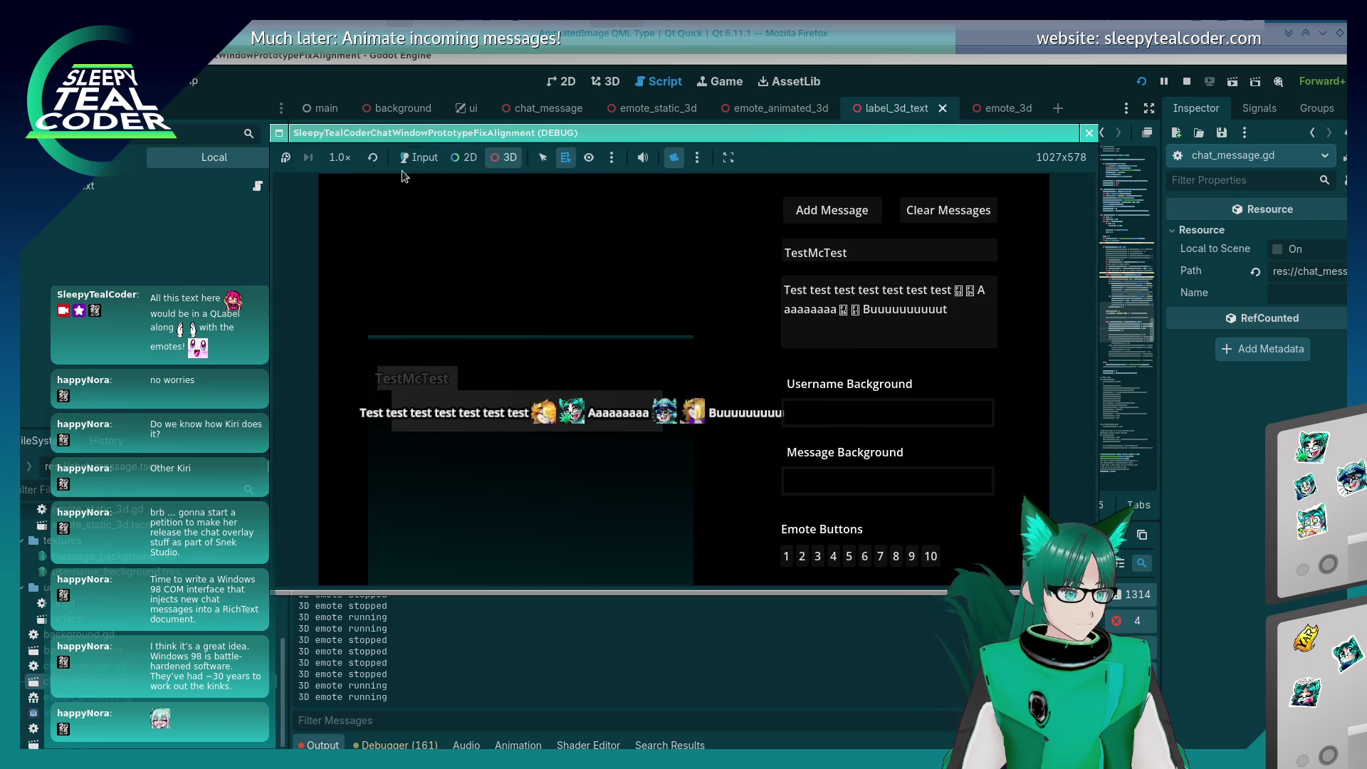
{"action": "left_click", "coordinate": [419, 158]}
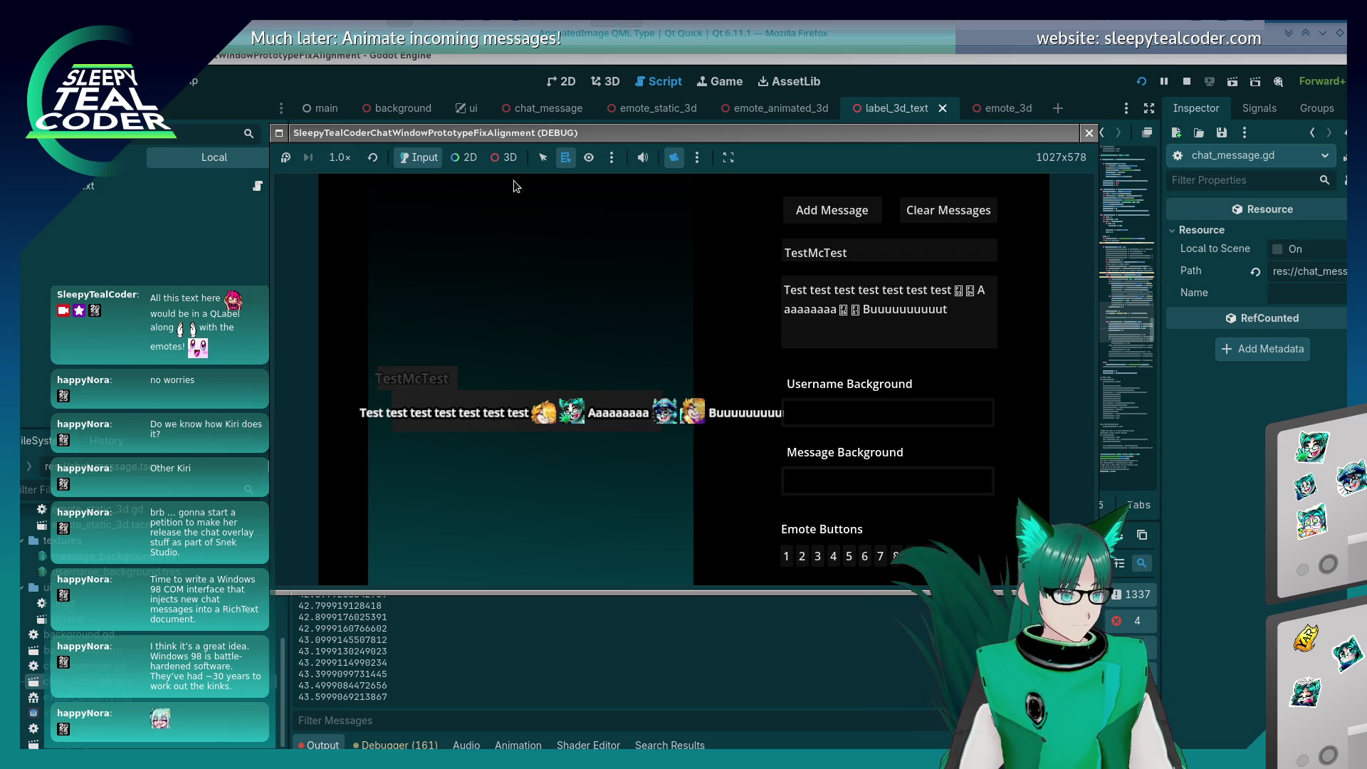
{"action": "left_click", "coordinate": [506, 157]}
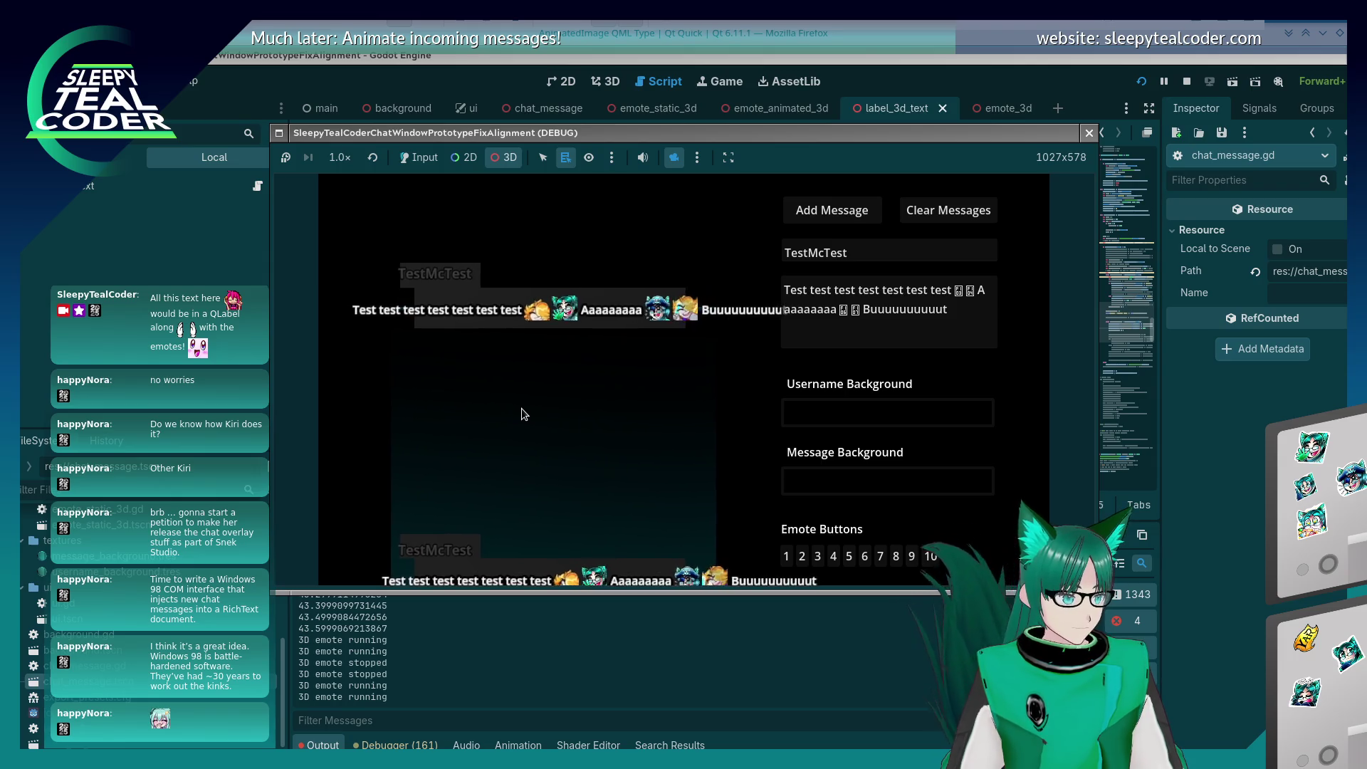
{"action": "left_click_drag", "start_coordinate": [512, 411], "coordinate": [502, 413]}
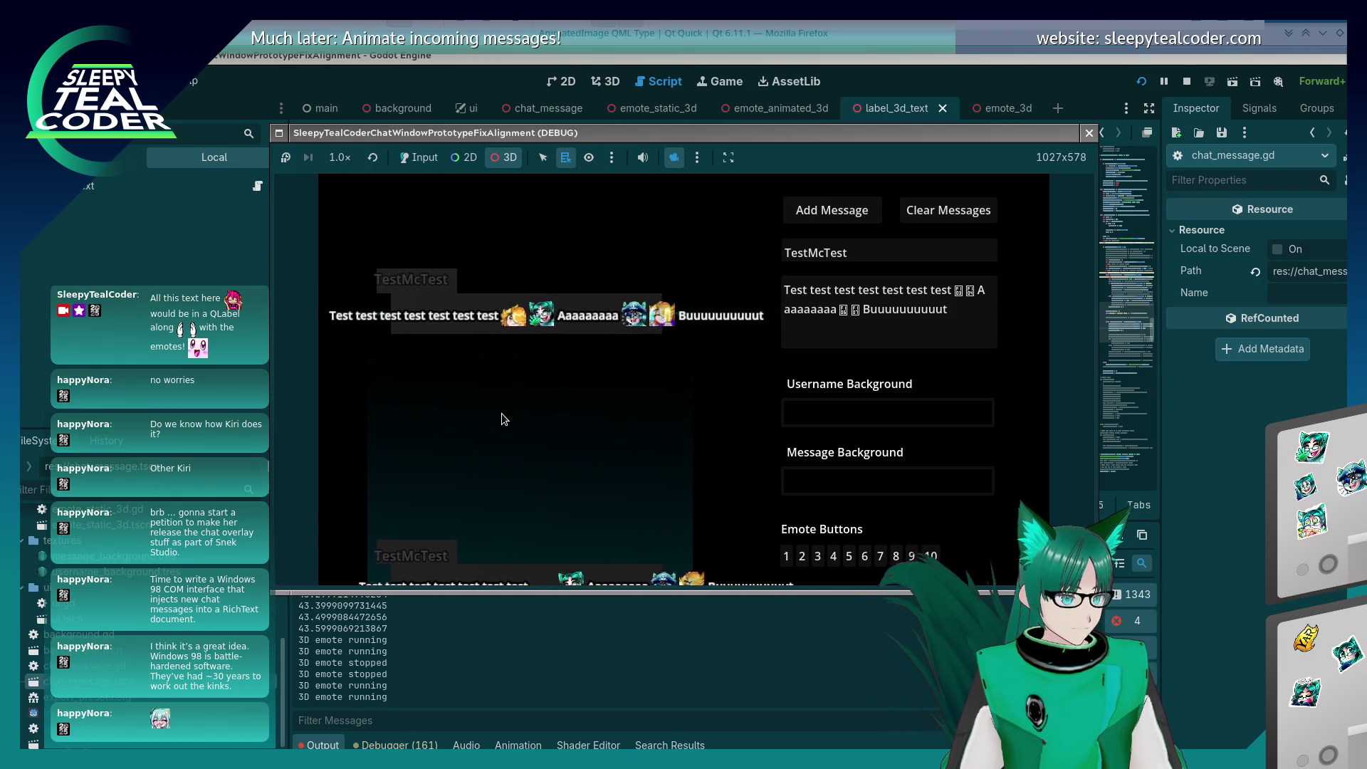
Step: Post a new TestMcTest message in input mode, then restart the chat test
{"action": "left_click", "coordinate": [1231, 392]}
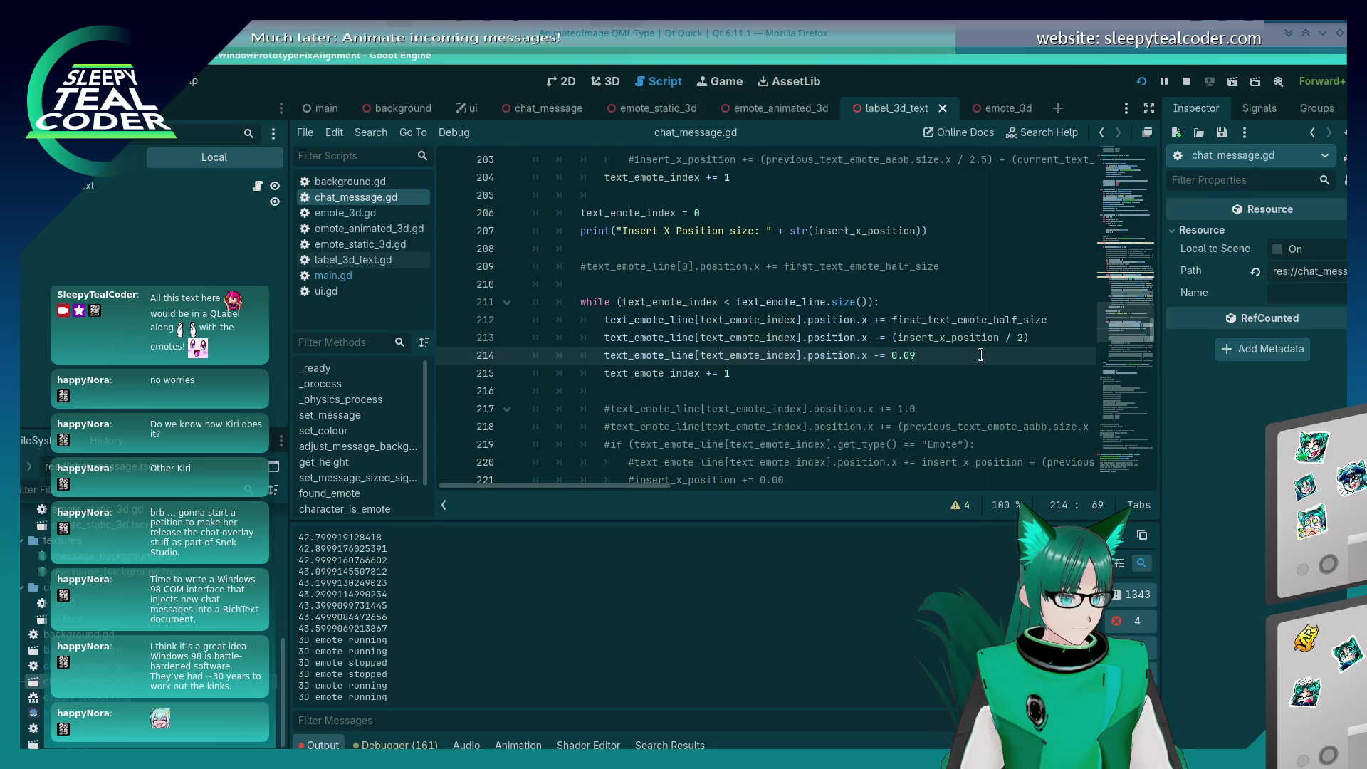
{"action": "type", "text": "#"}
{"action": "key", "text": "alt+Tab"}
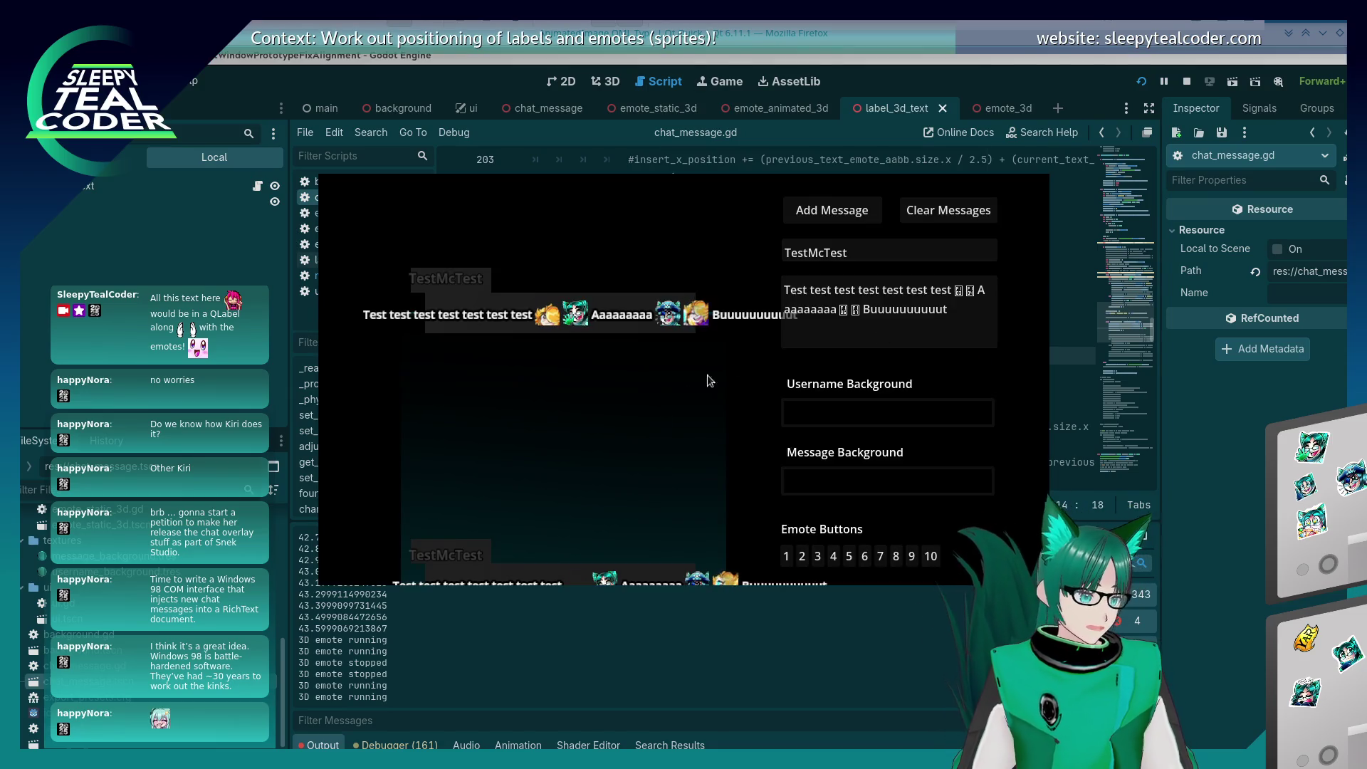
{"action": "key", "text": "alt+Tab"}
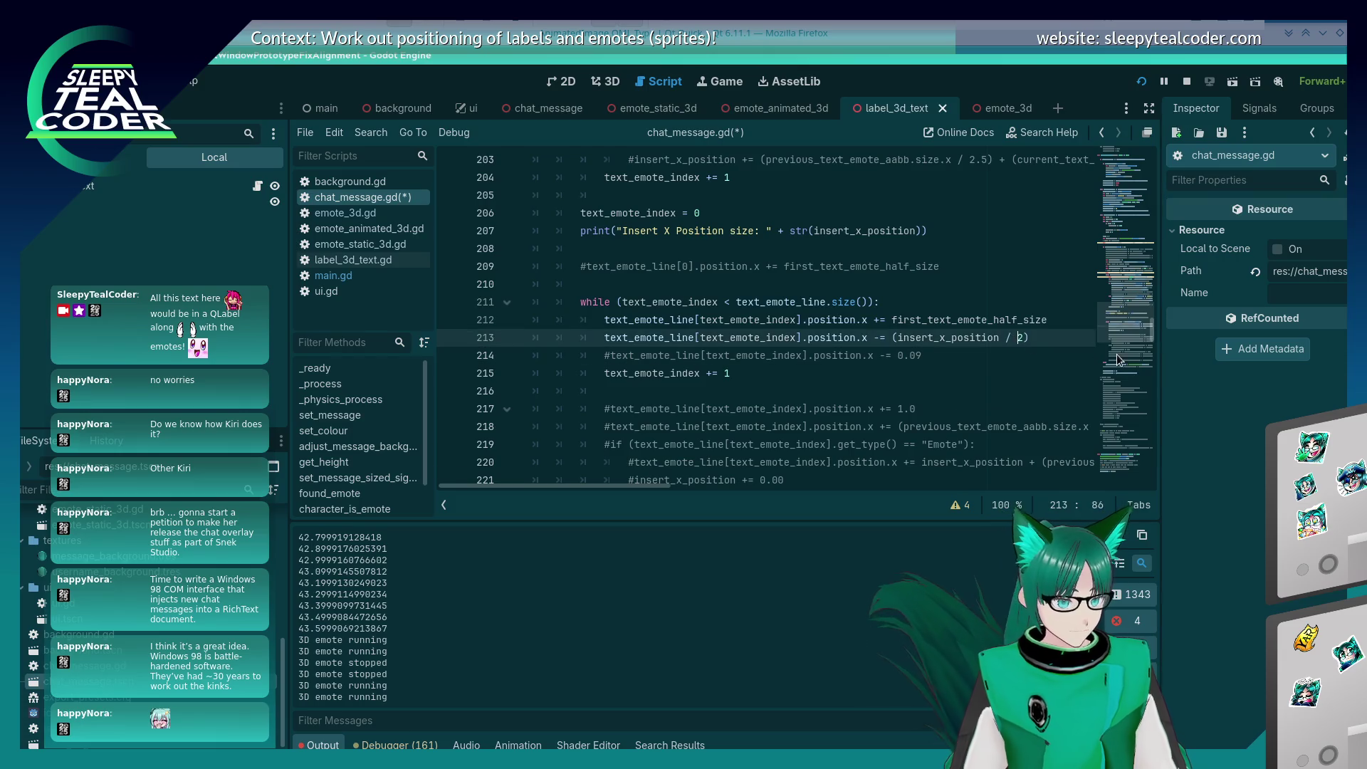
{"action": "key", "text": "alt+Tab"}
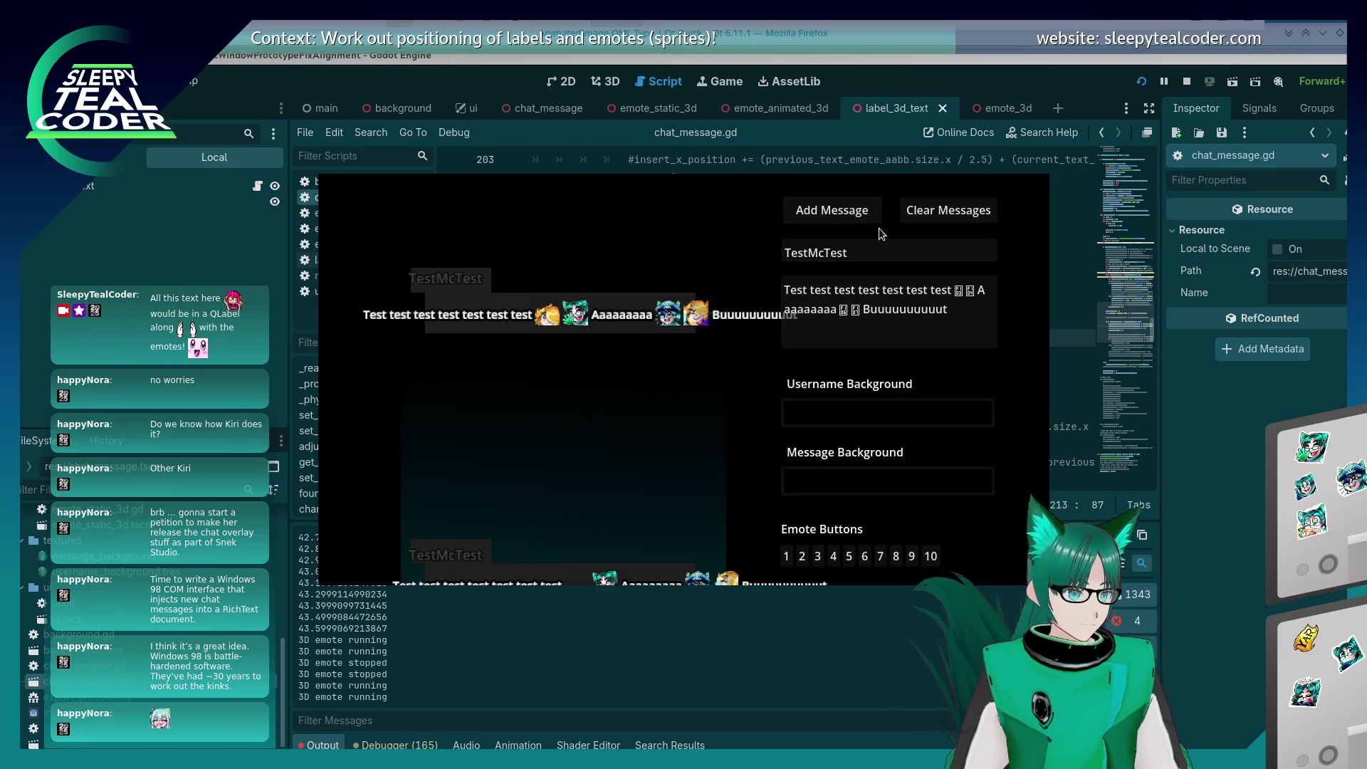
{"action": "key", "text": "alt+Tab"}
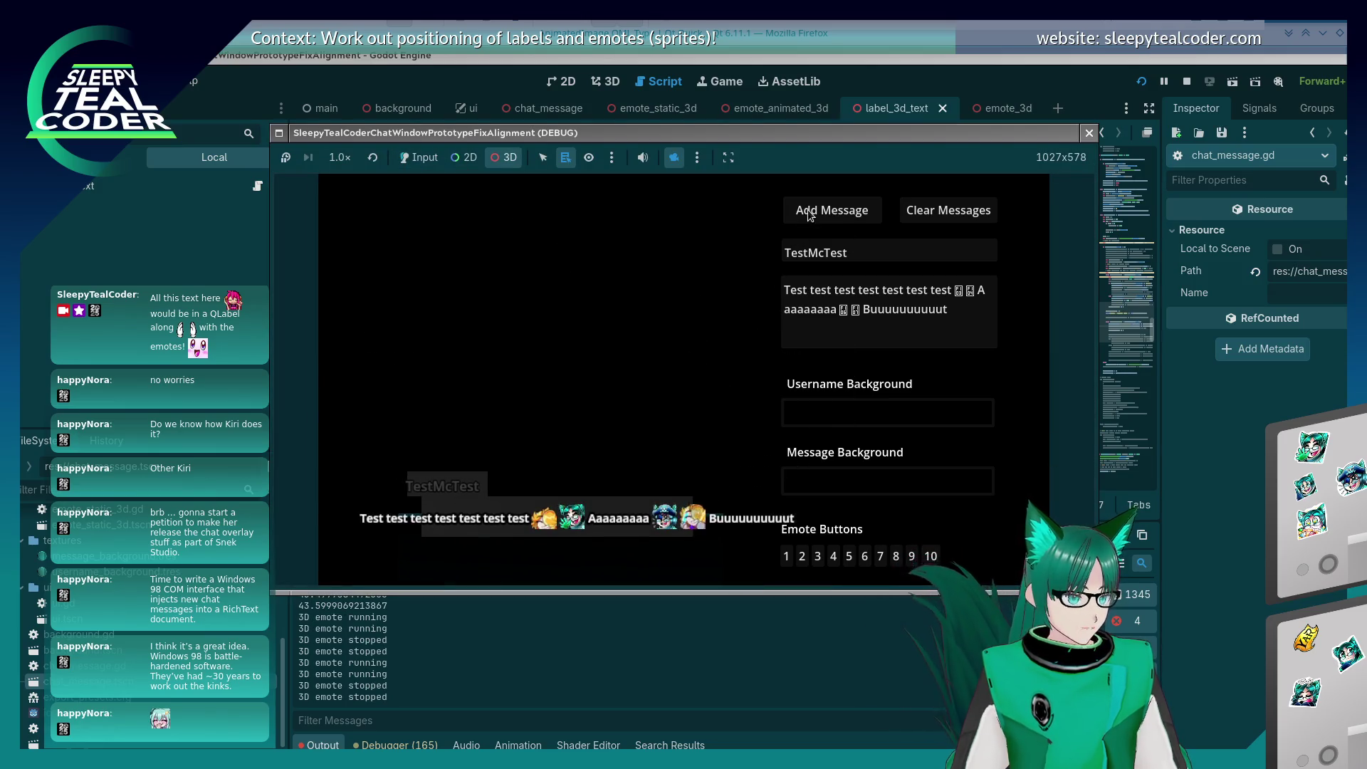
{"action": "left_click", "coordinate": [421, 157]}
{"action": "left_click", "coordinate": [810, 203]}
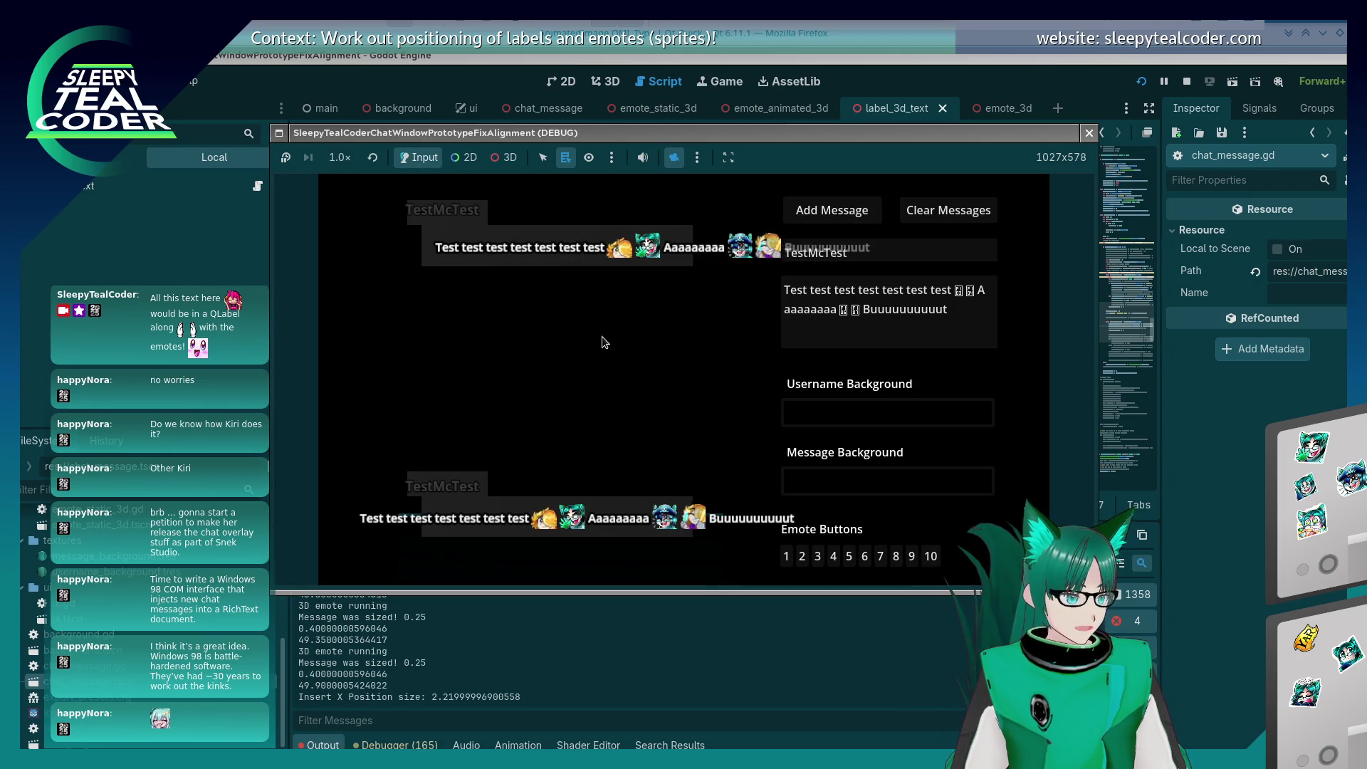
{"action": "key", "text": "F5"}
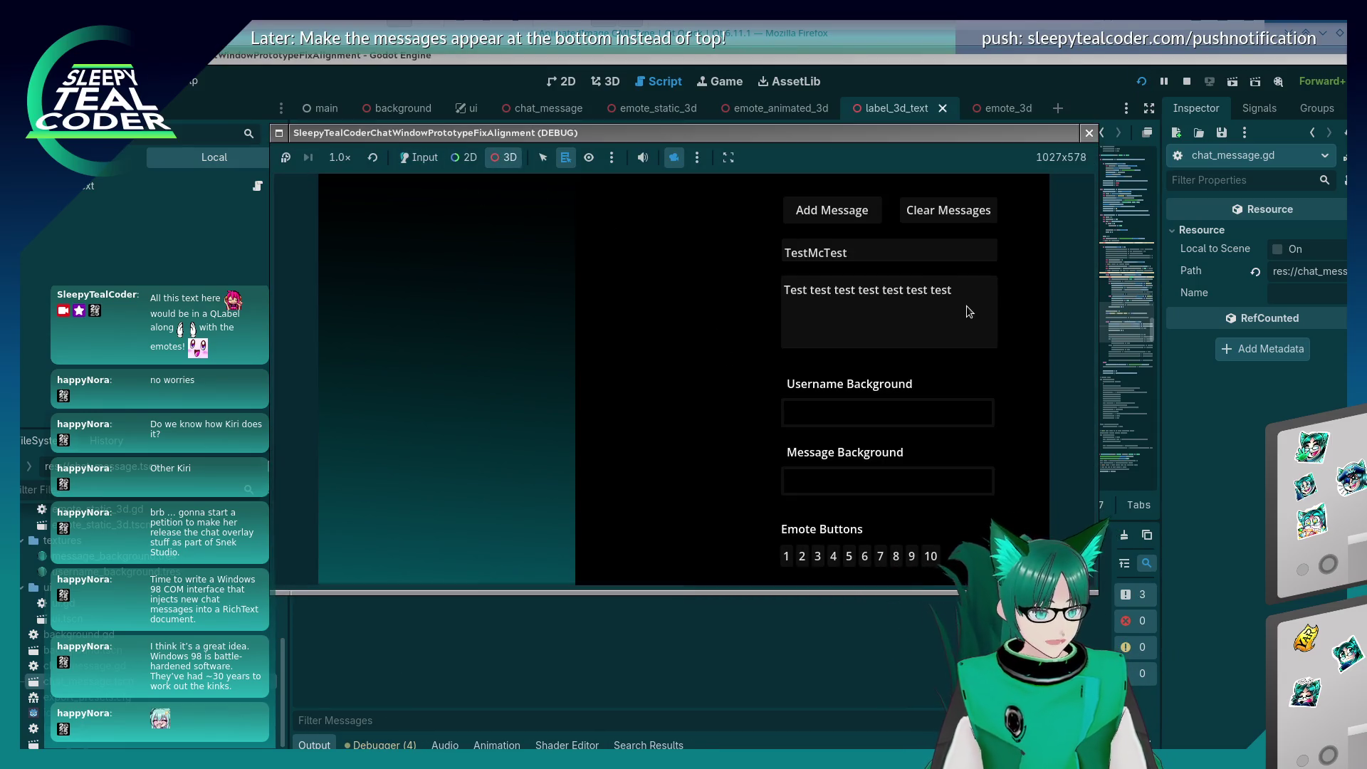
Step: Post a message with '😀 Yarrrrrrrrrr' plus two emotes, then stop the game
{"action": "left_click", "coordinate": [954, 287]}
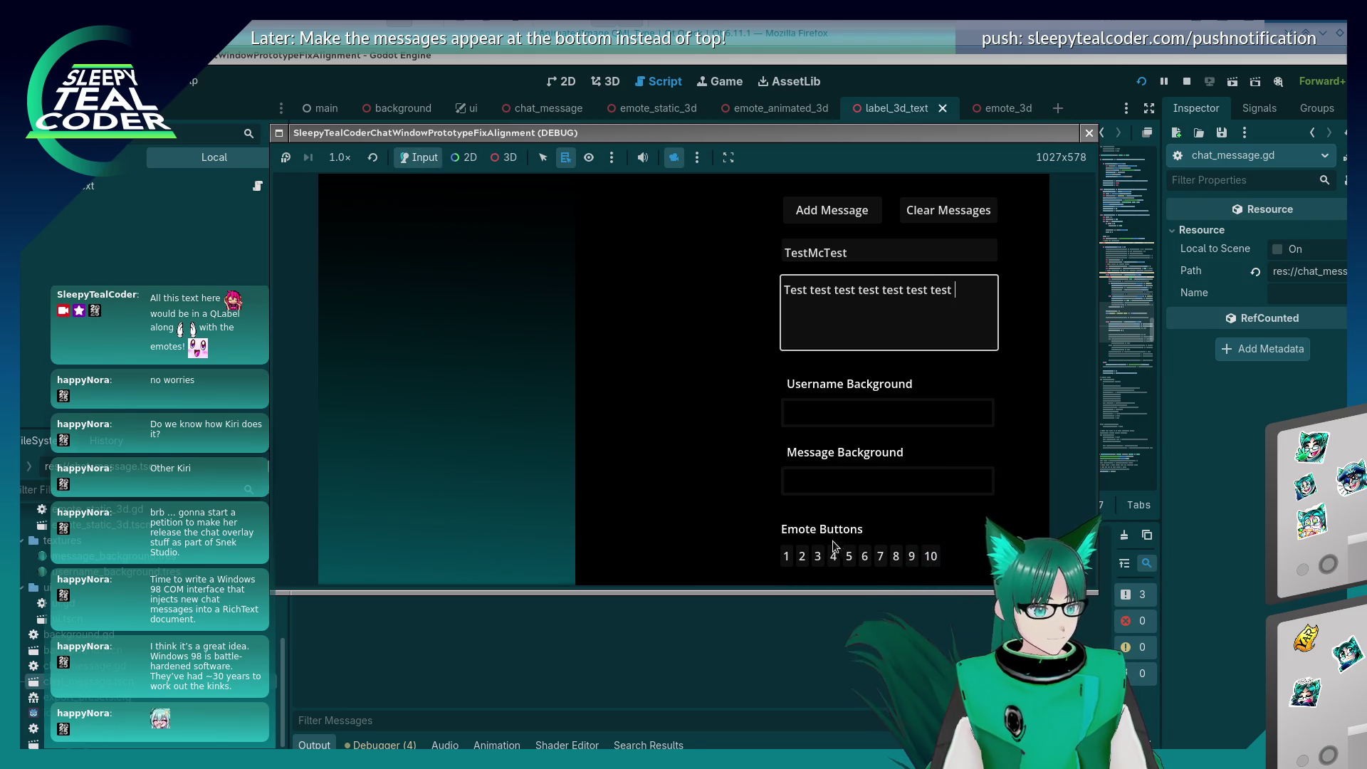
{"action": "type", "text": "😀"}
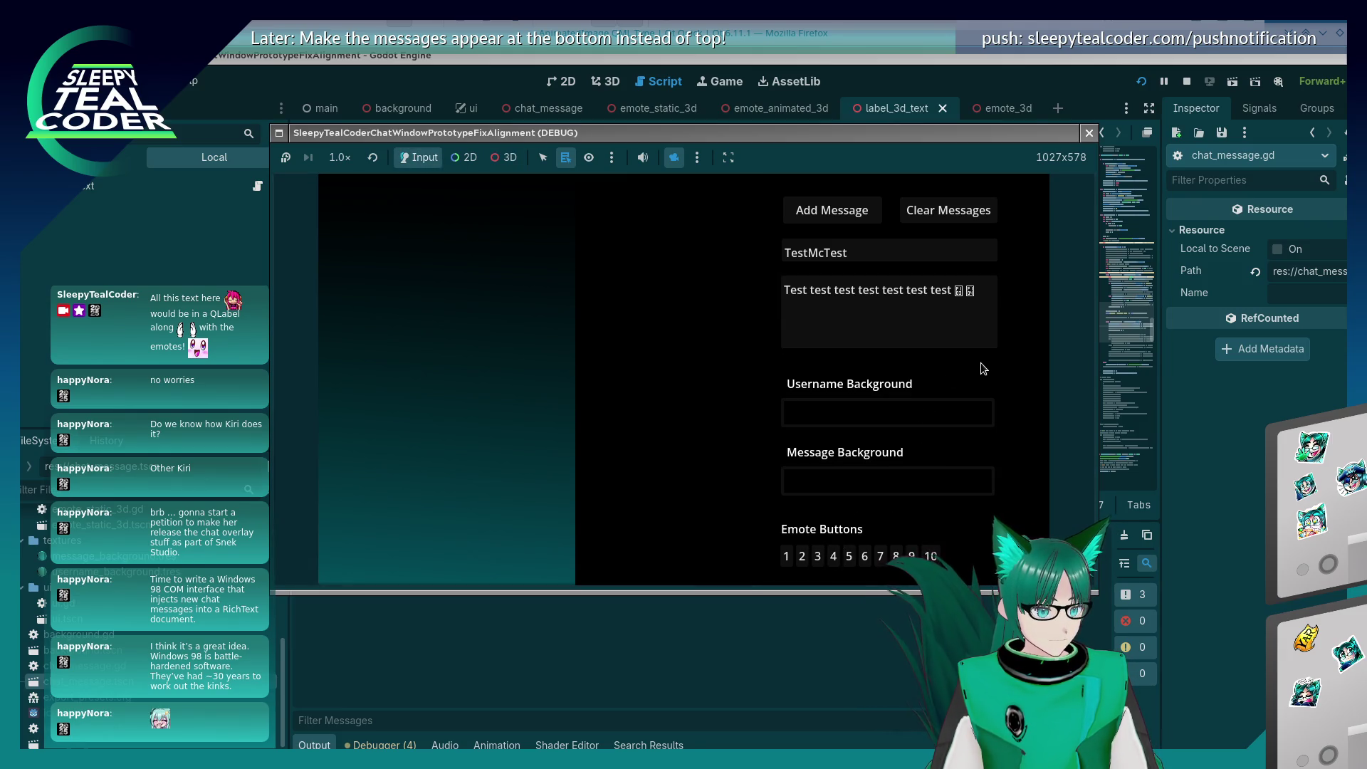
{"action": "type", "text": " Yarrrrrrrrrr"}
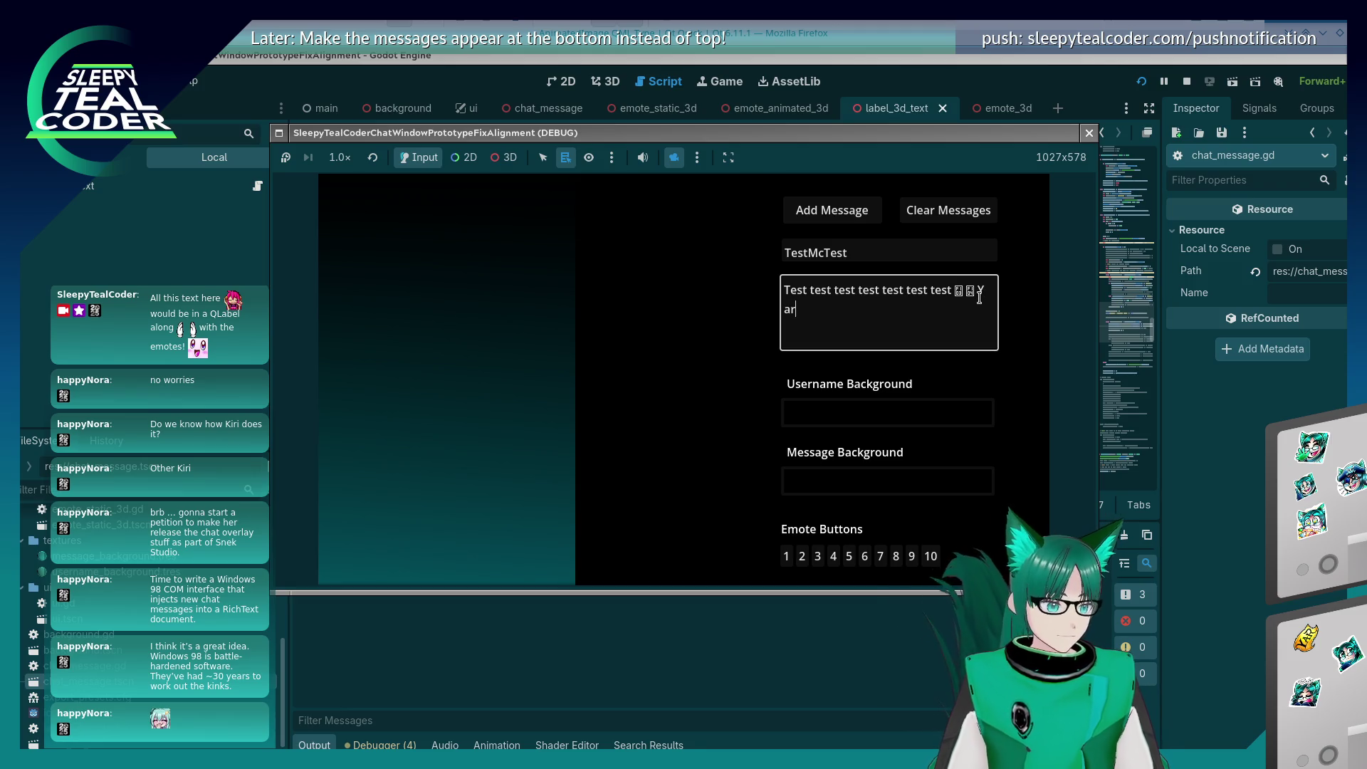
{"action": "left_click", "coordinate": [897, 559]}
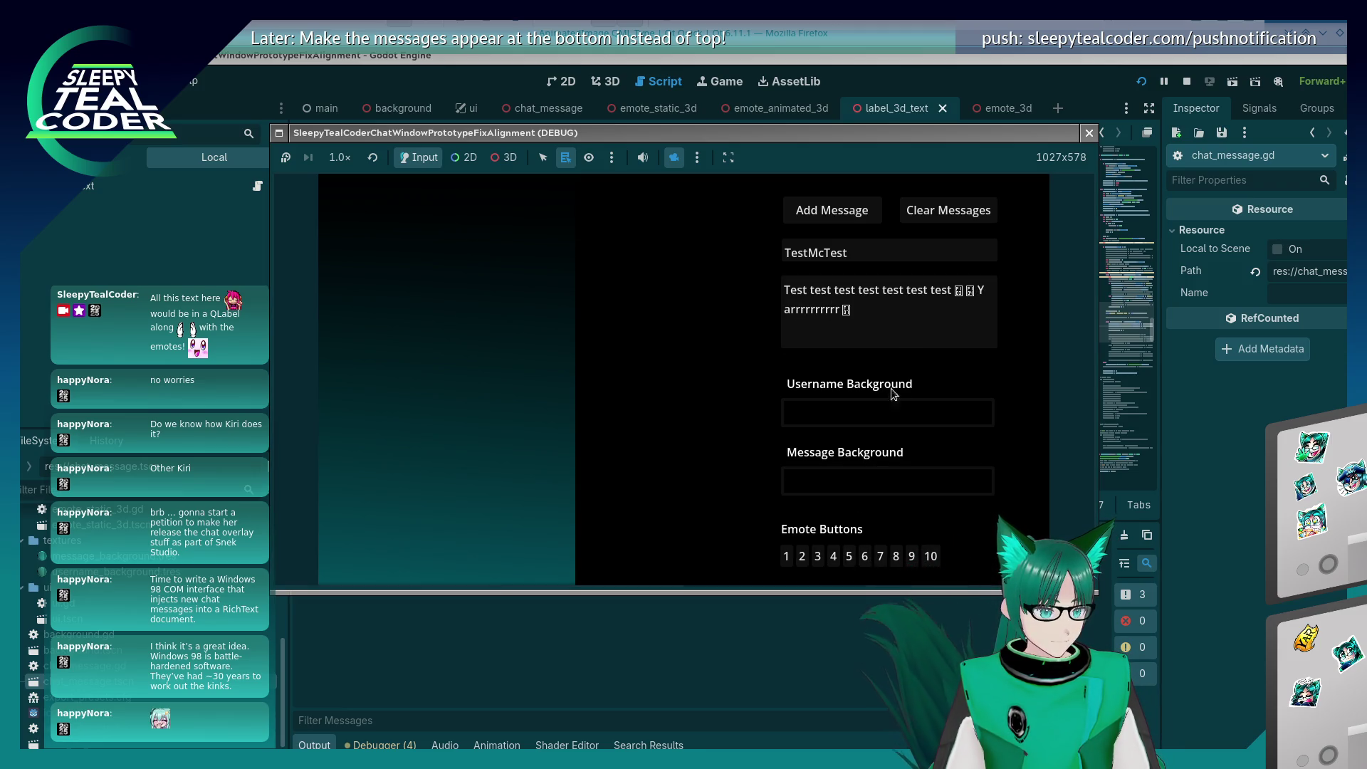
{"action": "left_click", "coordinate": [895, 558]}
{"action": "left_click", "coordinate": [826, 213]}
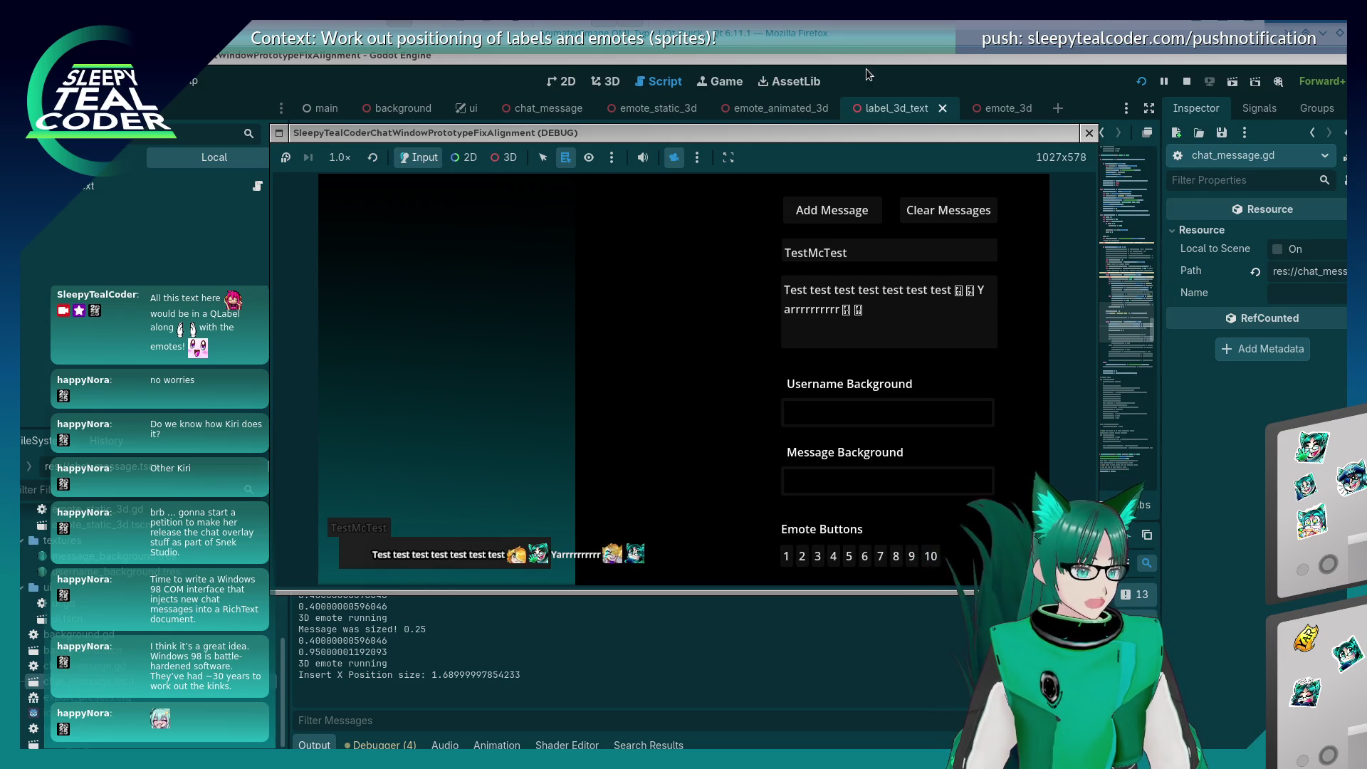
{"action": "key", "text": "F8"}
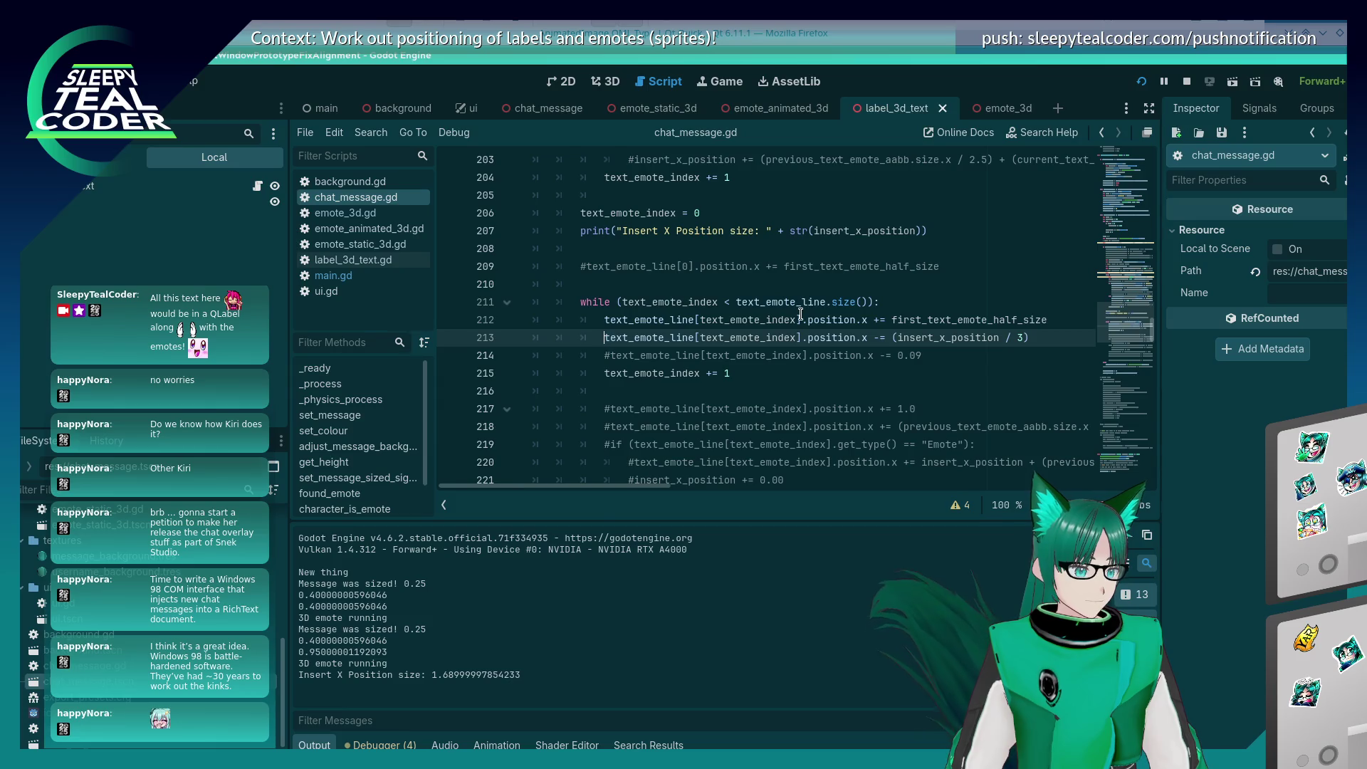
Step: Rerun the chat test with line 213 commented out, post a message, and close the game
{"action": "key", "text": "F5"}
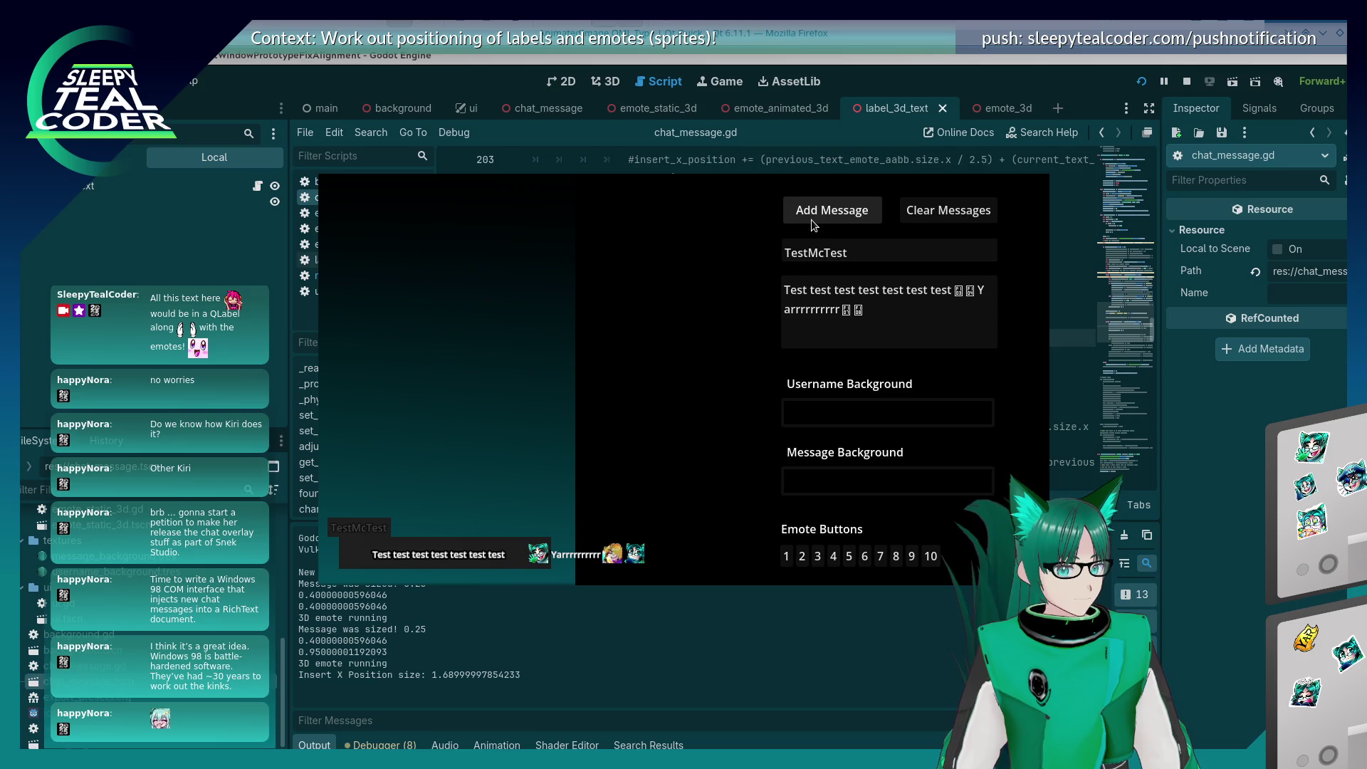
{"action": "key", "text": "F8"}
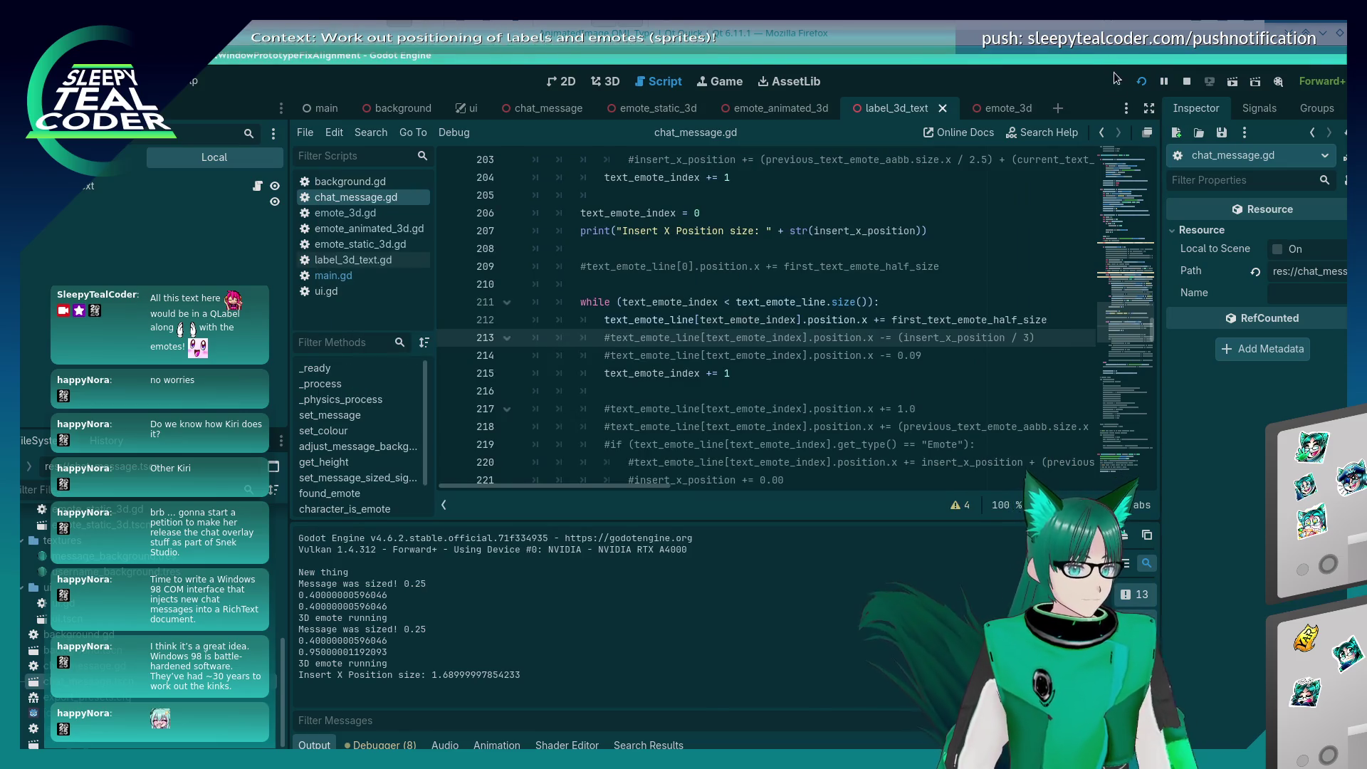
{"action": "key", "text": "F5"}
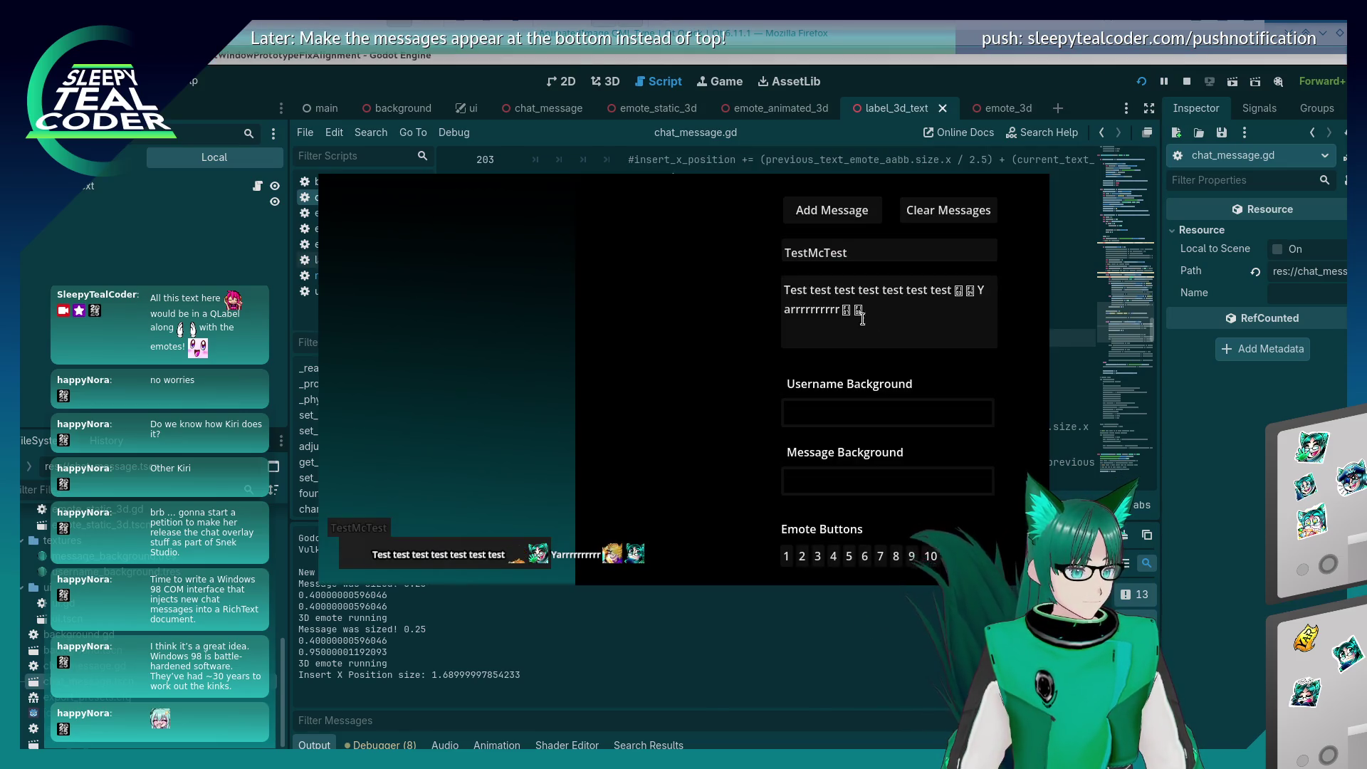
{"action": "left_click", "coordinate": [805, 216]}
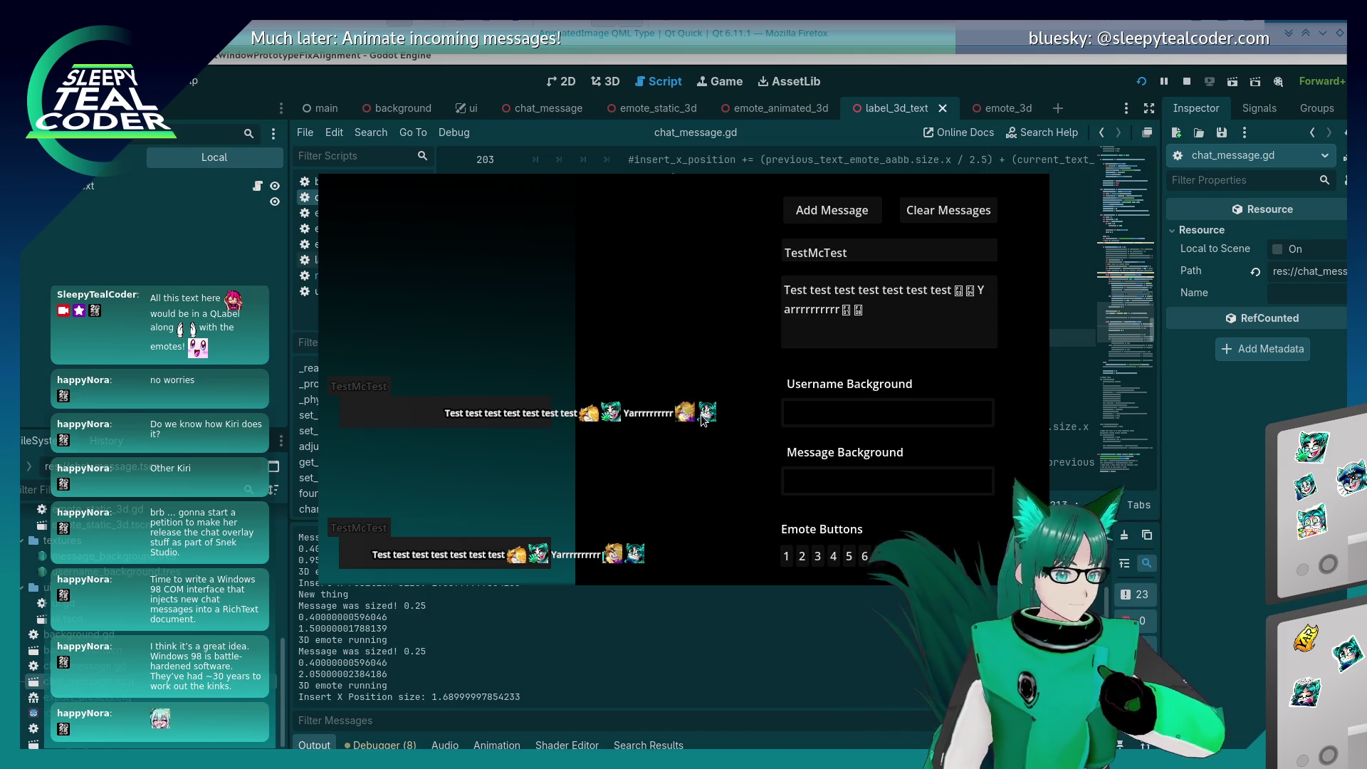
{"action": "key", "text": "alt+F4"}
Step: Scroll chat_message.gd to the emote positioning loop around lines 188–206
{"action": "scroll", "coordinate": [938, 333], "scroll_direction": "up", "scroll_amount": 2}
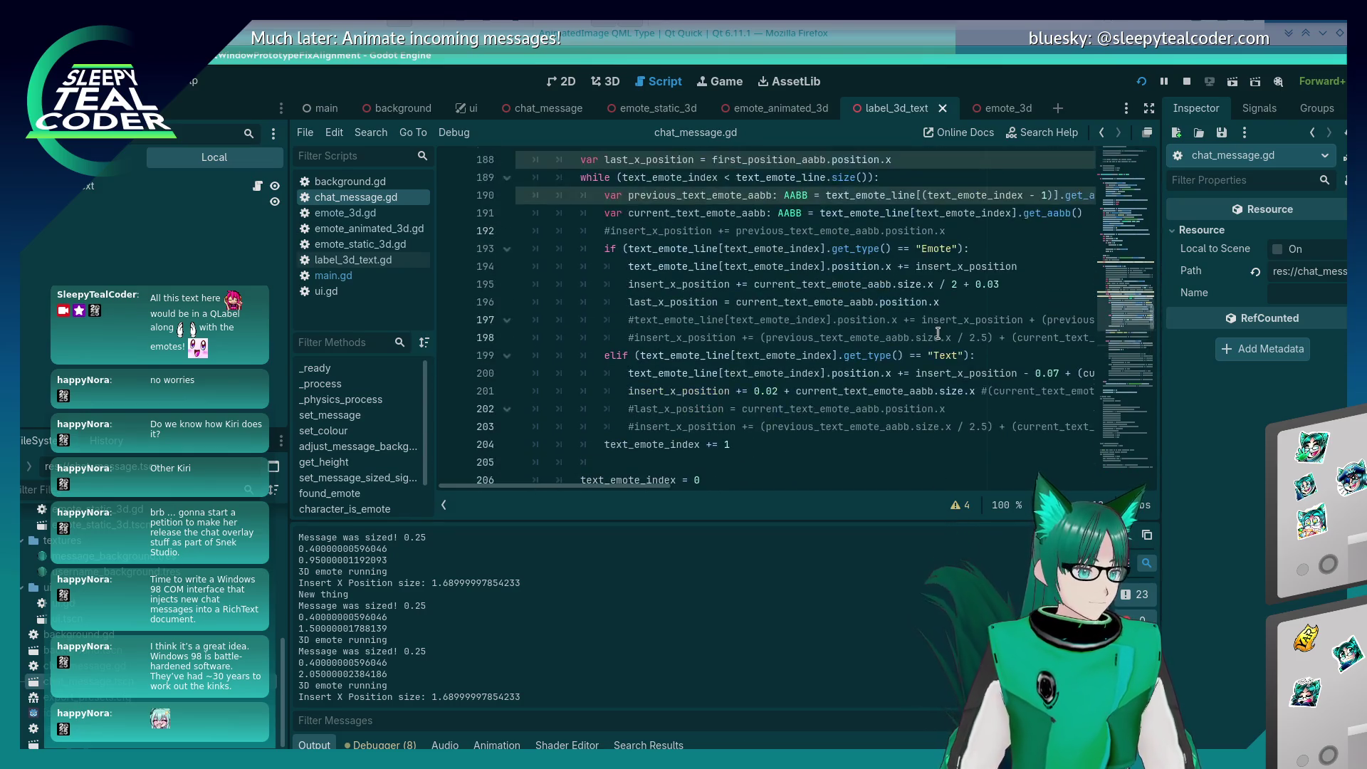
{"action": "scroll", "coordinate": [937, 333], "scroll_direction": "down", "scroll_amount": 8}
{"action": "scroll", "coordinate": [937, 333], "scroll_direction": "up", "scroll_amount": 8}
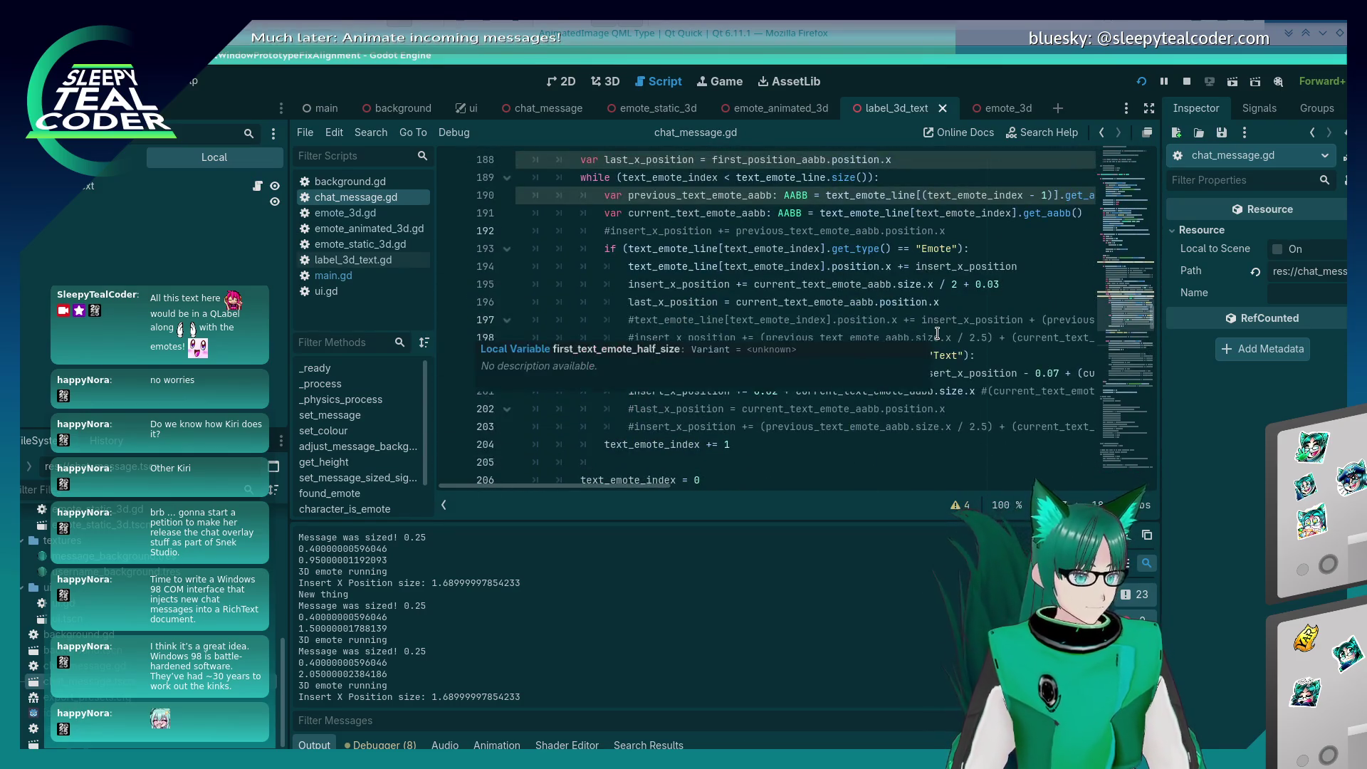
{"action": "scroll", "coordinate": [937, 333], "scroll_direction": "up", "scroll_amount": 8}
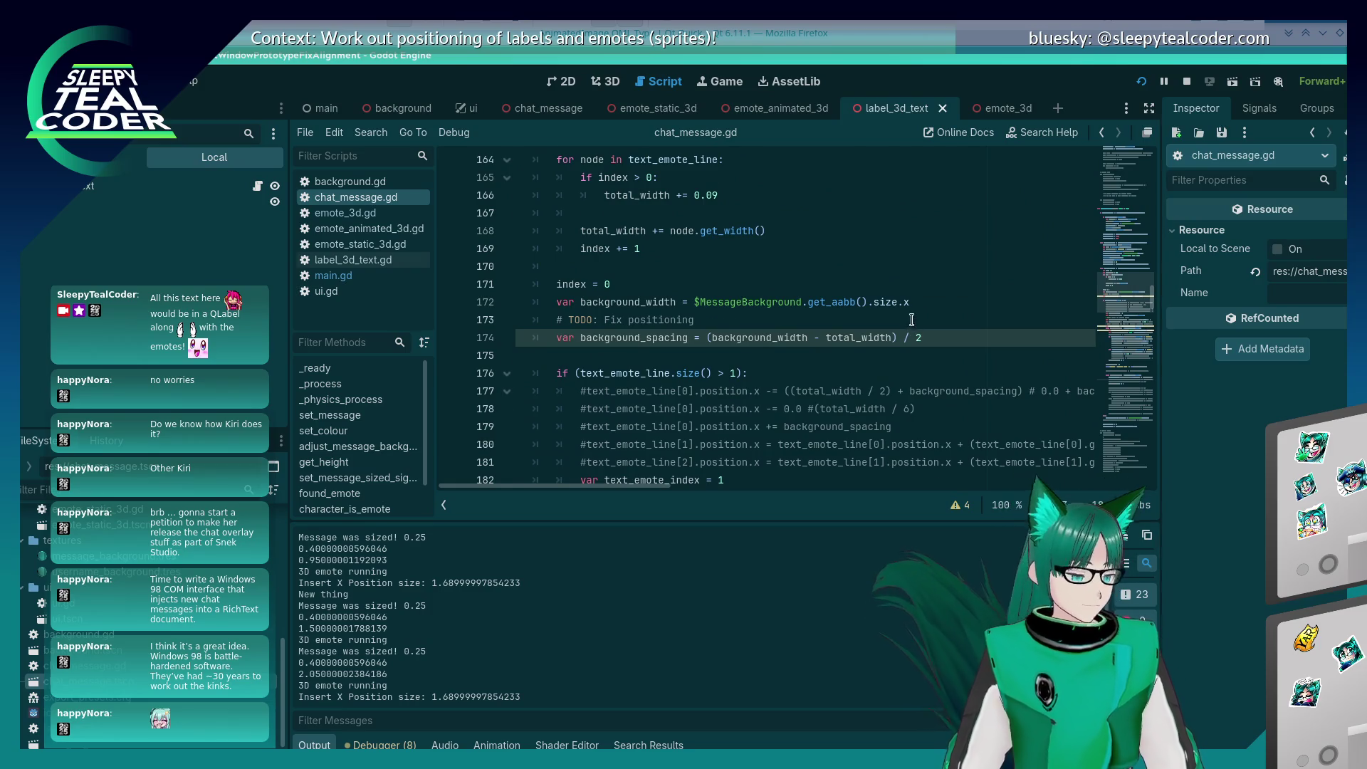
{"action": "scroll", "coordinate": [912, 320], "scroll_direction": "down", "scroll_amount": 5}
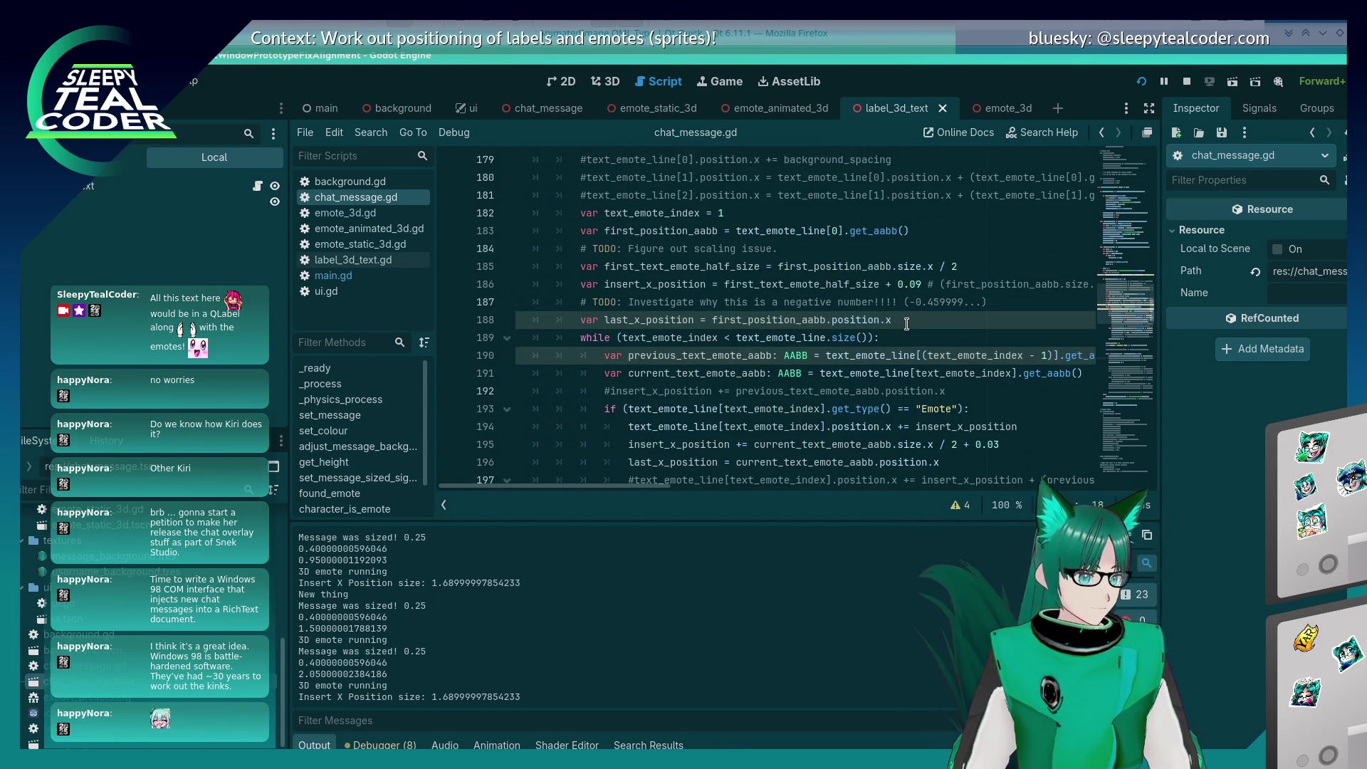
{"action": "scroll", "coordinate": [906, 321], "scroll_direction": "down", "scroll_amount": 3}
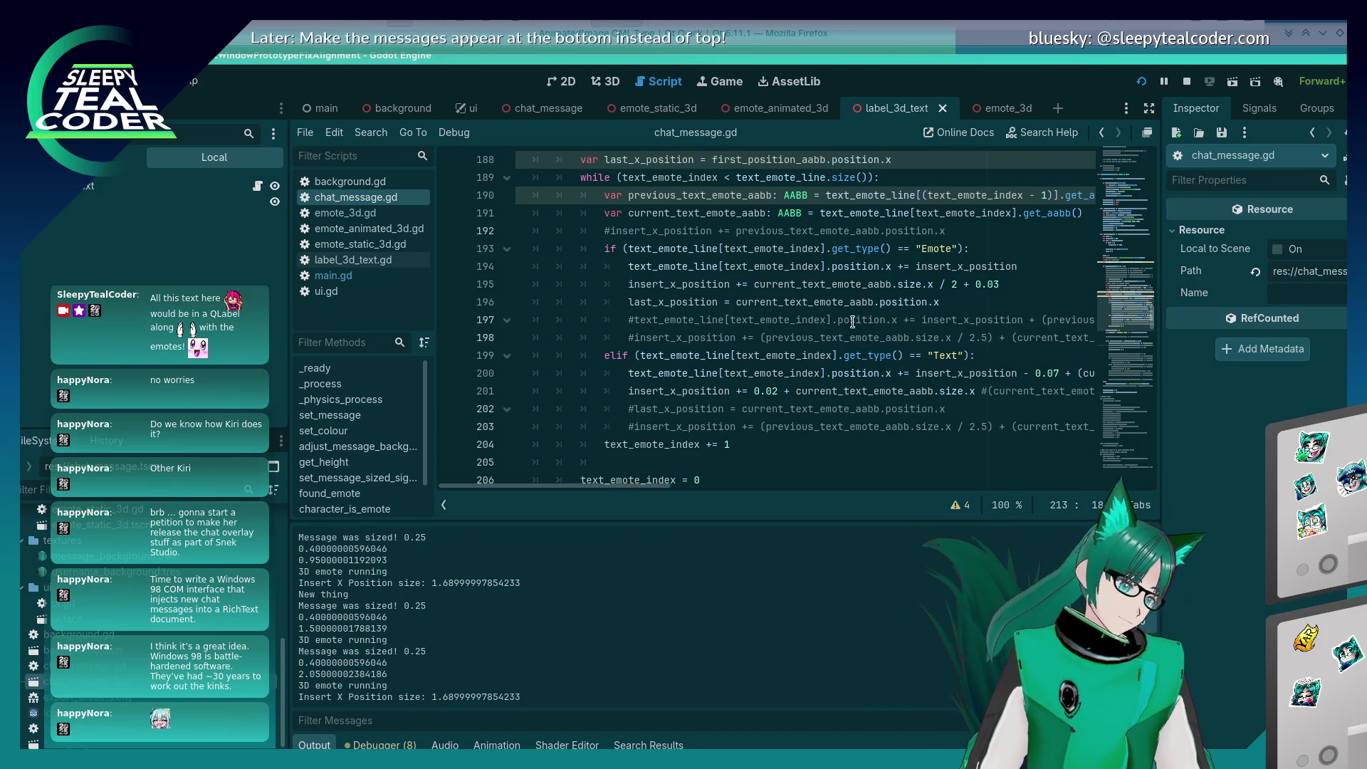
Step: Try line 201 as 'insert_x_position = insert_x_position - 0.07 + …' and post a test message
{"action": "left_click", "coordinate": [776, 388]}
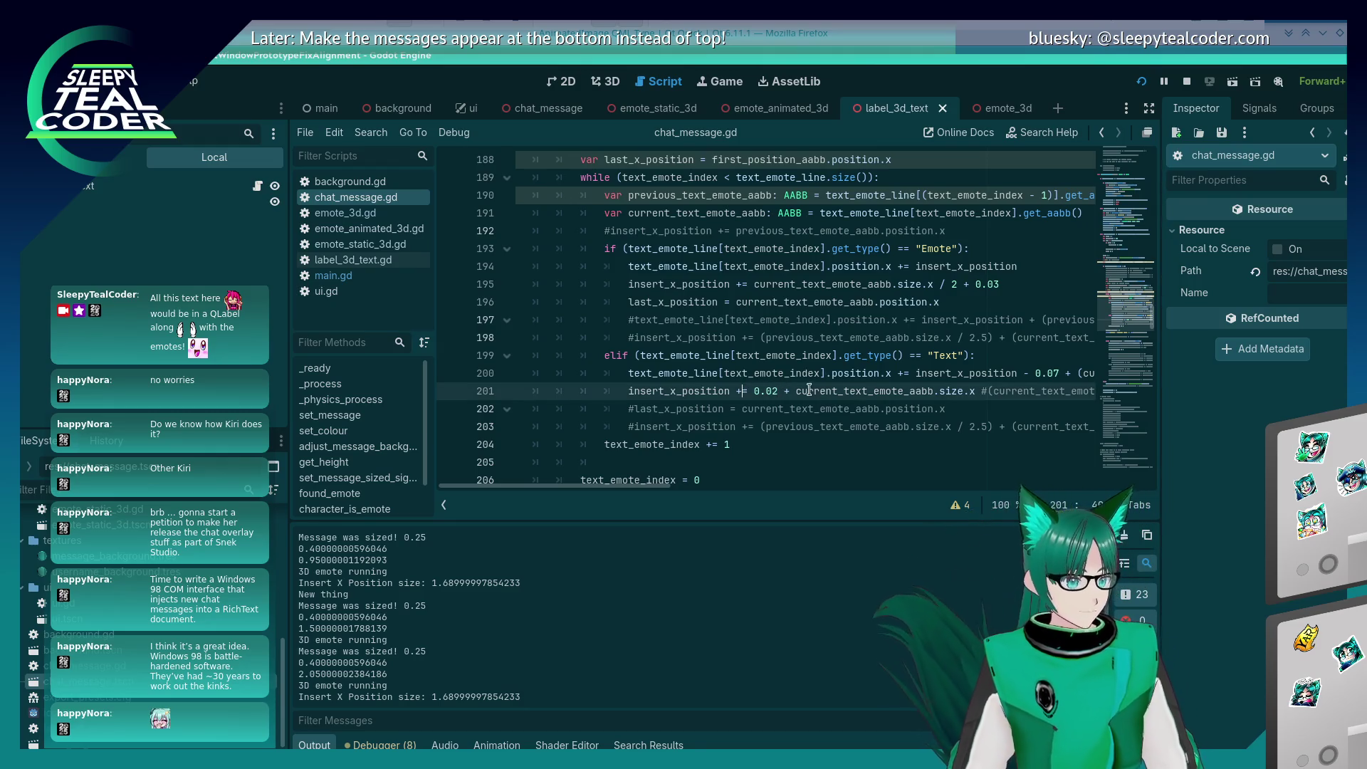
{"action": "key", "text": "BackSpace"}
{"action": "key", "text": "BackSpace"}
{"action": "type", "text": "= inser"}
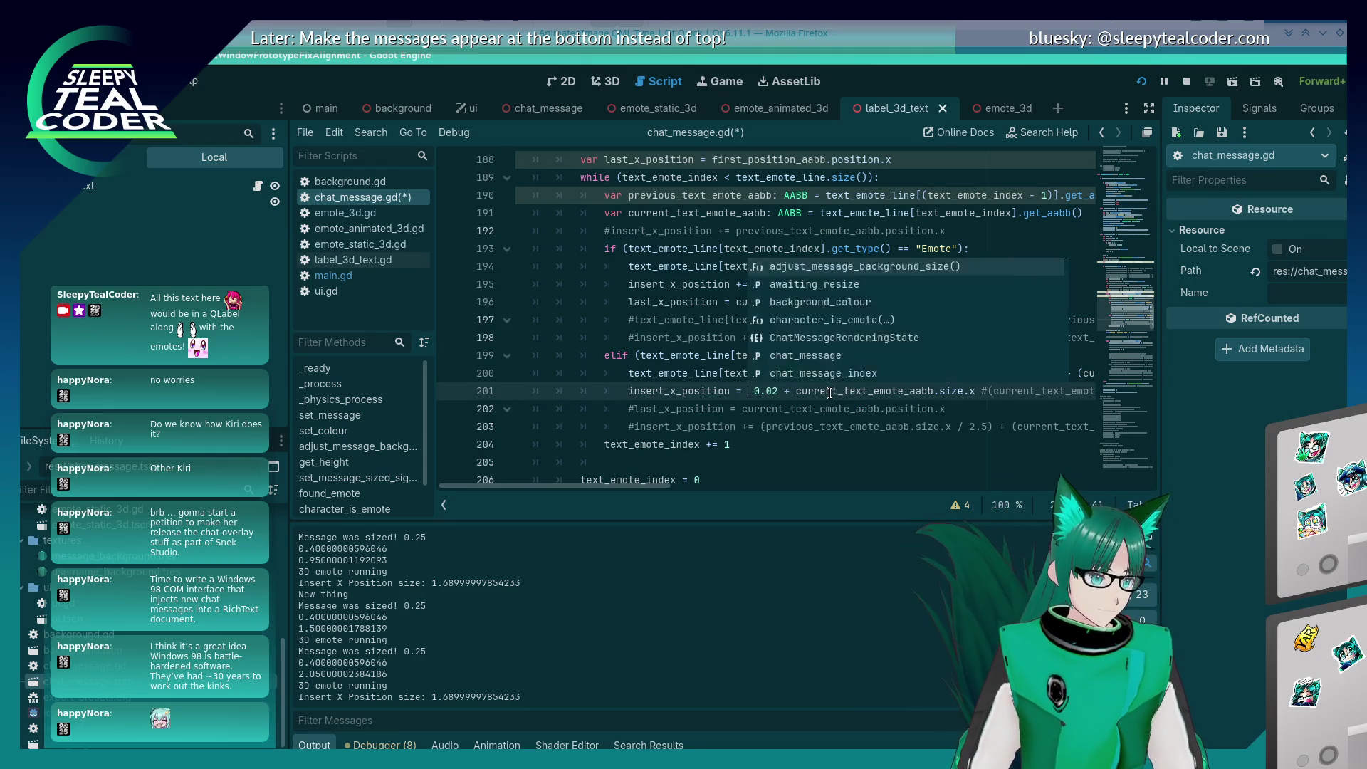
{"action": "key", "text": "Return"}
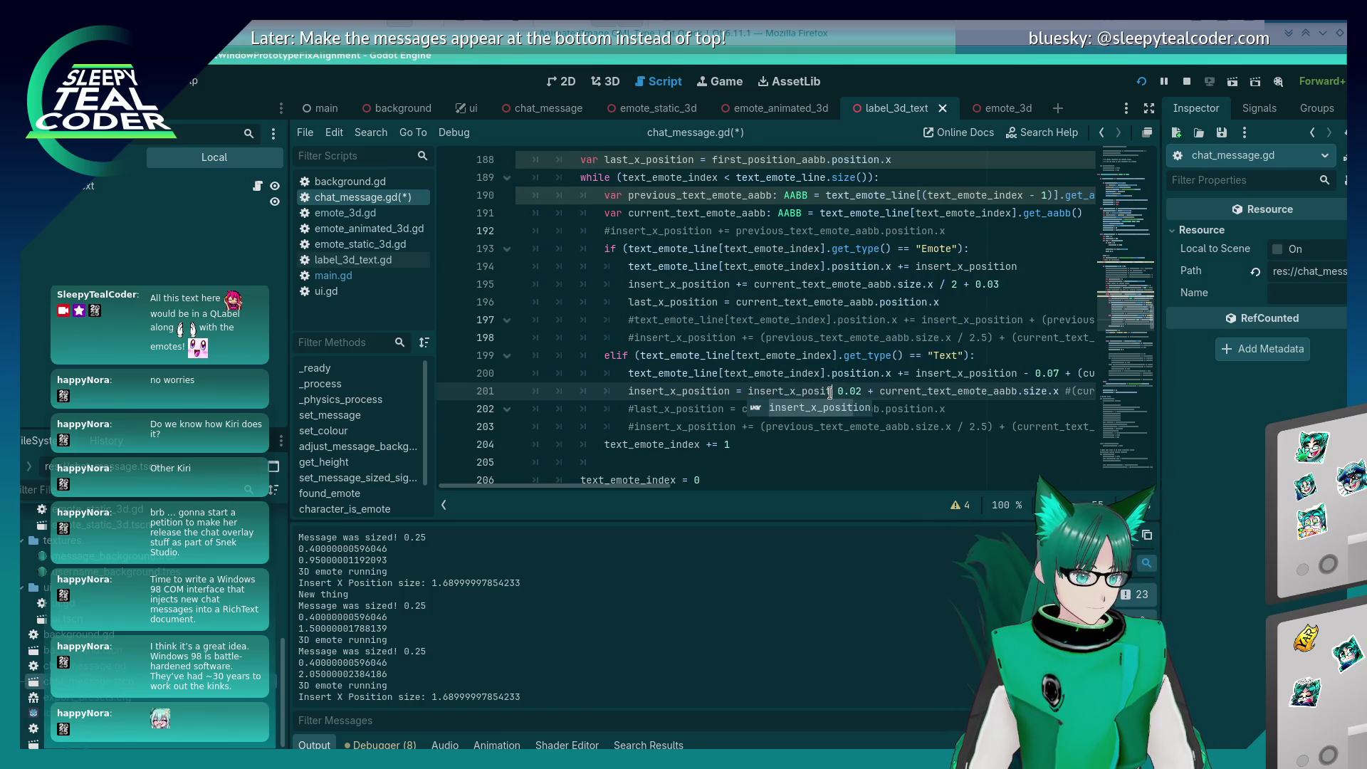
{"action": "type", "text": "-"}
{"action": "key", "text": "Delete"}
{"action": "key", "text": "Delete"}
{"action": "key", "text": "Delete"}
{"action": "type", "text": "0."}
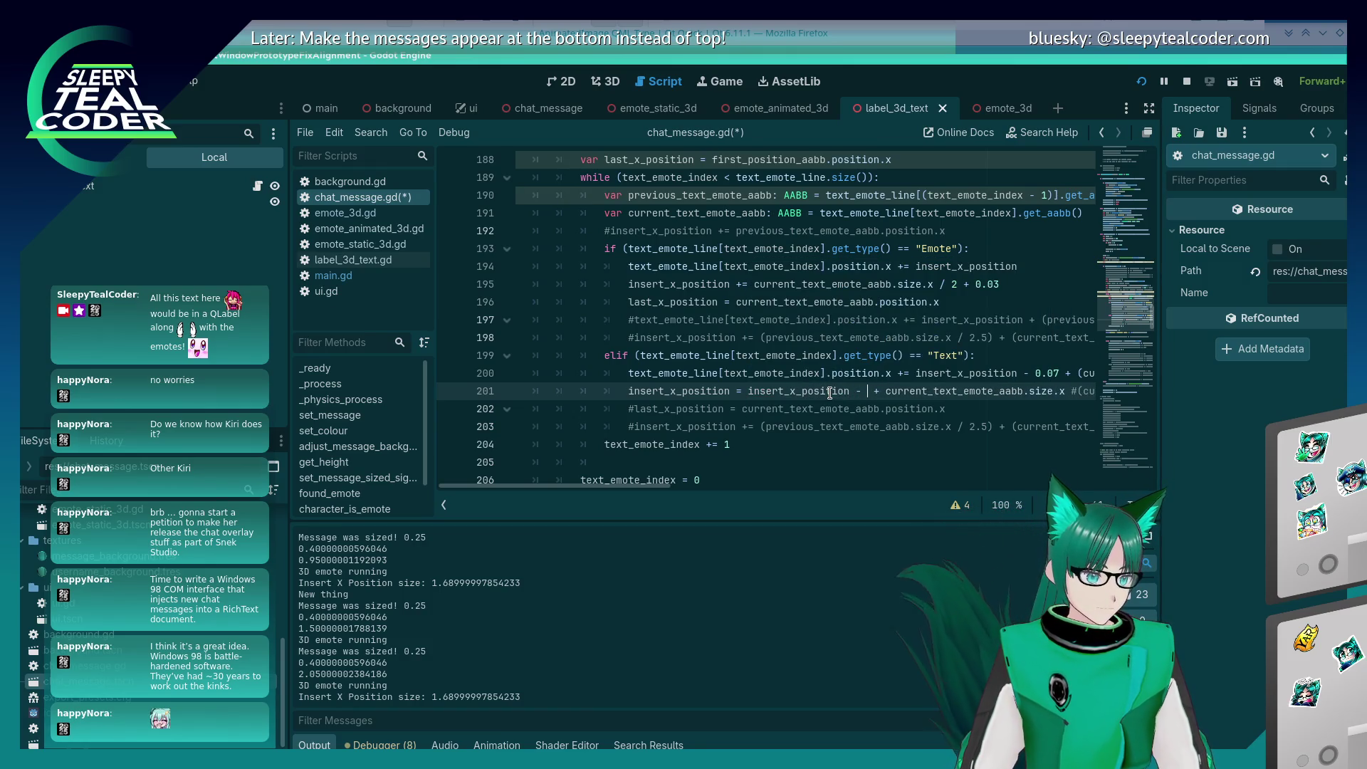
{"action": "type", "text": "07"}
{"action": "left_click_drag", "start_coordinate": [625, 485], "coordinate": [709, 497]}
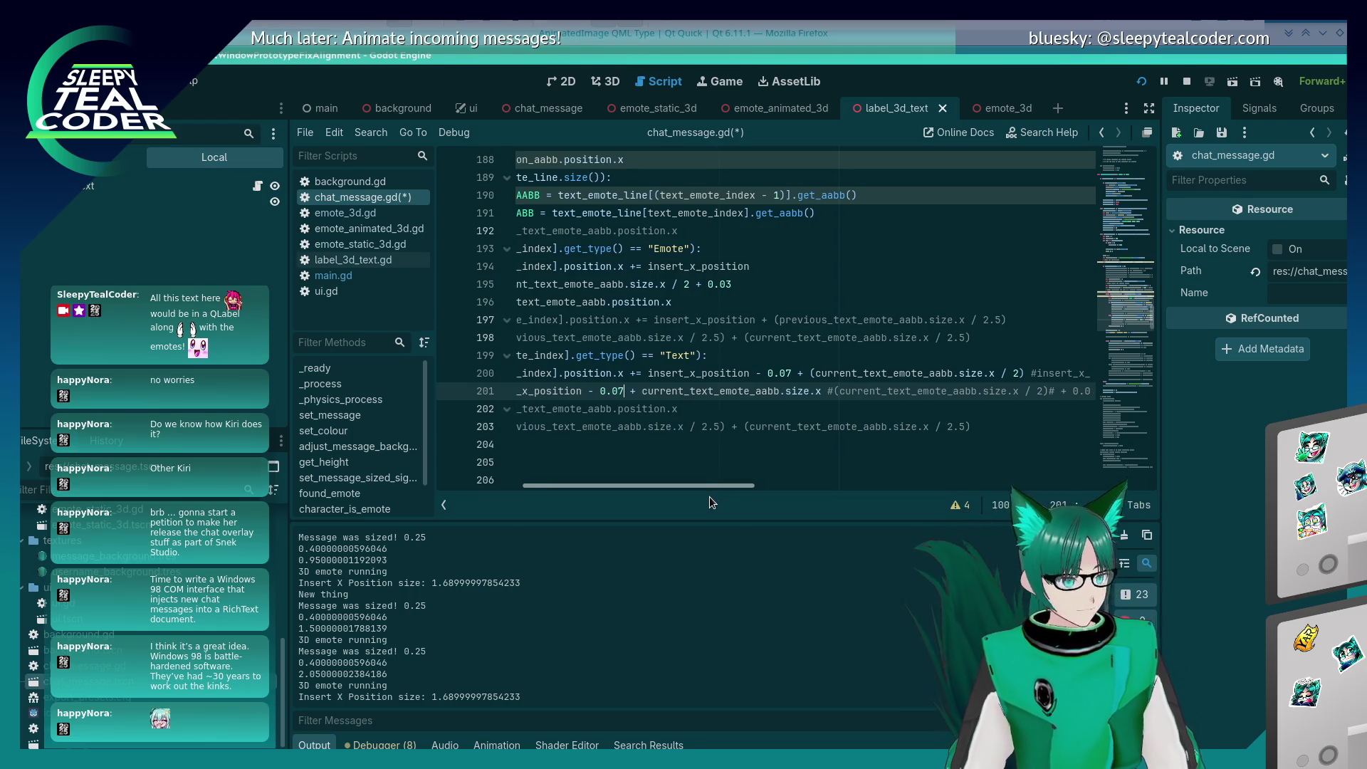
{"action": "key", "text": "F5"}
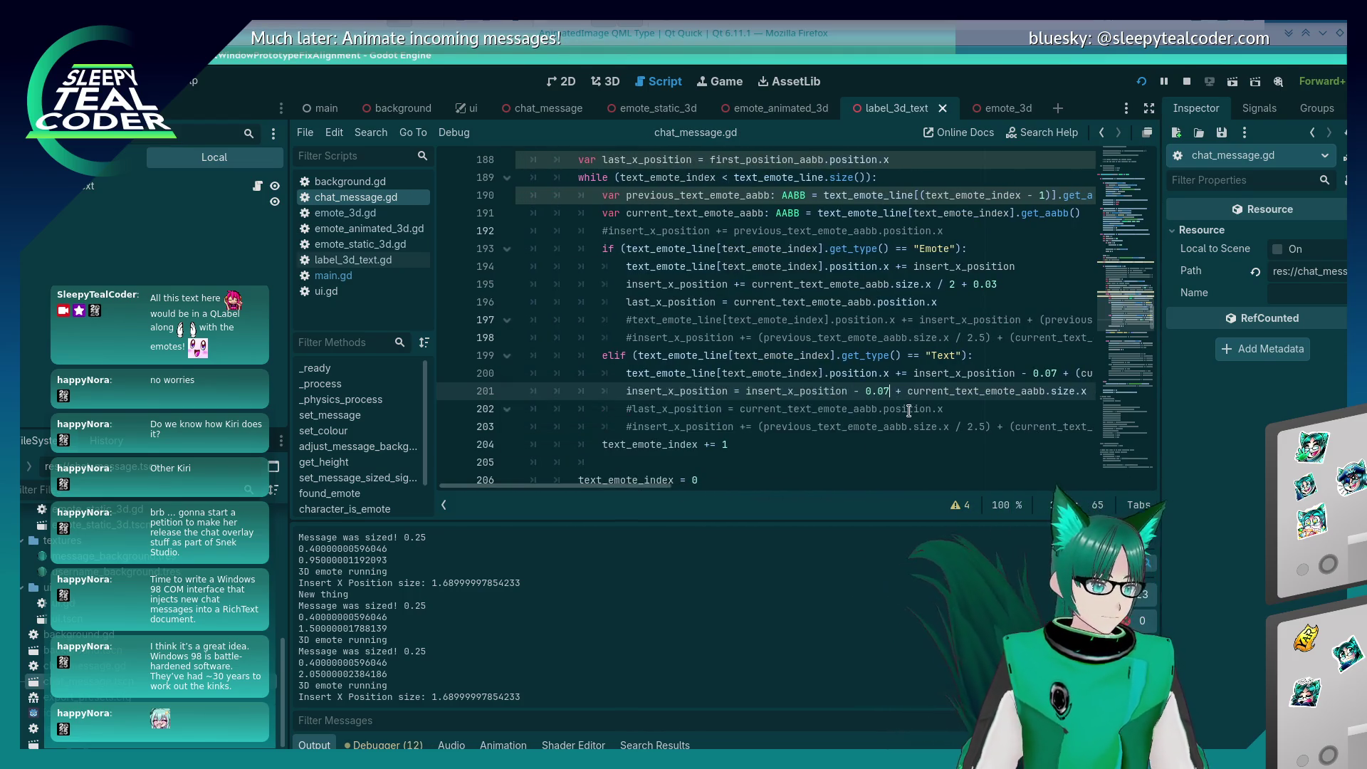
{"action": "left_click", "coordinate": [819, 216]}
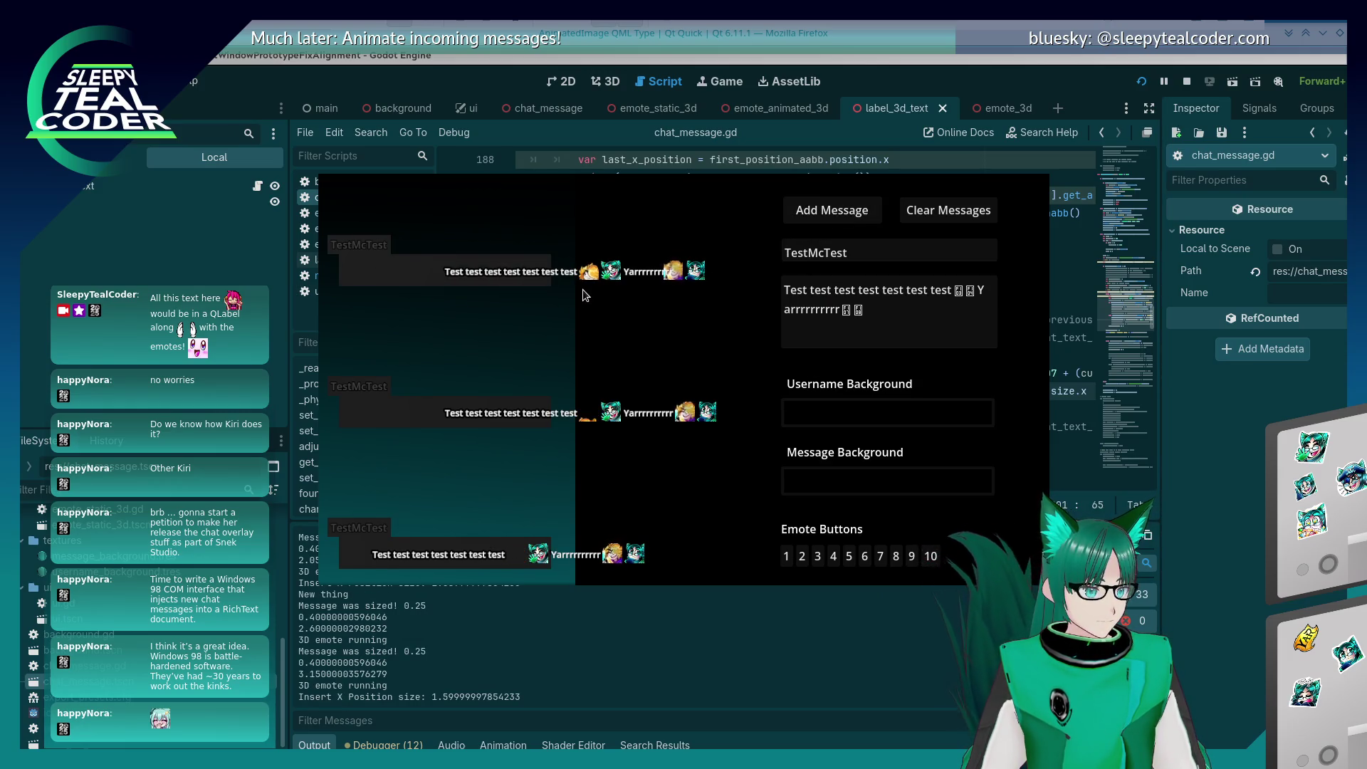
{"action": "key", "text": "F8"}
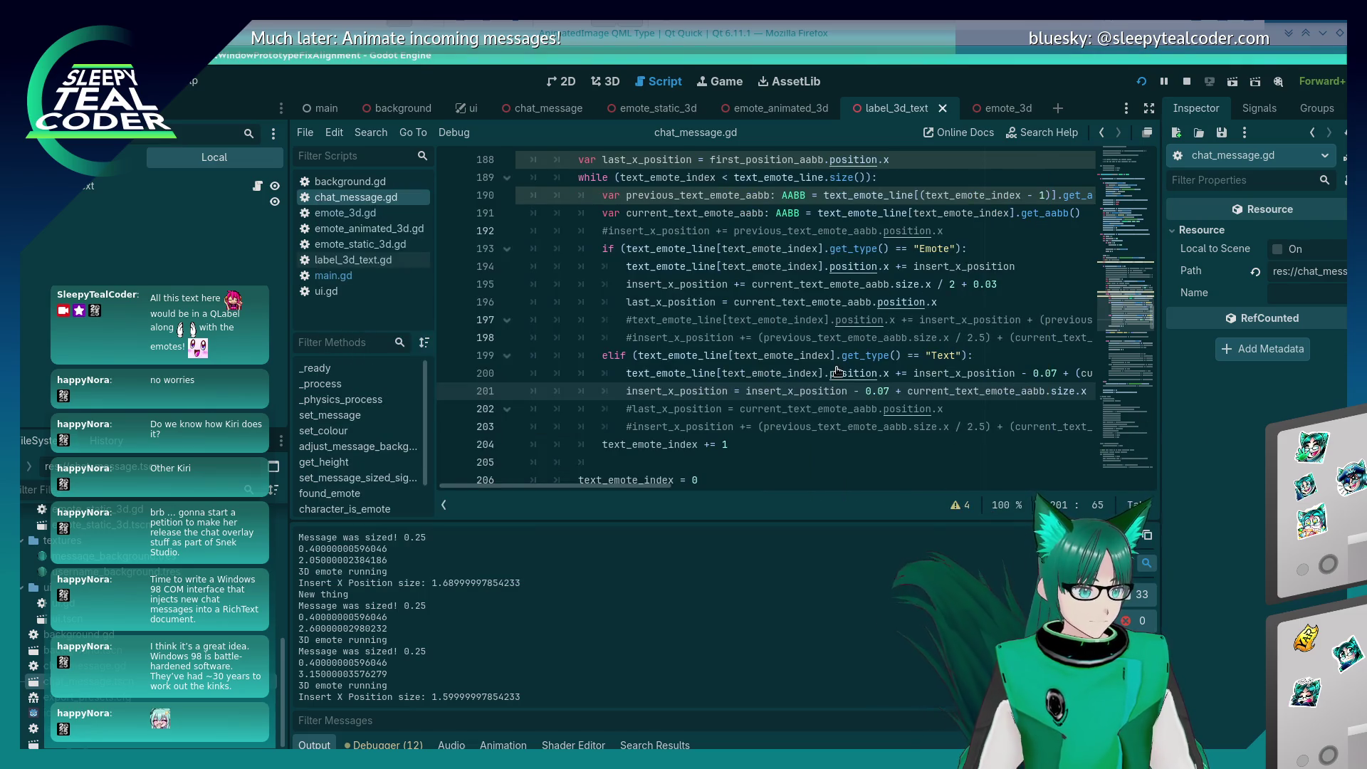
Step: Revert line 201 to adding 0.02 with '+=' and save the script
{"action": "left_click", "coordinate": [836, 370]}
{"action": "key", "text": "Down"}
{"action": "key", "text": "ctrl+Right"}
{"action": "key", "text": "ctrl+Right"}
{"action": "key", "text": "ctrl+Right"}
{"action": "key", "text": "BackSpace"}
{"action": "key", "text": "BackSpace"}
{"action": "key", "text": "BackSpace"}
{"action": "key", "text": "ctrl+BackSpace"}
{"action": "key", "text": "ctrl+BackSpace"}
{"action": "key", "text": "Left"}
{"action": "type", "text": "+"}
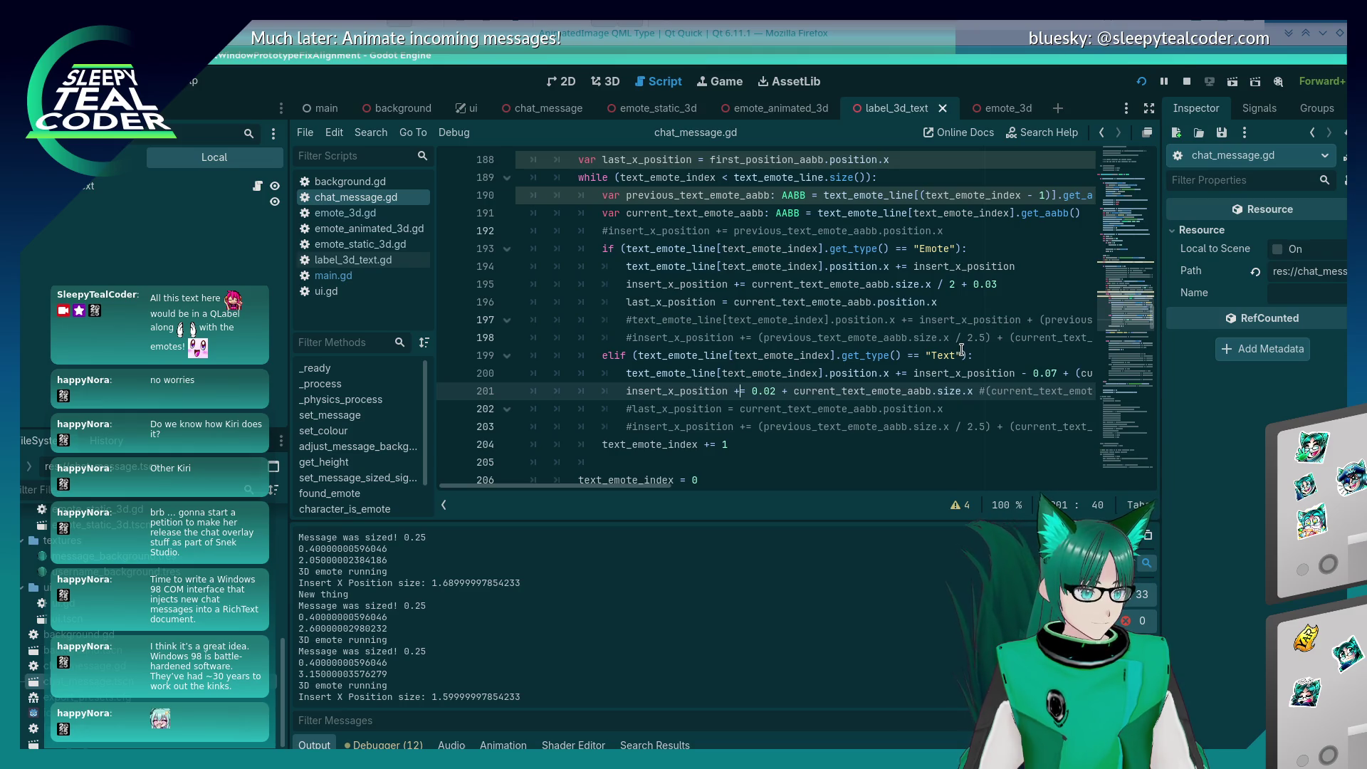
{"action": "key", "text": "ctrl+s"}
{"action": "left_click", "coordinate": [1027, 375]}
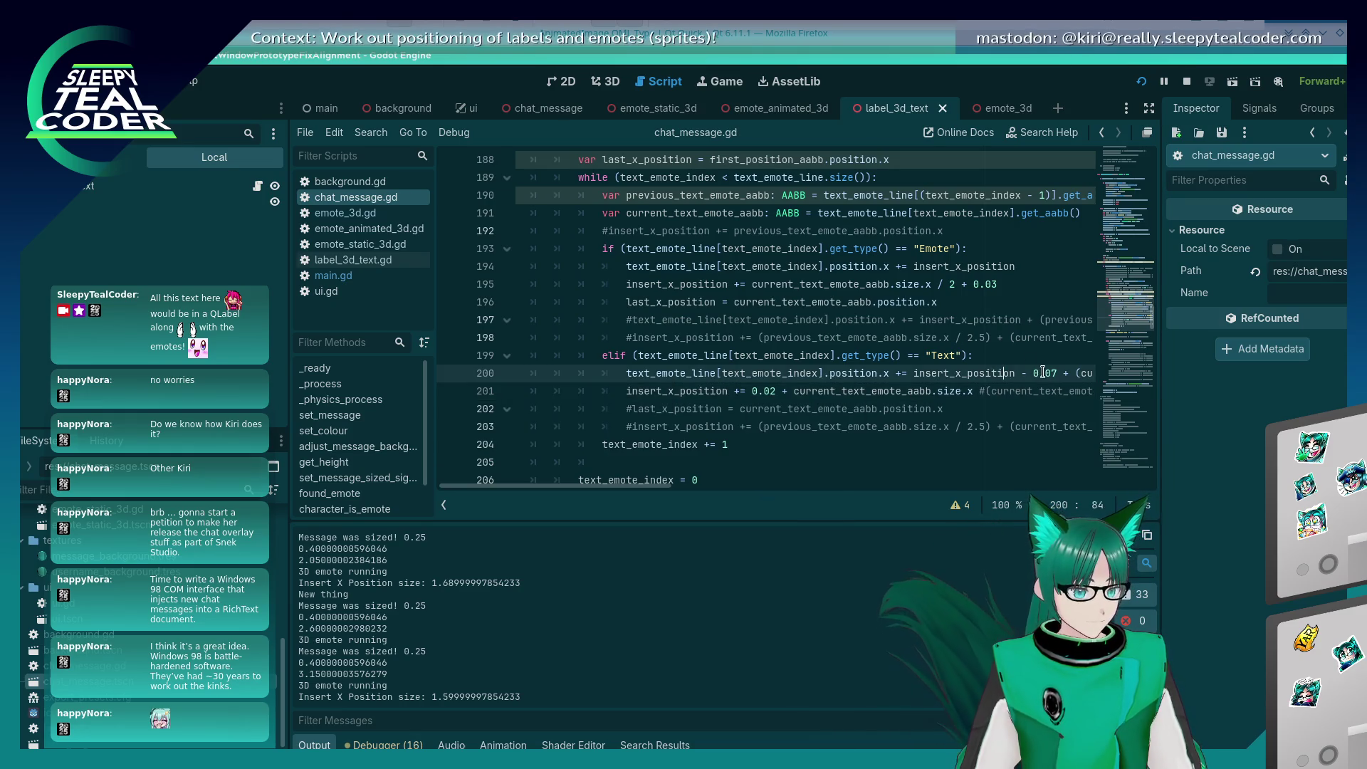
Step: Post a new test message in the running game to check the line 200 offset
{"action": "key", "text": "alt+Tab"}
{"action": "key", "text": "alt+Tab"}
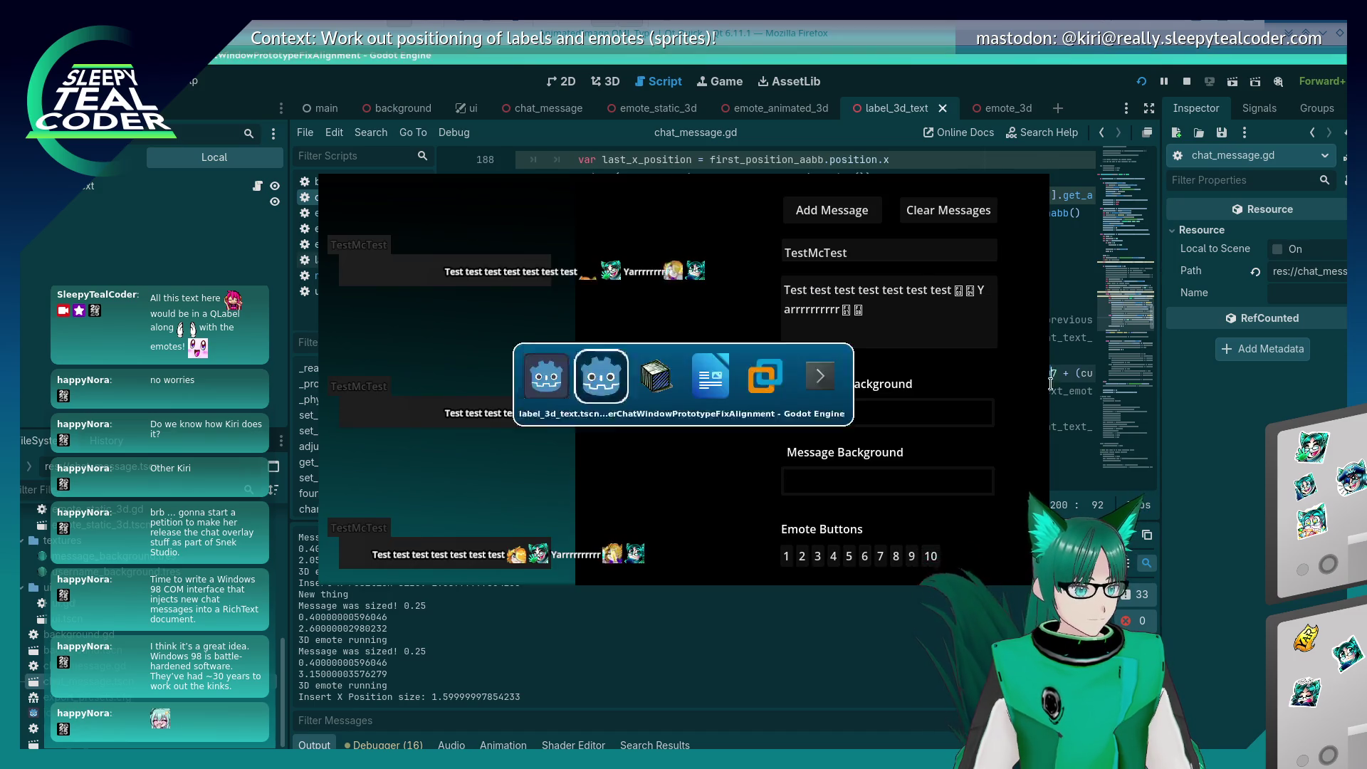
{"action": "key", "text": "BackSpace"}
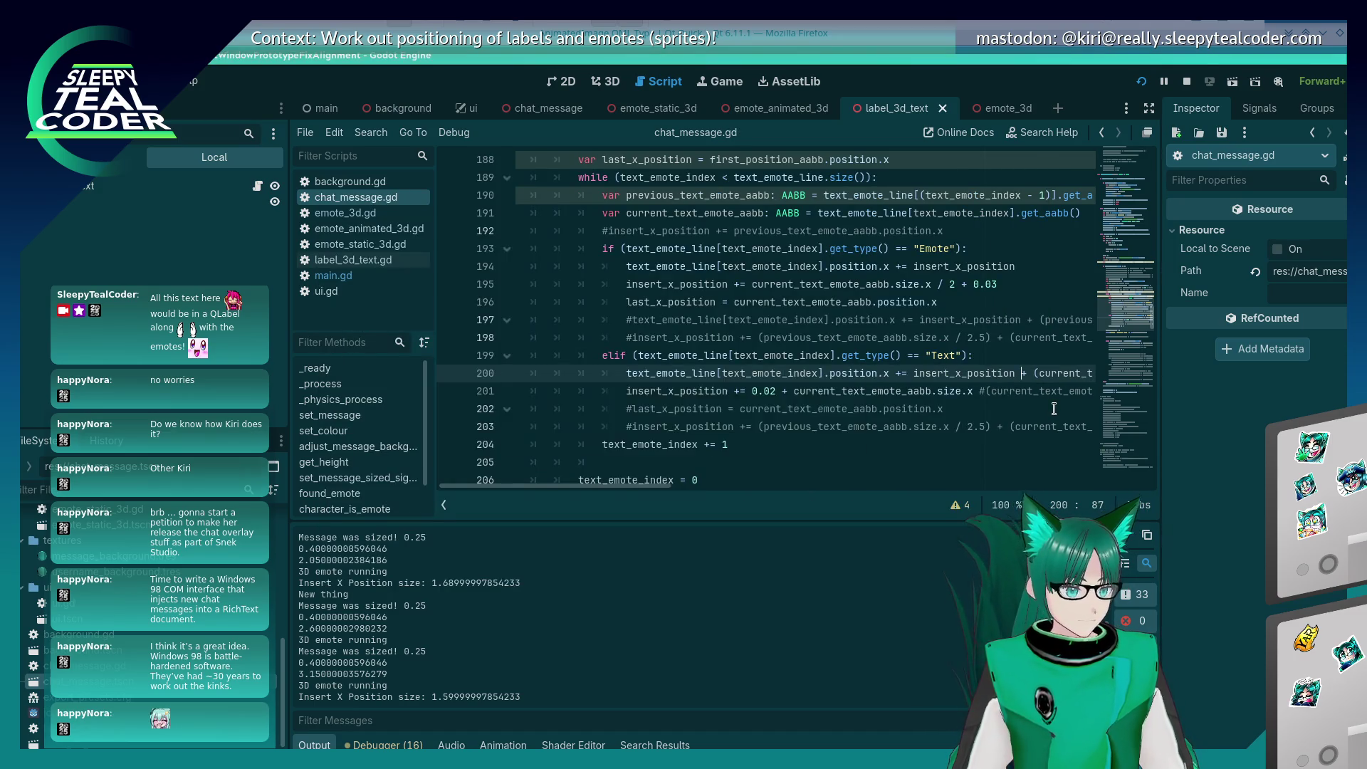
{"action": "key", "text": "alt+Tab"}
{"action": "left_click", "coordinate": [858, 221]}
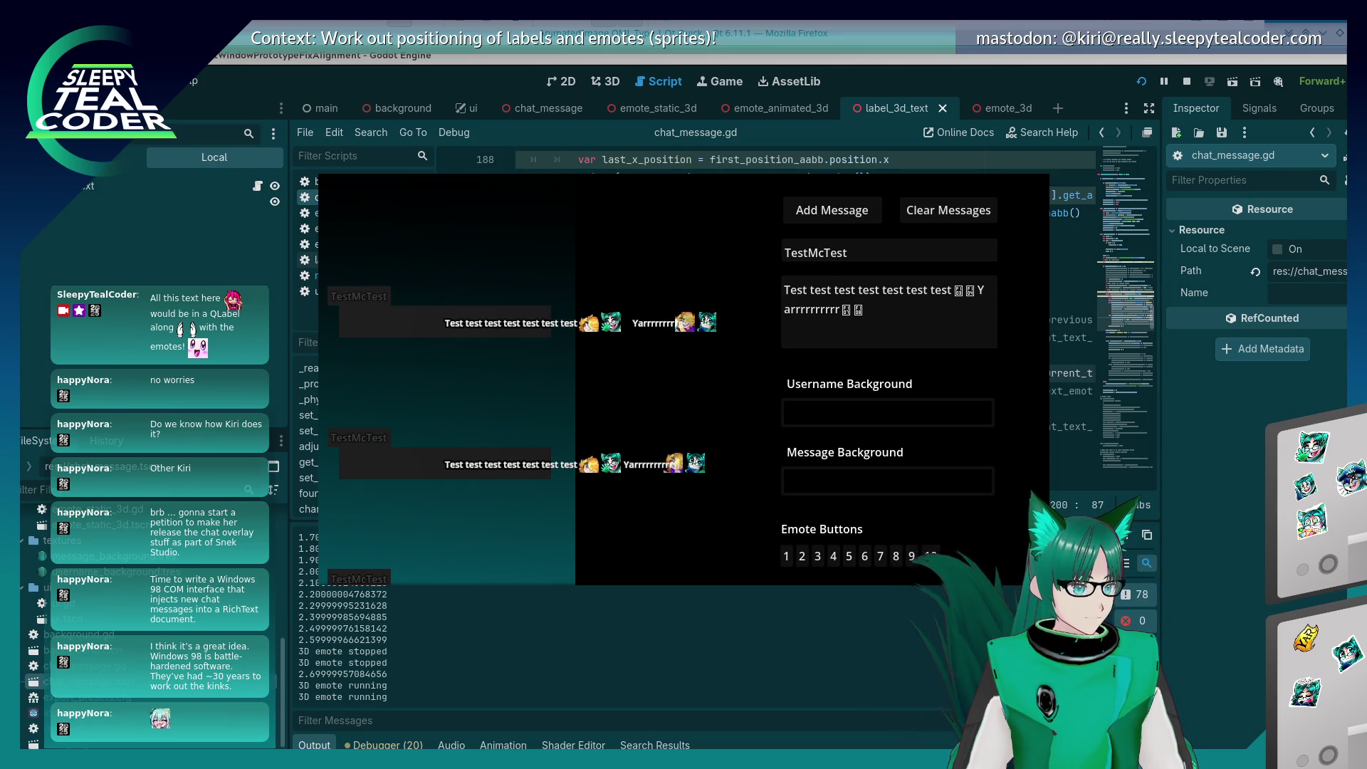
{"action": "key", "text": "alt+Tab"}
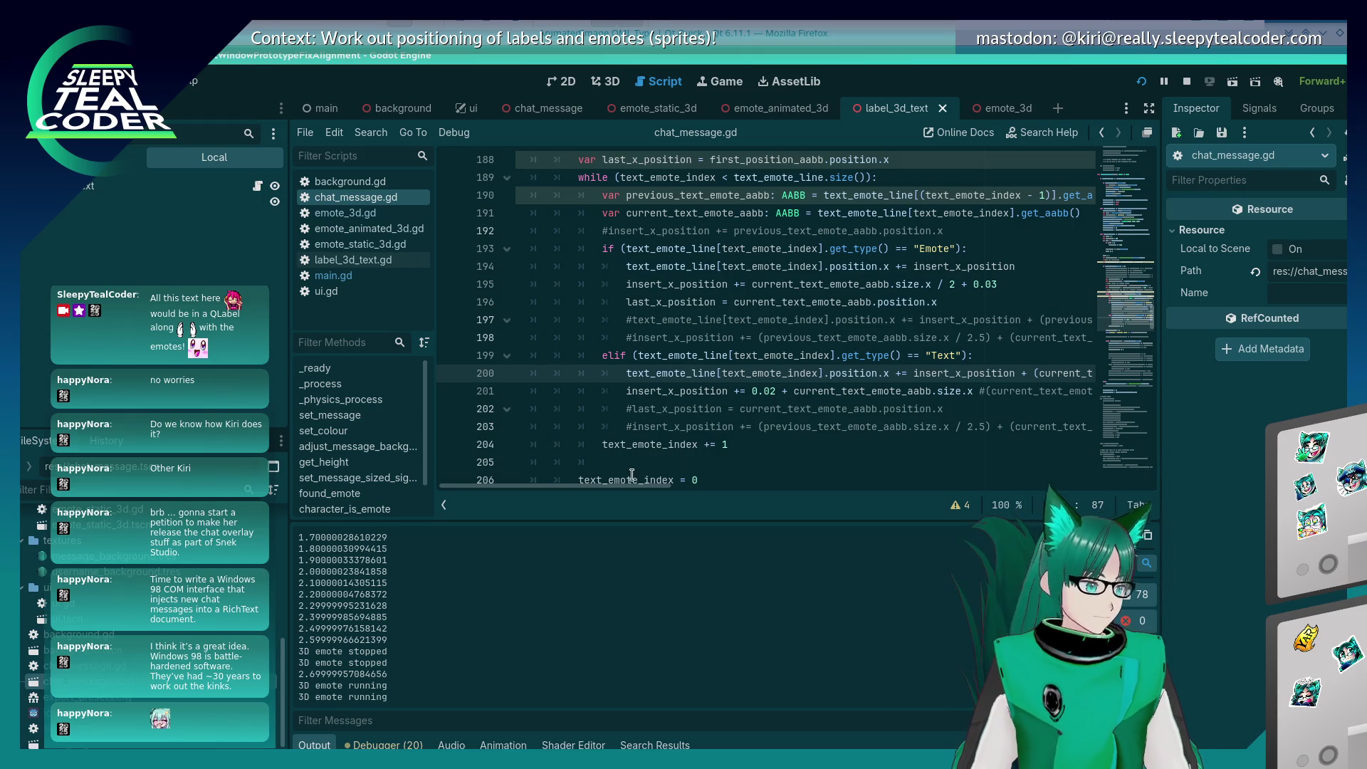
Step: Undo the latest positioning edit, save the script and review the running game
{"action": "left_click_drag", "start_coordinate": [632, 483], "coordinate": [712, 488]}
{"action": "key", "text": "ctrl+z"}
{"action": "key", "text": "ctrl+z"}
{"action": "left_click", "coordinate": [775, 410]}
{"action": "key", "text": "ctrl+s"}
{"action": "key", "text": "alt+Tab"}
{"action": "key", "text": "alt+Tab"}
{"action": "key", "text": "alt+Tab"}
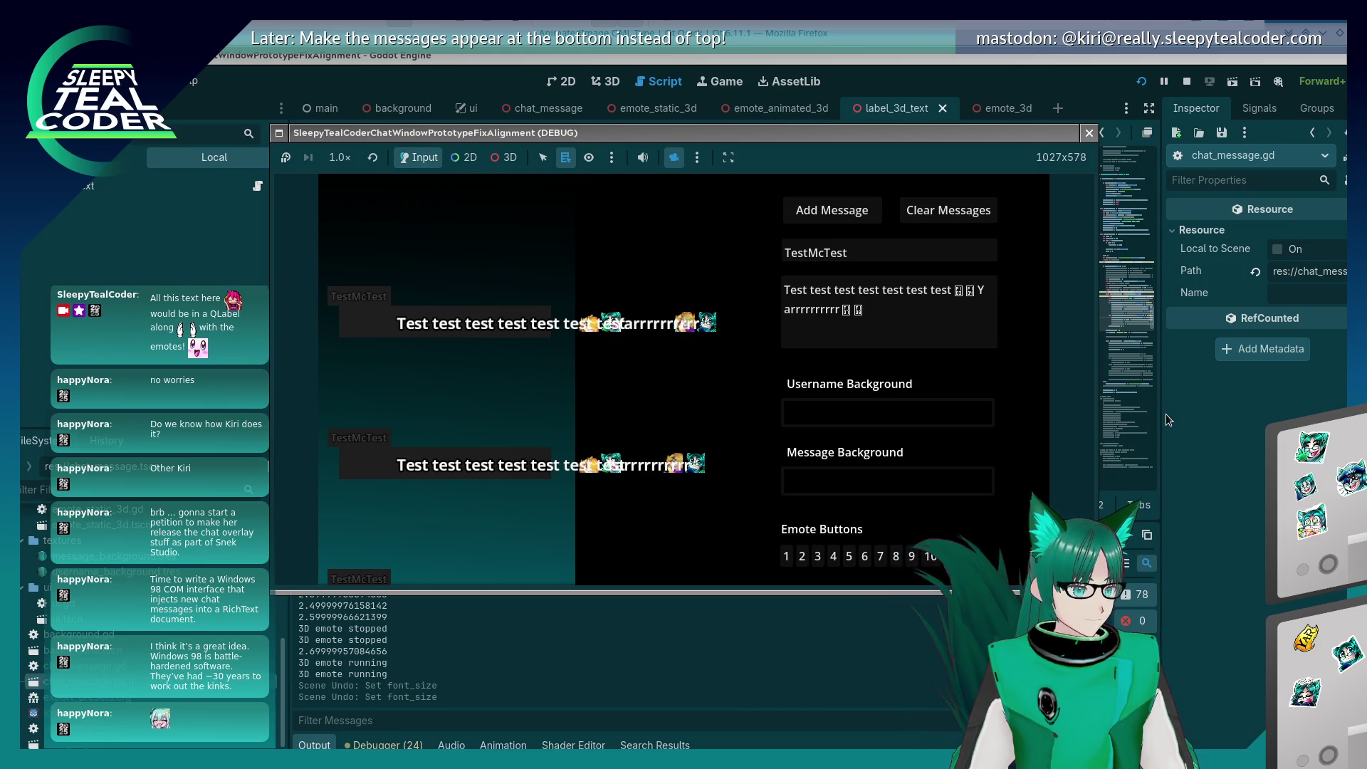
{"action": "key", "text": "alt+Tab"}
Step: Restore the '- 0.07' offset on line 200 and save chat_message.gd
{"action": "left_click", "coordinate": [807, 338]}
{"action": "key", "text": "ctrl+z"}
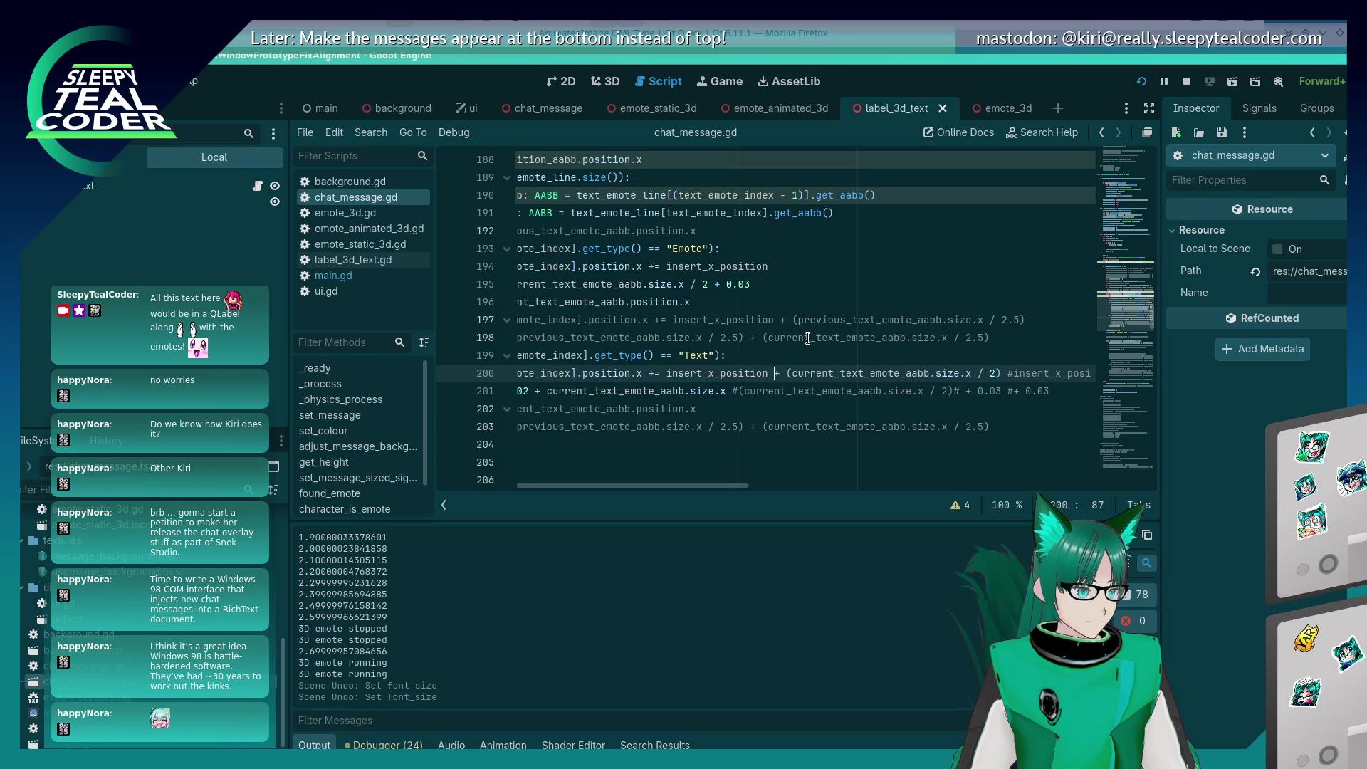
{"action": "key", "text": "ctrl+shift+z"}
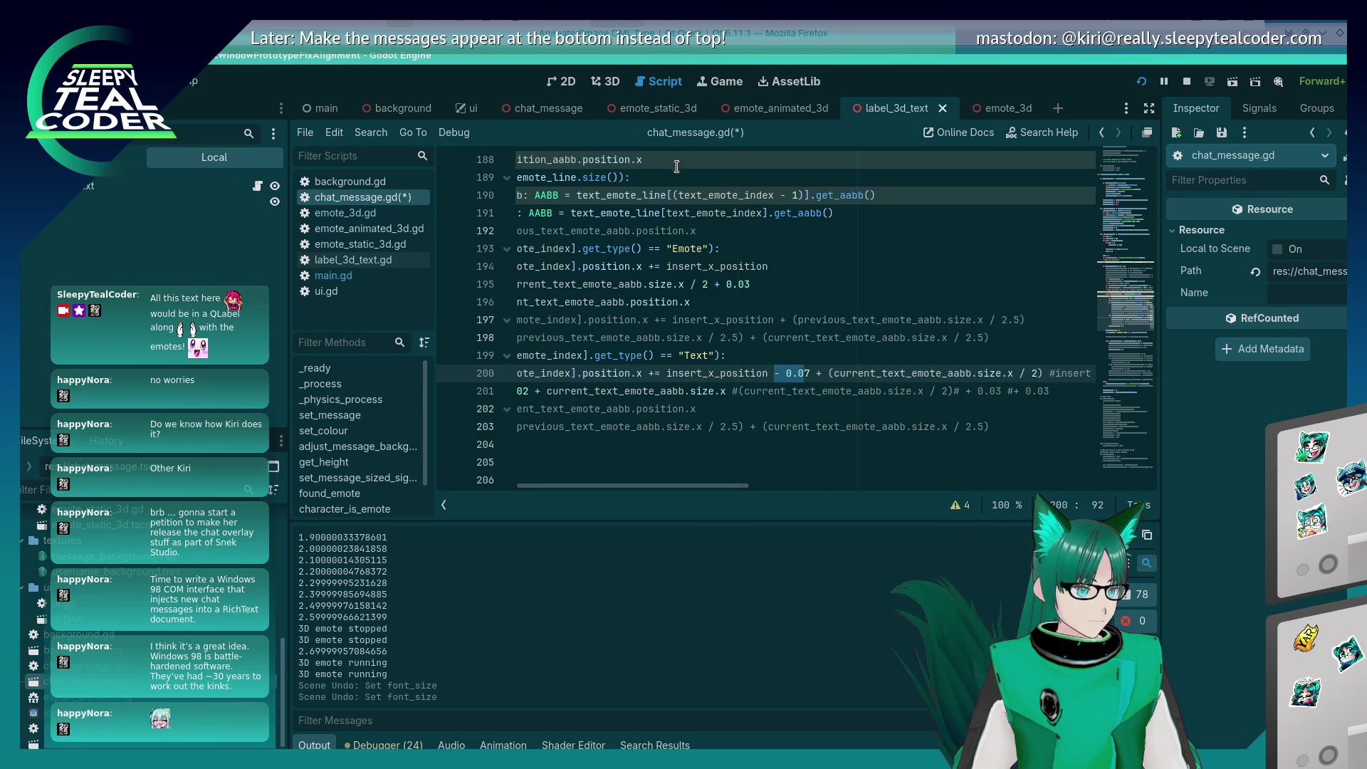
{"action": "key", "text": "ctrl+s"}
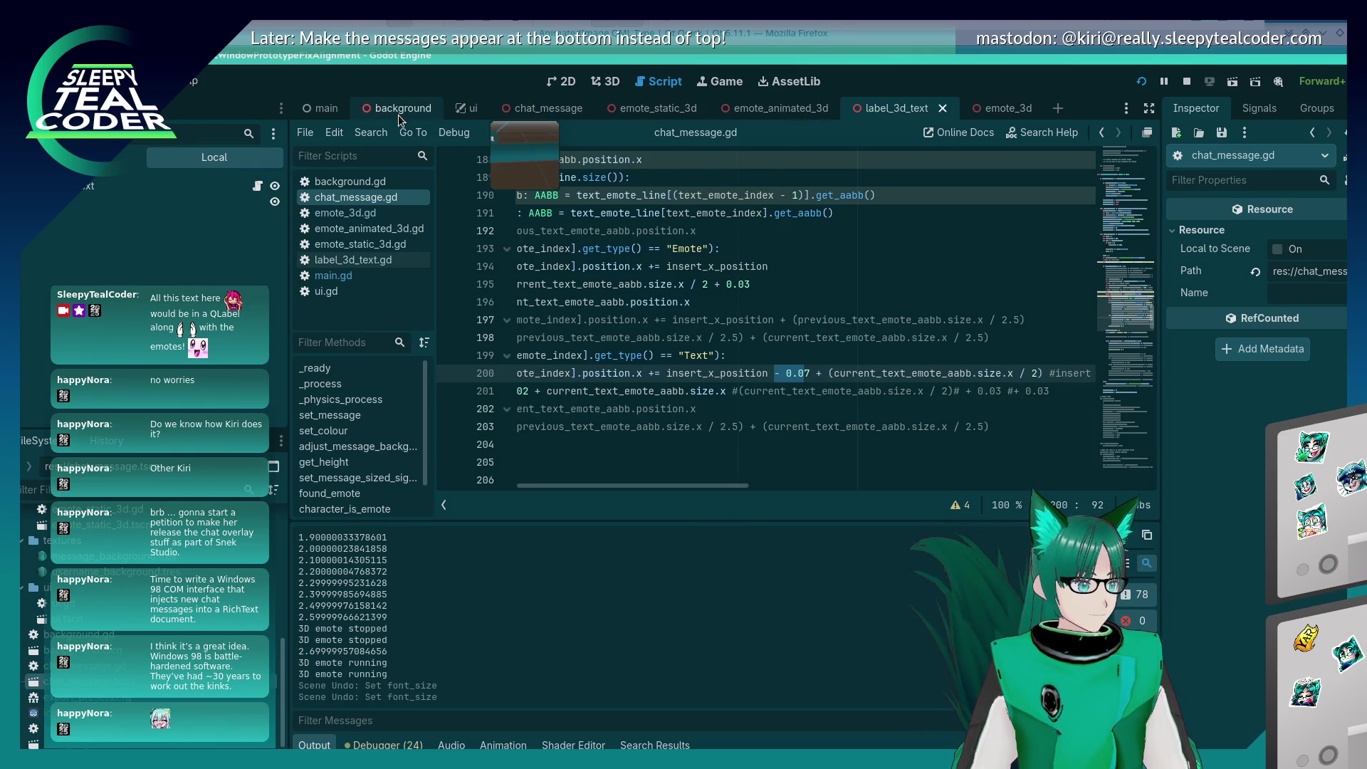
Step: Redo the Text label's font size change and save the label_3d_text scene
{"action": "left_click", "coordinate": [605, 81]}
{"action": "key", "text": "ctrl+shift+z"}
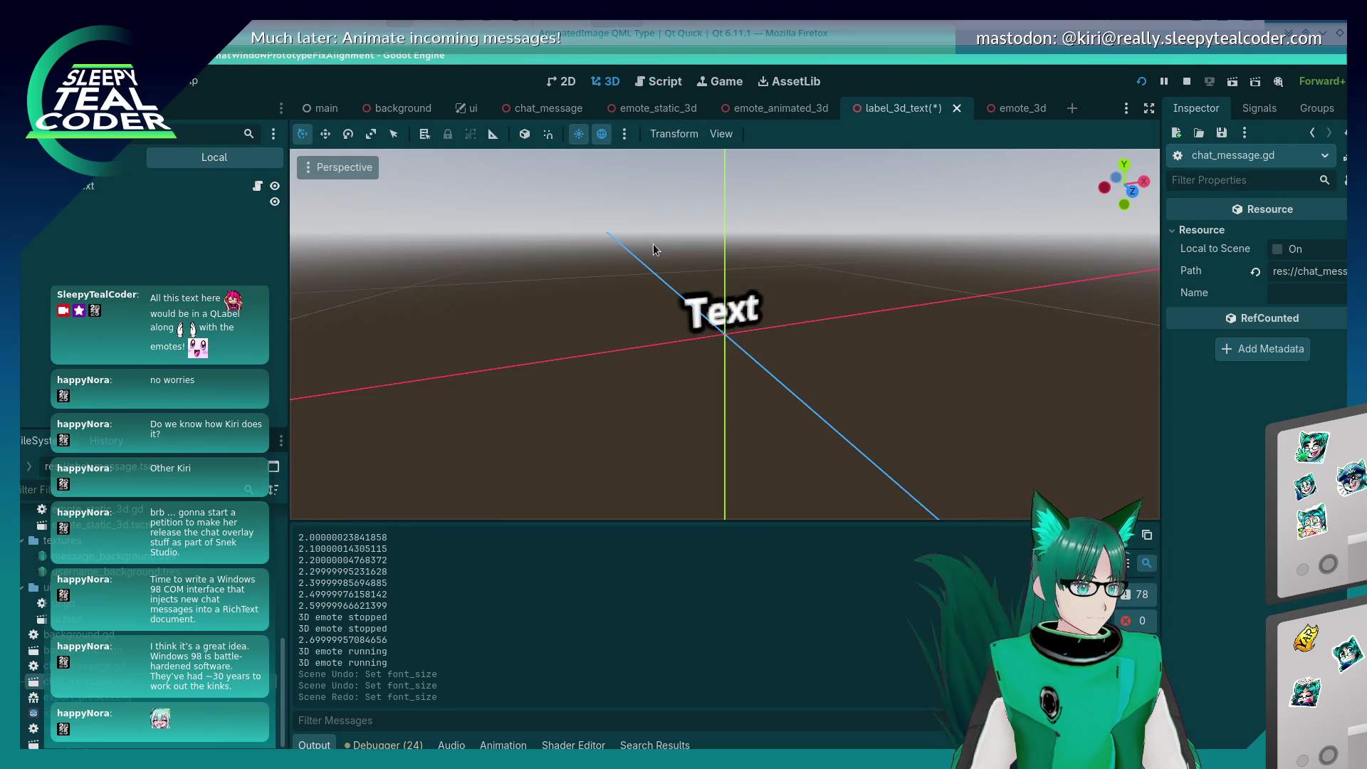
{"action": "key", "text": "ctrl+shift+z"}
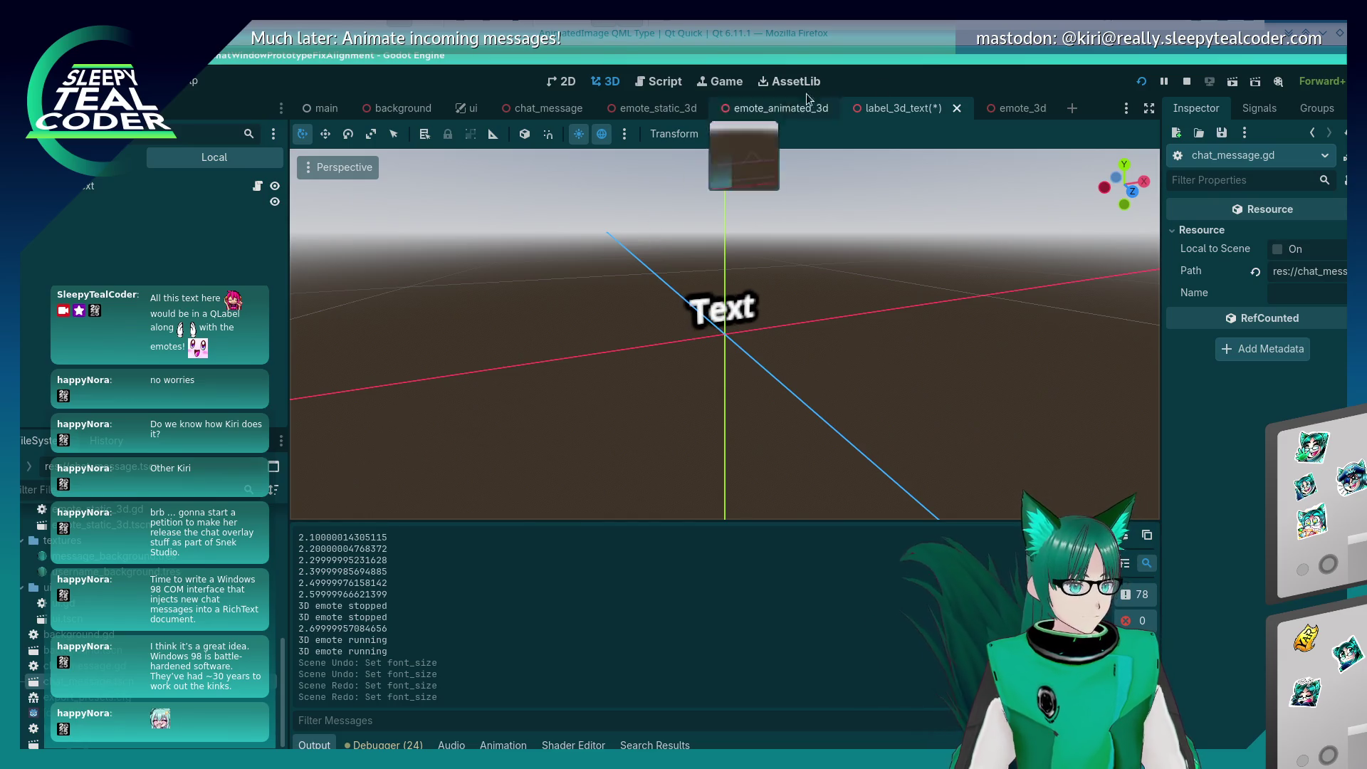
{"action": "left_click", "coordinate": [1018, 107]}
{"action": "left_click", "coordinate": [893, 107]}
{"action": "key", "text": "ctrl+s"}
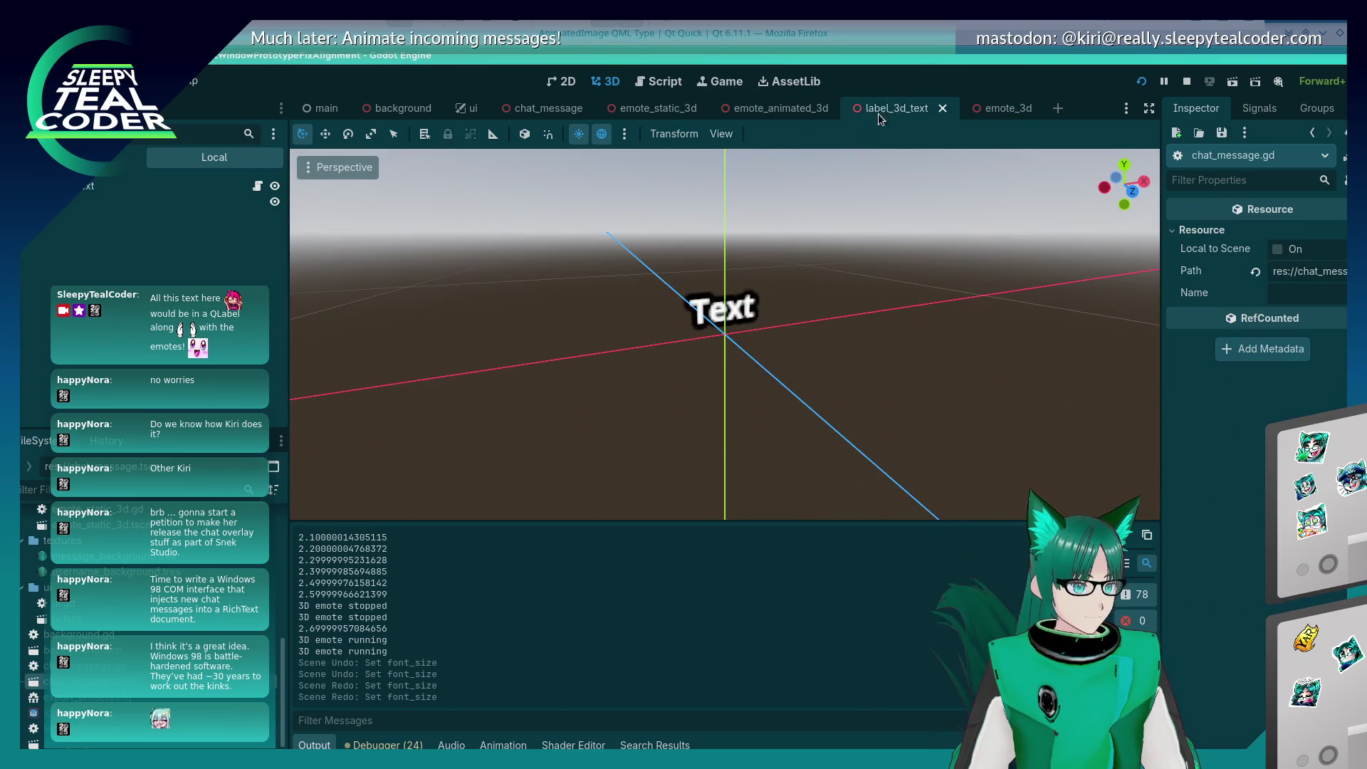
Step: Add a third TestMcTest message in the running chat test window
{"action": "left_click", "coordinate": [650, 86]}
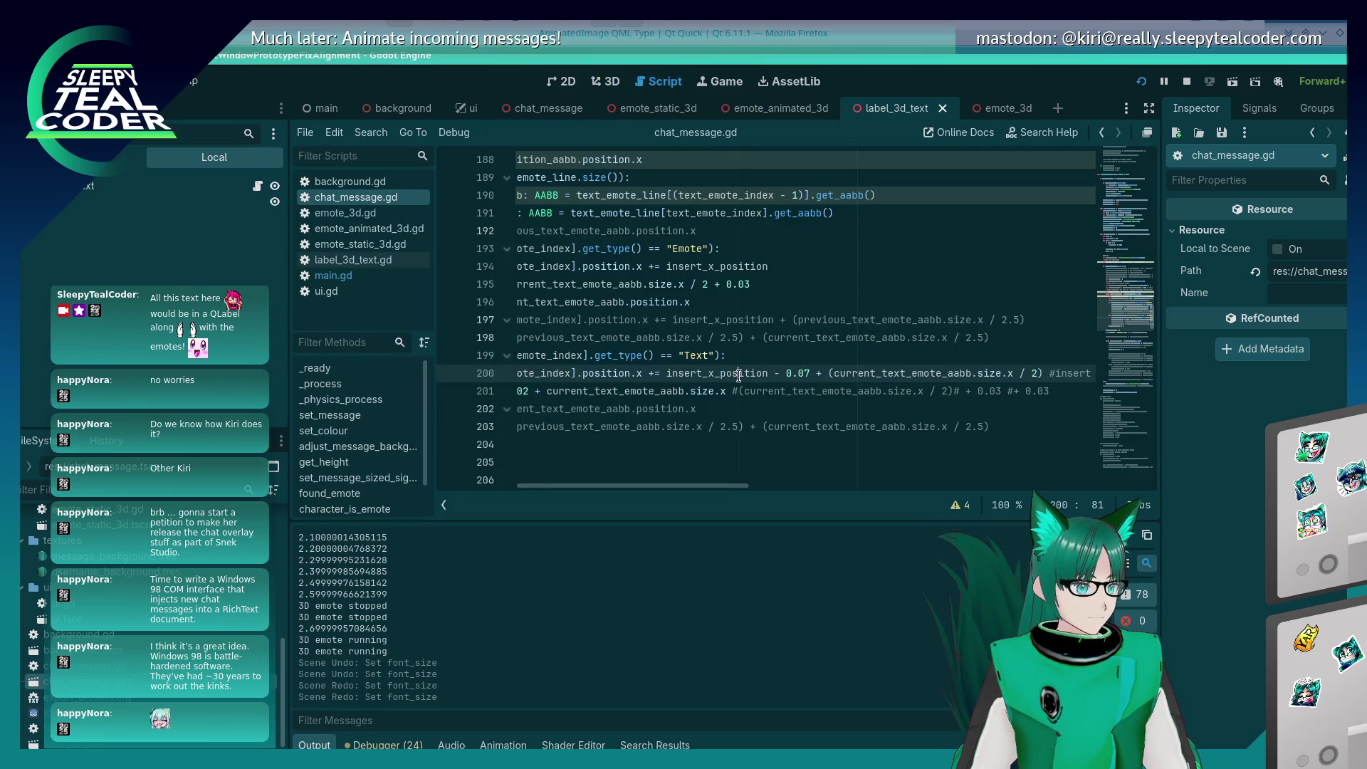
{"action": "key", "text": "alt+Tab"}
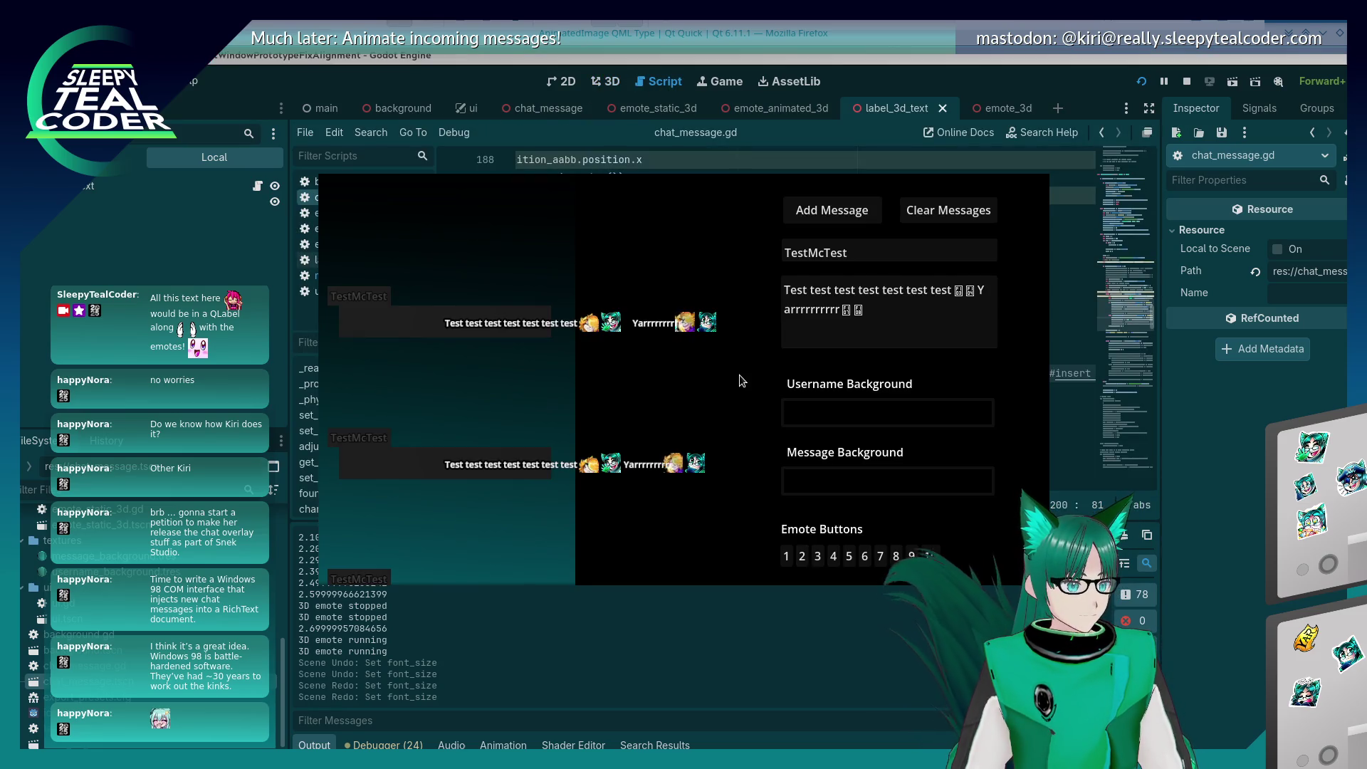
{"action": "key", "text": "alt+Tab"}
{"action": "key", "text": "alt+Tab"}
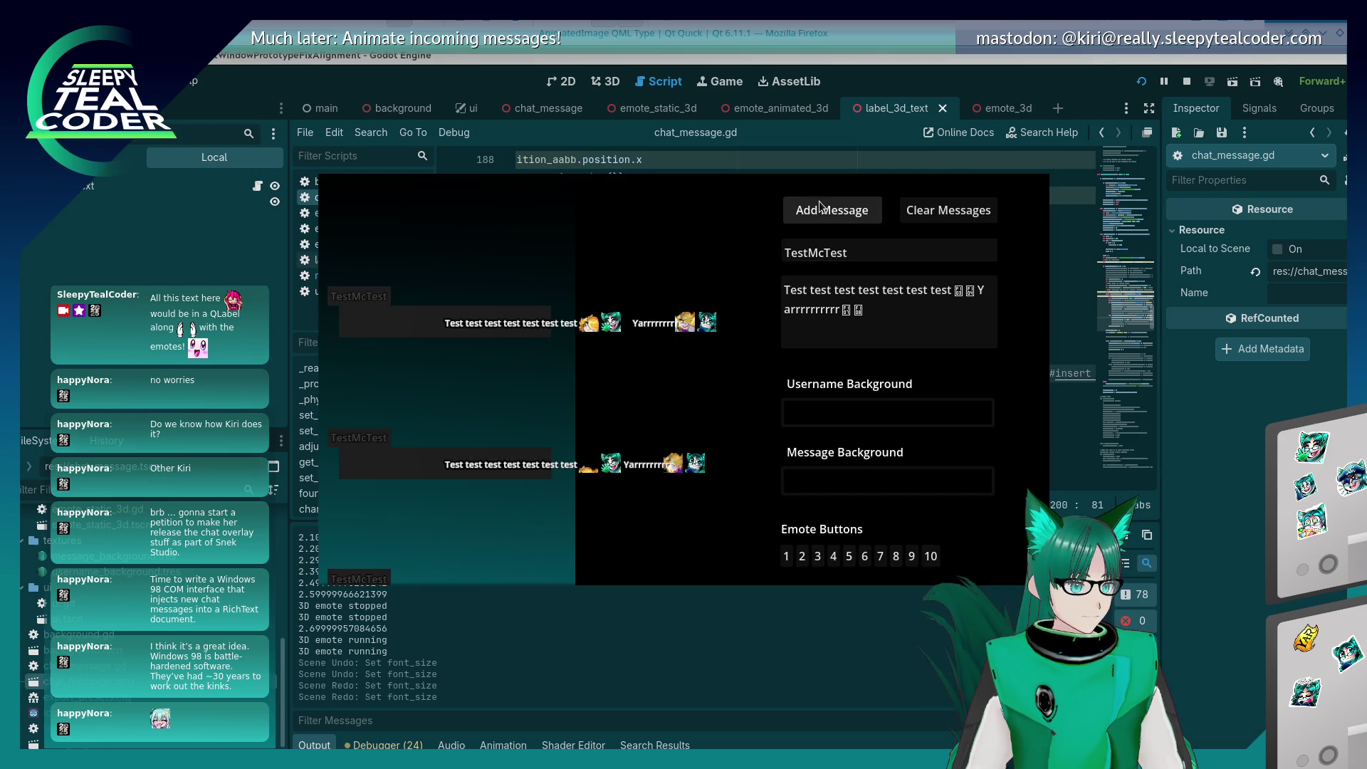
{"action": "left_click", "coordinate": [832, 210]}
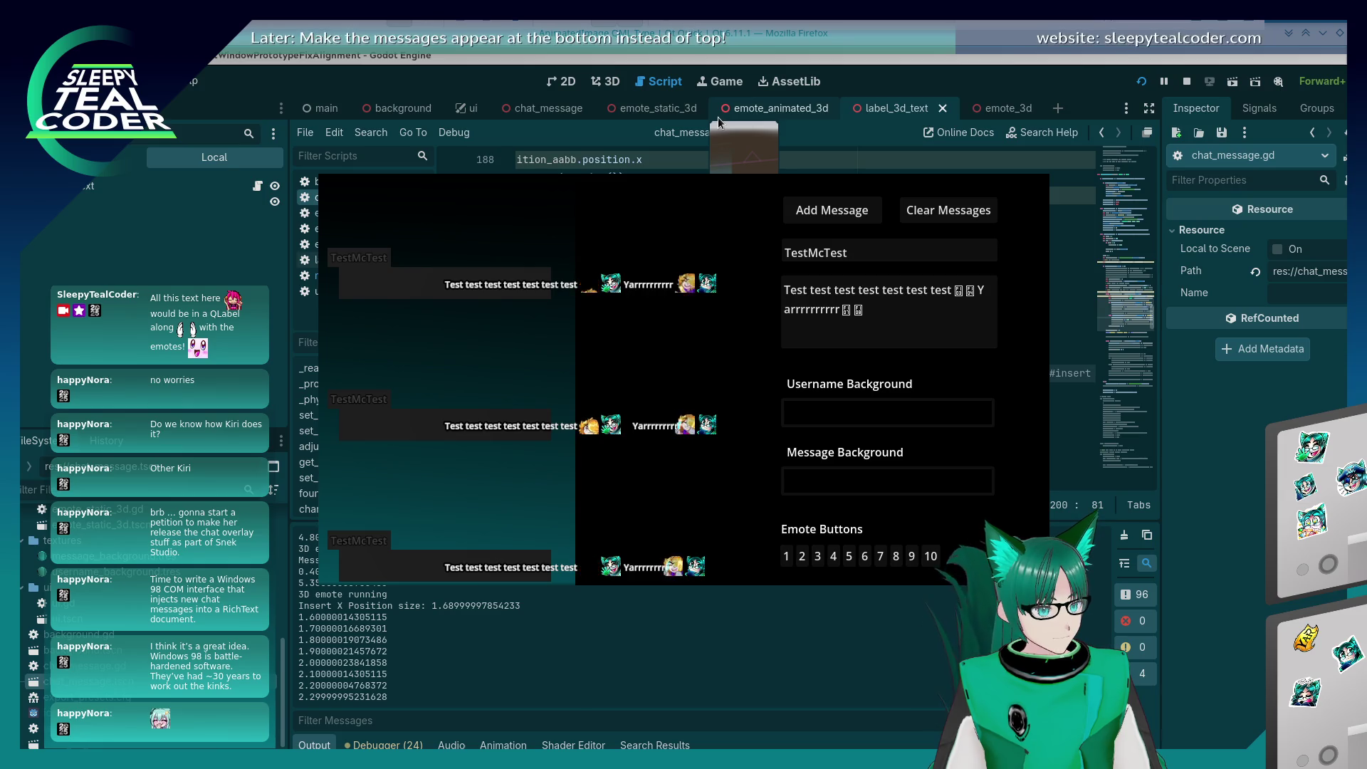
{"action": "left_click", "coordinate": [918, 91]}
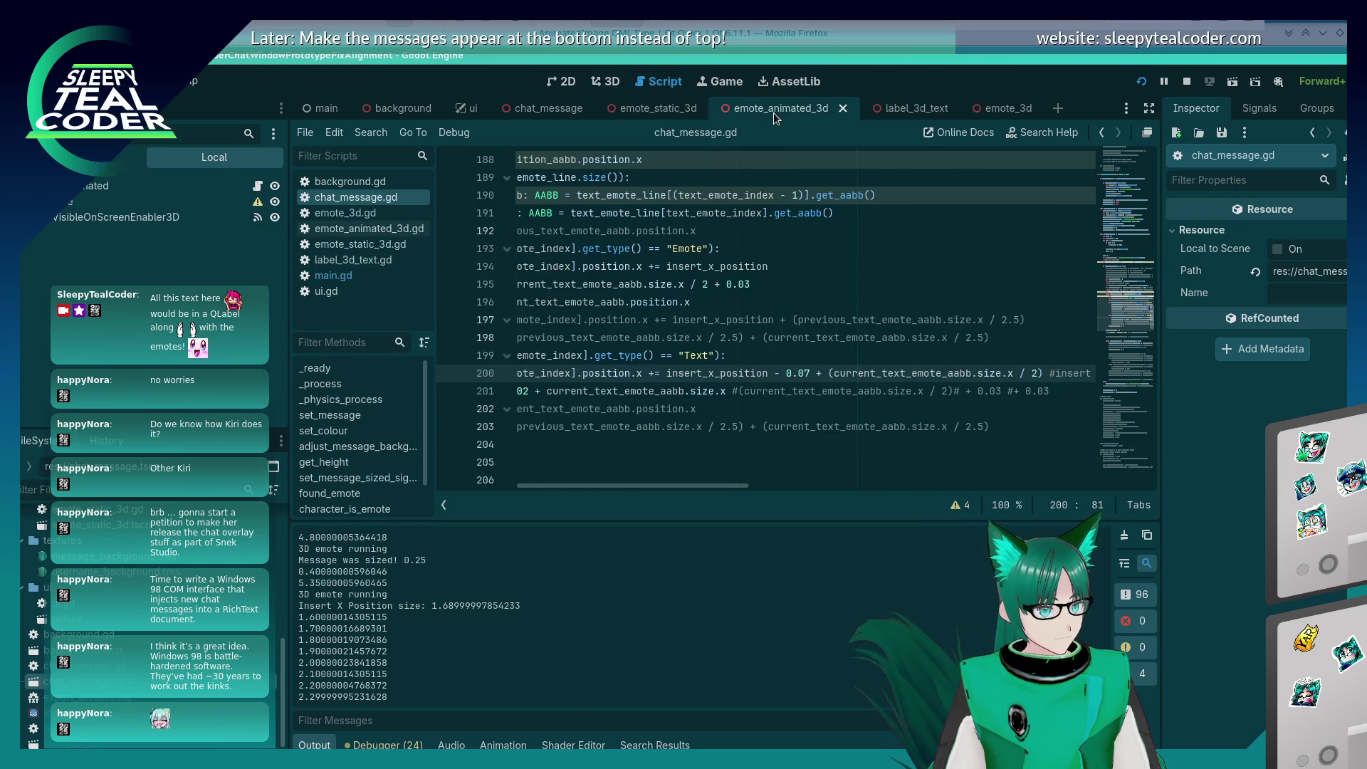
Step: Inspect the emote_static_3d and emote_animated_3d scenes in 3D, selecting the Emote sprite node
{"action": "left_click", "coordinate": [652, 108]}
{"action": "left_click", "coordinate": [603, 82]}
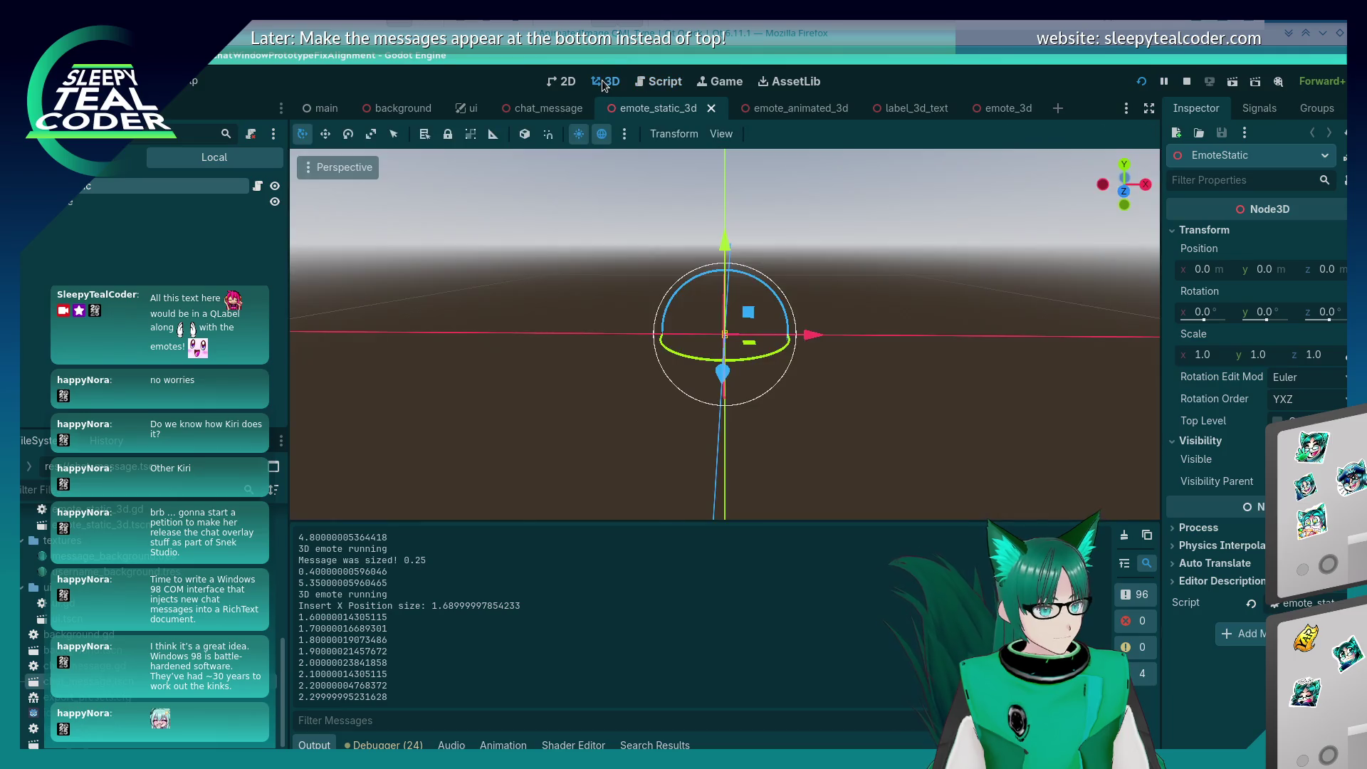
{"action": "left_click_drag", "start_coordinate": [607, 91], "coordinate": [733, 356]}
{"action": "scroll", "coordinate": [731, 347], "scroll_direction": "up", "scroll_amount": 1}
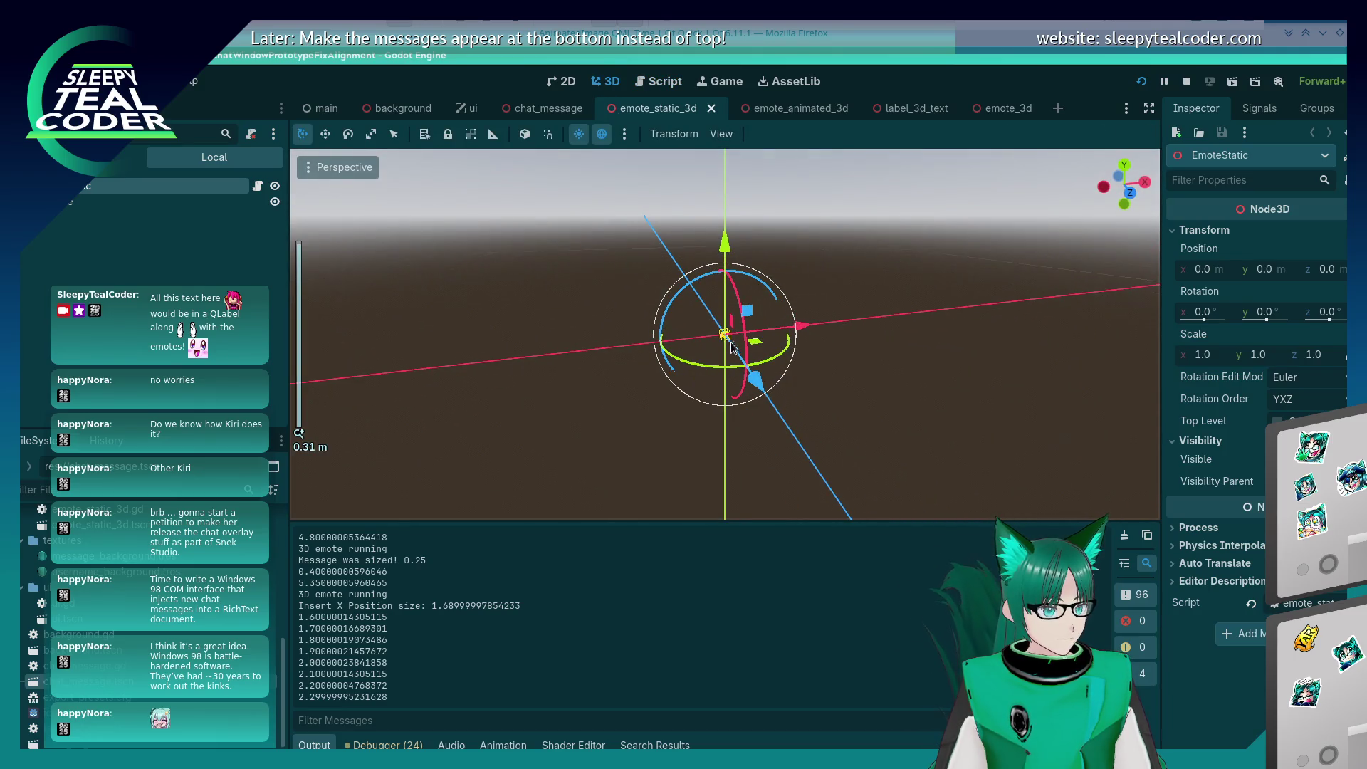
{"action": "scroll", "coordinate": [724, 340], "scroll_direction": "up", "scroll_amount": 1}
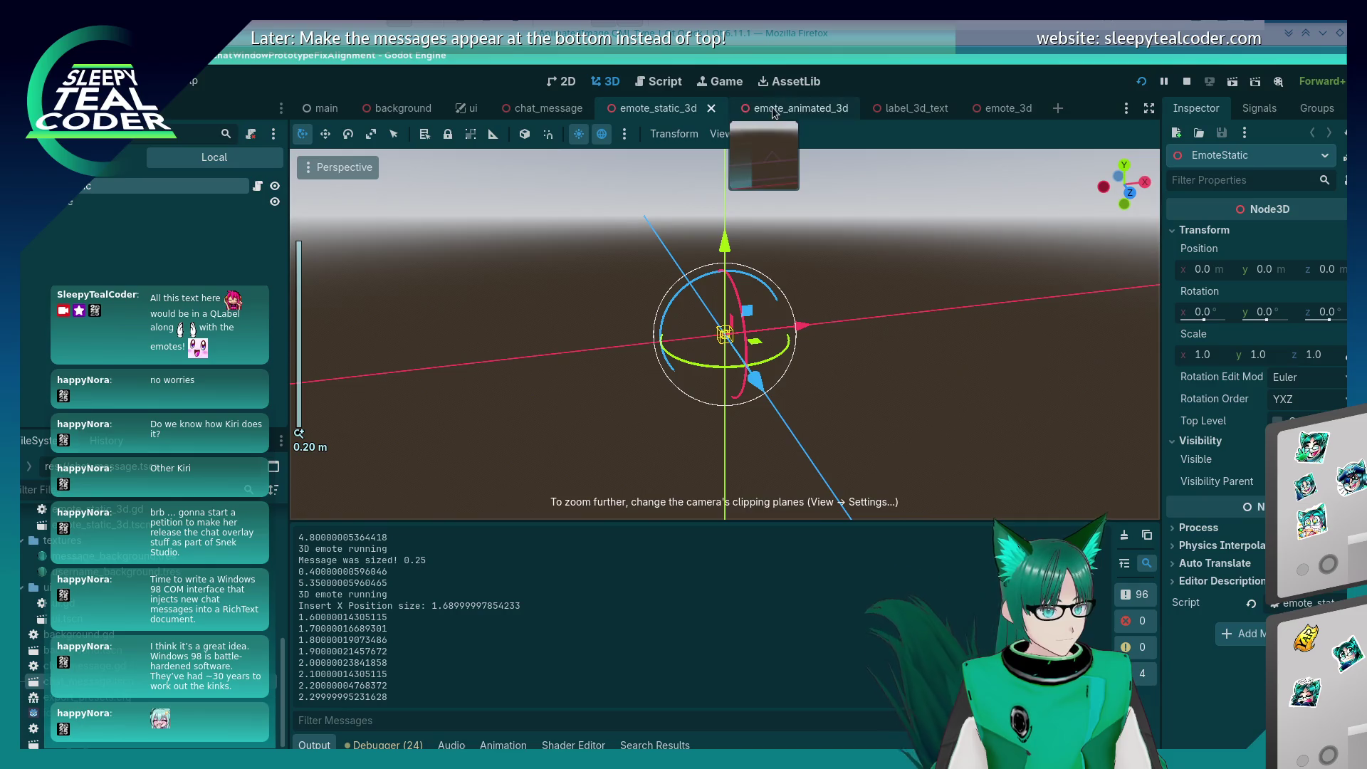
{"action": "left_click", "coordinate": [787, 109]}
{"action": "mouse_move", "coordinate": [681, 370]}
{"action": "left_mouse_down"}
{"action": "mouse_move", "coordinate": [727, 396]}
{"action": "mouse_move", "coordinate": [721, 372]}
{"action": "left_mouse_up"}
{"action": "scroll", "coordinate": [668, 393], "scroll_direction": "down", "scroll_amount": 5}
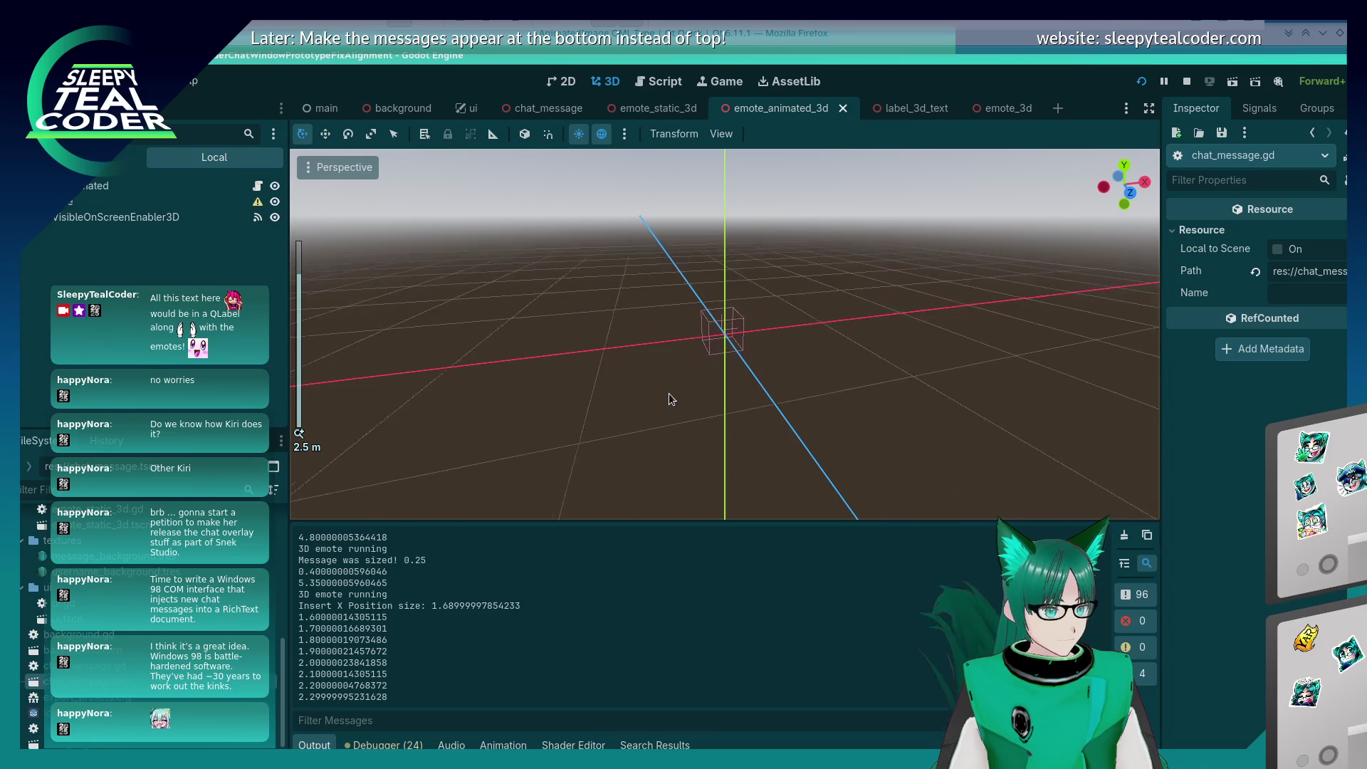
{"action": "left_click", "coordinate": [203, 194]}
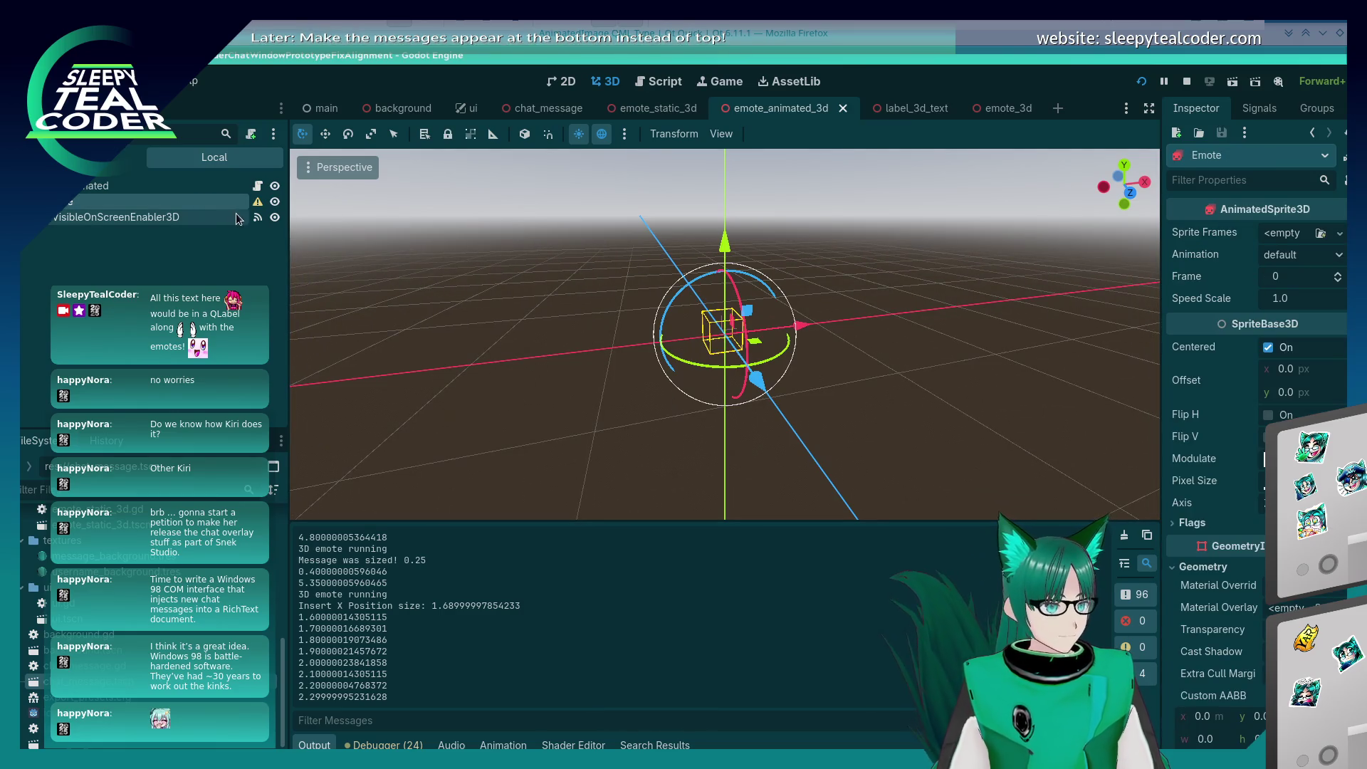
Step: Look over the label_3d_text and emote_3d scenes, ending on the chat_message scene
{"action": "left_click", "coordinate": [901, 111]}
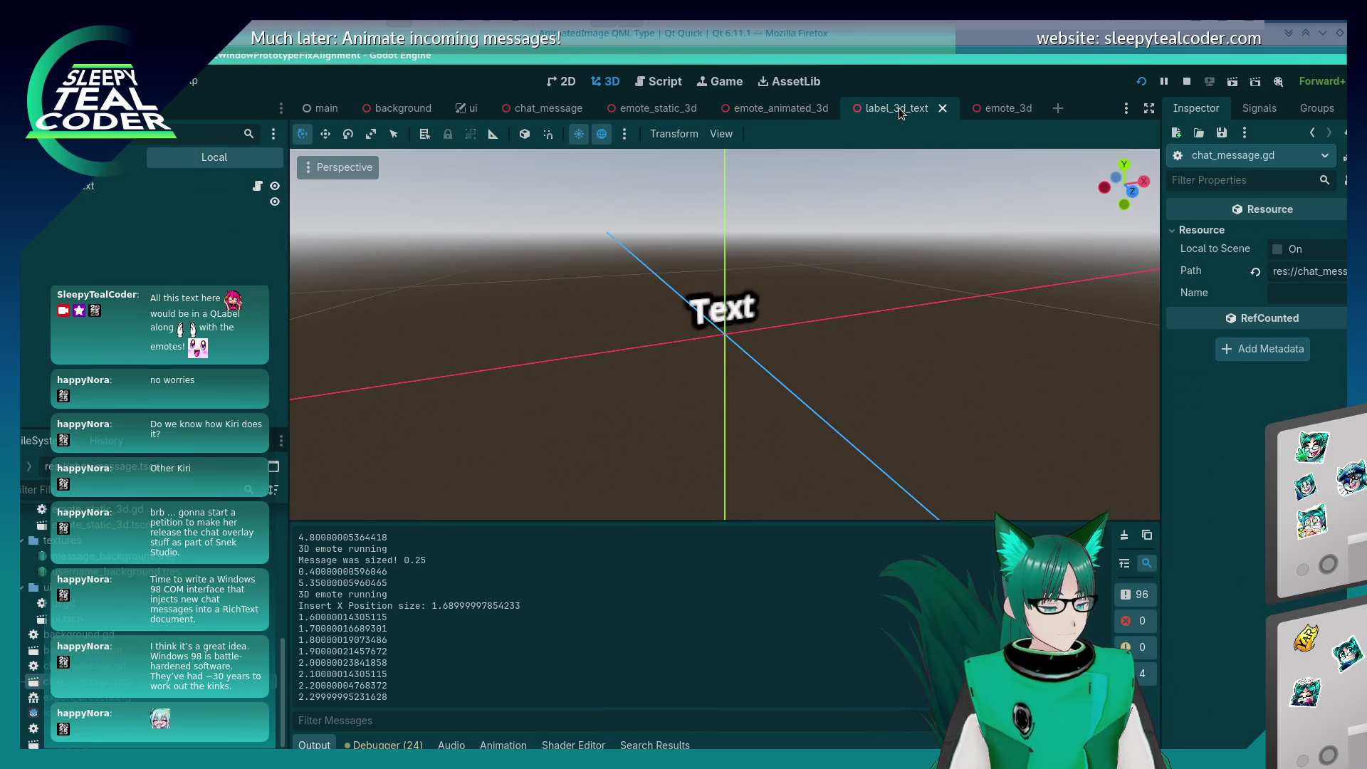
{"action": "left_click", "coordinate": [985, 111]}
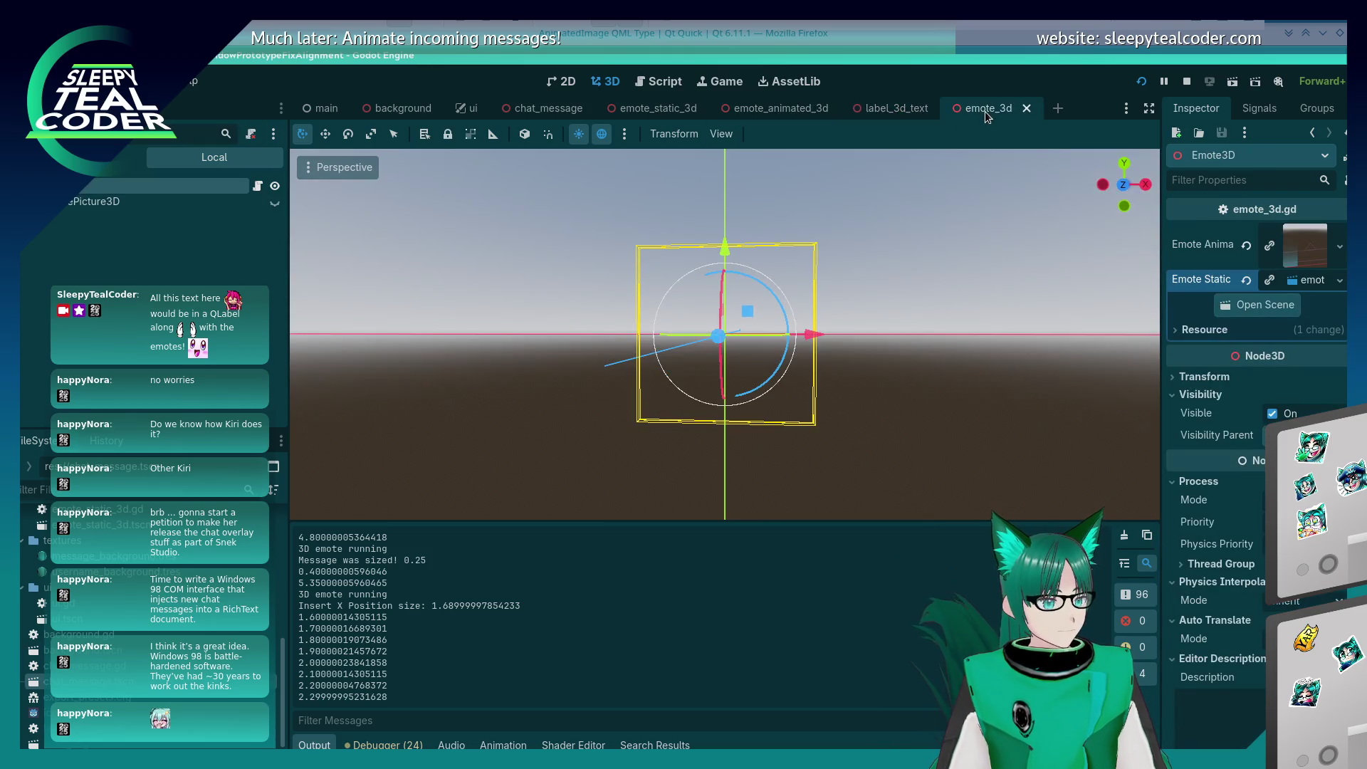
{"action": "scroll", "coordinate": [598, 384], "scroll_direction": "down", "scroll_amount": 3}
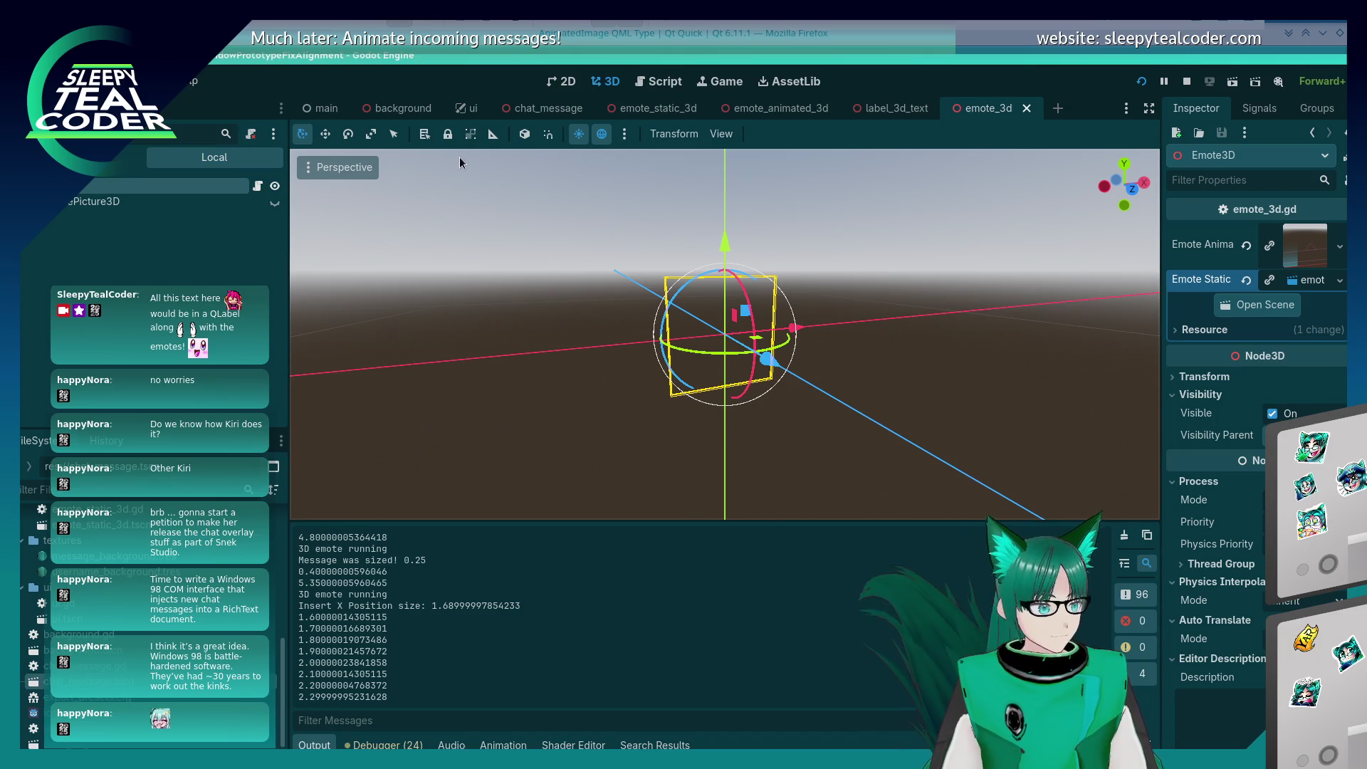
{"action": "left_click", "coordinate": [545, 108]}
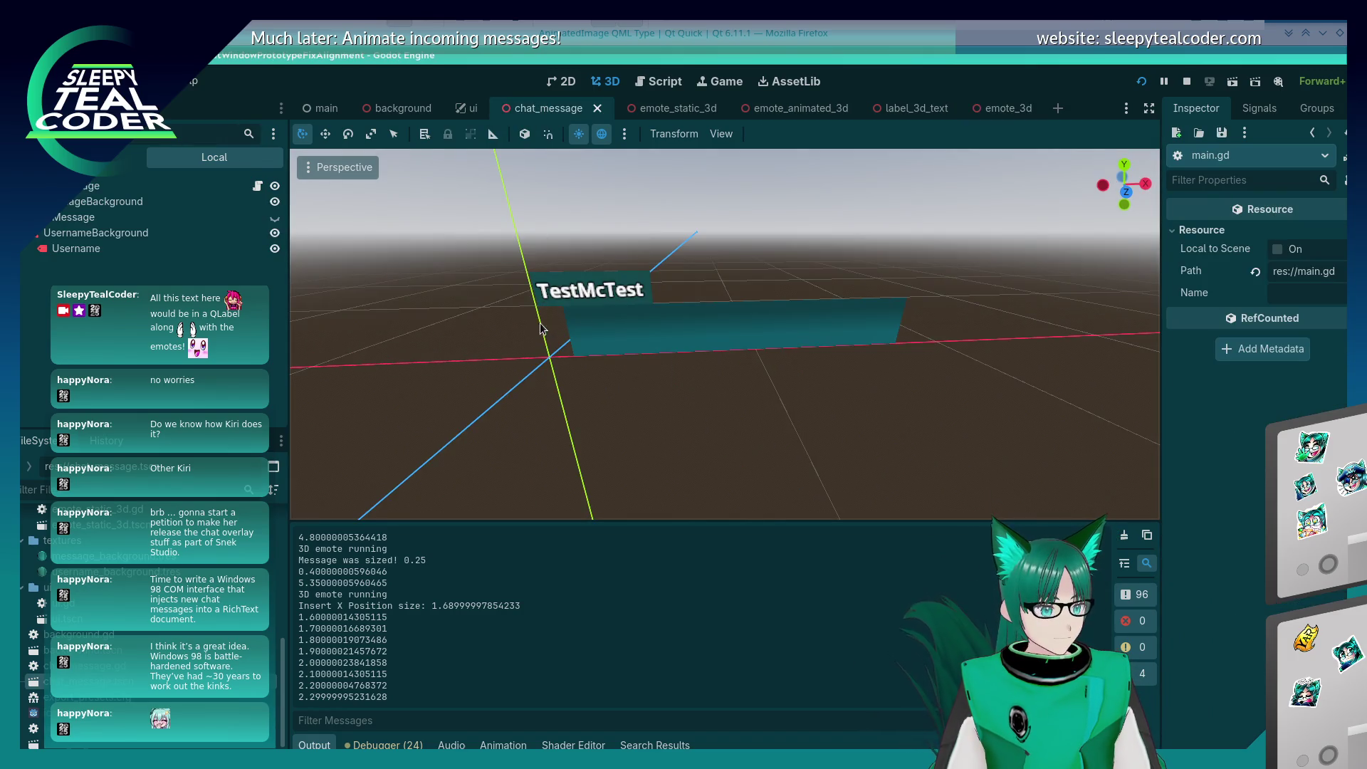
Step: Select the teal MessageBackground mesh and switch the Scene dock to the Remote tree
{"action": "scroll", "coordinate": [639, 297], "scroll_direction": "up", "scroll_amount": 5}
{"action": "left_click", "coordinate": [677, 338]}
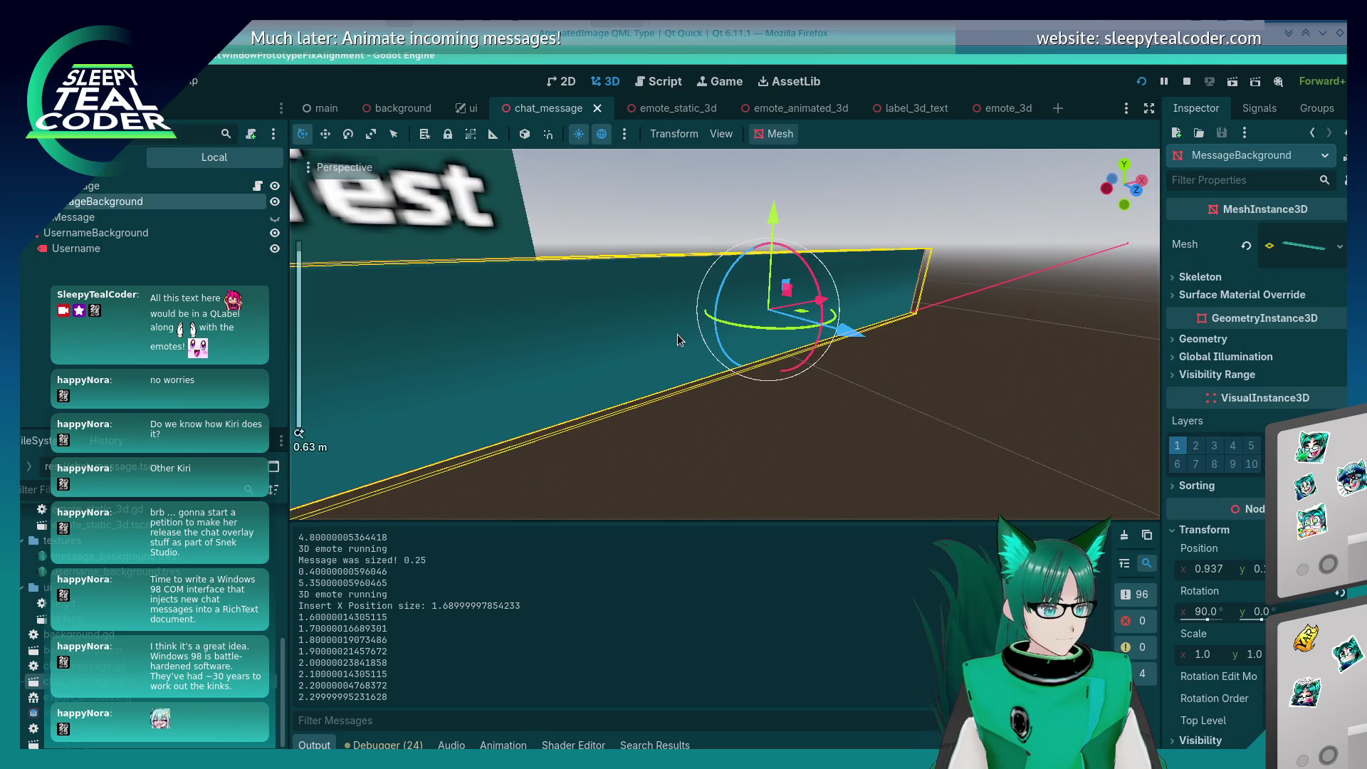
{"action": "scroll", "coordinate": [676, 335], "scroll_direction": "down", "scroll_amount": 4}
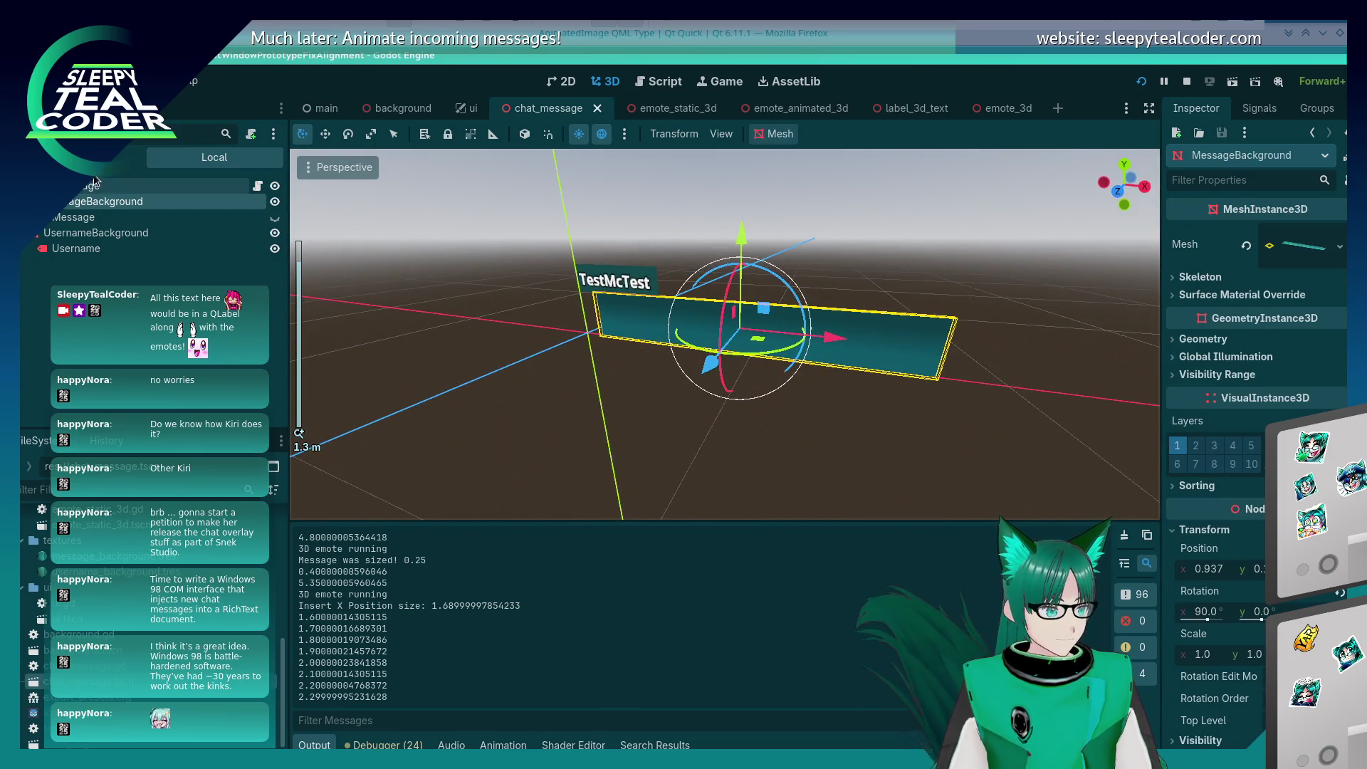
{"action": "left_click", "coordinate": [107, 157]}
{"action": "left_click", "coordinate": [82, 311]}
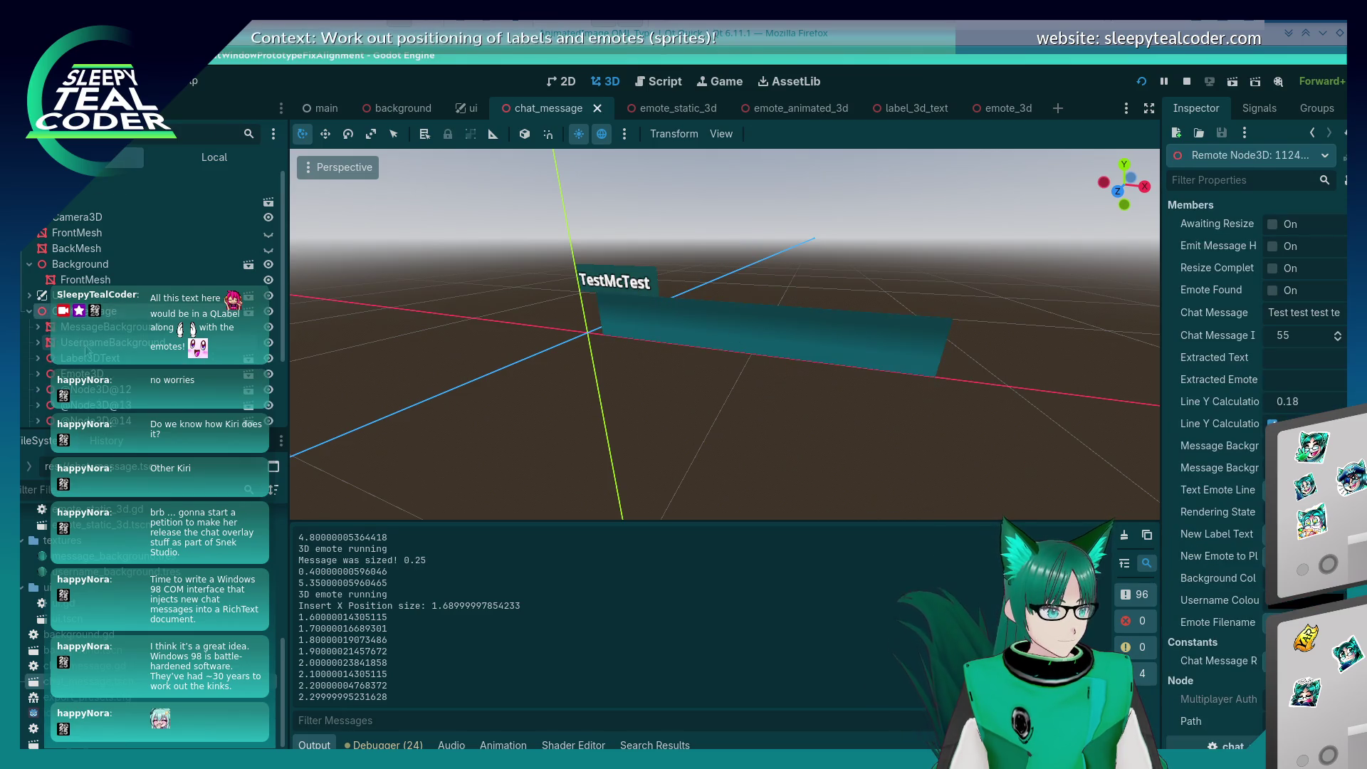
{"action": "scroll", "coordinate": [71, 371], "scroll_direction": "down", "scroll_amount": 3}
{"action": "left_click", "coordinate": [30, 393]}
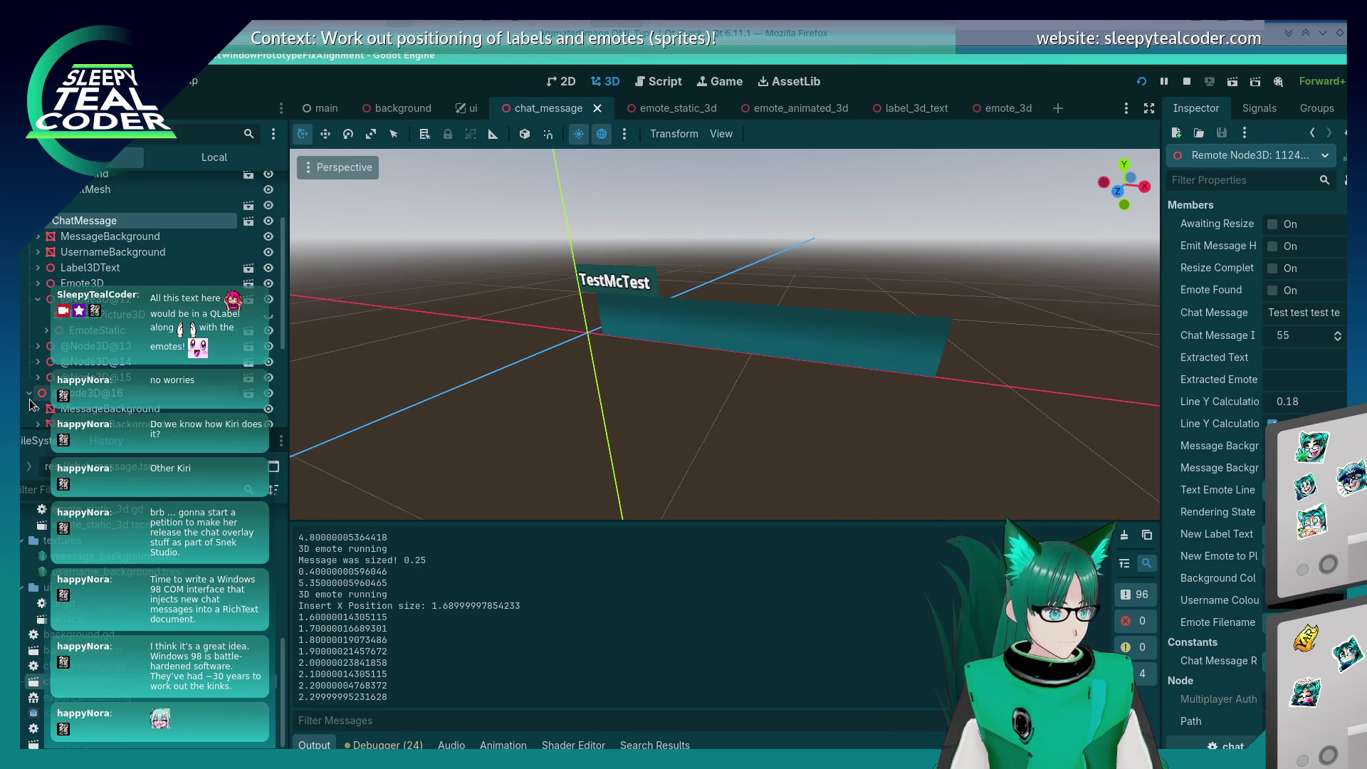
{"action": "scroll", "coordinate": [30, 403], "scroll_direction": "down", "scroll_amount": 3}
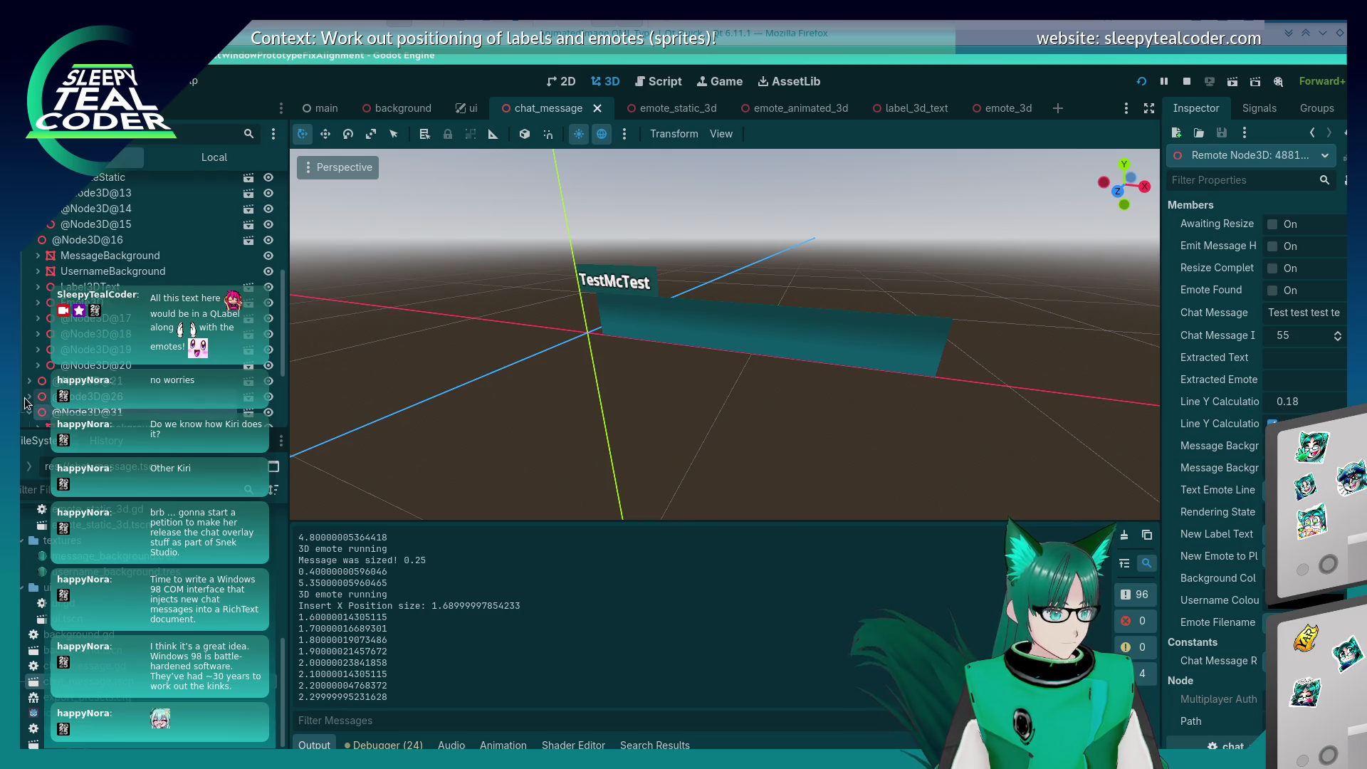
{"action": "left_click", "coordinate": [30, 396]}
{"action": "scroll", "coordinate": [107, 377], "scroll_direction": "down", "scroll_amount": 2}
{"action": "scroll", "coordinate": [138, 371], "scroll_direction": "down", "scroll_amount": 3}
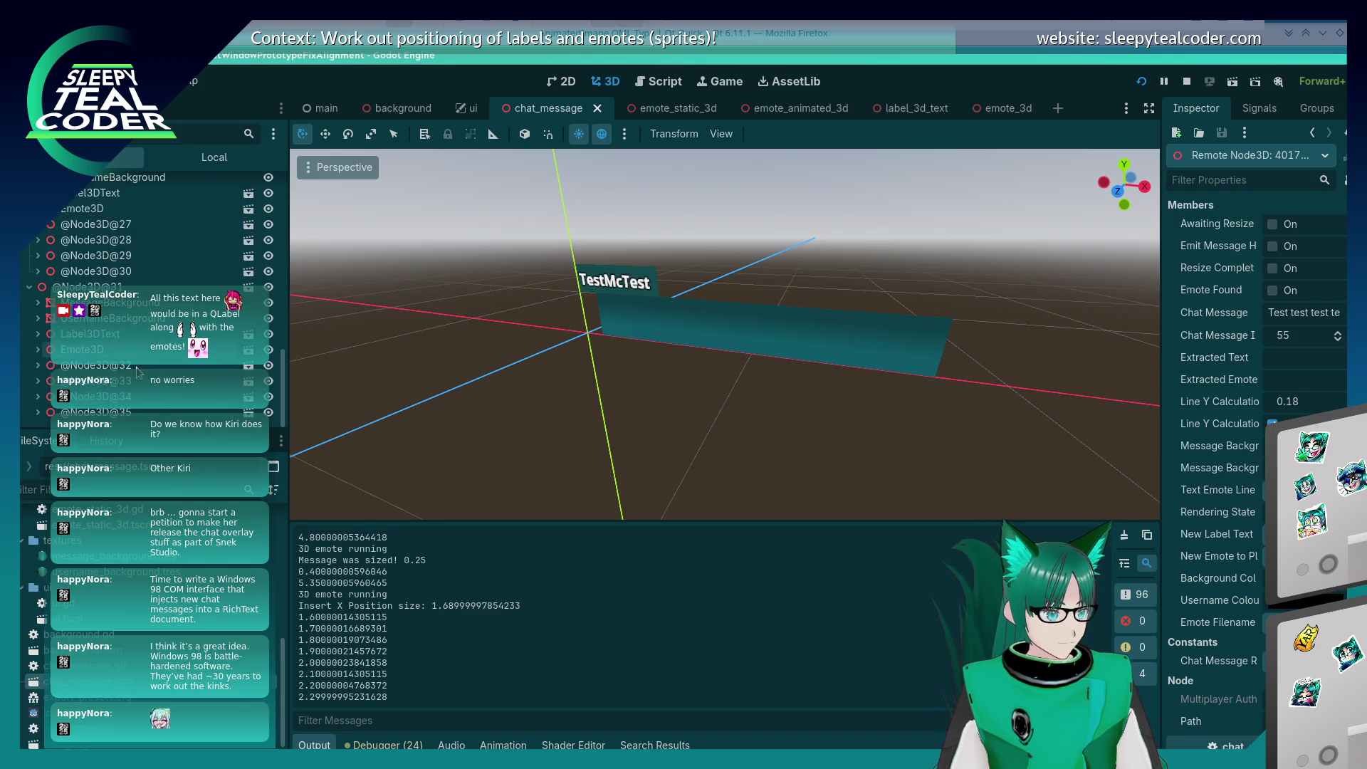
{"action": "left_click", "coordinate": [32, 305]}
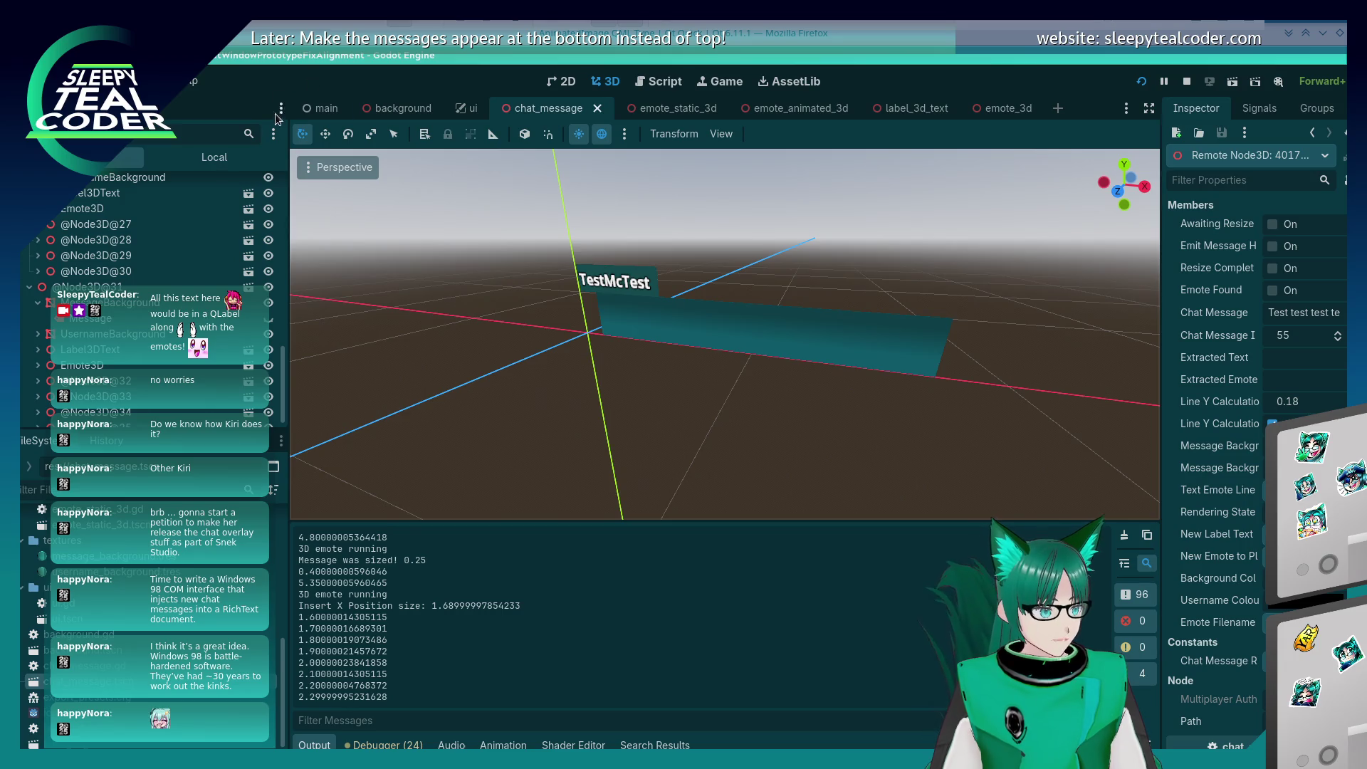
{"action": "left_click", "coordinate": [651, 87]}
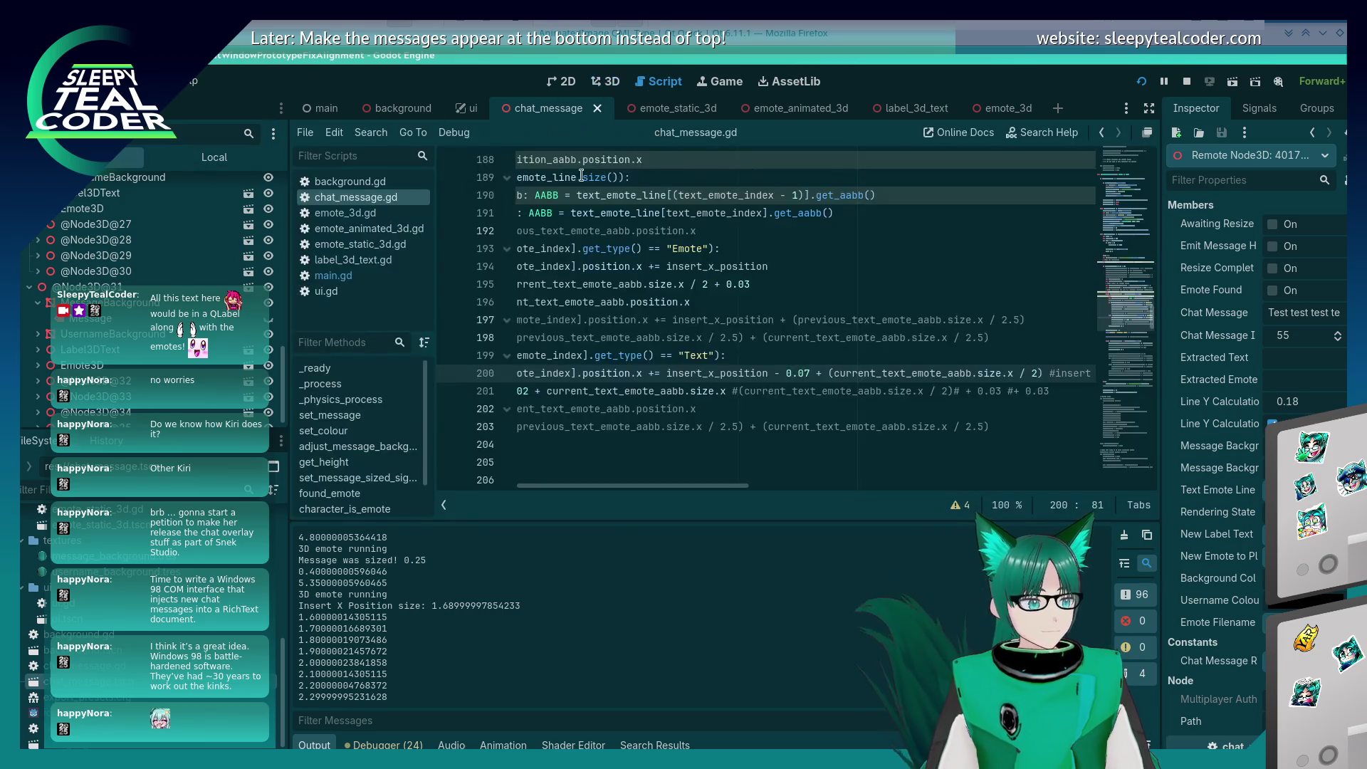
Step: Prefix the add_child(label_text) call with $MessageBackground. in chat_message.gd
{"action": "left_click", "coordinate": [745, 302]}
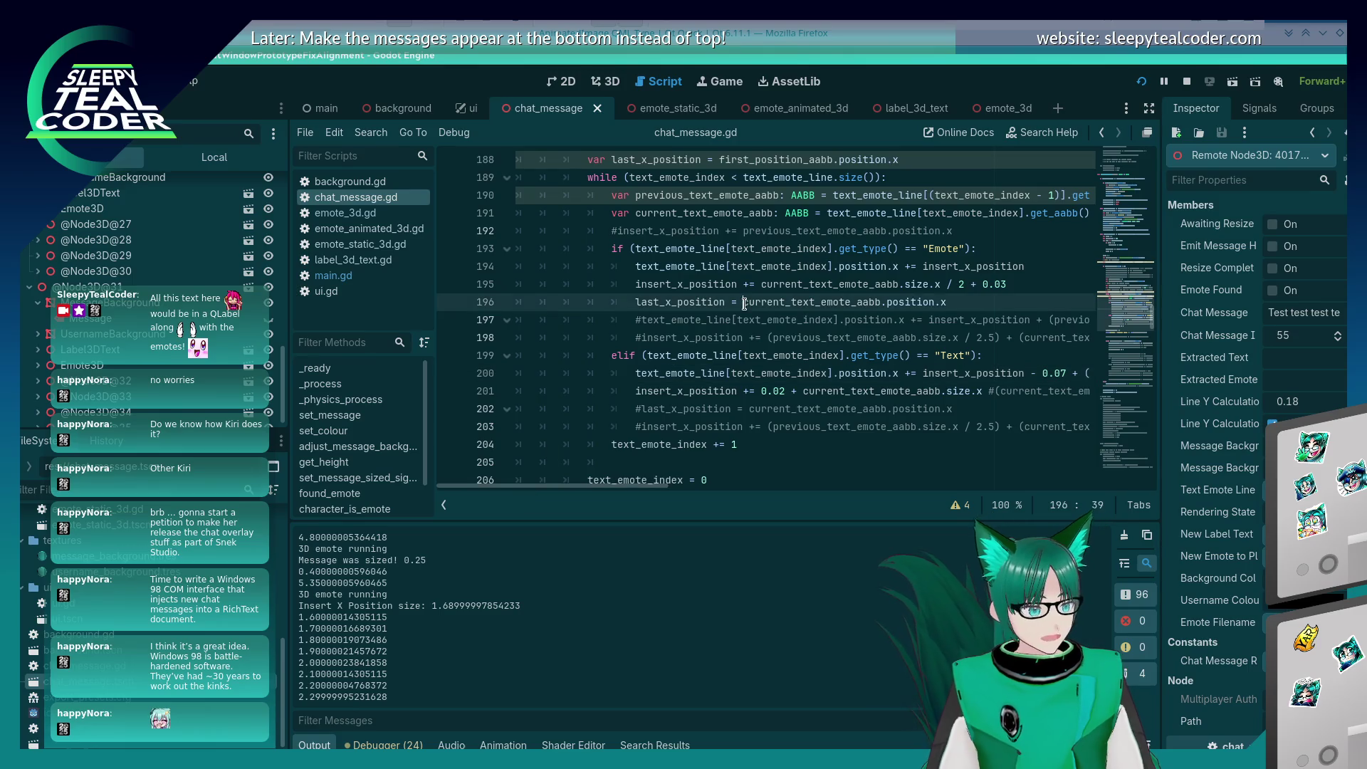
{"action": "key", "text": "ctrl+f"}
{"action": "type", "text": ".ad"}
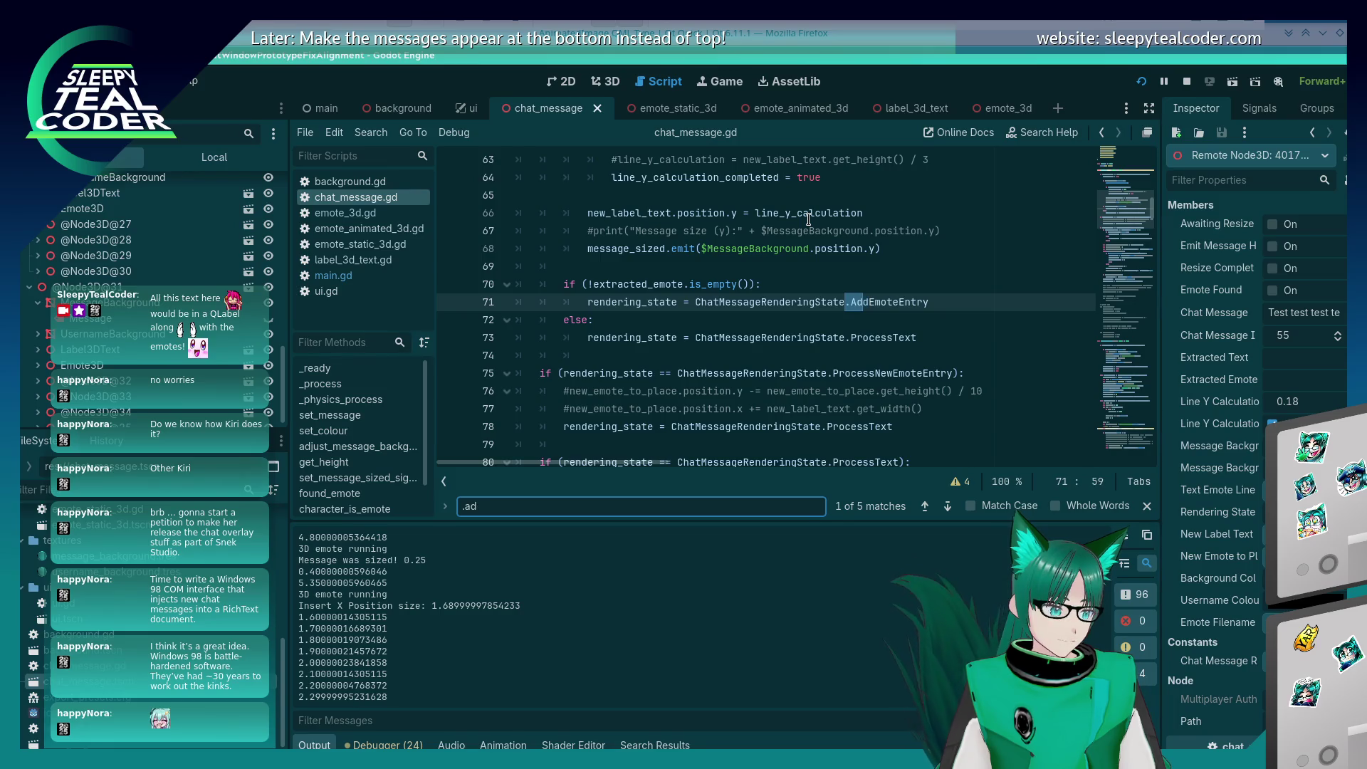
{"action": "key", "text": "BackSpace"}
{"action": "key", "text": "BackSpace"}
{"action": "key", "text": "BackSpace"}
{"action": "type", "text": "mes"}
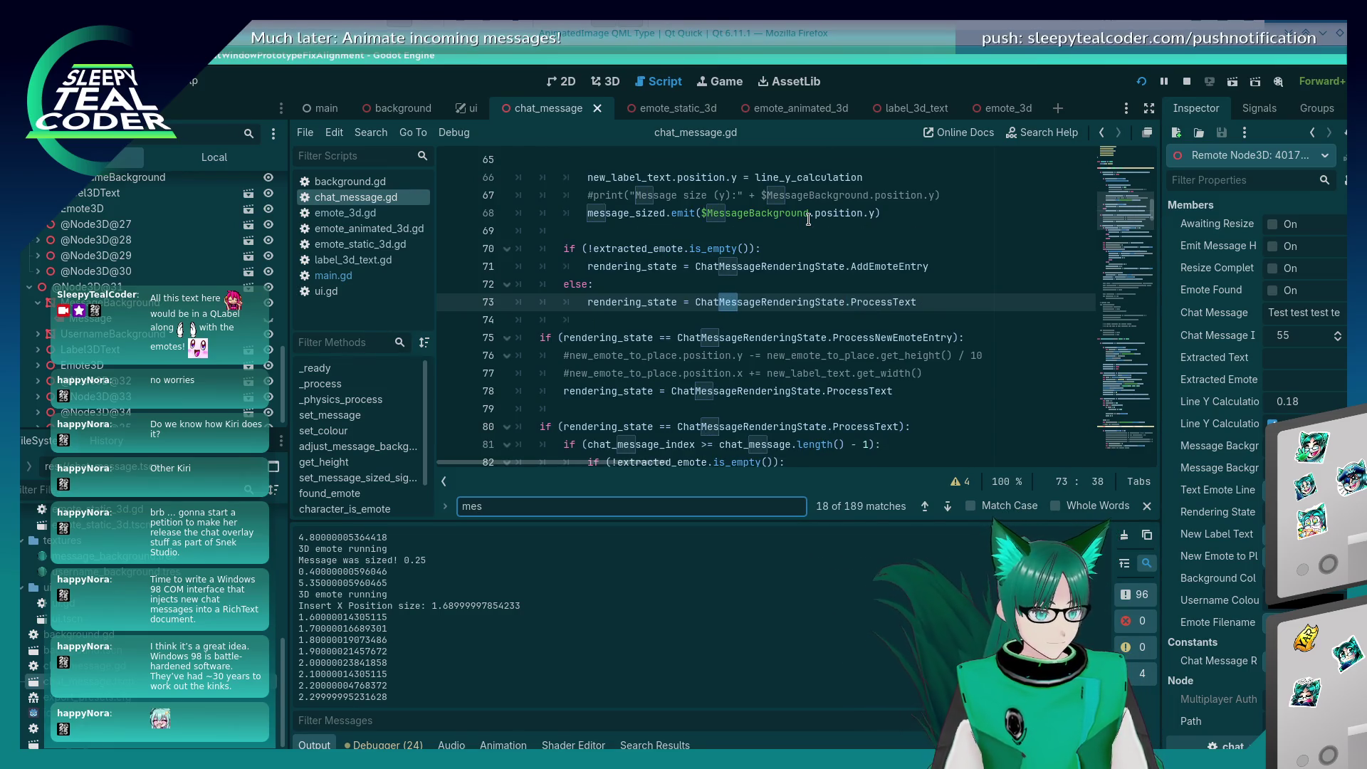
{"action": "scroll", "coordinate": [808, 219], "scroll_direction": "down", "scroll_amount": 20}
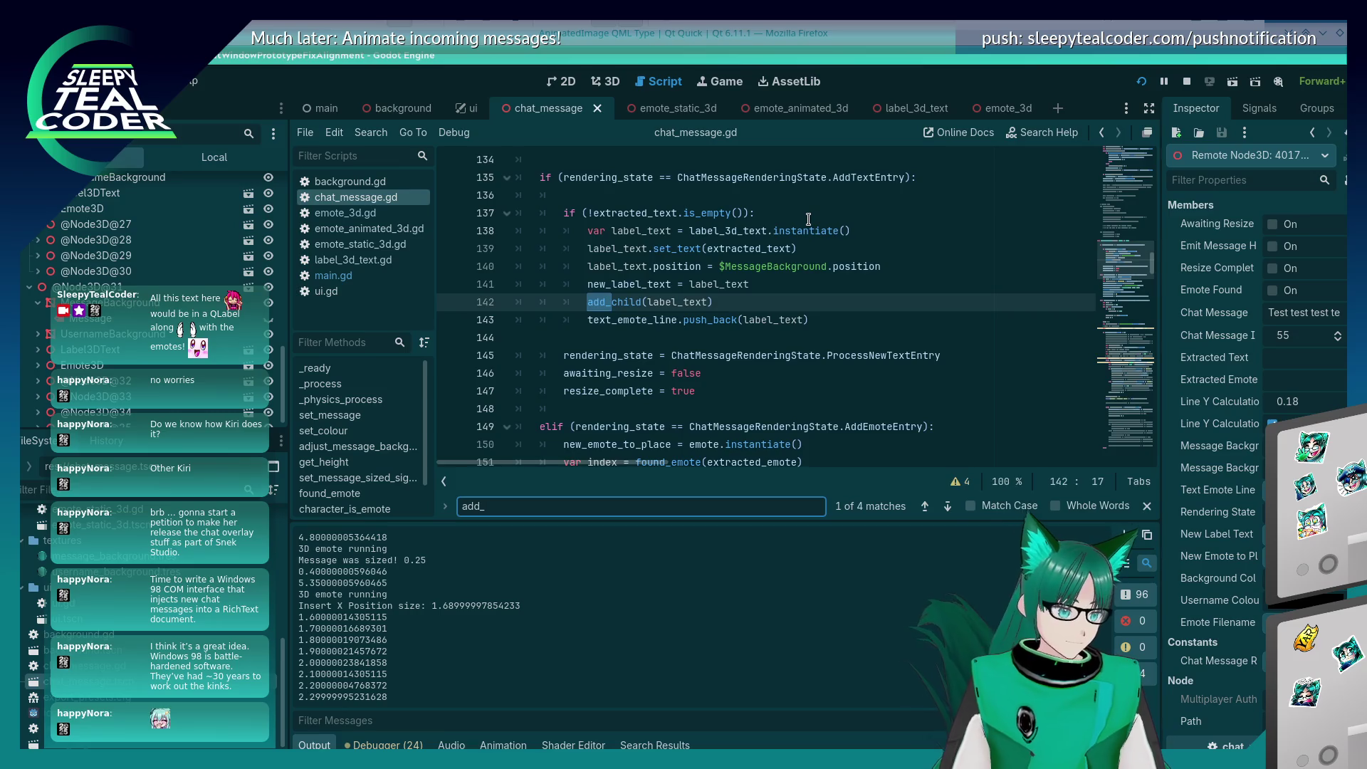
{"action": "key", "text": "Escape"}
{"action": "type", "text": "MessageBackground."}
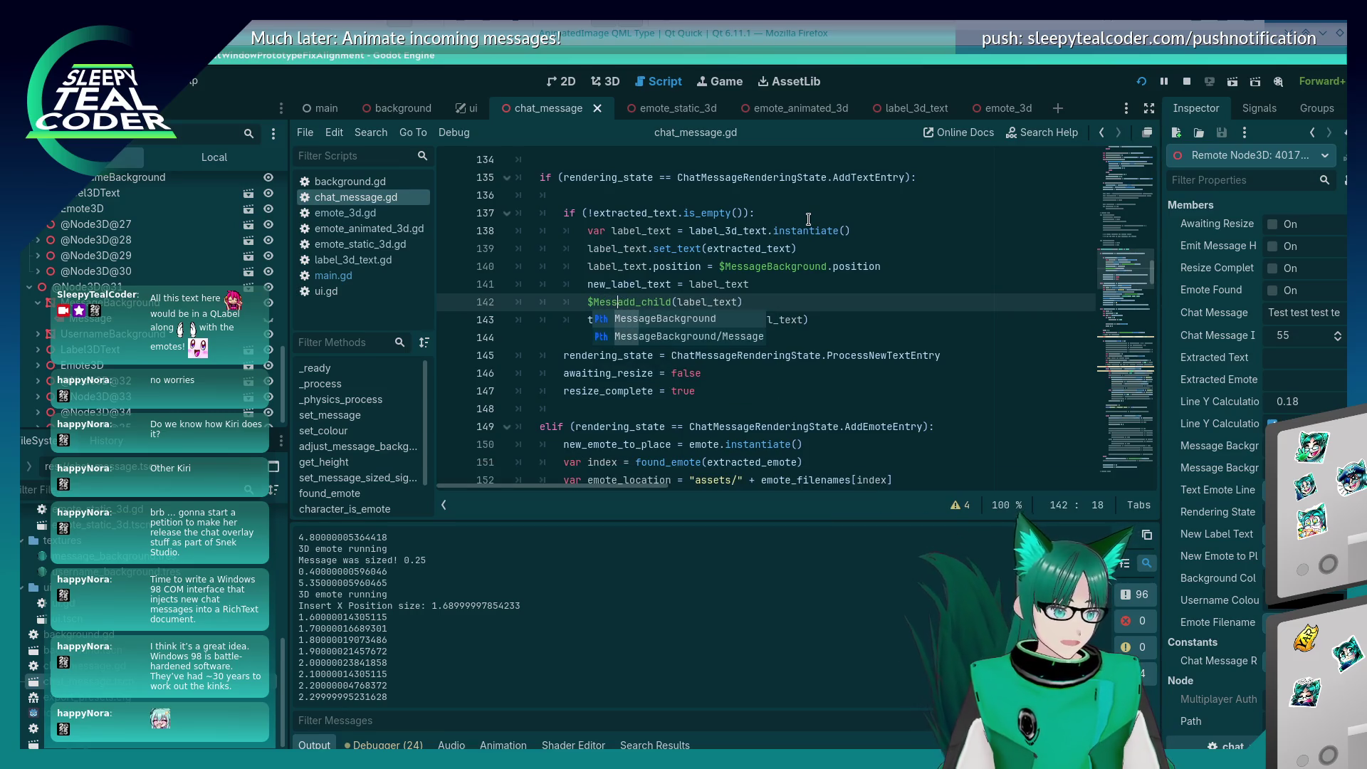
{"action": "key", "text": "Escape"}
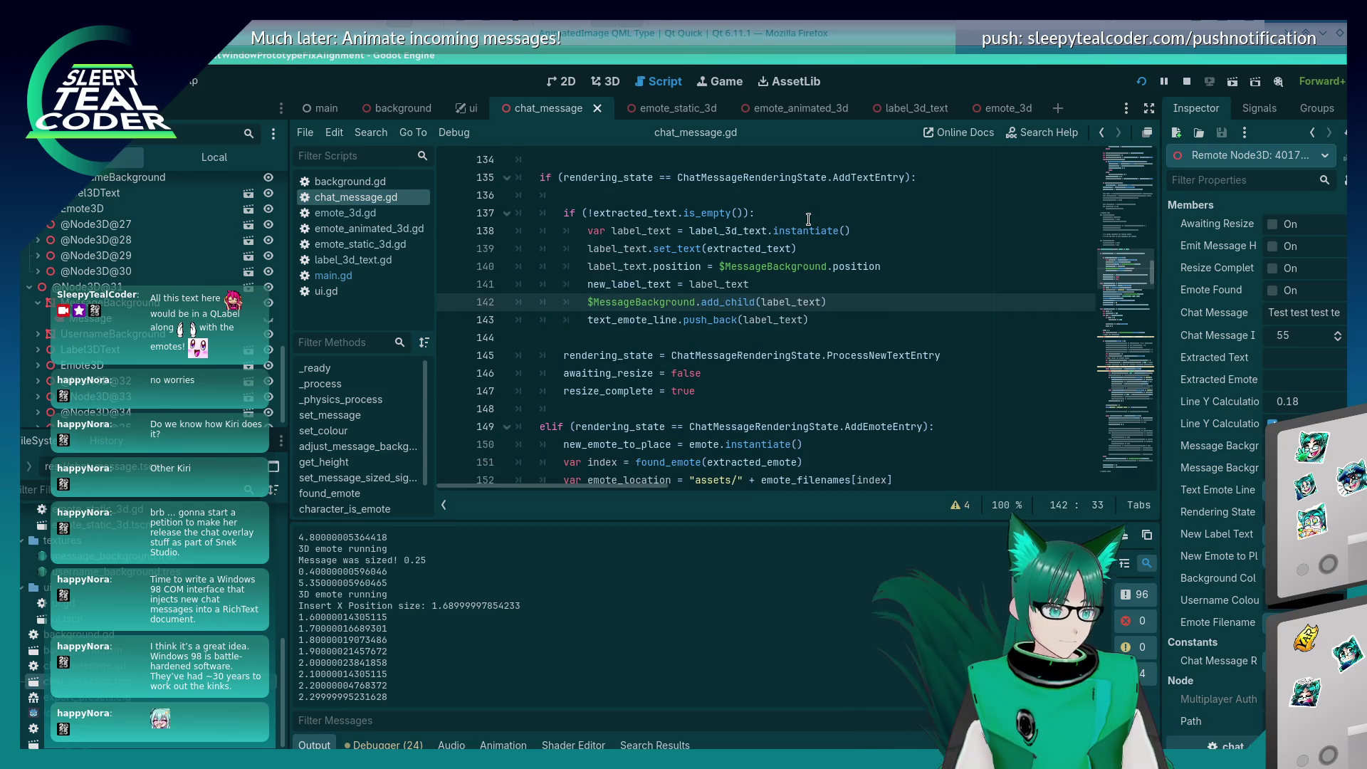
{"action": "key", "text": "shift+Home"}
Step: Search the script for add_ calls, cycling through matches from line 156 to line 389
{"action": "key", "text": "ctrl+f"}
{"action": "type", "text": "add_"}
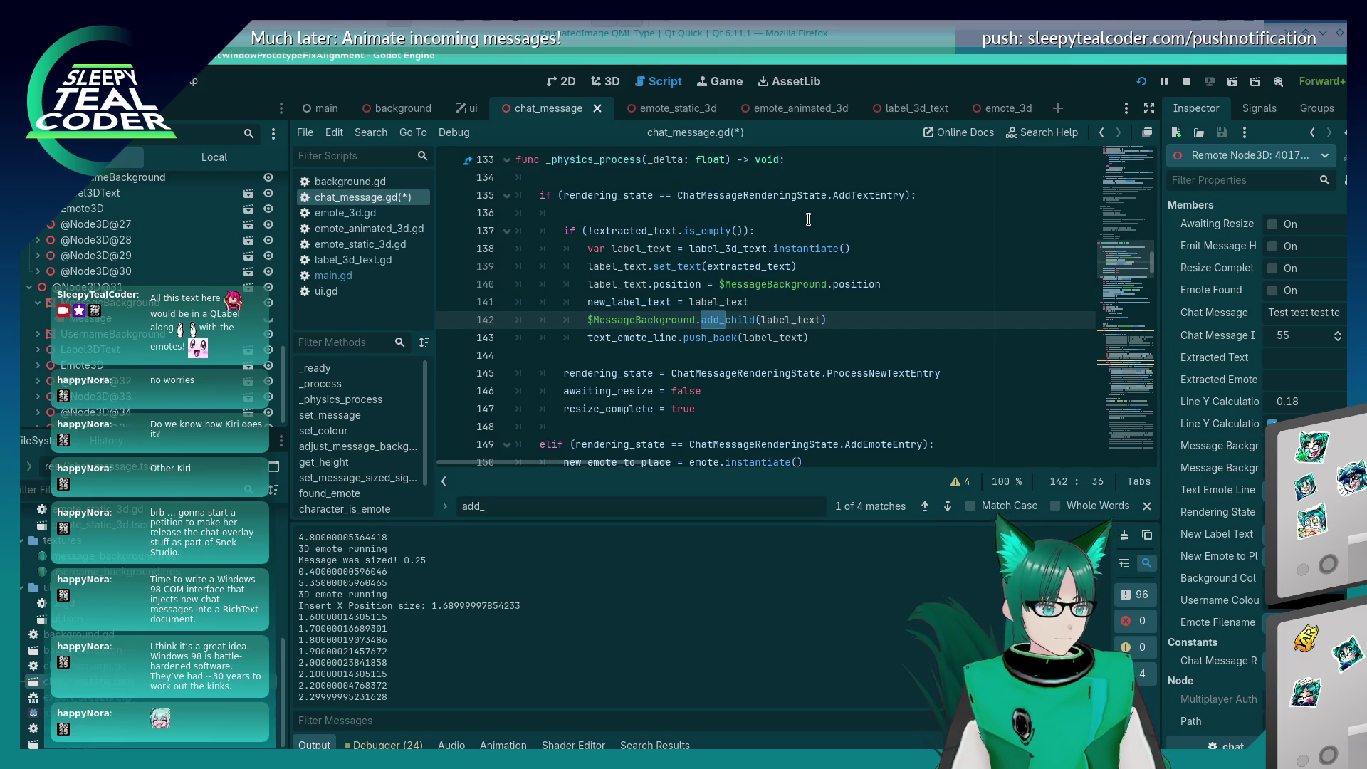
{"action": "key", "text": "Return"}
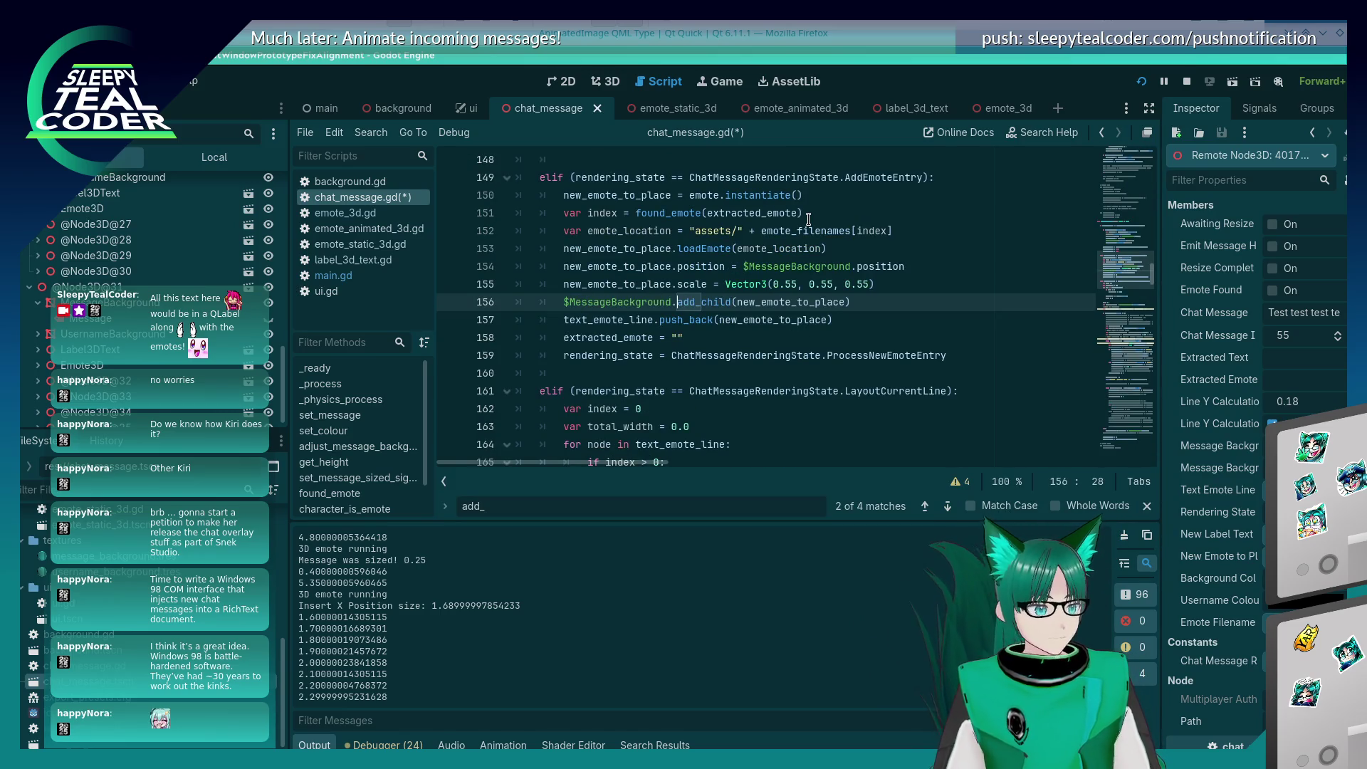
{"action": "key", "text": "Return"}
{"action": "key", "text": "Return"}
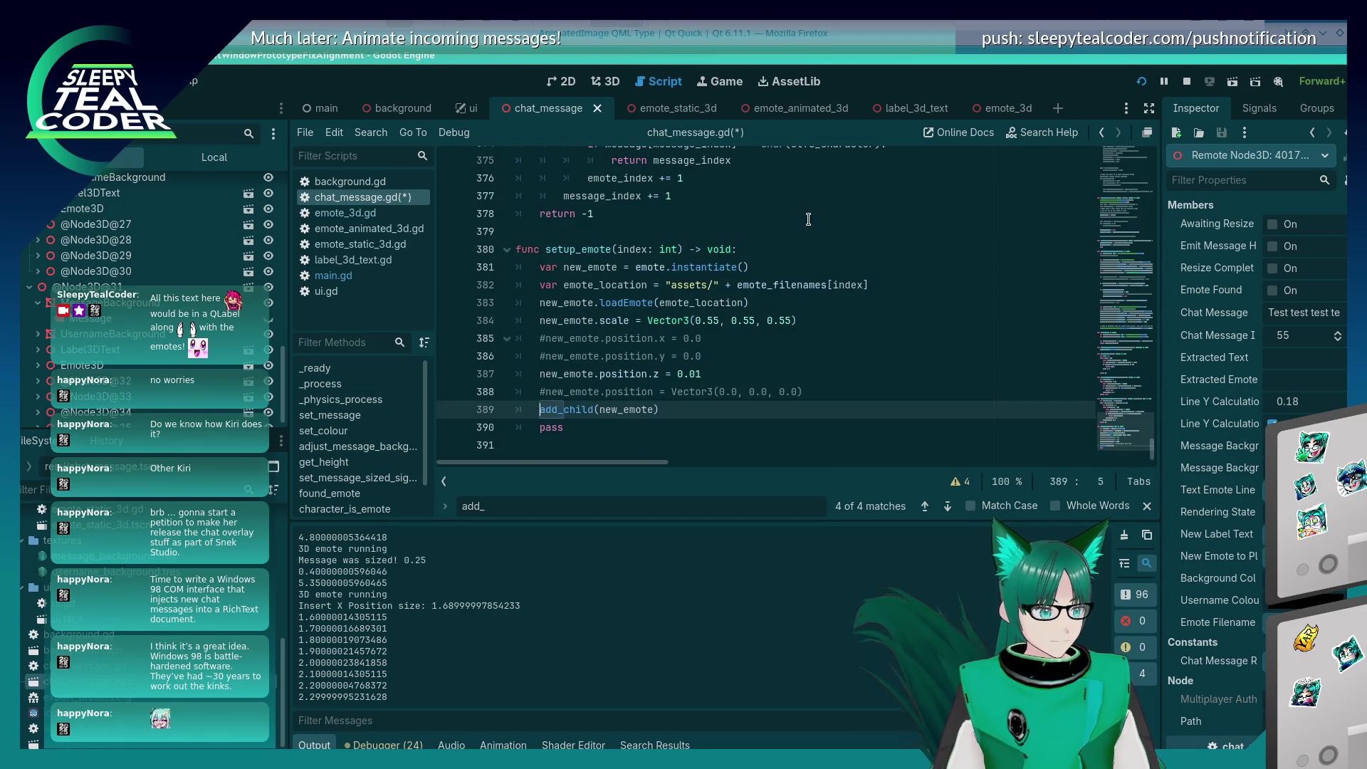
{"action": "key", "text": "Return"}
{"action": "key", "text": "Return"}
{"action": "key", "text": "Return"}
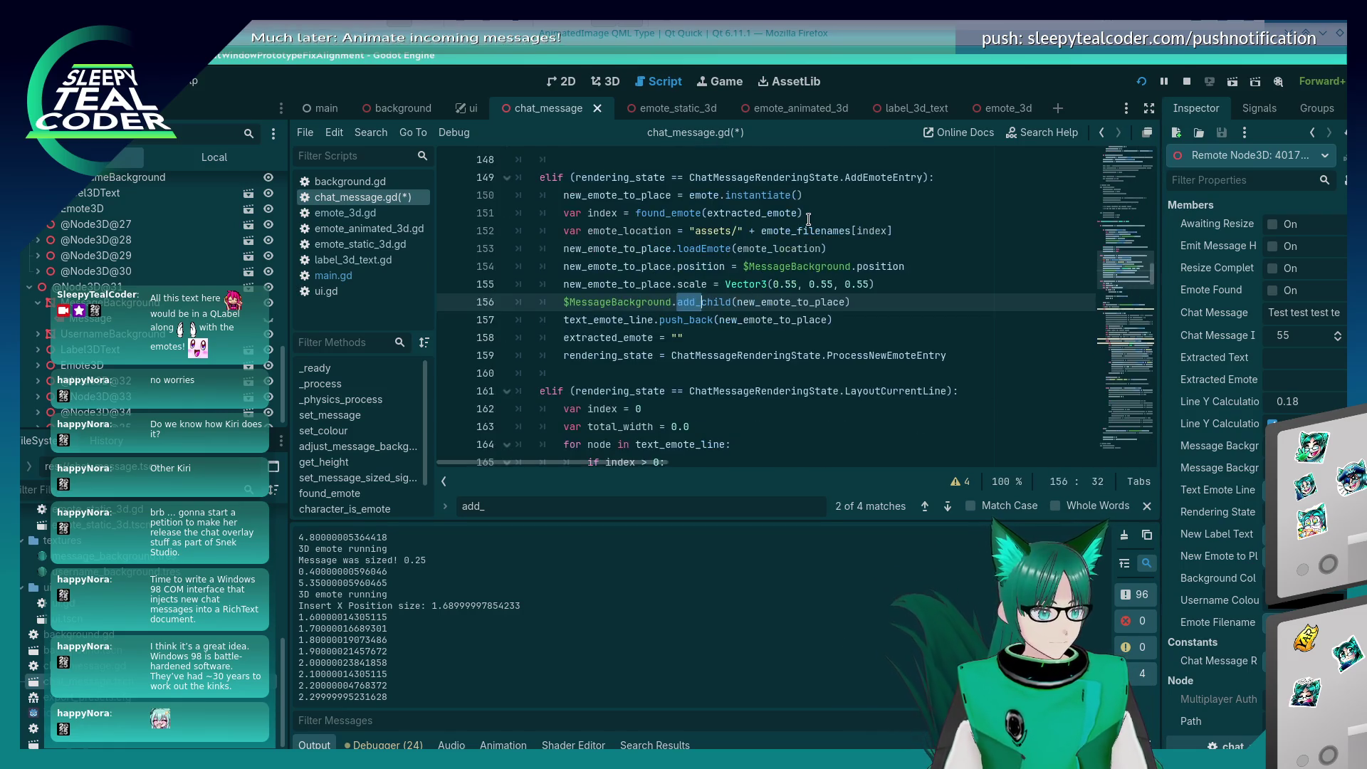
{"action": "key", "text": "Return"}
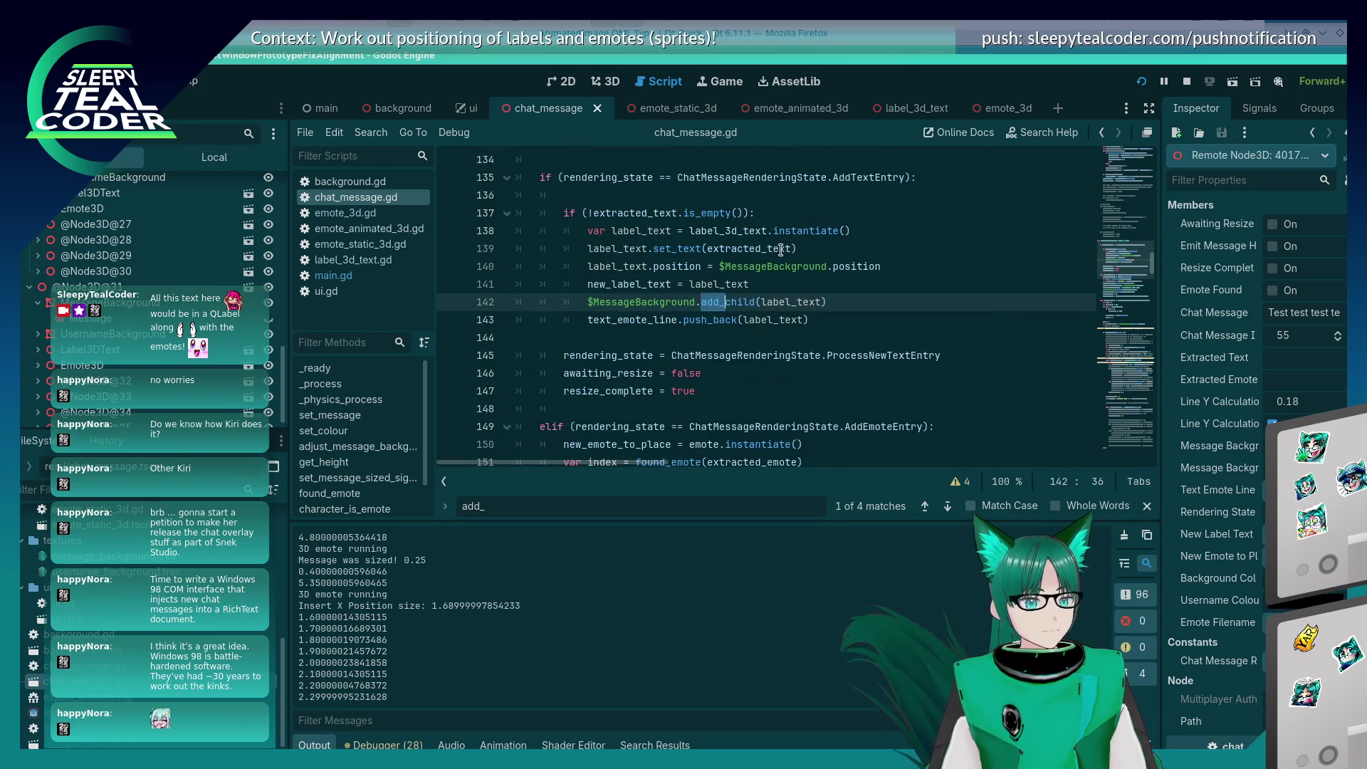
{"action": "key", "text": "alt+Tab"}
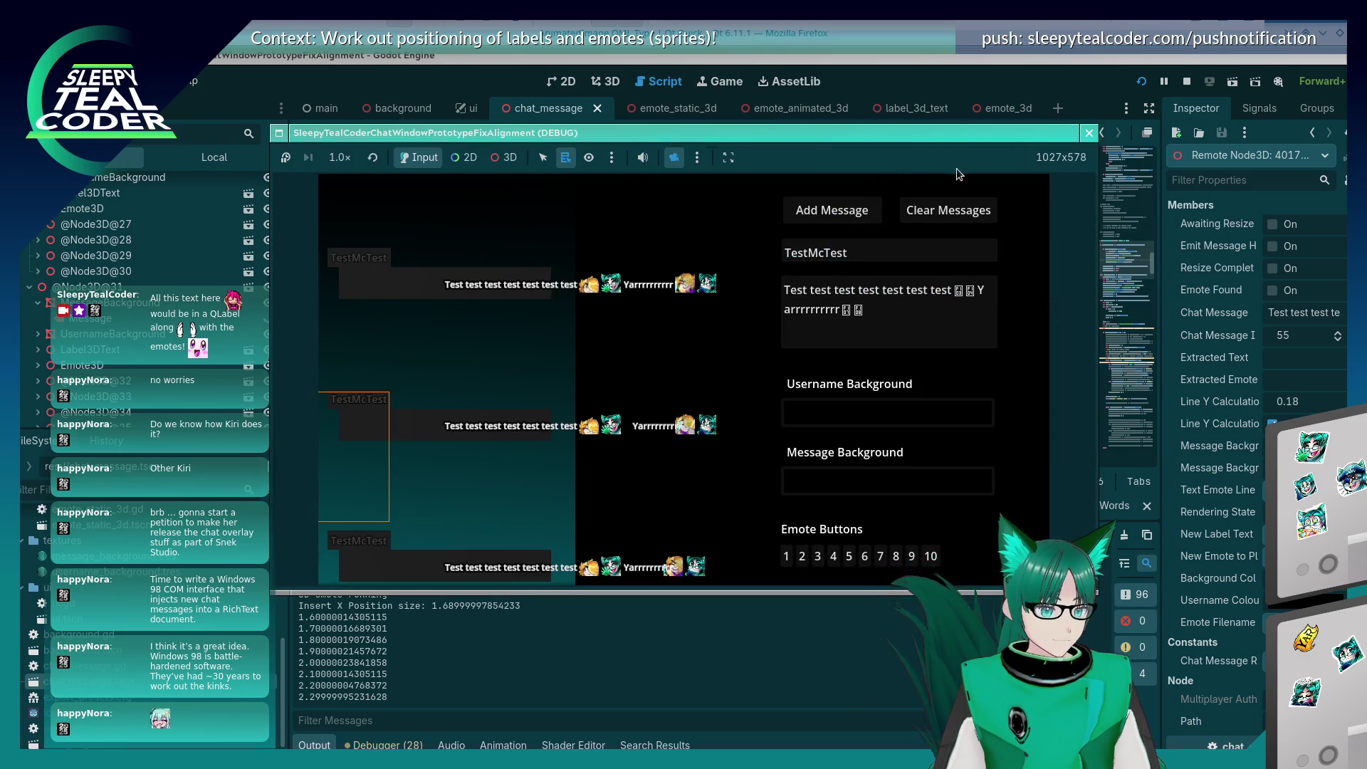
Step: Restart the test chat and post a message mixing emotes with the text 'A aaaaaaaaaa'
{"action": "left_click", "coordinate": [1138, 84]}
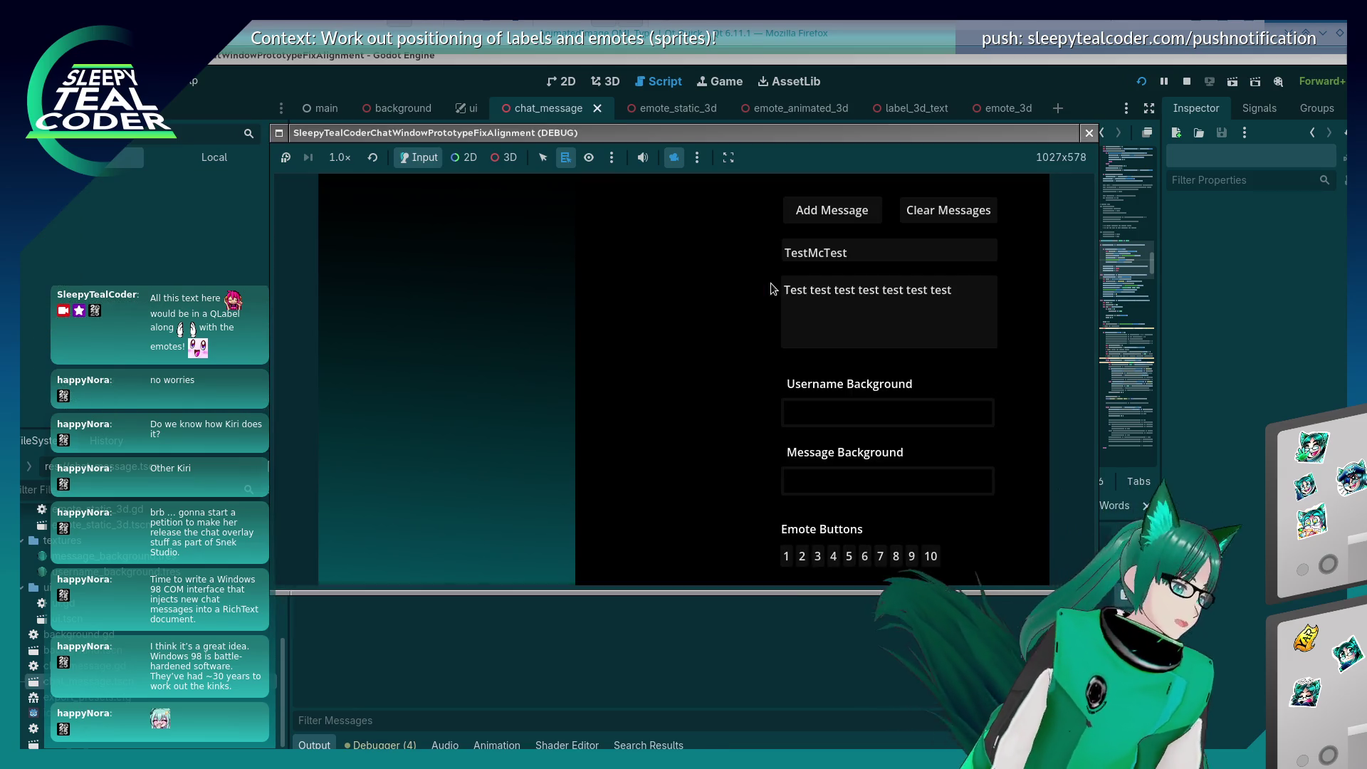
{"action": "left_click", "coordinate": [820, 335]}
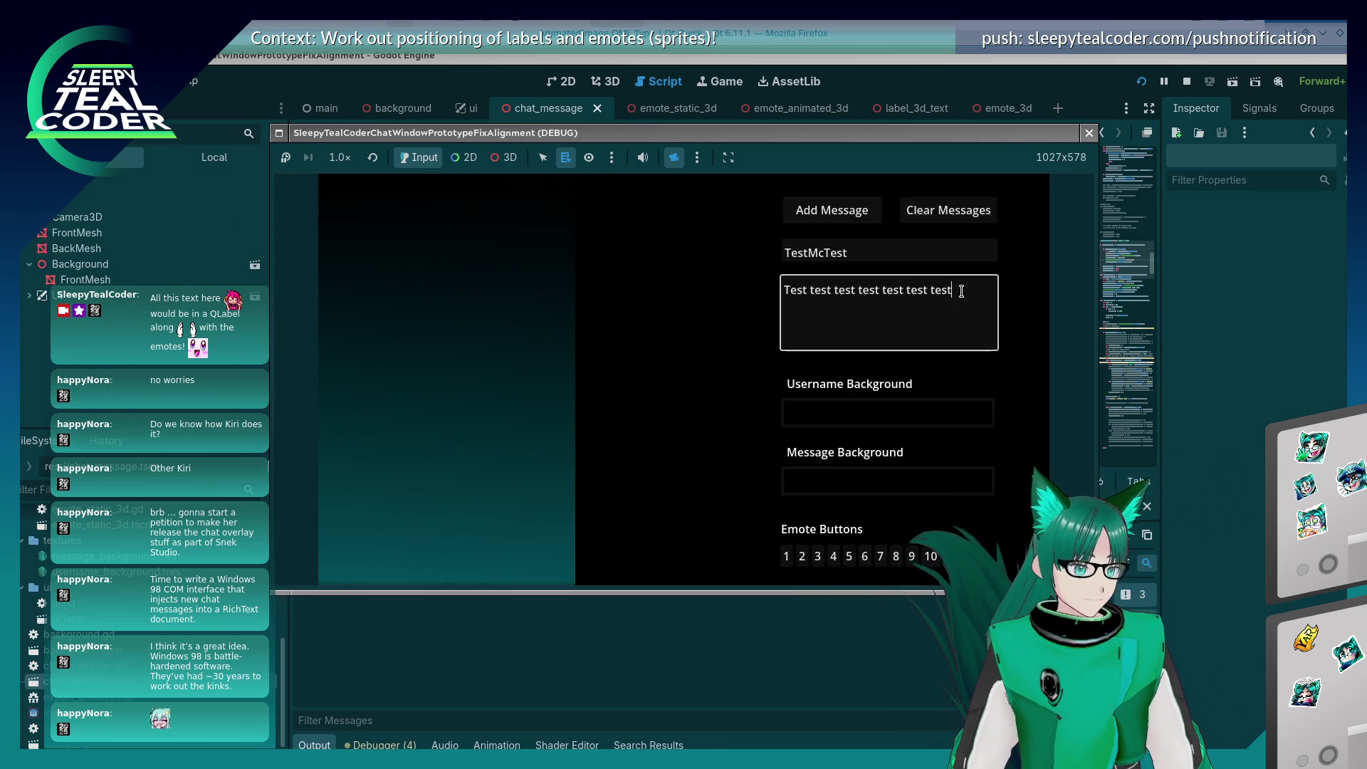
{"action": "left_click", "coordinate": [819, 556]}
{"action": "left_click", "coordinate": [980, 299]}
{"action": "type", "text": "A aaaaaaaaaa"}
{"action": "left_click", "coordinate": [849, 554]}
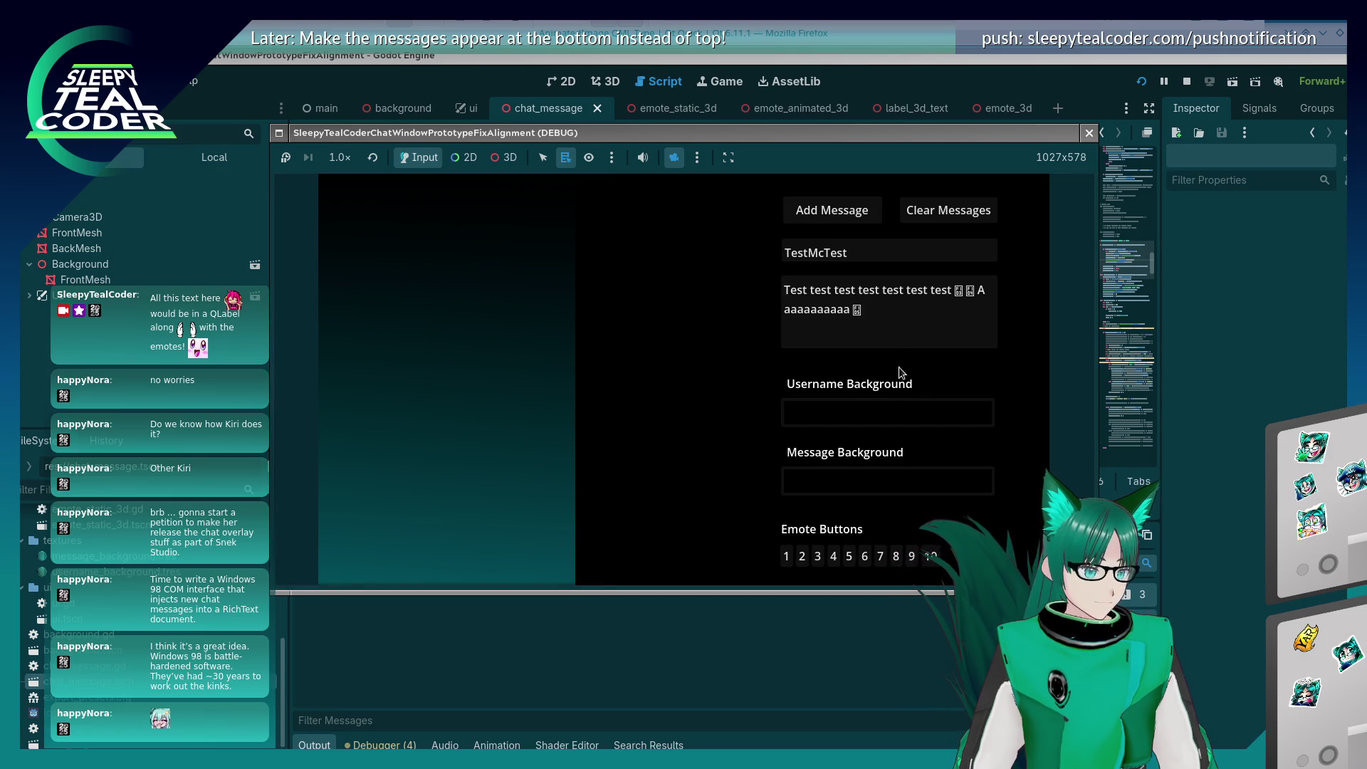
{"action": "left_click", "coordinate": [850, 554]}
{"action": "left_click", "coordinate": [857, 218]}
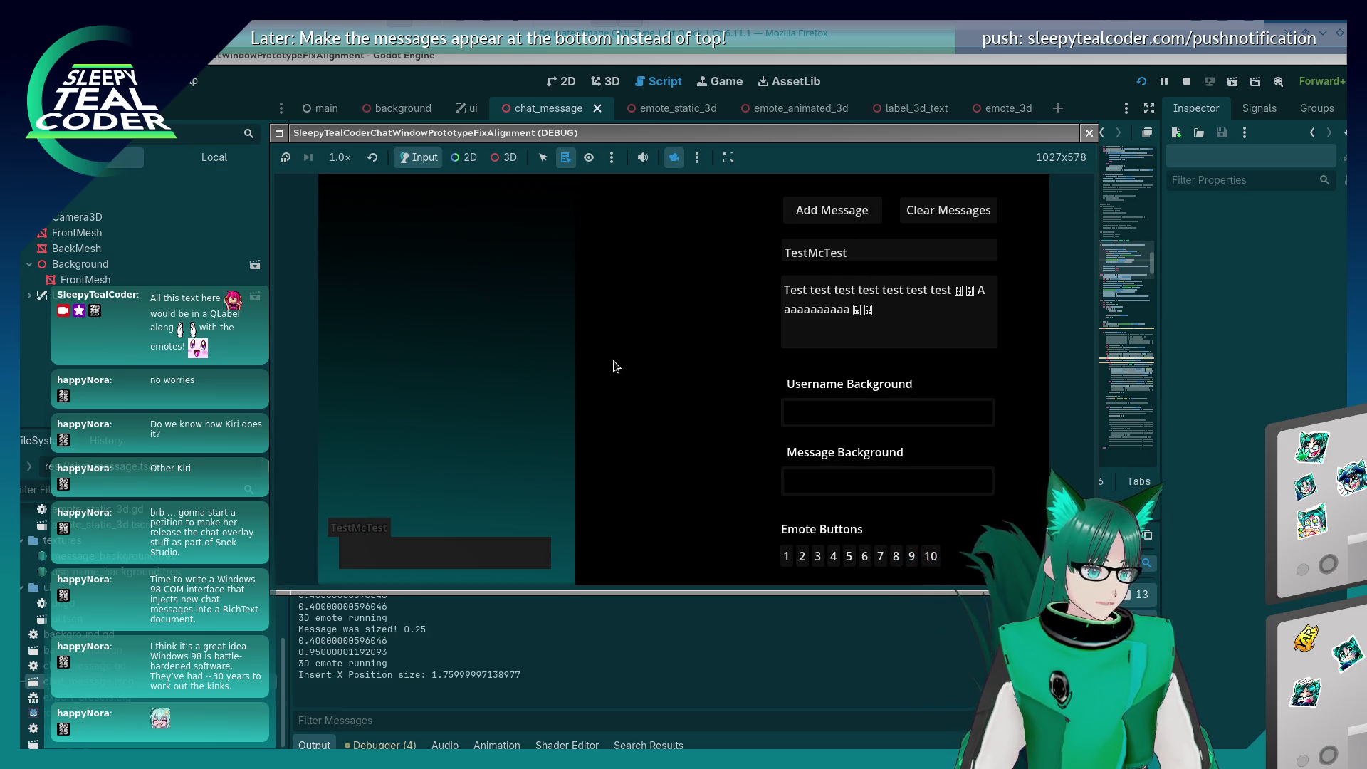
Step: Enable the free 3D camera and tilt the view to see the message at an angle
{"action": "left_click", "coordinate": [516, 161]}
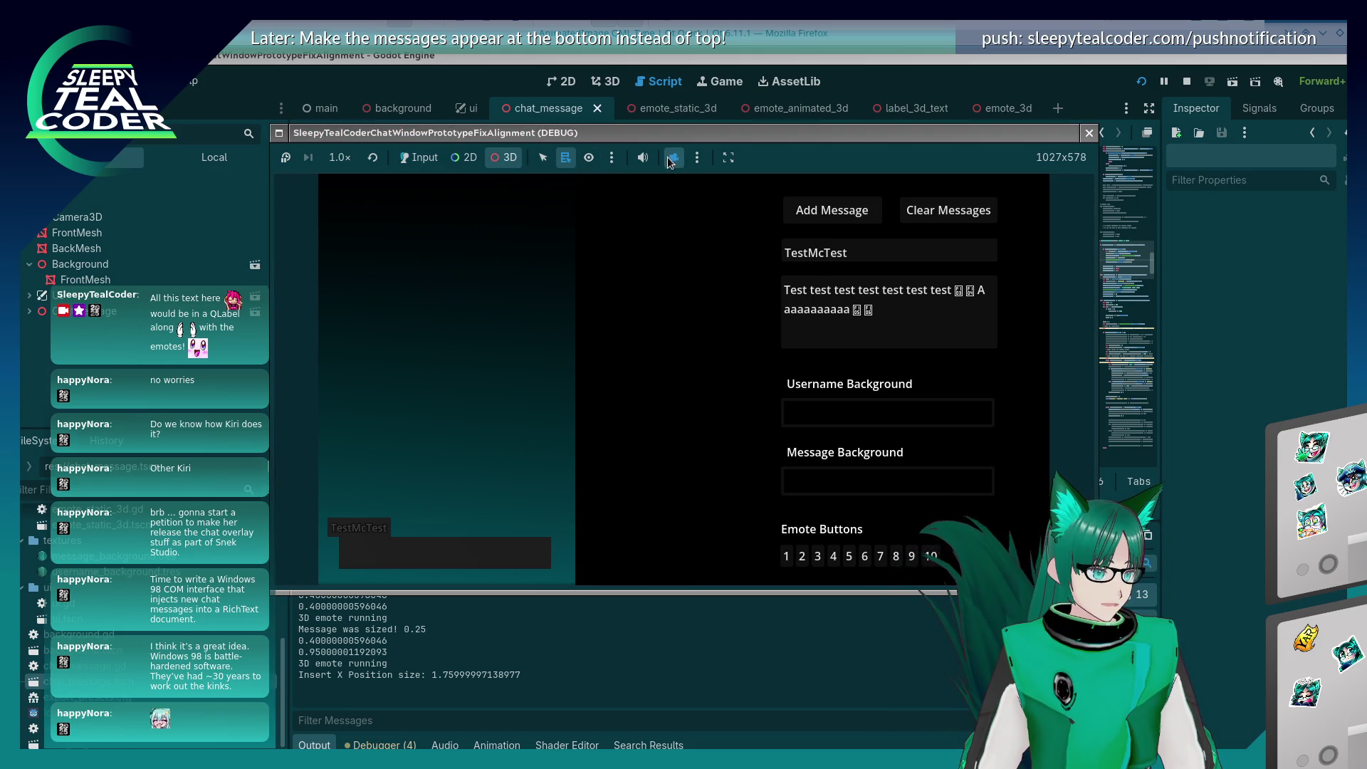
{"action": "scroll", "coordinate": [570, 395], "scroll_direction": "down", "scroll_amount": 3}
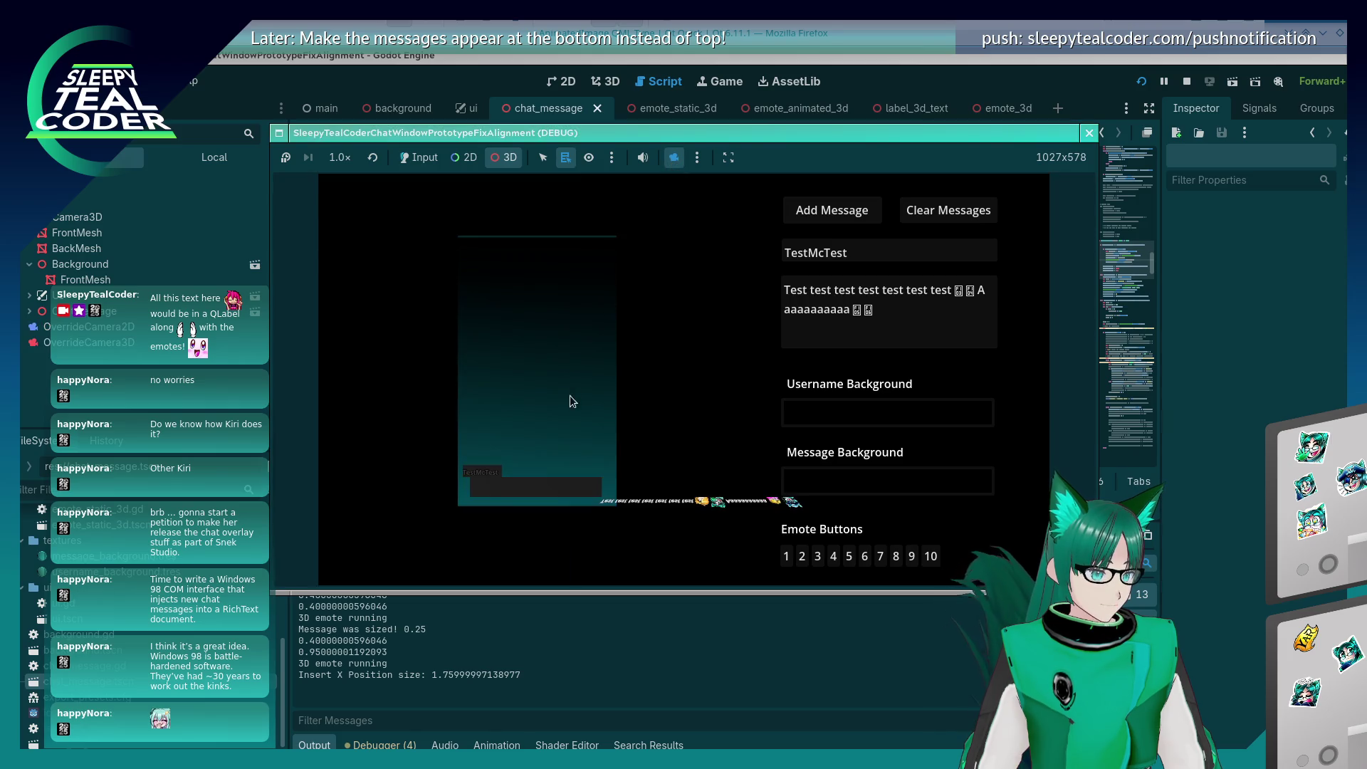
{"action": "left_click_drag", "start_coordinate": [580, 472], "coordinate": [575, 337]}
{"action": "mouse_move", "coordinate": [597, 412]}
{"action": "left_mouse_down"}
{"action": "mouse_move", "coordinate": [605, 293]}
{"action": "mouse_move", "coordinate": [622, 297]}
{"action": "left_mouse_up"}
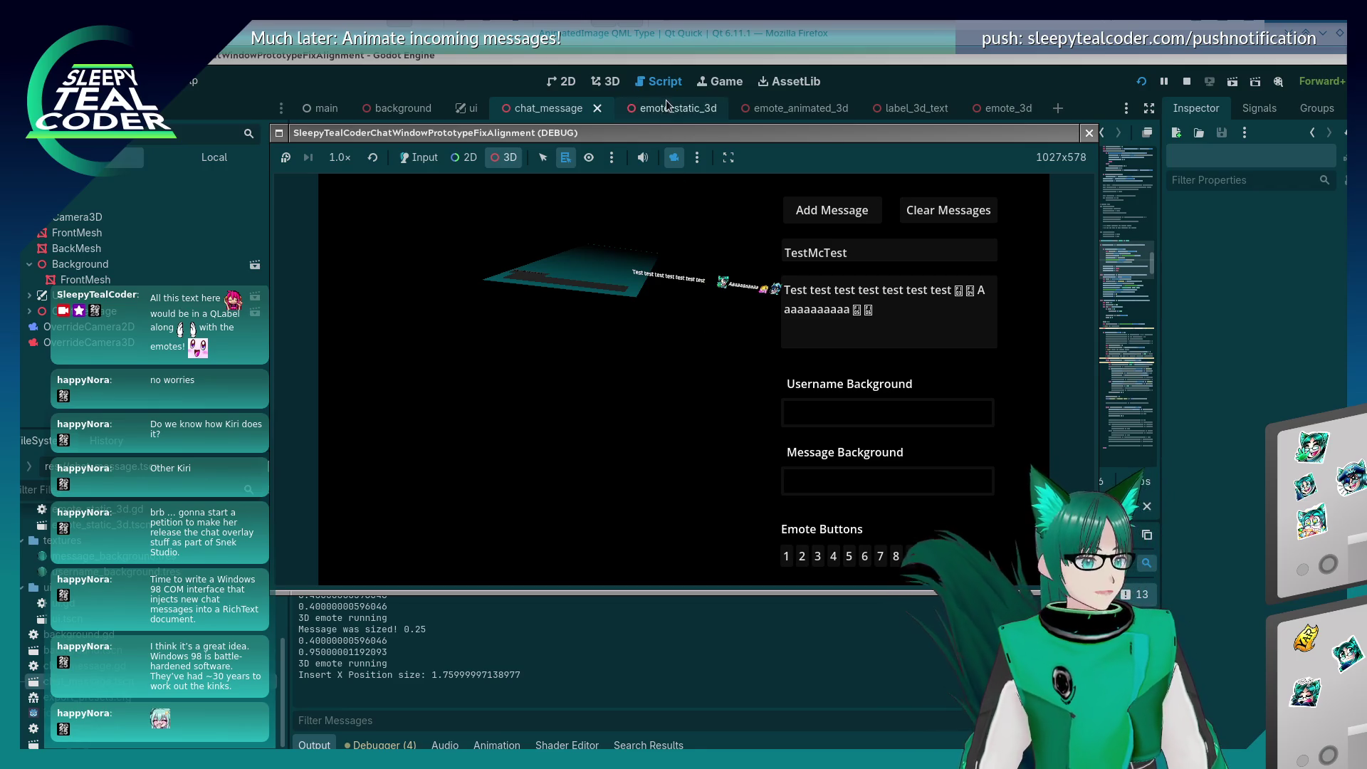
{"action": "left_click", "coordinate": [619, 82]}
Step: Expand the remote tree through MessageBackground down to the Label3DText node
{"action": "left_click", "coordinate": [29, 311]}
{"action": "left_click", "coordinate": [38, 327]}
{"action": "left_click", "coordinate": [100, 327]}
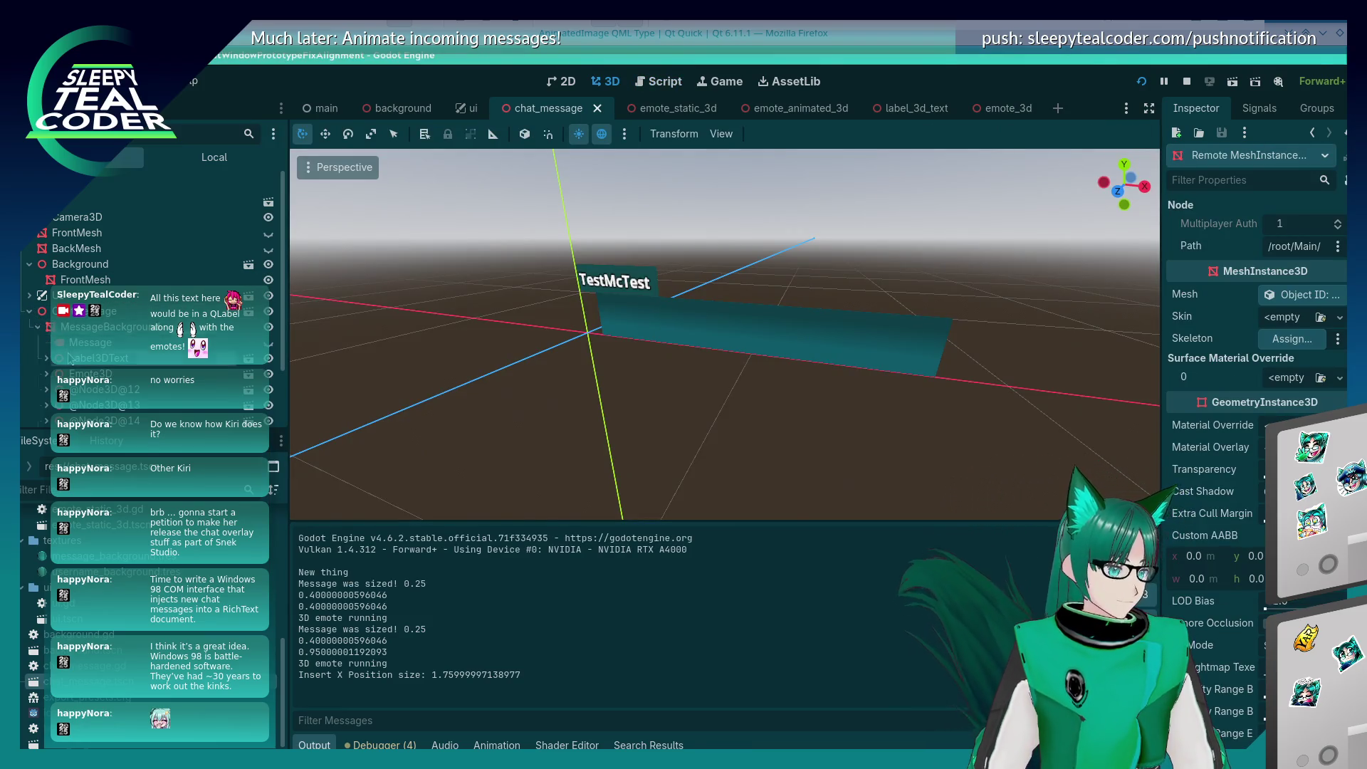
{"action": "left_click", "coordinate": [70, 357]}
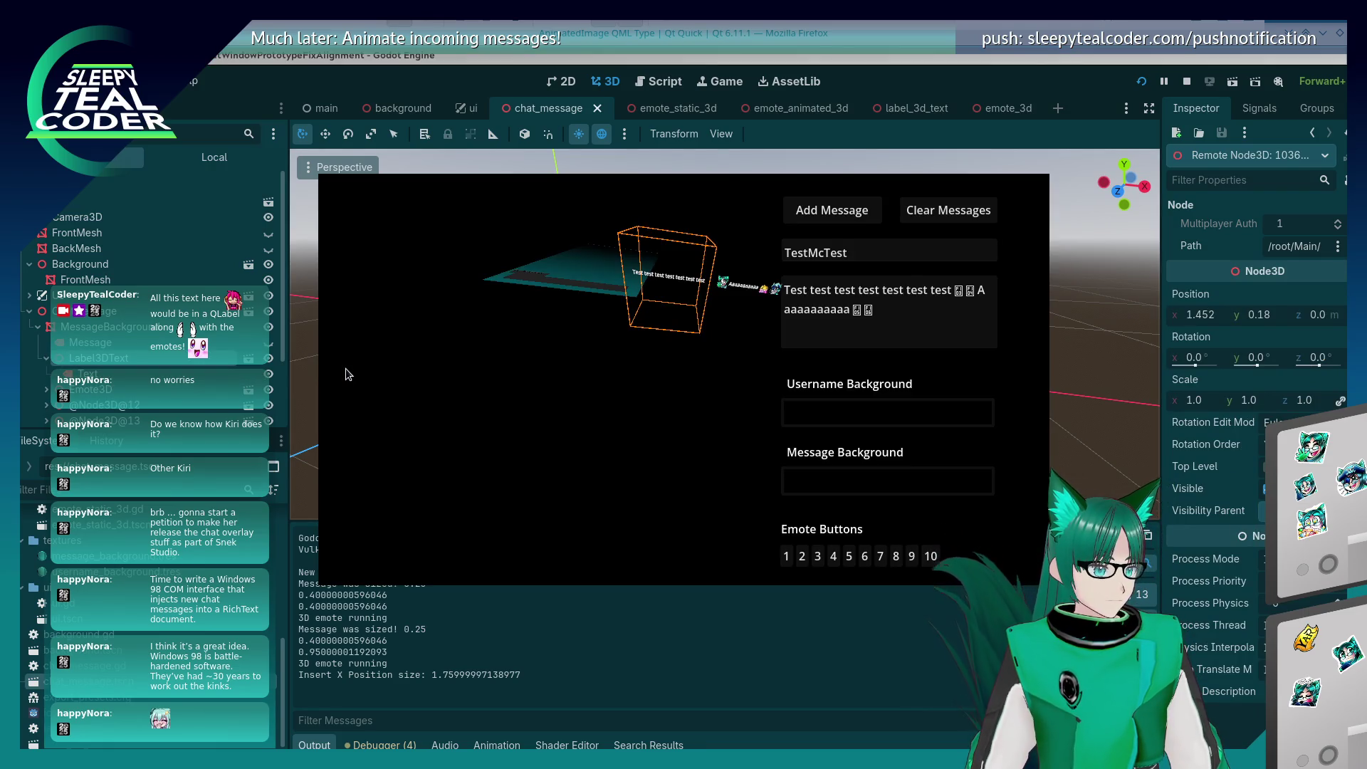
{"action": "left_click", "coordinate": [348, 372]}
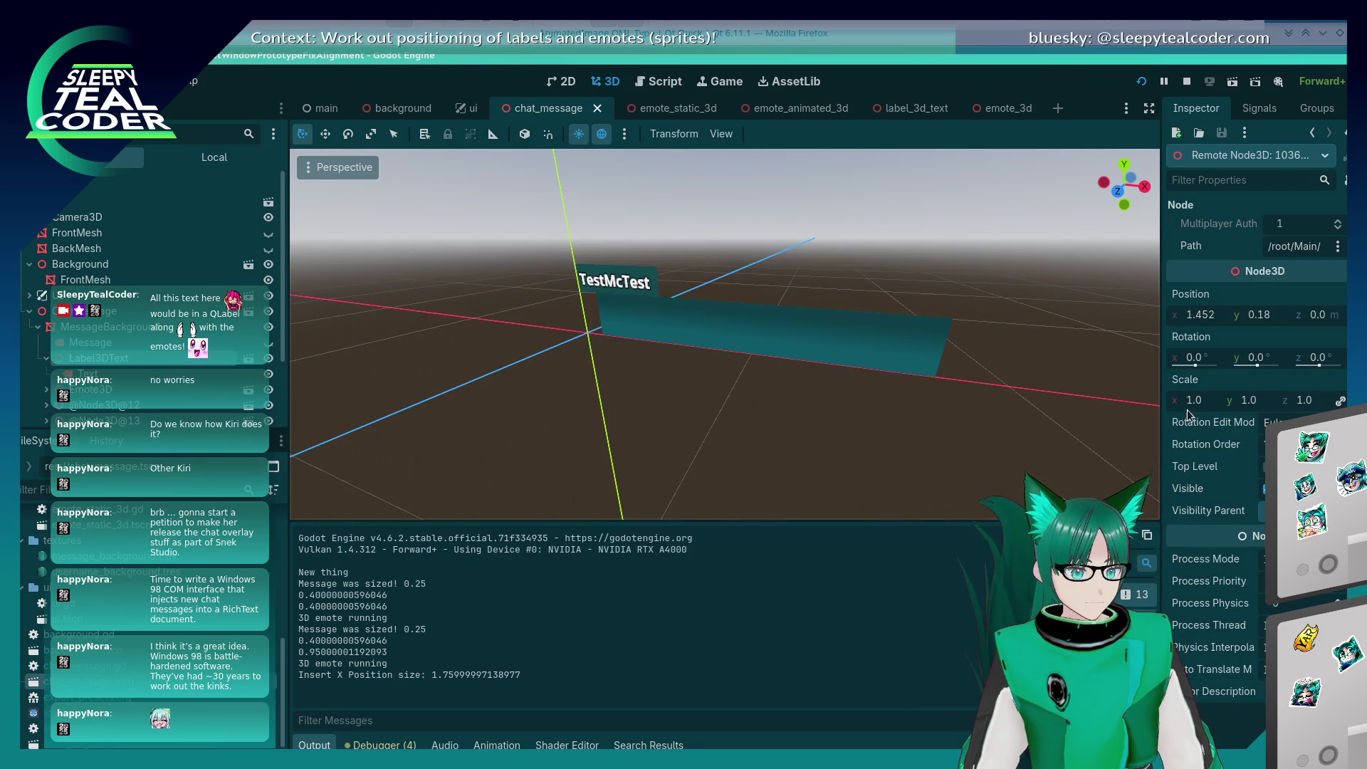
Step: Set Label3DText's X rotation to 90, then -90, checking the result in the game
{"action": "left_click", "coordinate": [1206, 363]}
{"action": "type", "text": "90"}
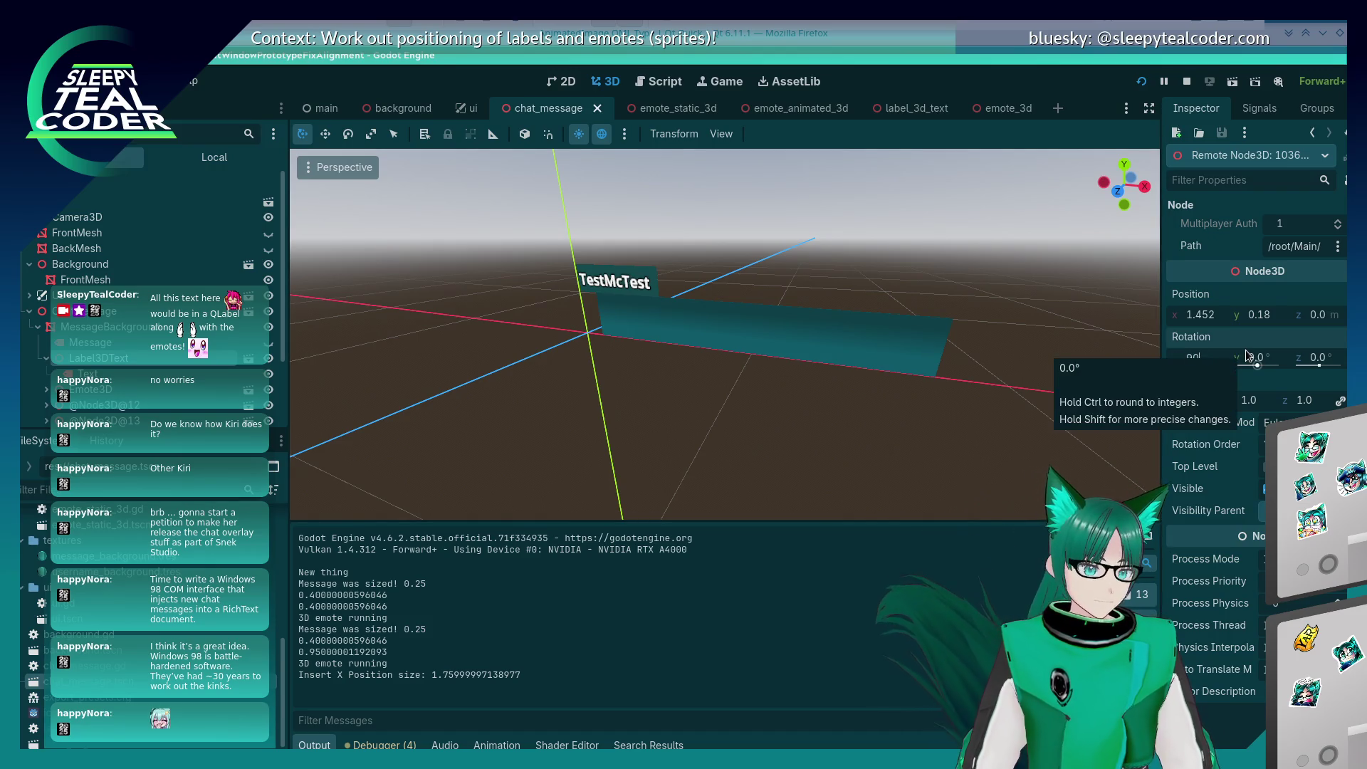
{"action": "key", "text": "Return"}
{"action": "key", "text": "alt+Tab"}
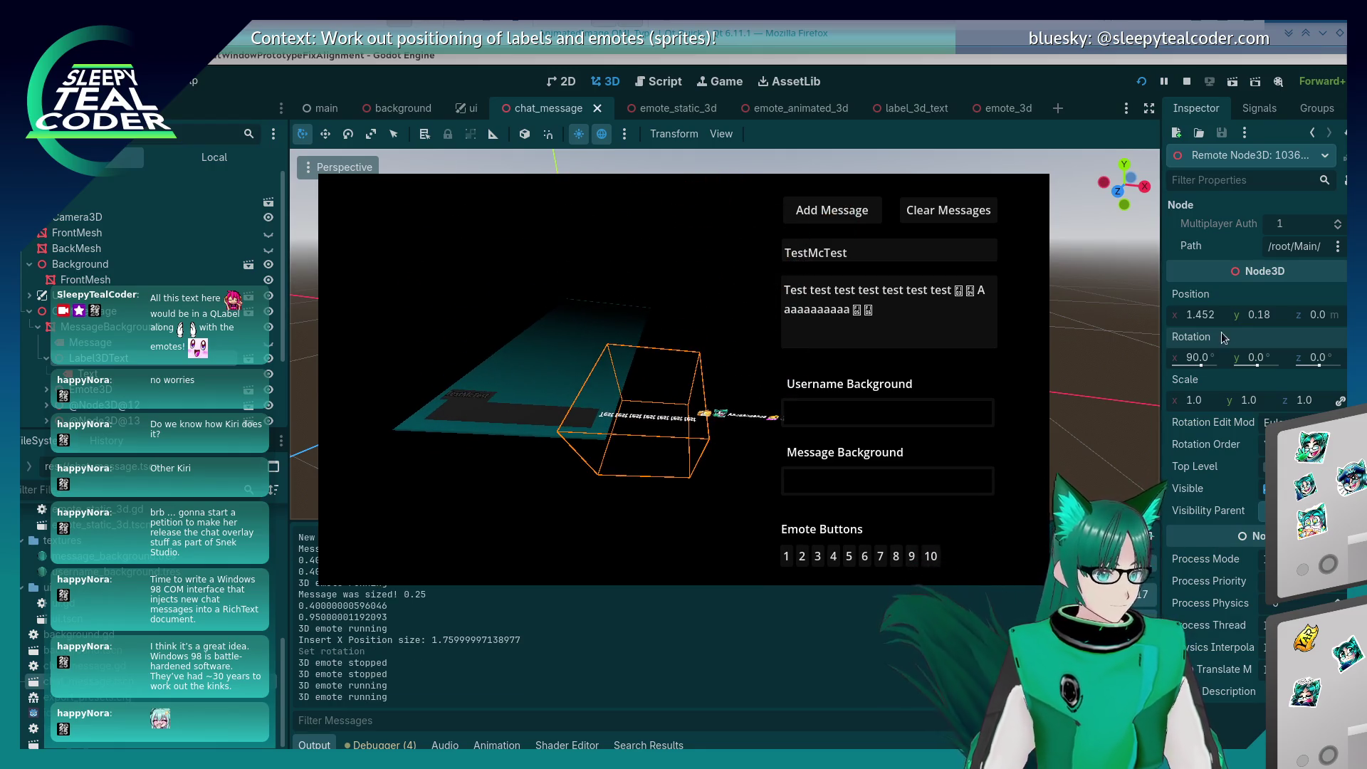
{"action": "left_click", "coordinate": [1196, 357]}
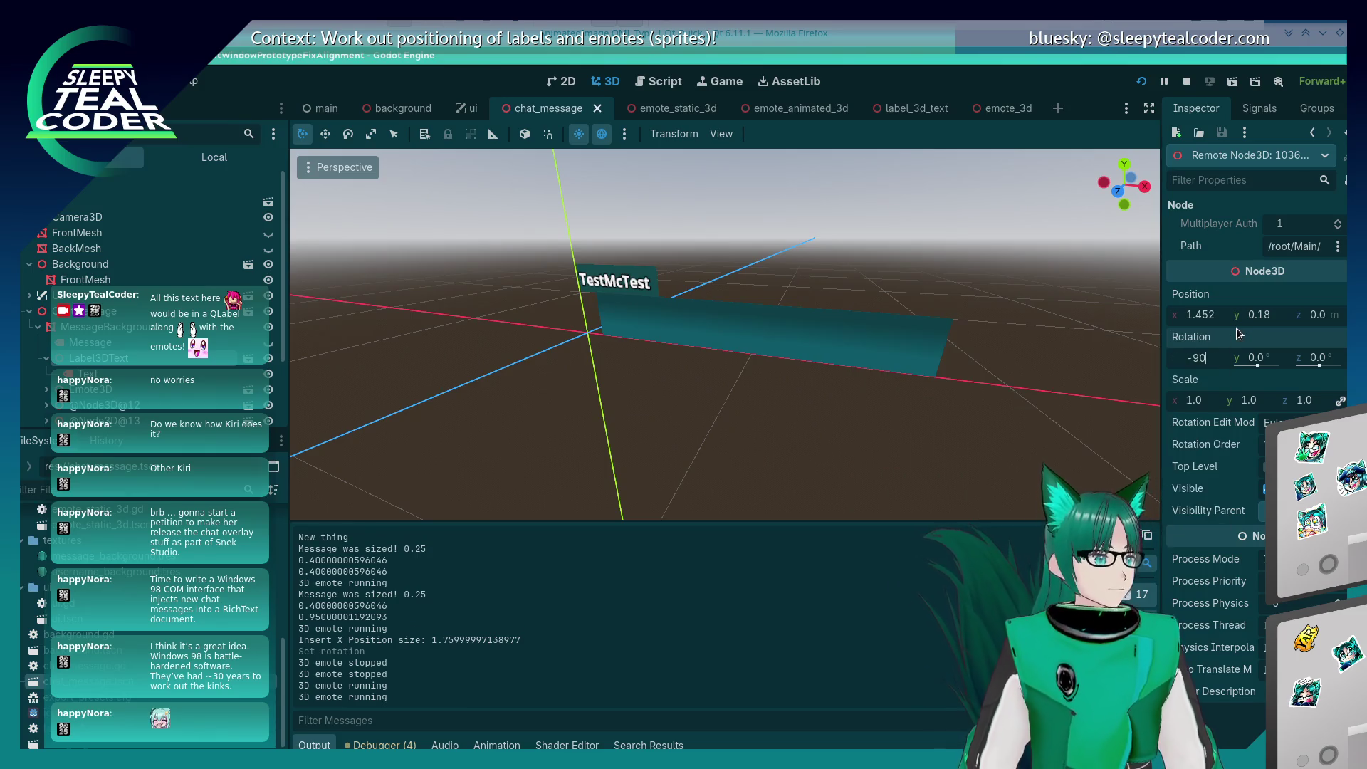
{"action": "key", "text": "Return"}
{"action": "key", "text": "alt+Tab"}
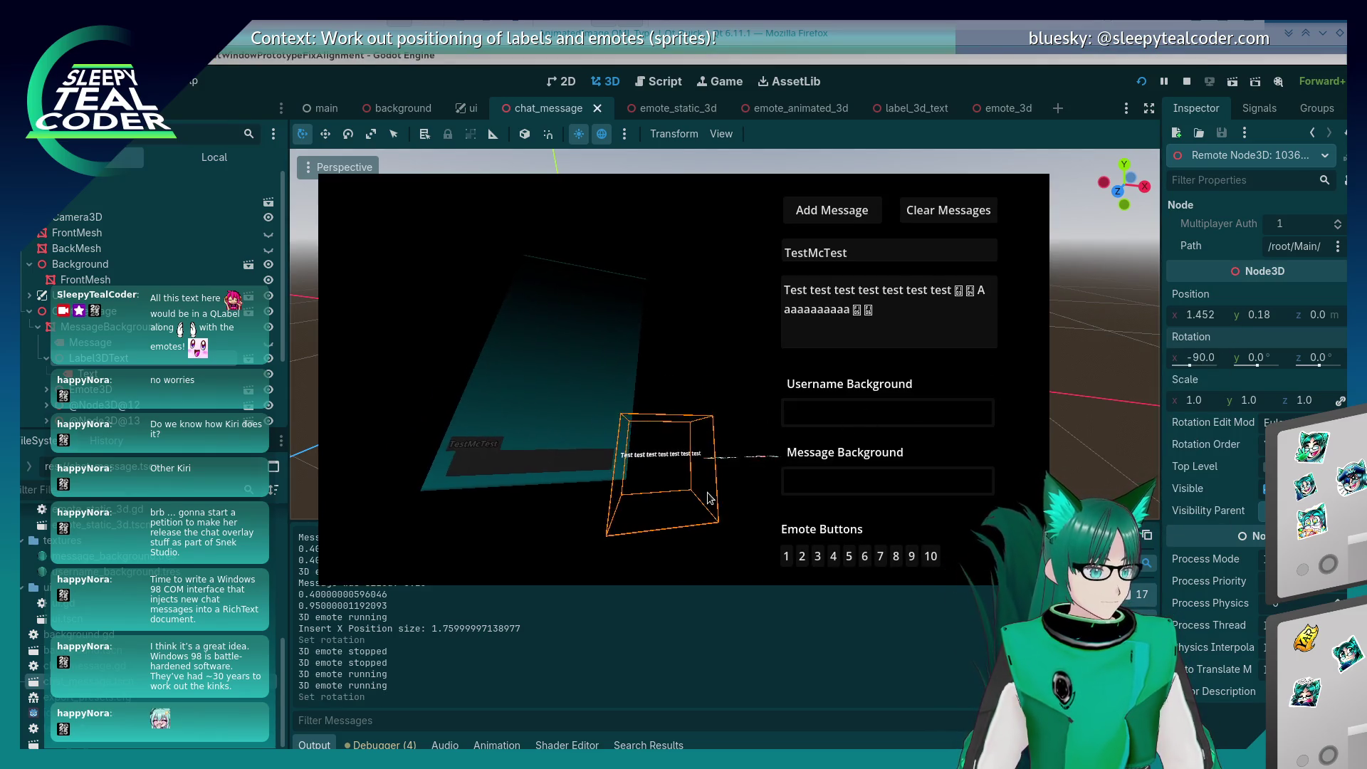
{"action": "key", "text": "alt+Tab"}
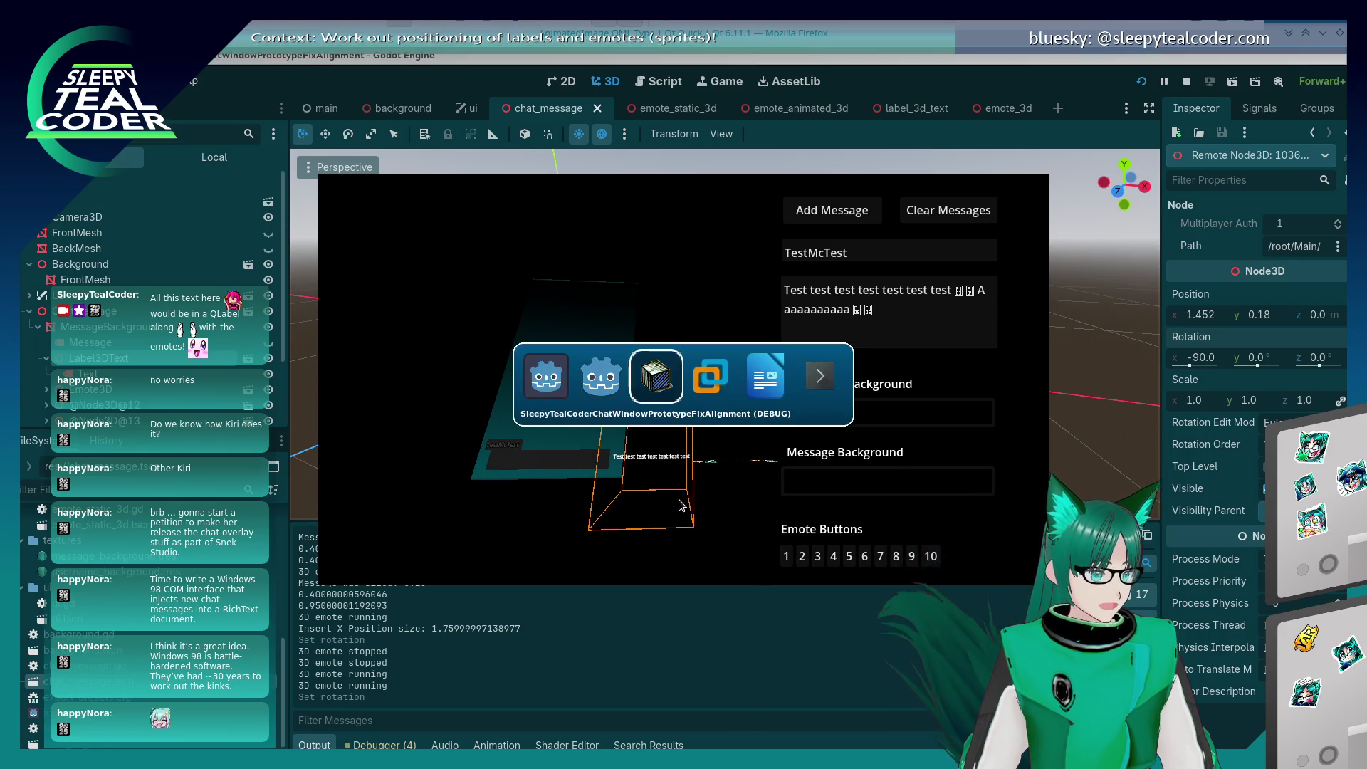
Step: Pick the FrontMesh under the message text in the running game
{"action": "left_click", "coordinate": [538, 517]}
{"action": "left_click", "coordinate": [530, 559]}
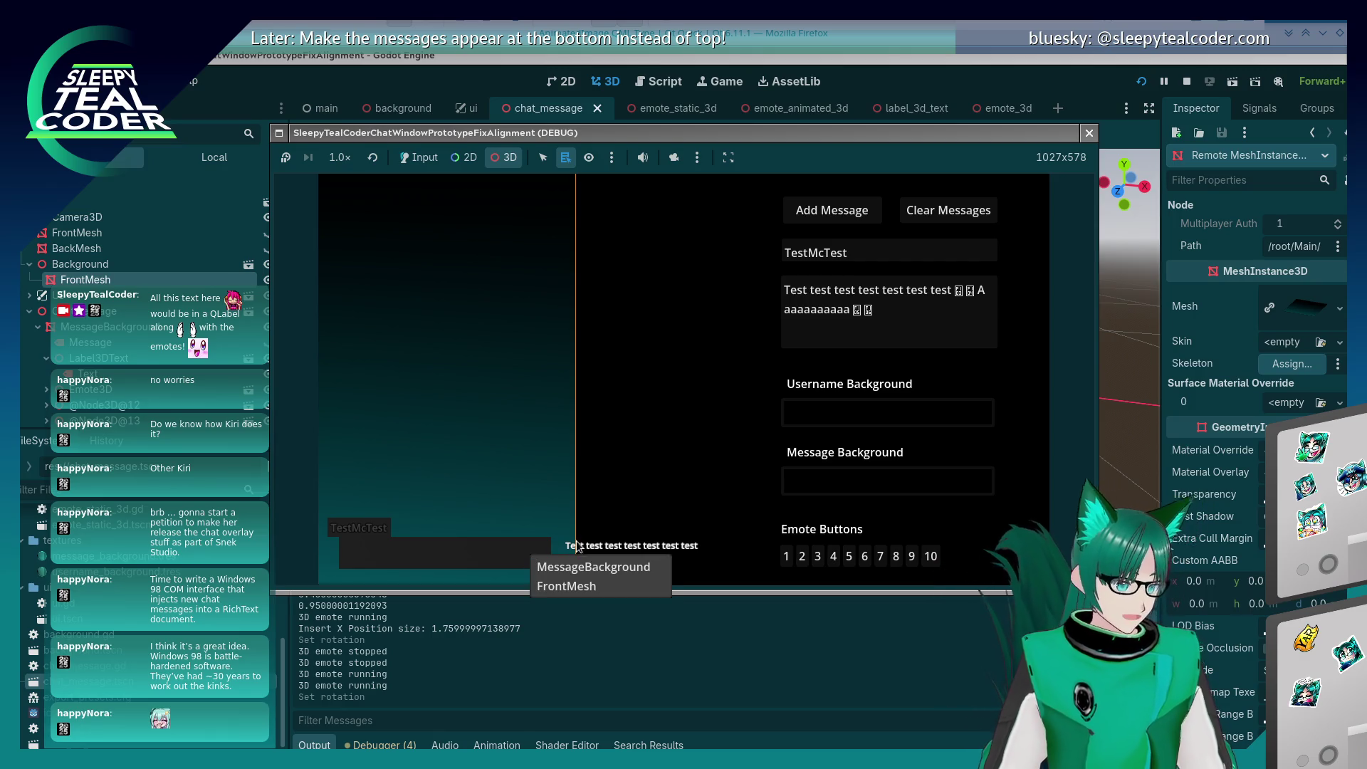
{"action": "left_click", "coordinate": [1043, 67]}
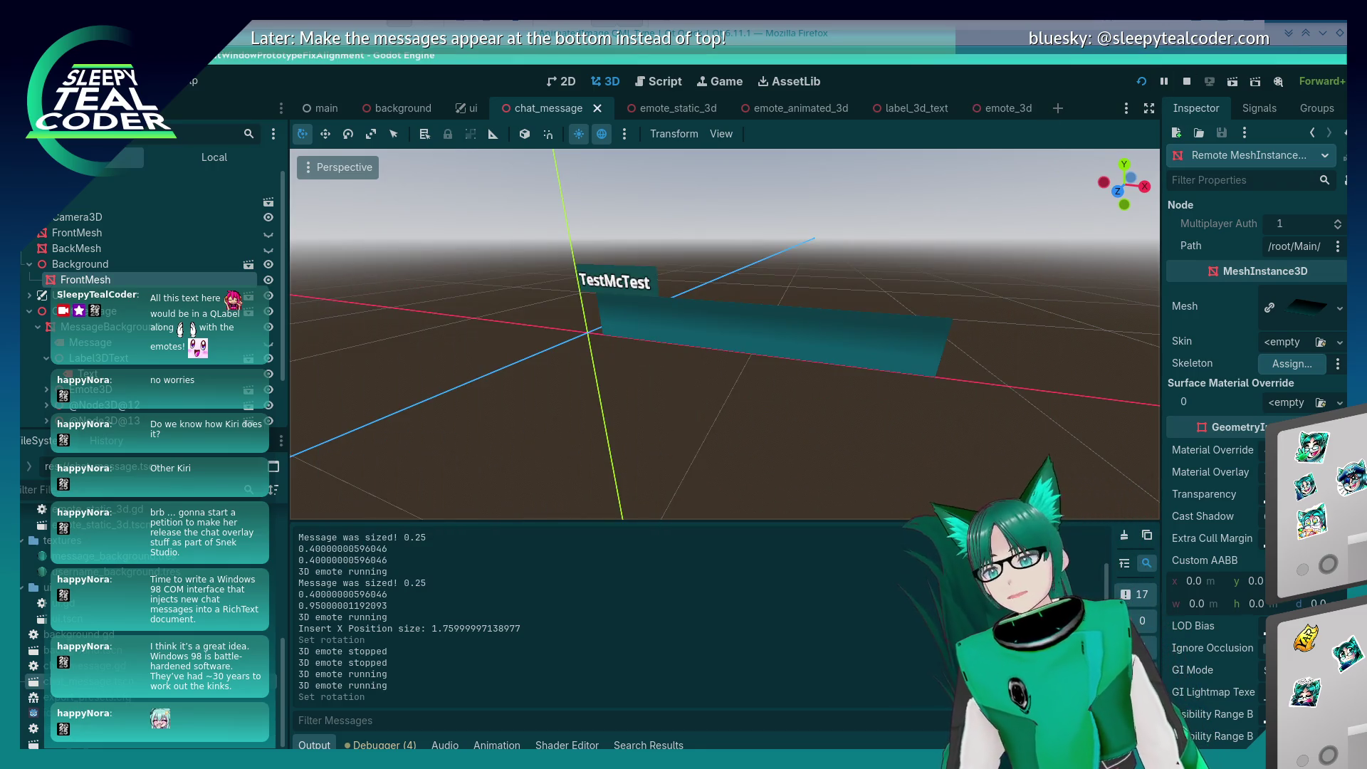
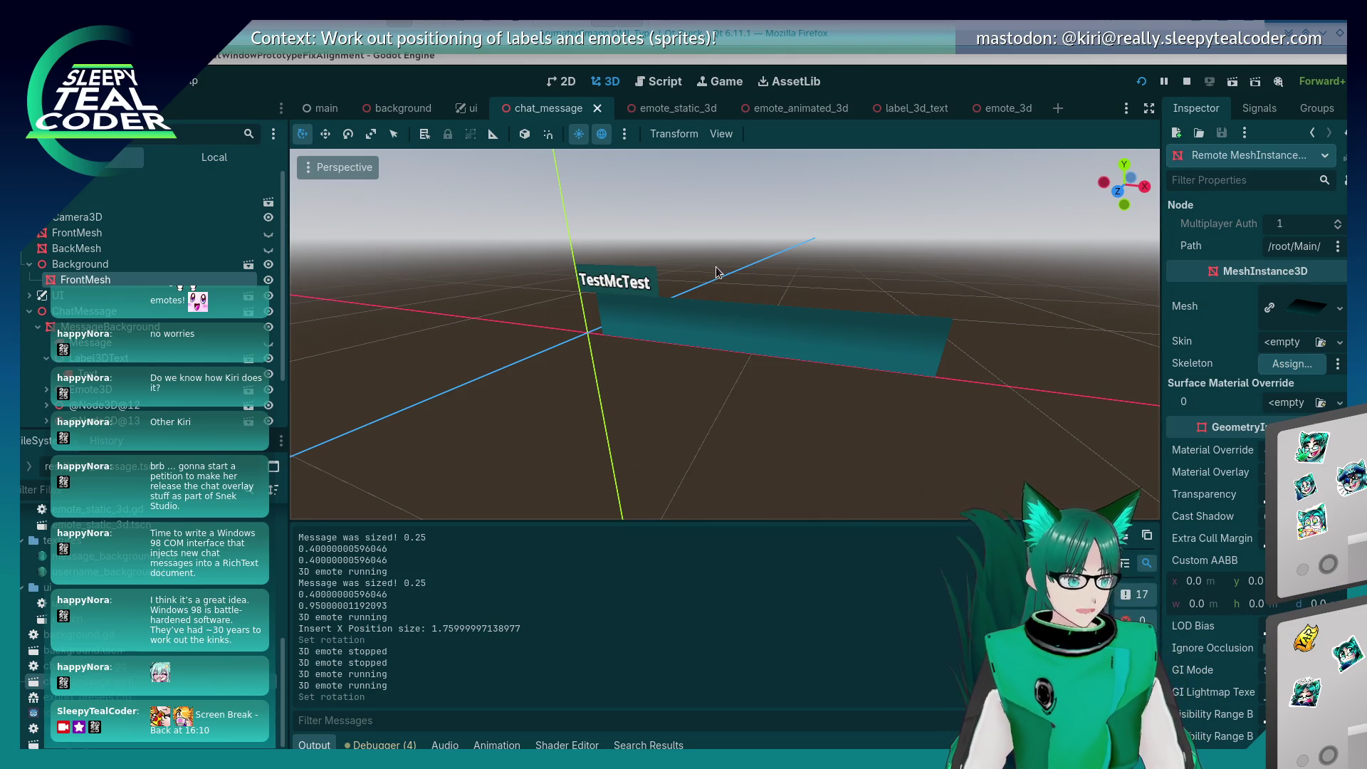
Step: Glance at the running chat test window, then return to chat_message.gd in the script editor
{"action": "key", "text": "alt+Tab"}
{"action": "key", "text": "alt+Tab"}
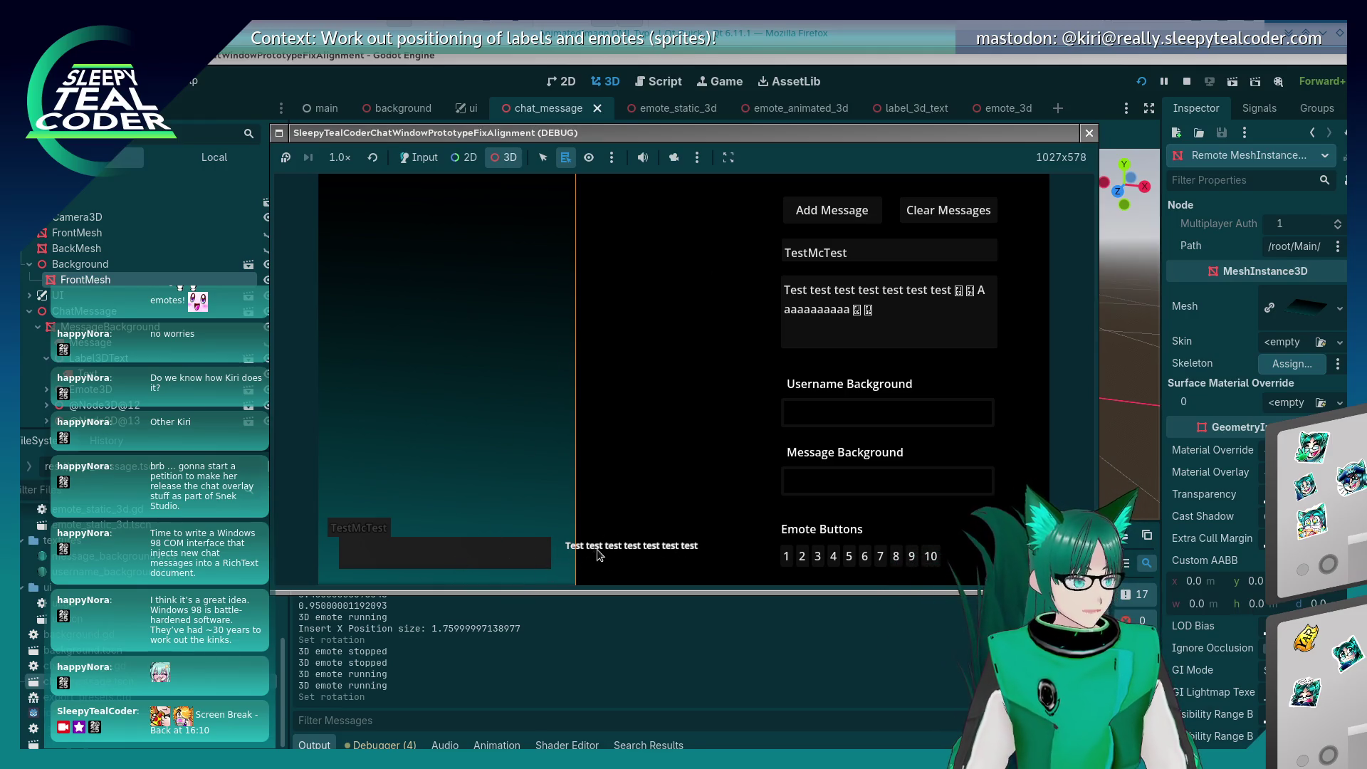
{"action": "left_click", "coordinate": [933, 66]}
{"action": "left_click", "coordinate": [675, 84]}
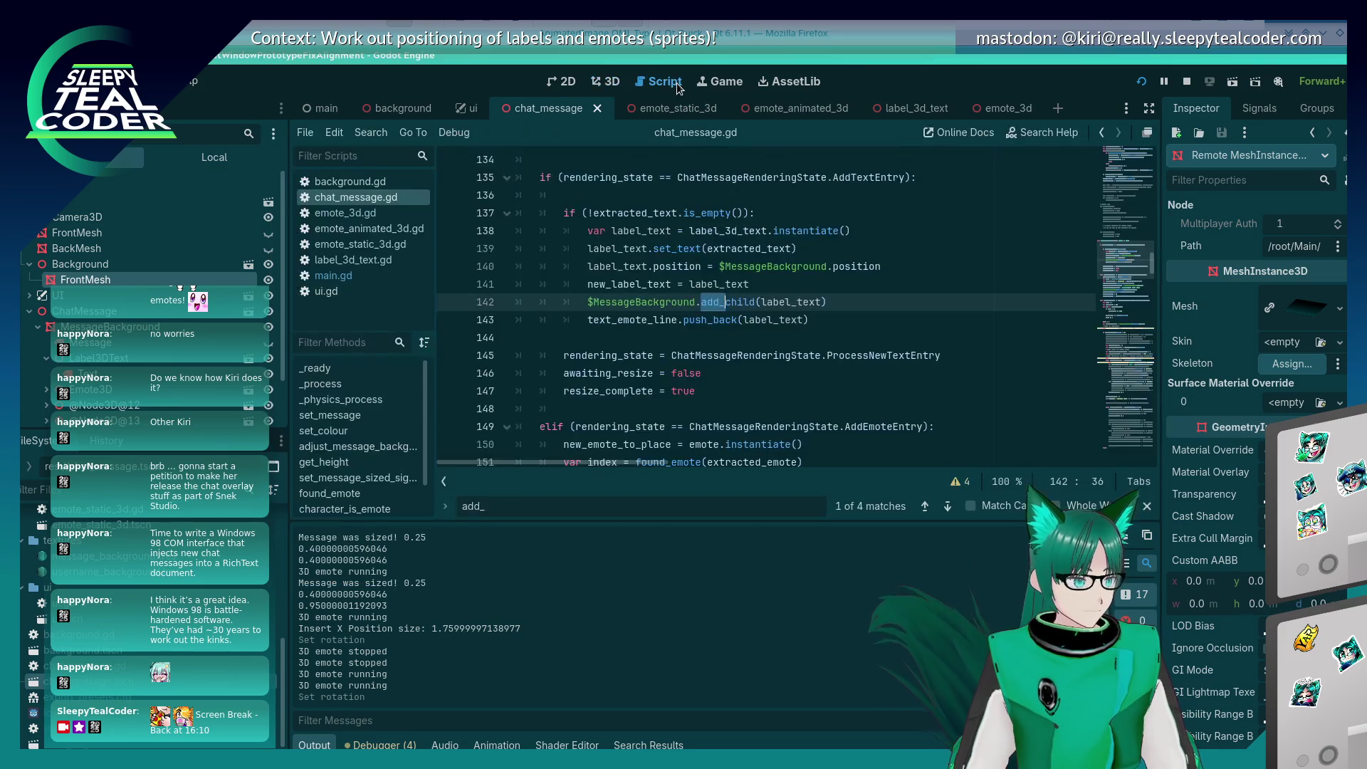
Step: Strip the $MessageBackground. prefix from the add_child call on line 142
{"action": "left_click_drag", "start_coordinate": [703, 302], "coordinate": [593, 302]}
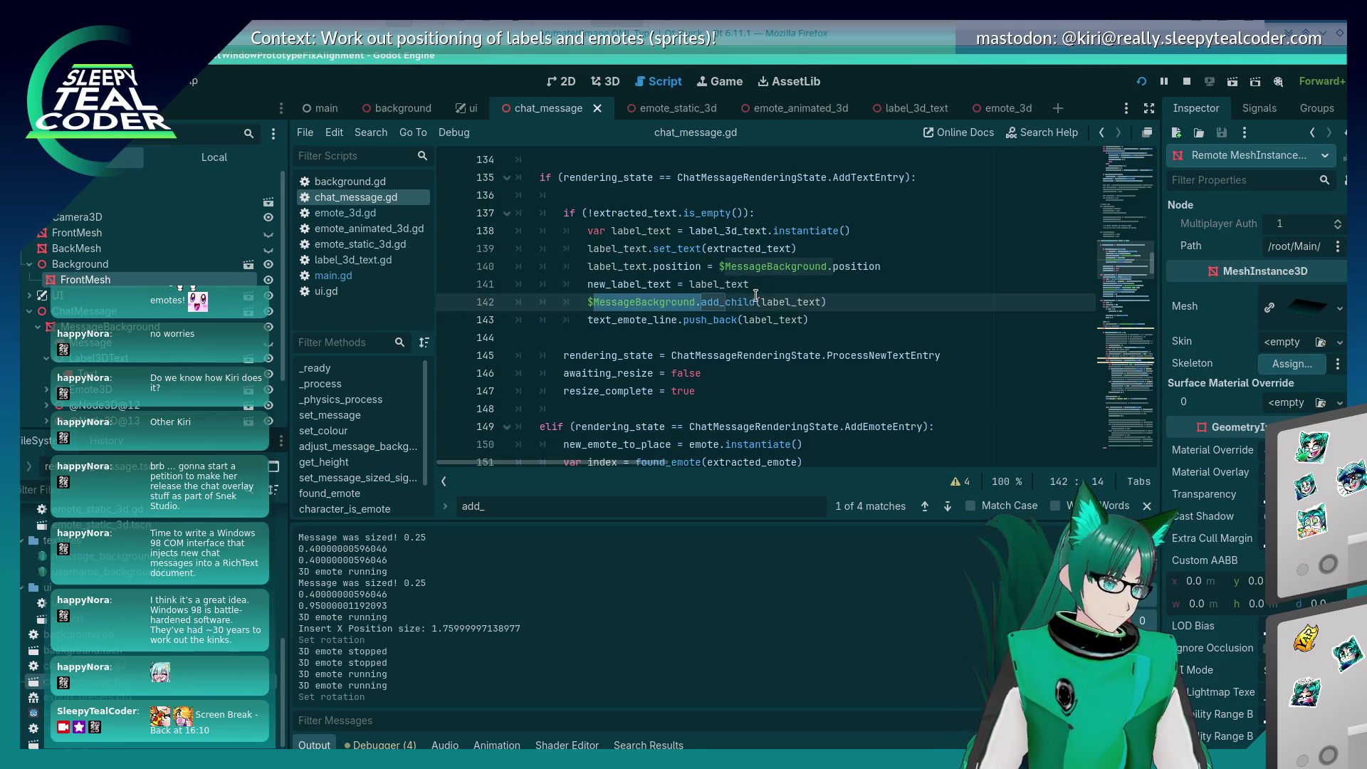
{"action": "key", "text": "BackSpace"}
{"action": "key", "text": "BackSpace"}
{"action": "key", "text": "Delete"}
Step: Find the next $MessageBackground match and strip the prefix from line 156's add_child call
{"action": "key", "text": "ctrl+f"}
{"action": "type", "text": "$Message"}
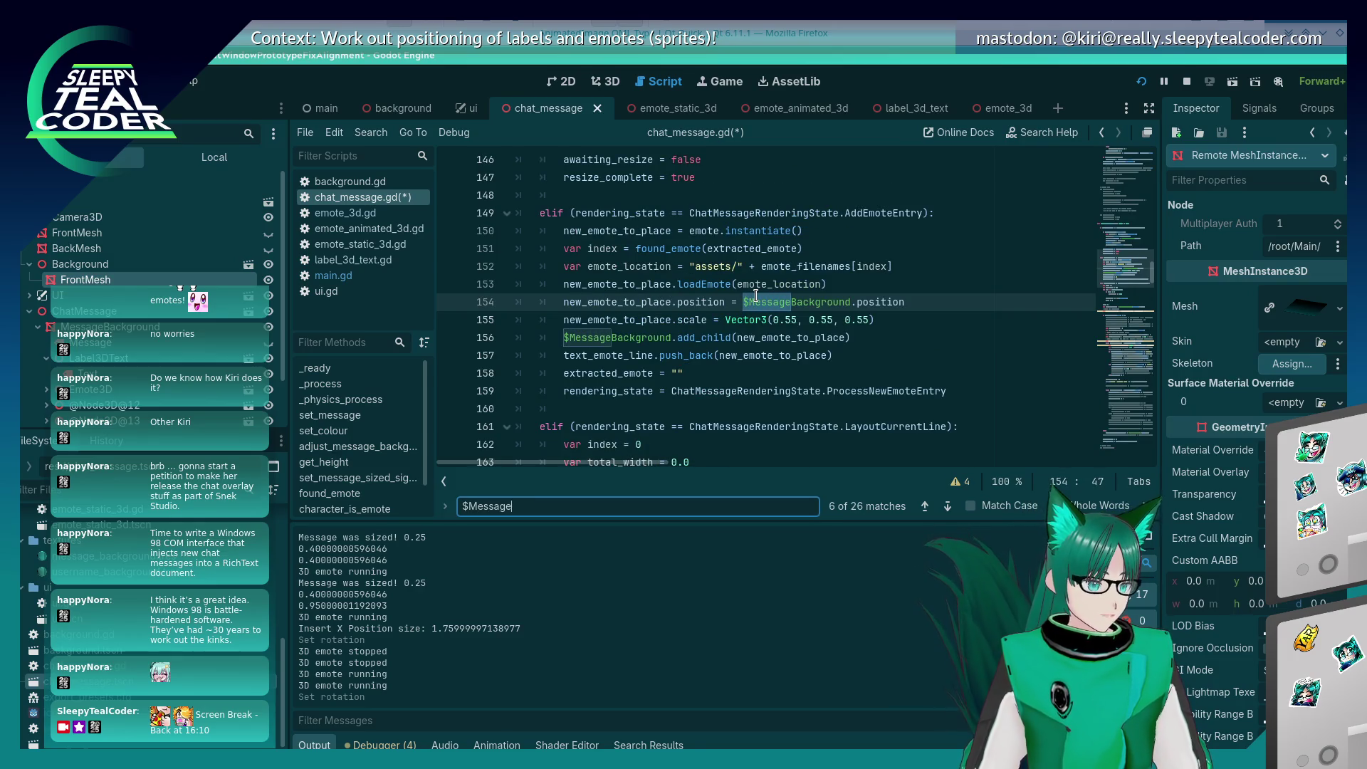
{"action": "type", "text": "Background,"}
{"action": "key", "text": "BackSpace"}
{"action": "key", "text": "Return"}
{"action": "key", "text": "Escape"}
{"action": "key", "text": "Left"}
{"action": "key", "text": "Delete"}
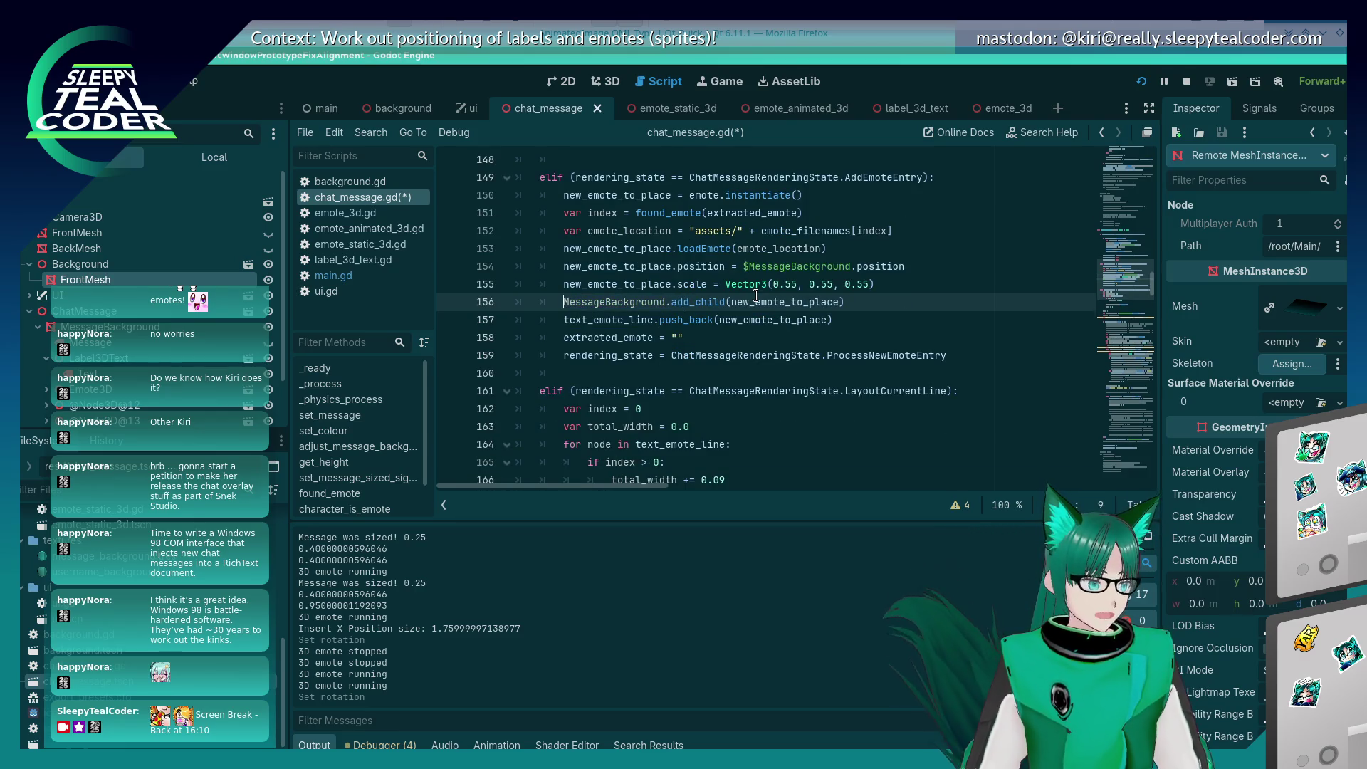
{"action": "key", "text": "ctrl+z"}
Step: Strip the prefix from the add_child call on line 389 and save chat_message.gd
{"action": "key", "text": "ctrl+shift+Right"}
{"action": "key", "text": "ctrl+shift+Right"}
{"action": "key", "text": "ctrl+shift+Right"}
{"action": "key", "text": "ctrl+f"}
{"action": "key", "text": "Left"}
{"action": "key", "text": "Delete"}
{"action": "key", "text": "Delete"}
{"action": "key", "text": "Delete"}
{"action": "key", "text": "Delete"}
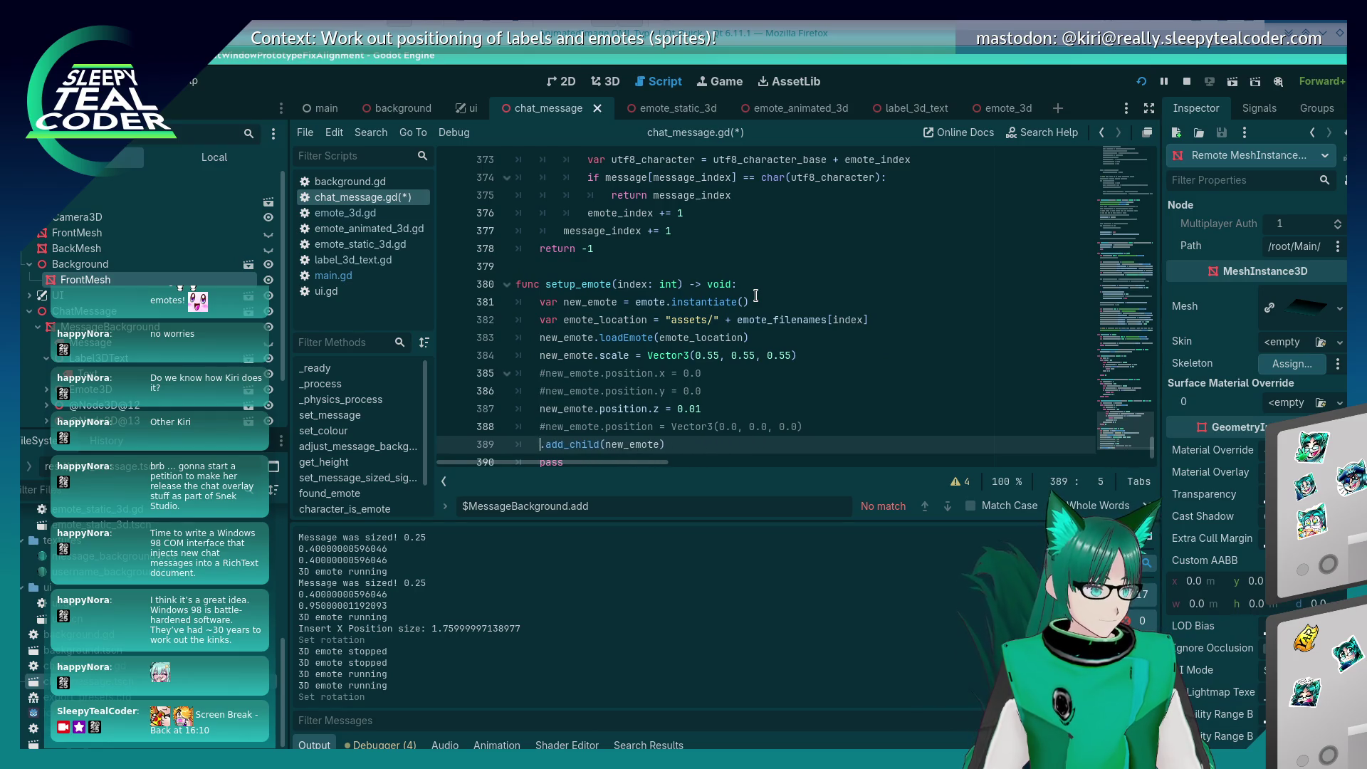
{"action": "key", "text": "ctrl+s"}
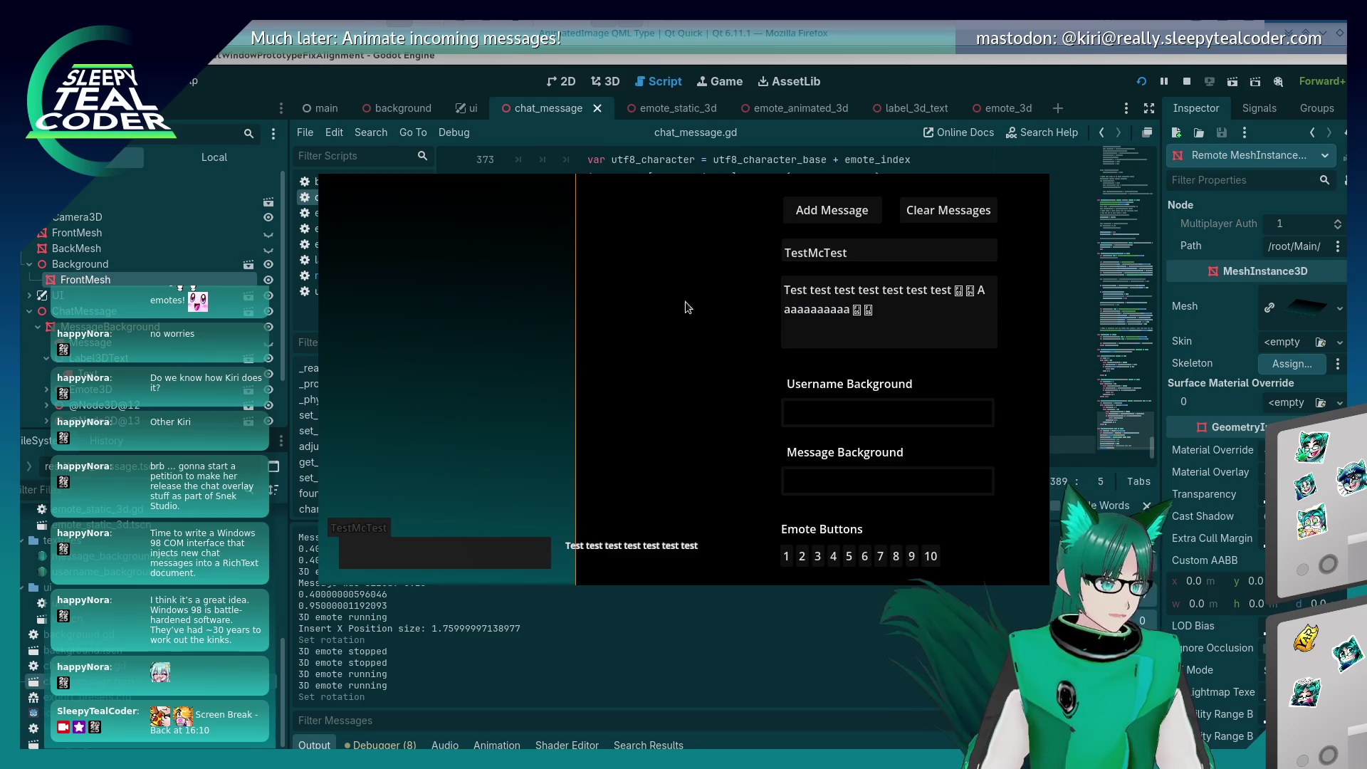
Step: Post a test chat message with emotes in the running game, then return to chat_message.gd
{"action": "key", "text": "alt+Tab"}
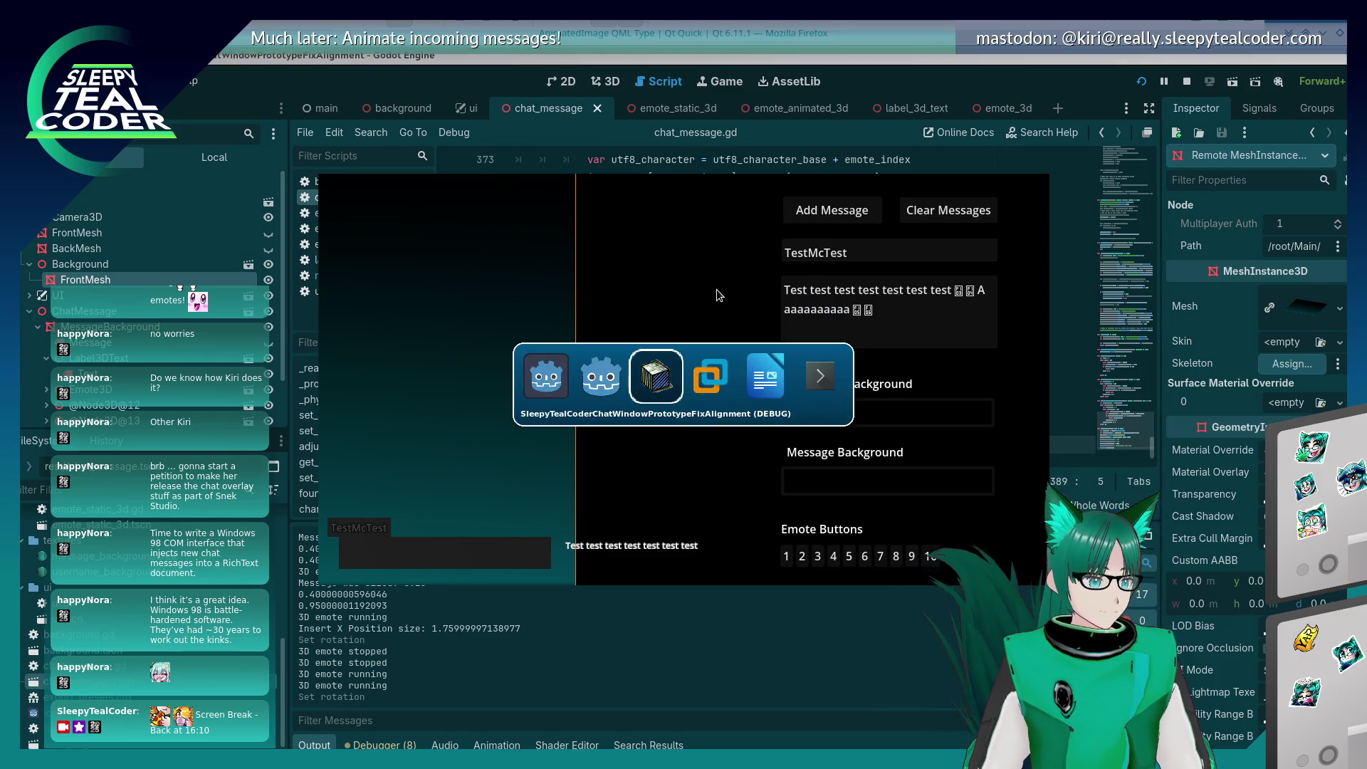
{"action": "left_click", "coordinate": [832, 210]}
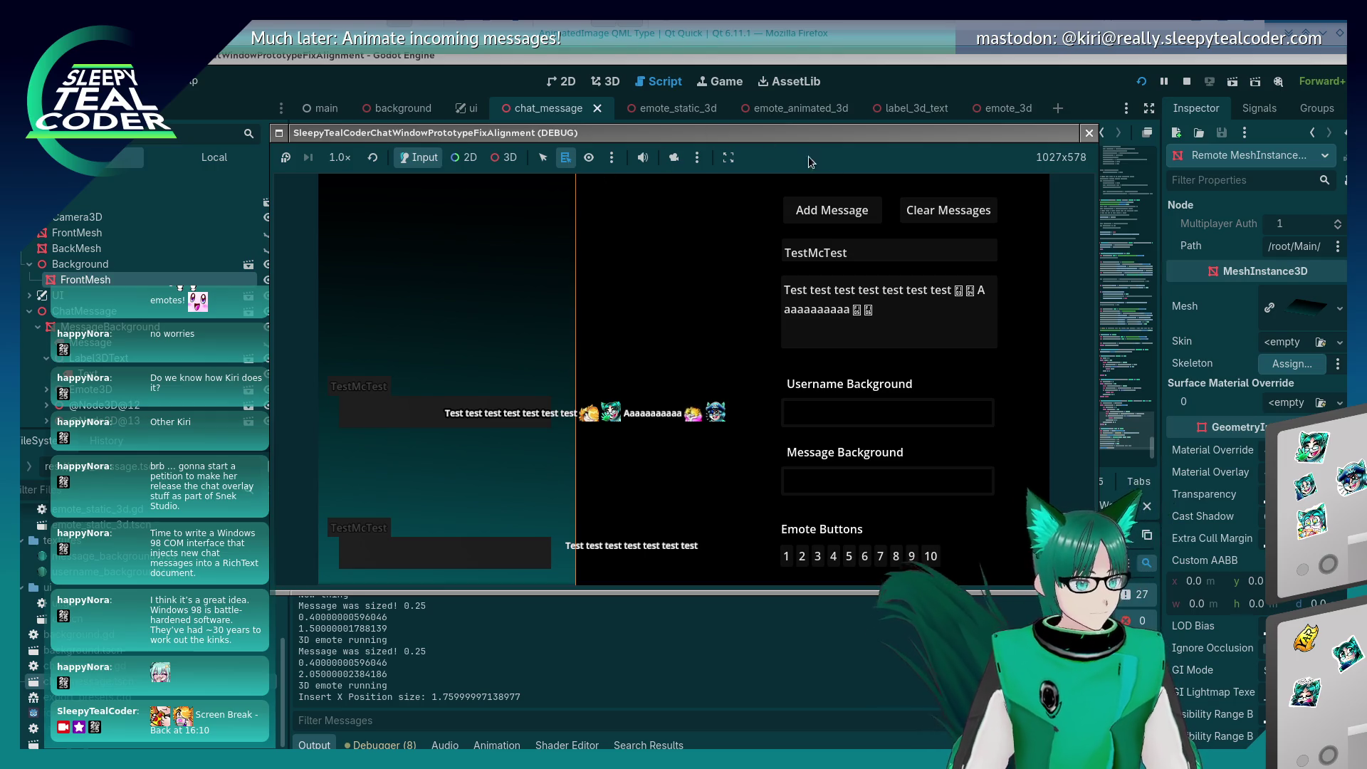
{"action": "left_click", "coordinate": [848, 140]}
{"action": "left_click", "coordinate": [875, 85]}
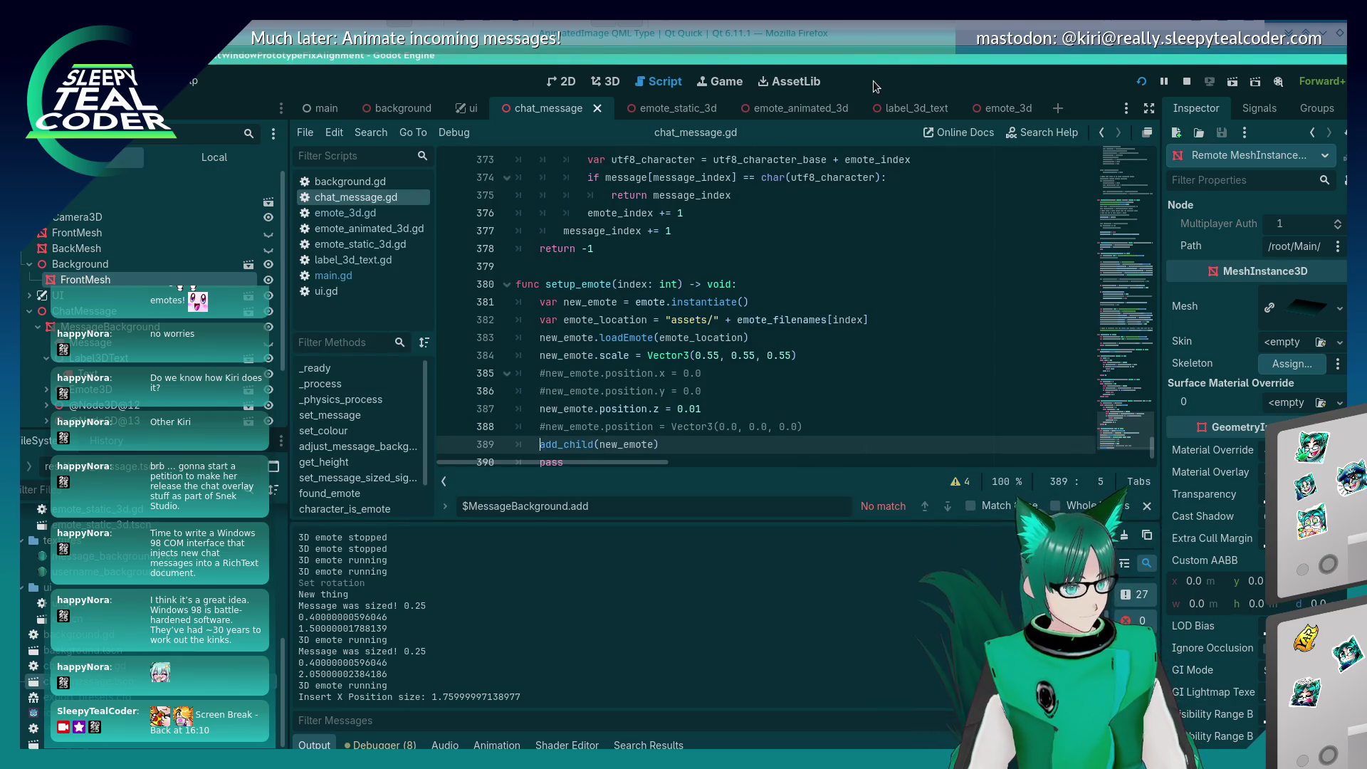
Step: Dismiss the running game with F8 and scroll chat_message.gd up to the layout code near line 174
{"action": "key", "text": "alt+Tab"}
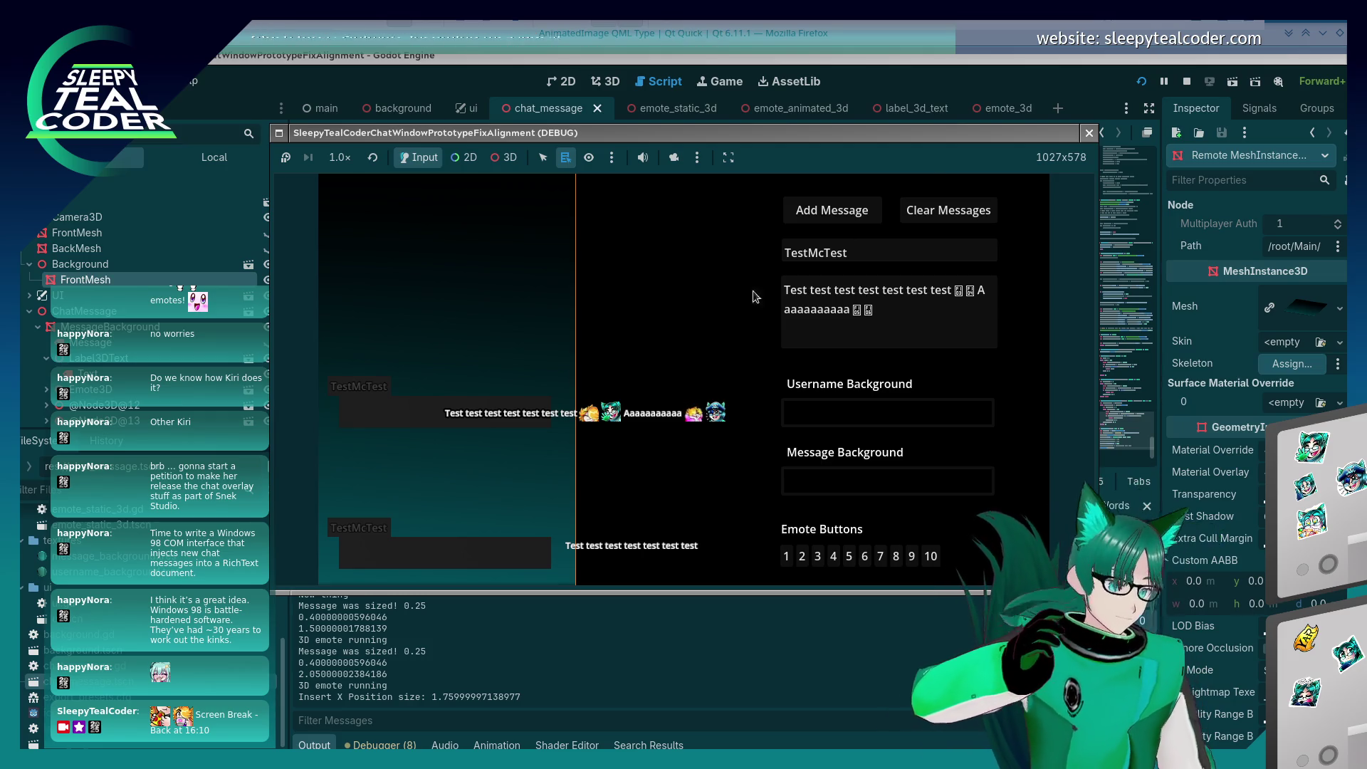
{"action": "key", "text": "F8"}
{"action": "scroll", "coordinate": [737, 391], "scroll_direction": "up", "scroll_amount": 15}
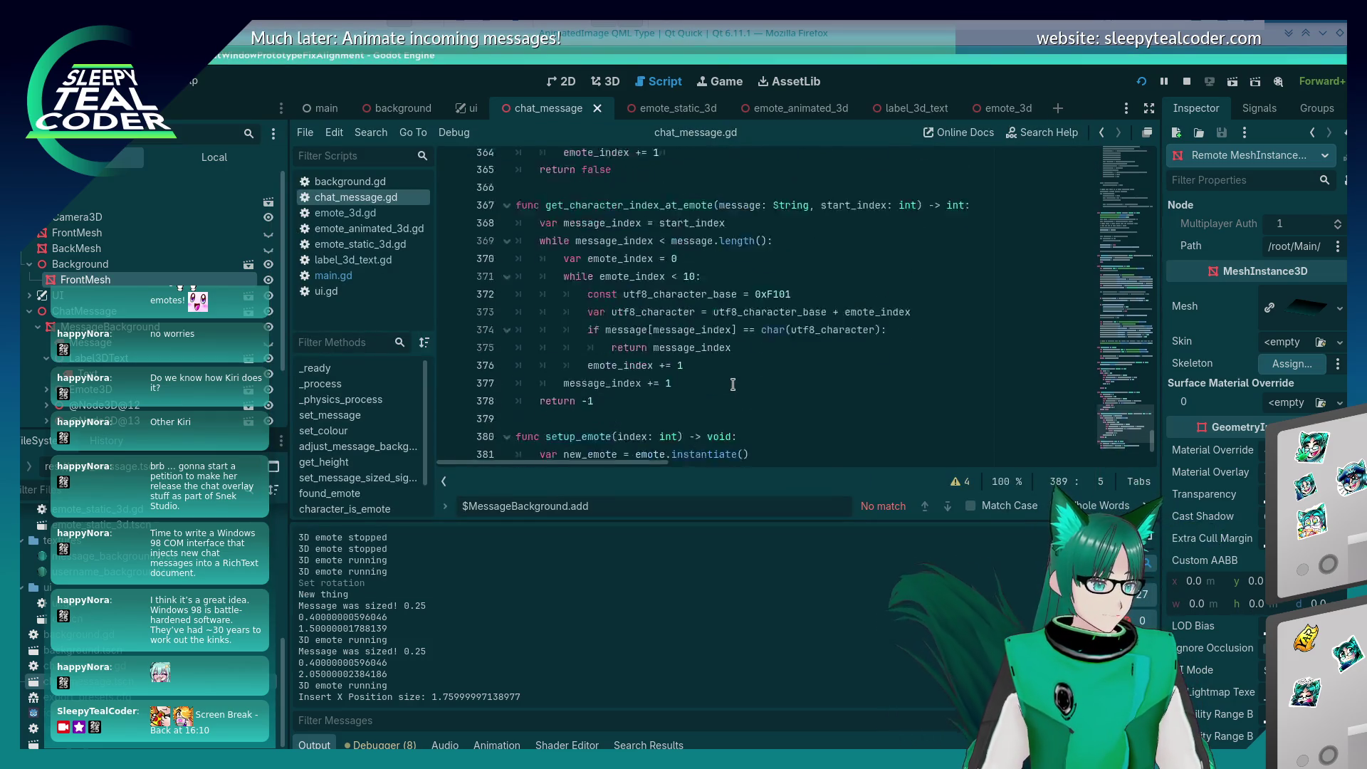
{"action": "scroll", "coordinate": [731, 377], "scroll_direction": "up", "scroll_amount": 15}
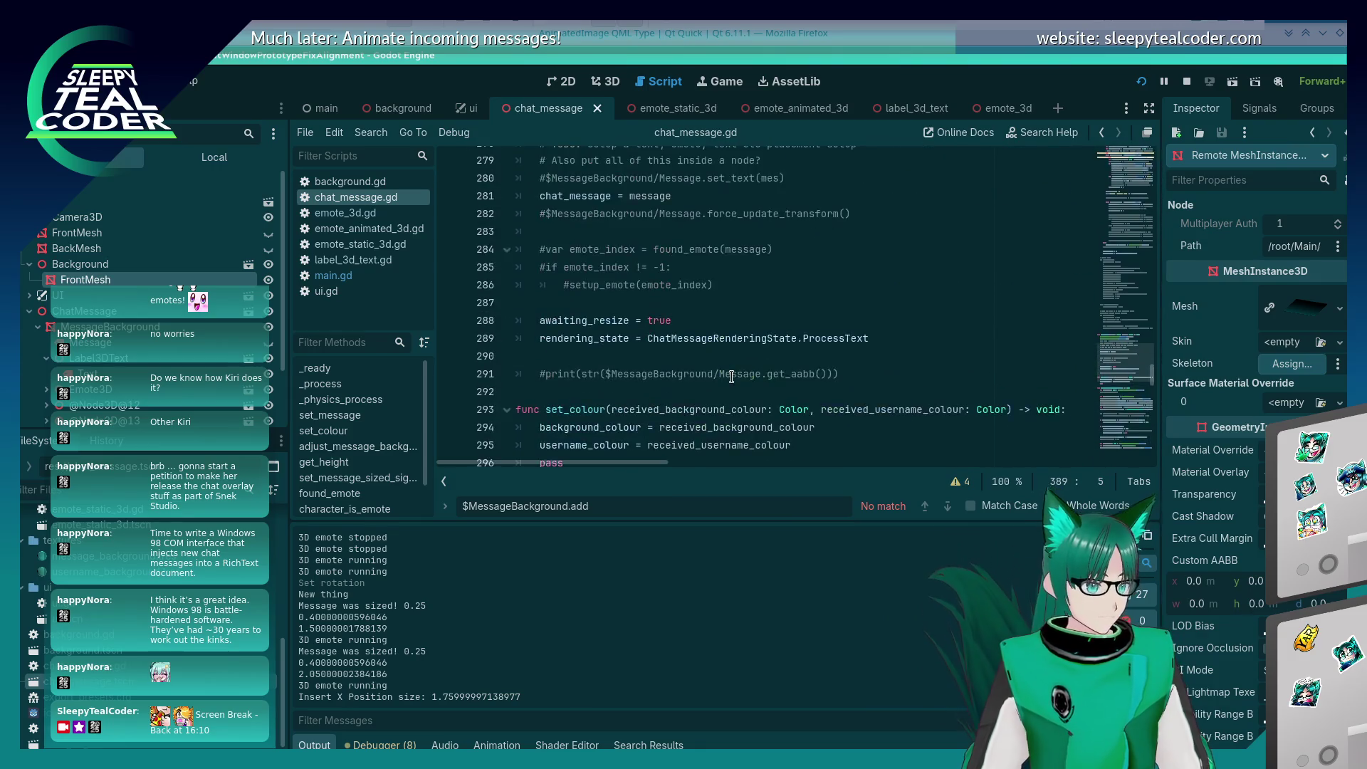
{"action": "scroll", "coordinate": [732, 377], "scroll_direction": "up", "scroll_amount": 10}
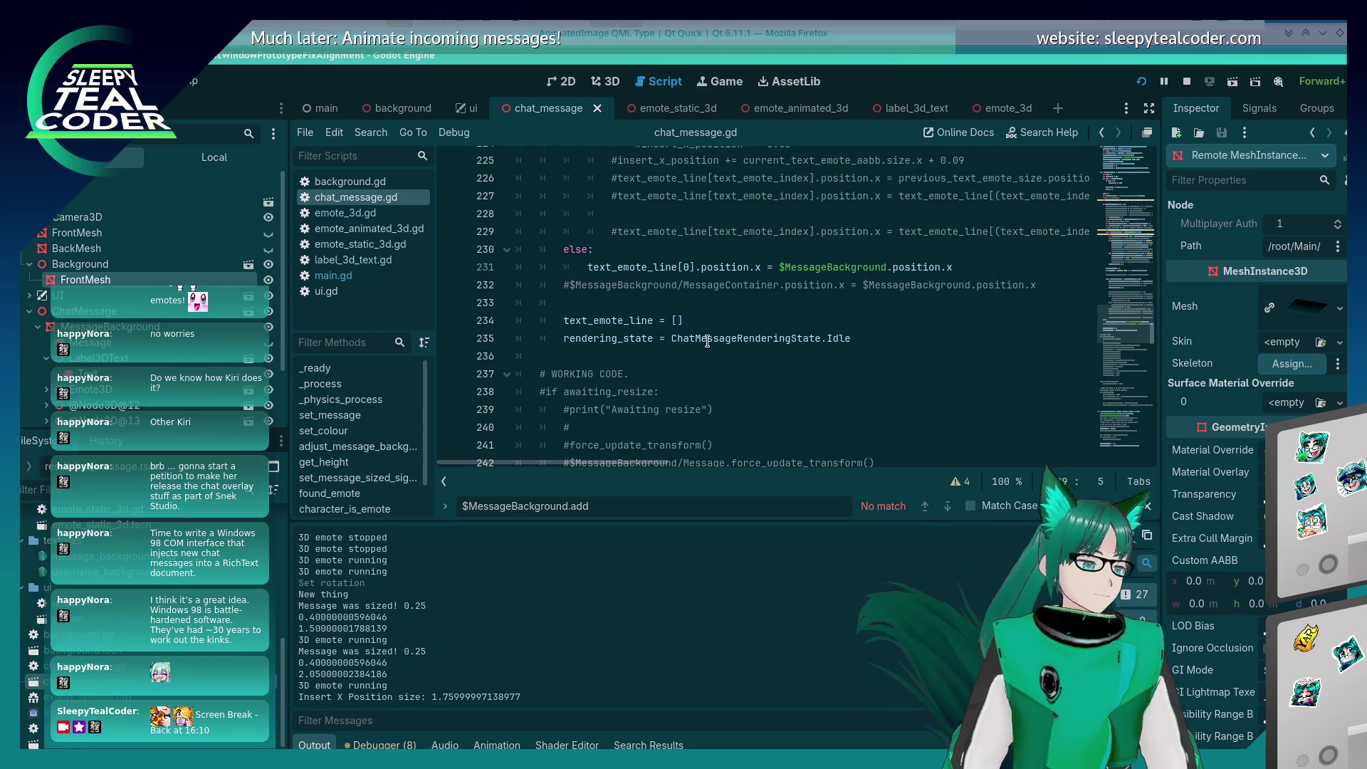
{"action": "scroll", "coordinate": [680, 354], "scroll_direction": "up", "scroll_amount": 7}
{"action": "scroll", "coordinate": [679, 354], "scroll_direction": "up", "scroll_amount": 8}
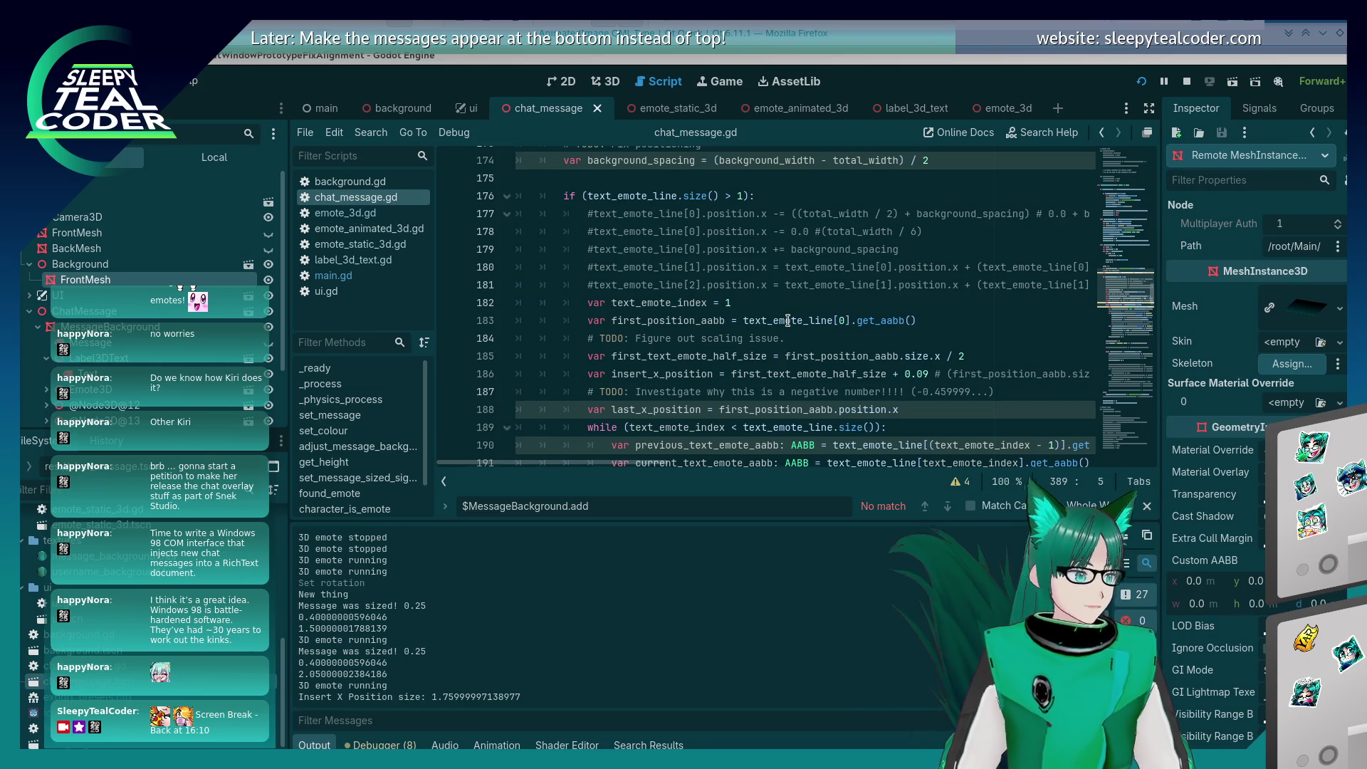
Step: Inspect the commented half-width offset on line 209 of the positioning loop, then switch to the running game
{"action": "scroll", "coordinate": [788, 320], "scroll_direction": "down", "scroll_amount": 7}
{"action": "scroll", "coordinate": [788, 320], "scroll_direction": "down", "scroll_amount": 3}
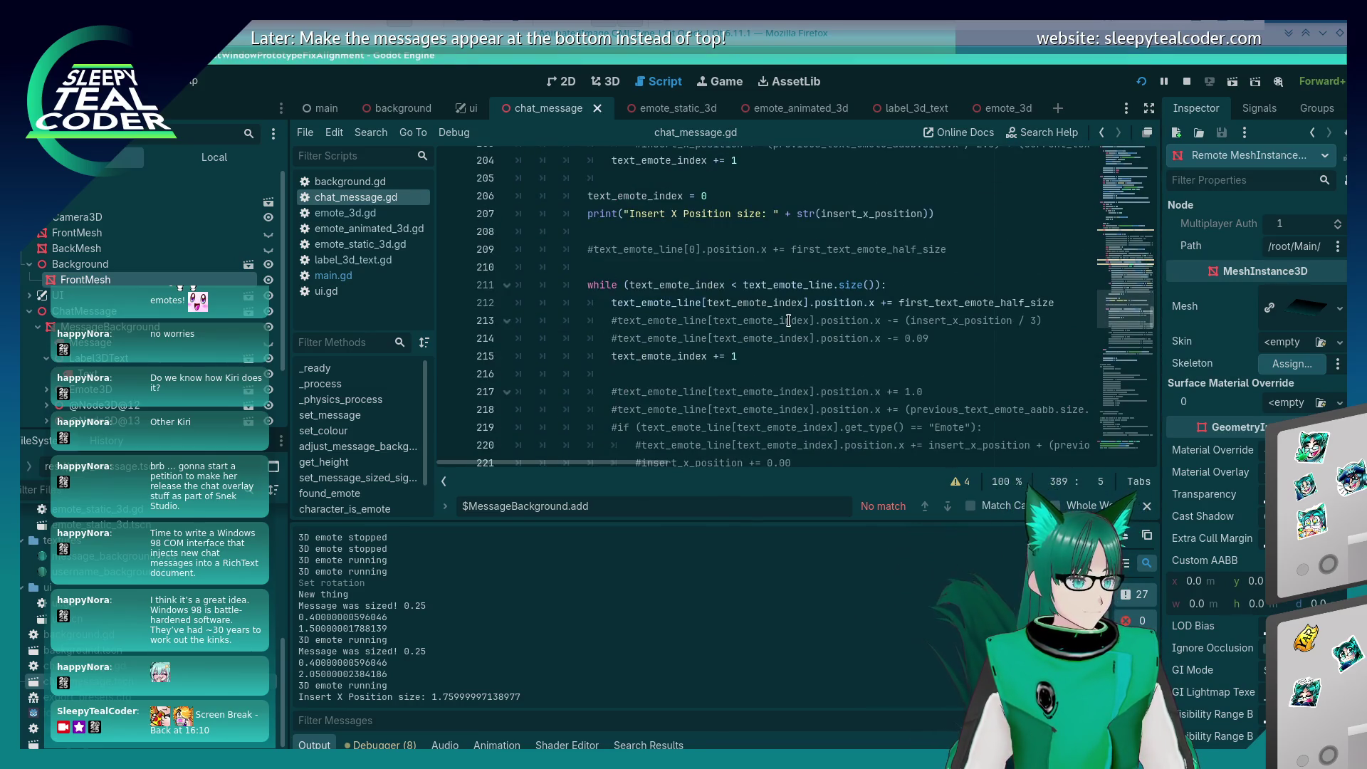
{"action": "scroll", "coordinate": [788, 320], "scroll_direction": "down", "scroll_amount": 3}
{"action": "scroll", "coordinate": [789, 320], "scroll_direction": "up", "scroll_amount": 3}
{"action": "left_click", "coordinate": [1002, 257]}
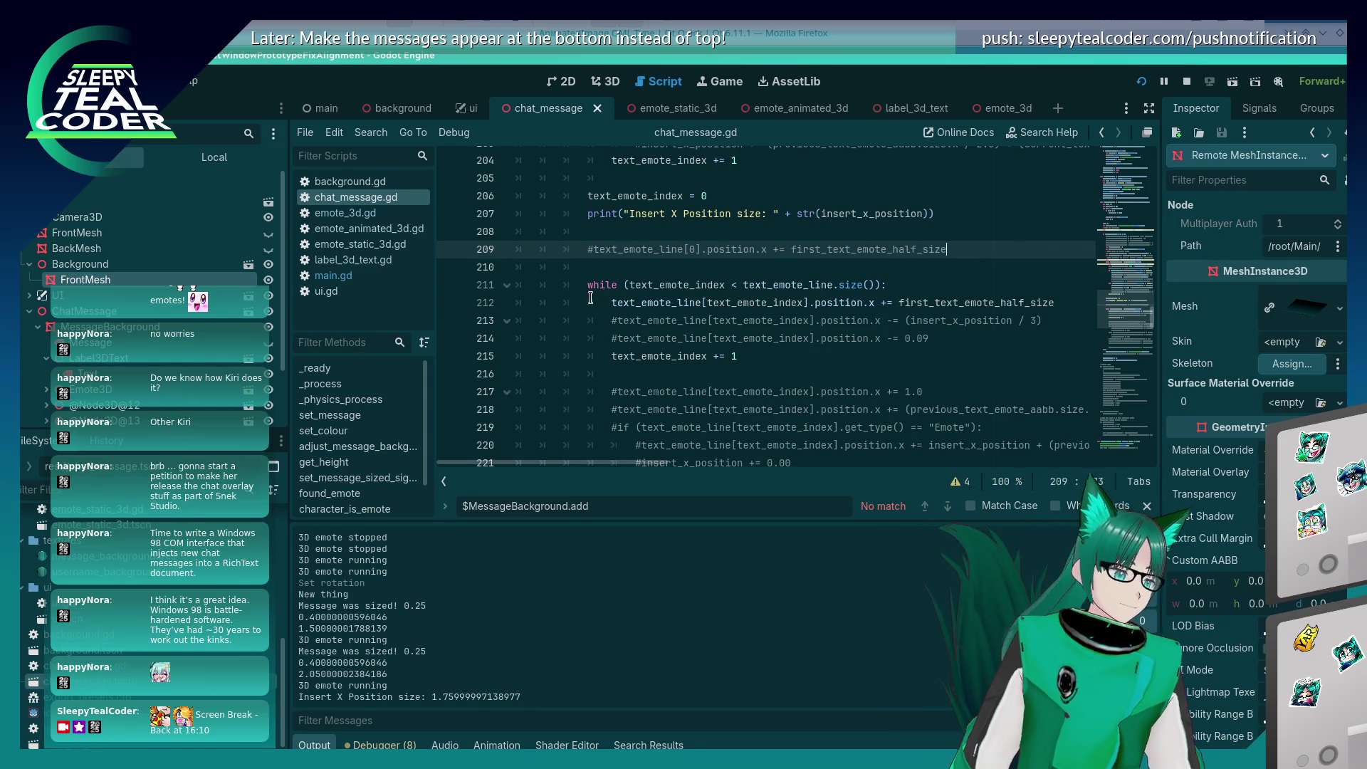
{"action": "left_click", "coordinate": [594, 250]}
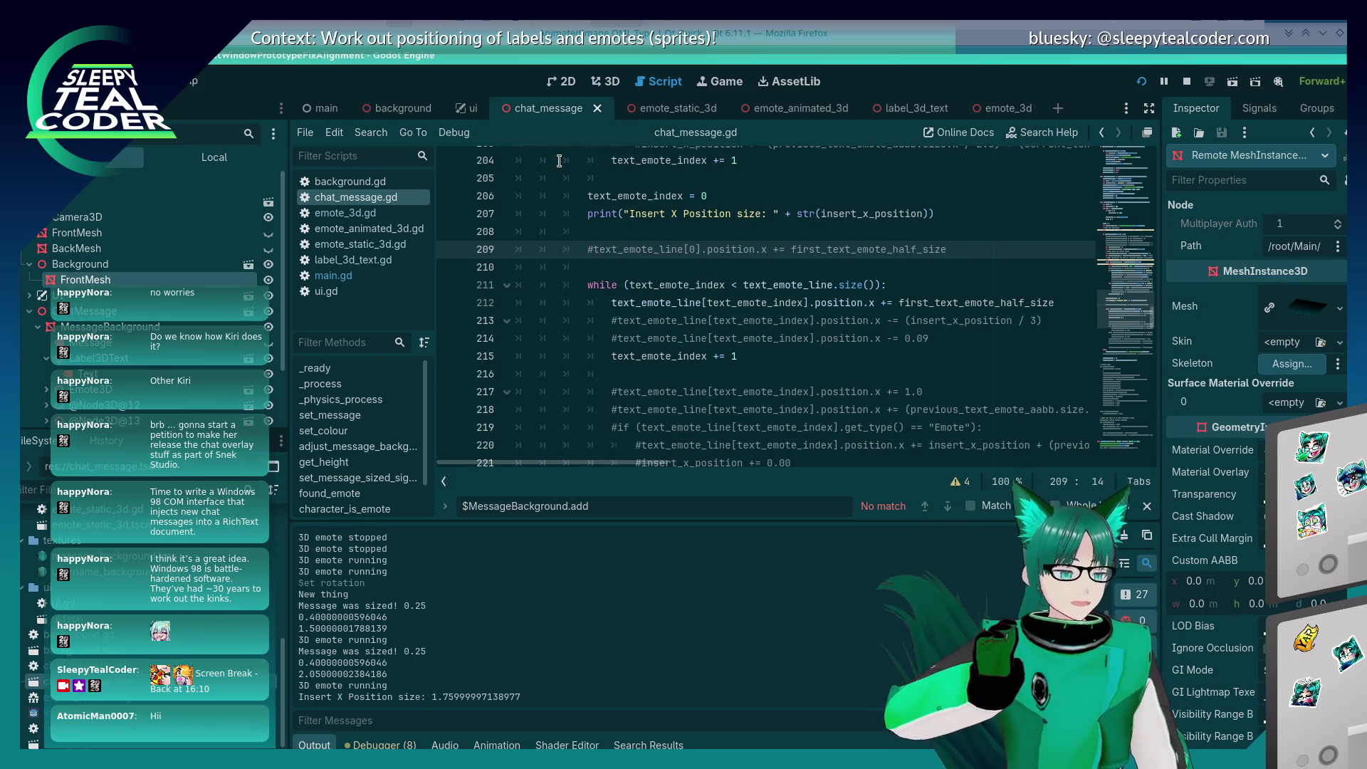
{"action": "key", "text": "alt+Tab"}
{"action": "key", "text": "alt+shift+Tab"}
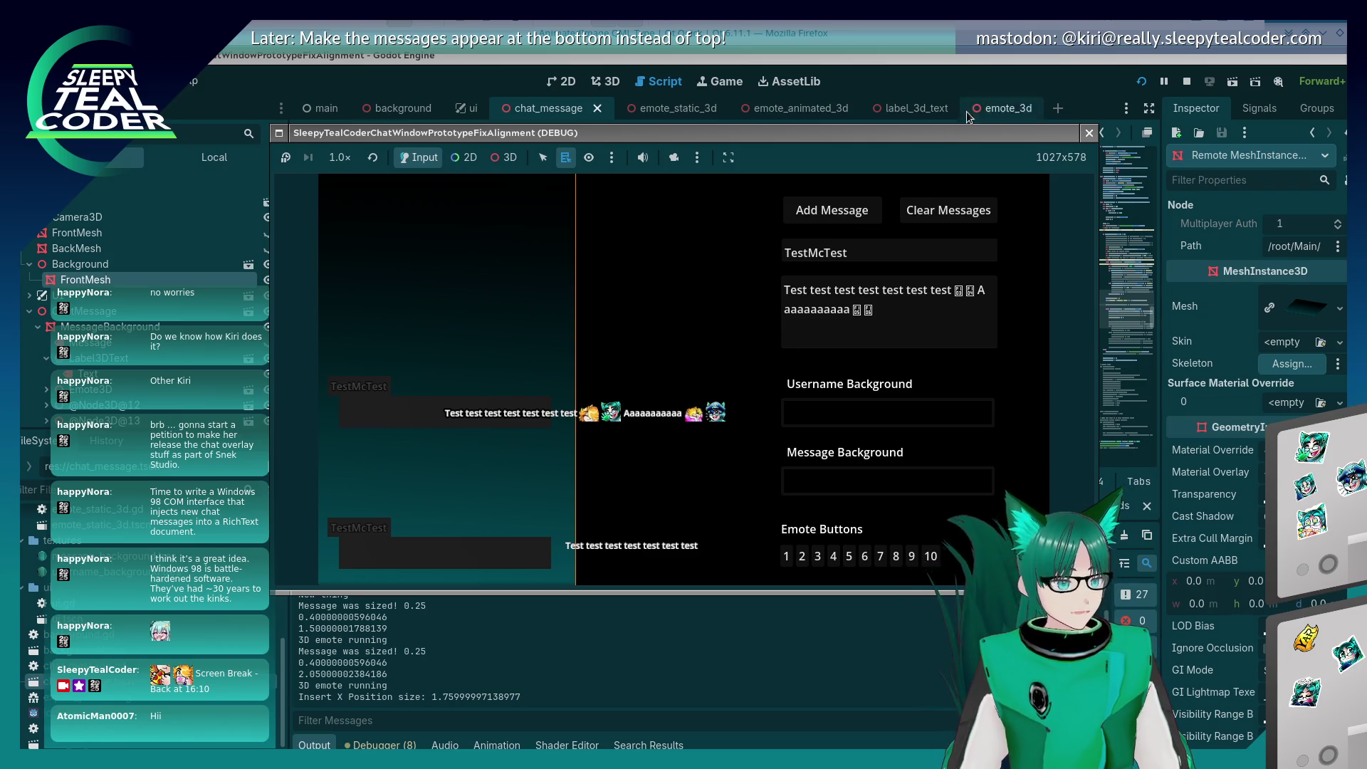
Step: Declare 'var message_line_length = 0.0' after line 188 and save the script
{"action": "key", "text": "F8"}
{"action": "scroll", "coordinate": [601, 357], "scroll_direction": "down", "scroll_amount": 5}
{"action": "scroll", "coordinate": [601, 356], "scroll_direction": "down", "scroll_amount": 2}
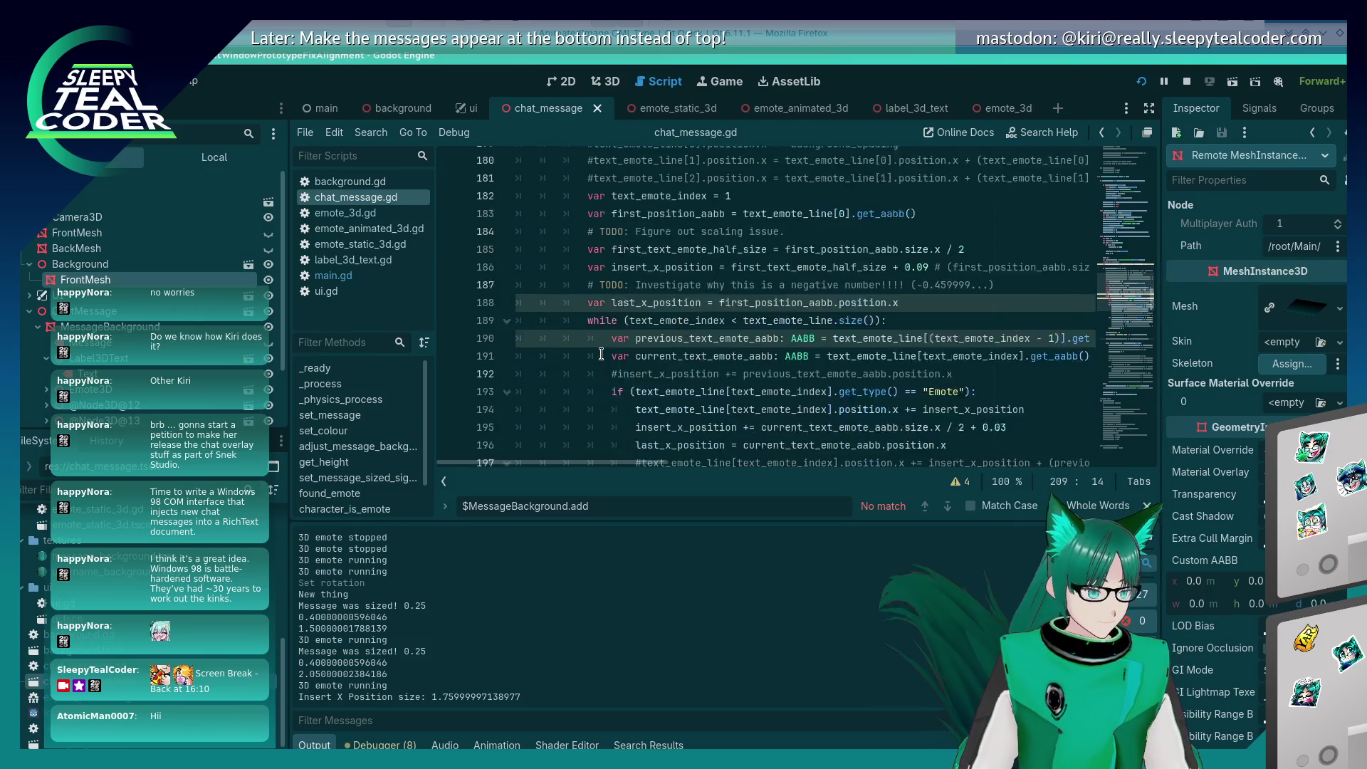
{"action": "scroll", "coordinate": [718, 269], "scroll_direction": "down", "scroll_amount": 7}
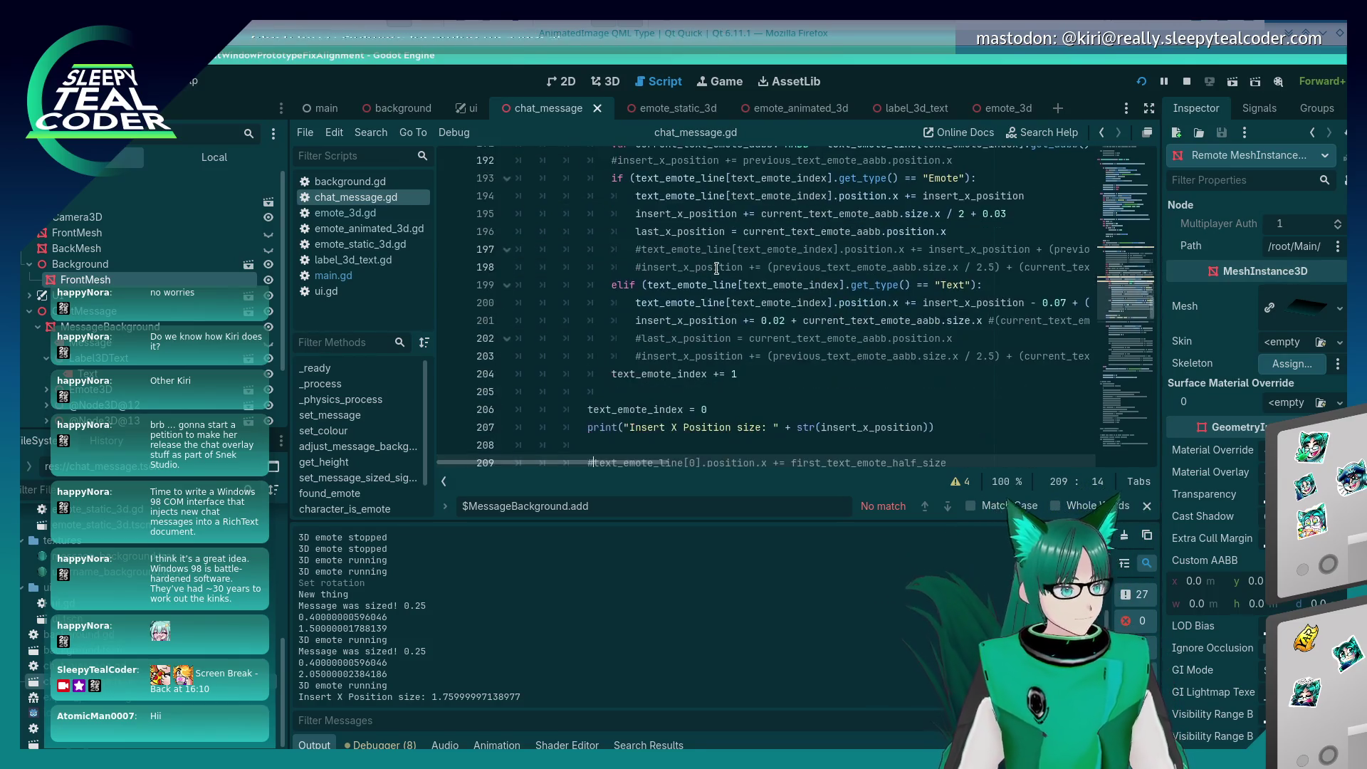
{"action": "left_click", "coordinate": [705, 267]}
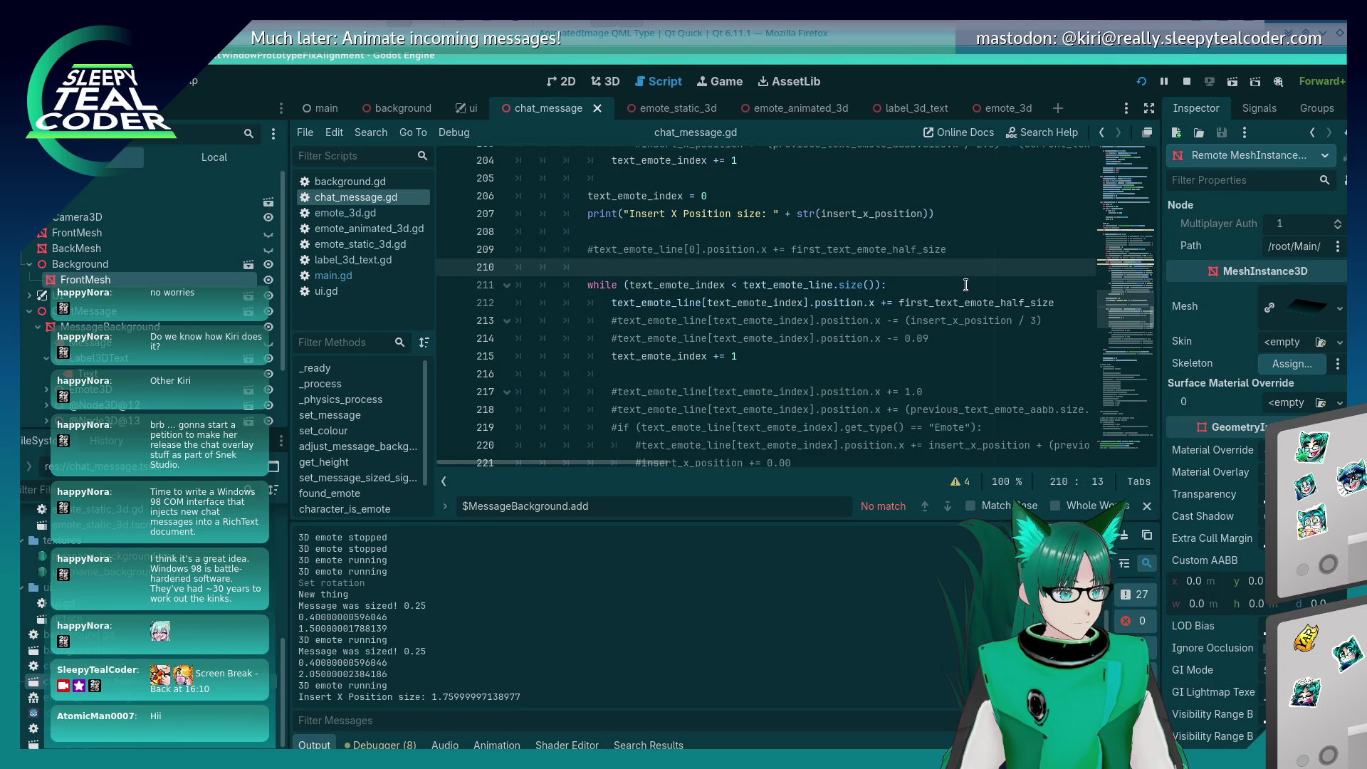
{"action": "scroll", "coordinate": [805, 304], "scroll_direction": "up", "scroll_amount": 8}
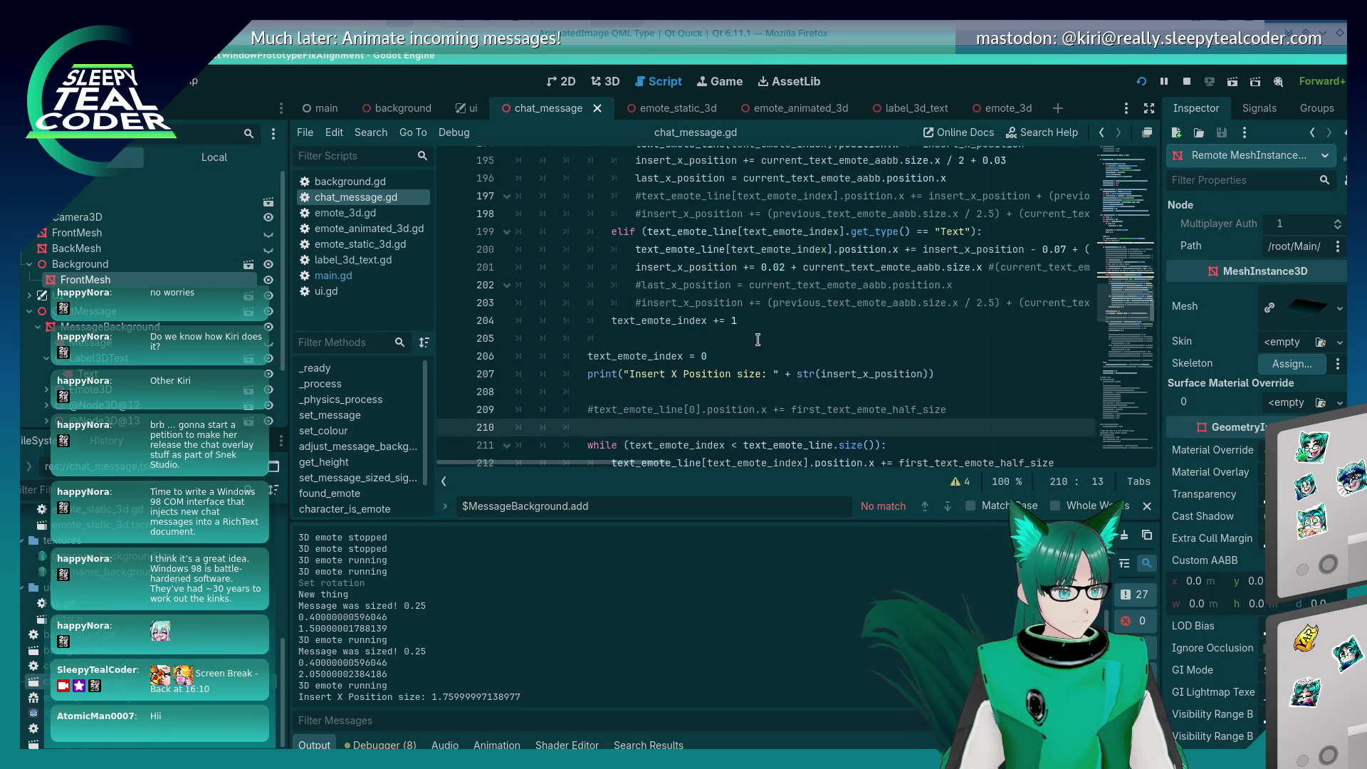
{"action": "left_click", "coordinate": [911, 305]}
{"action": "key", "text": "Return"}
{"action": "type", "text": "va"}
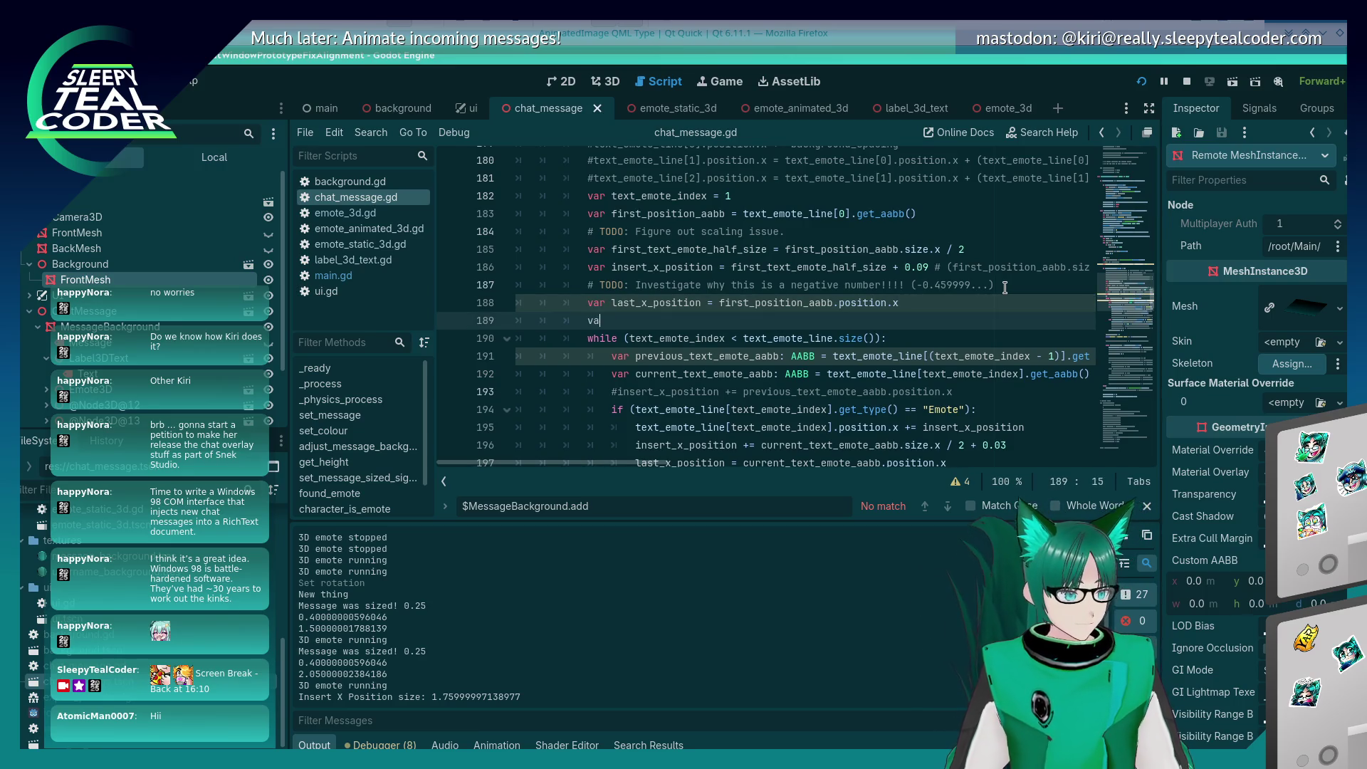
{"action": "type", "text": "r me"}
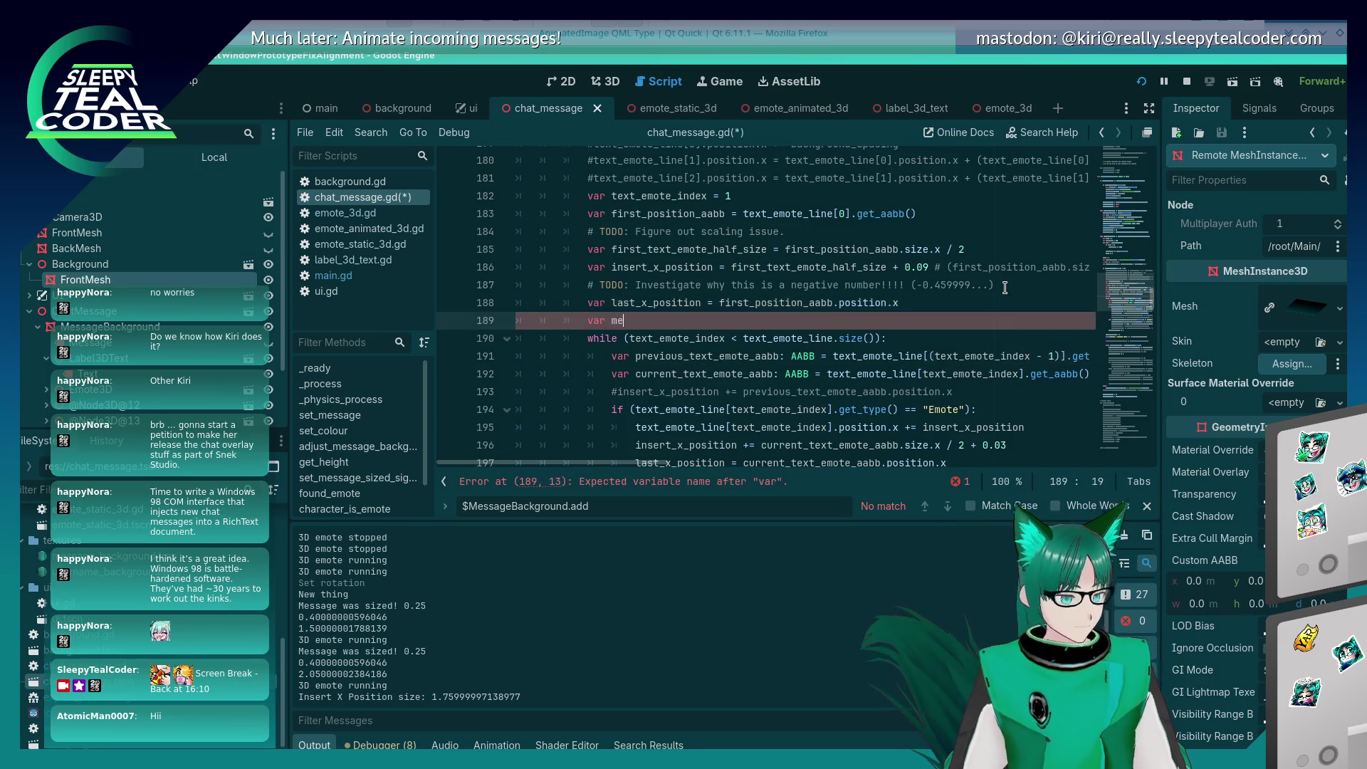
{"action": "type", "text": "ssage_line_le"}
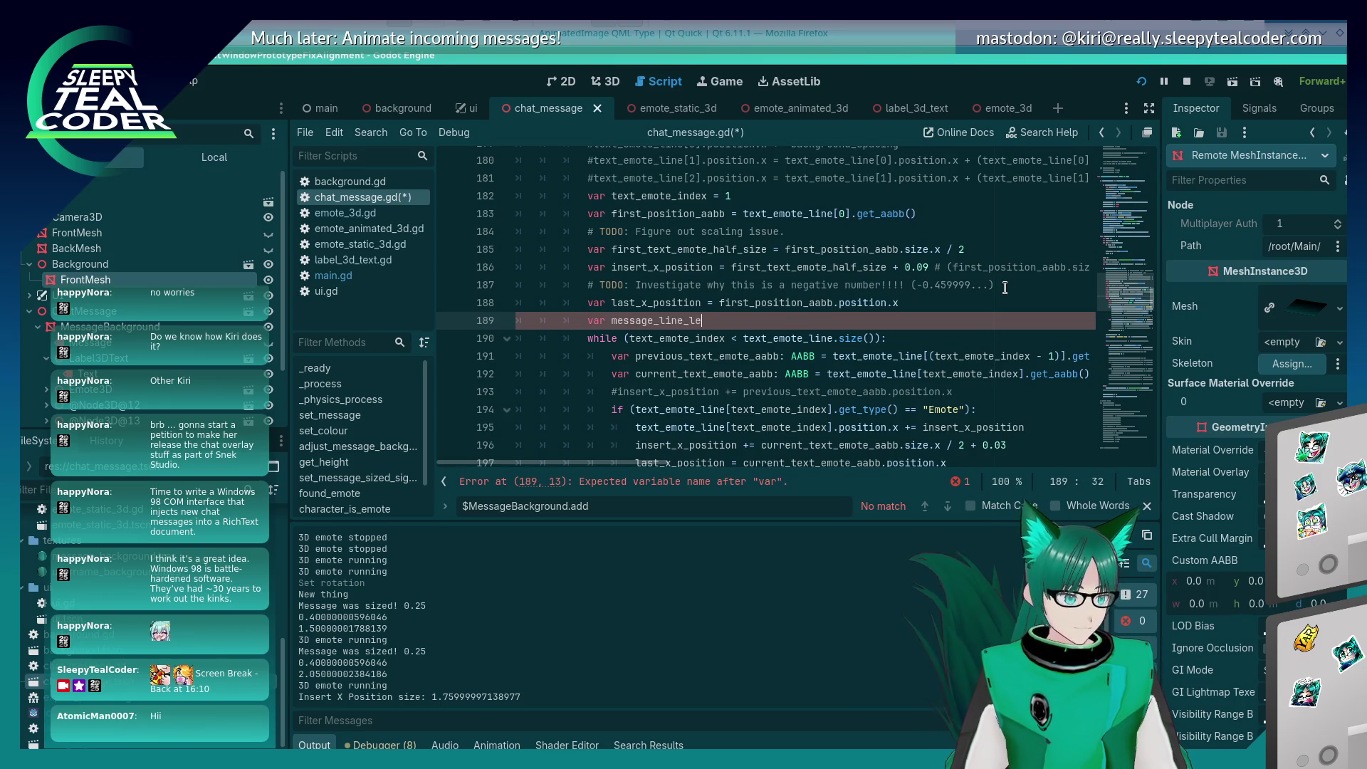
{"action": "type", "text": "ngth = 0.0"}
{"action": "key", "text": "ctrl+s"}
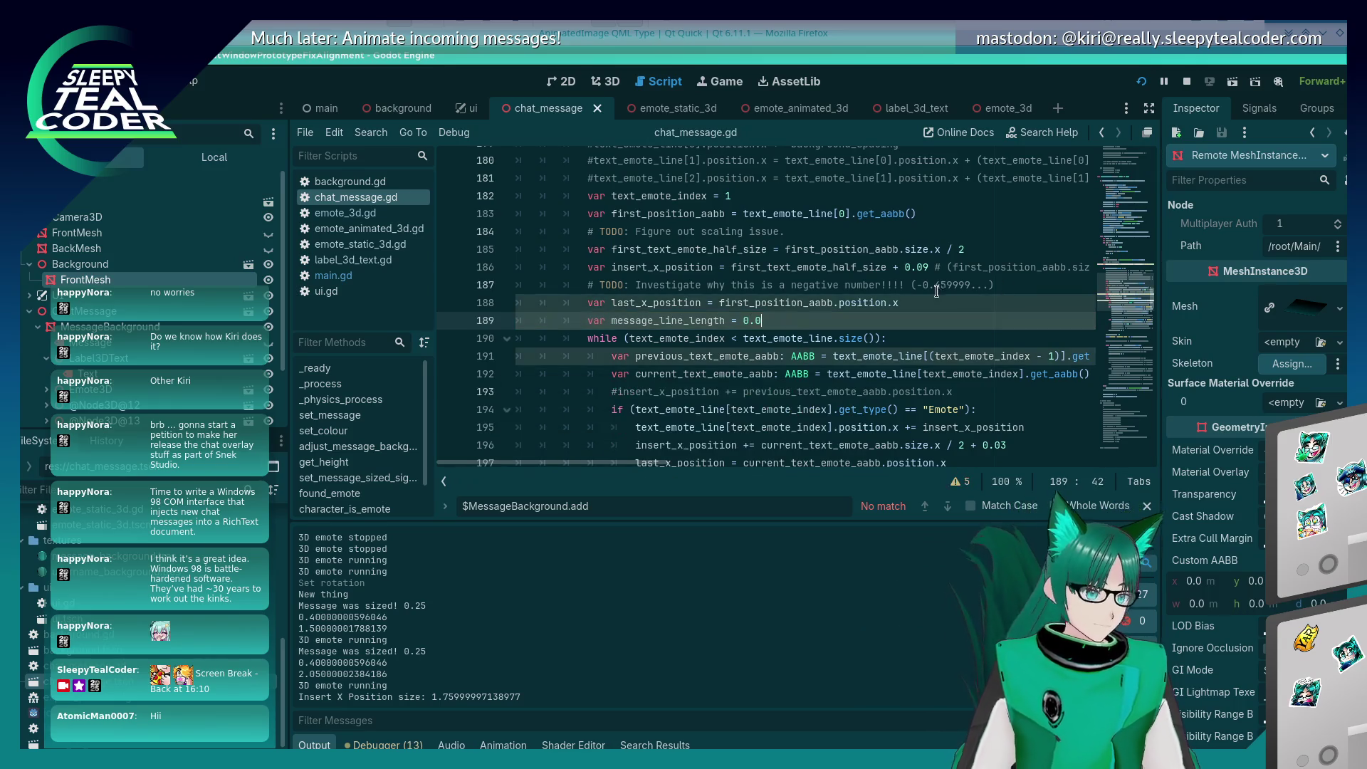
Step: Review how message_line_length and the previous emote's bounding box are used in the loop
{"action": "double_click", "coordinate": [693, 322]}
{"action": "scroll", "coordinate": [750, 391], "scroll_direction": "down", "scroll_amount": 4}
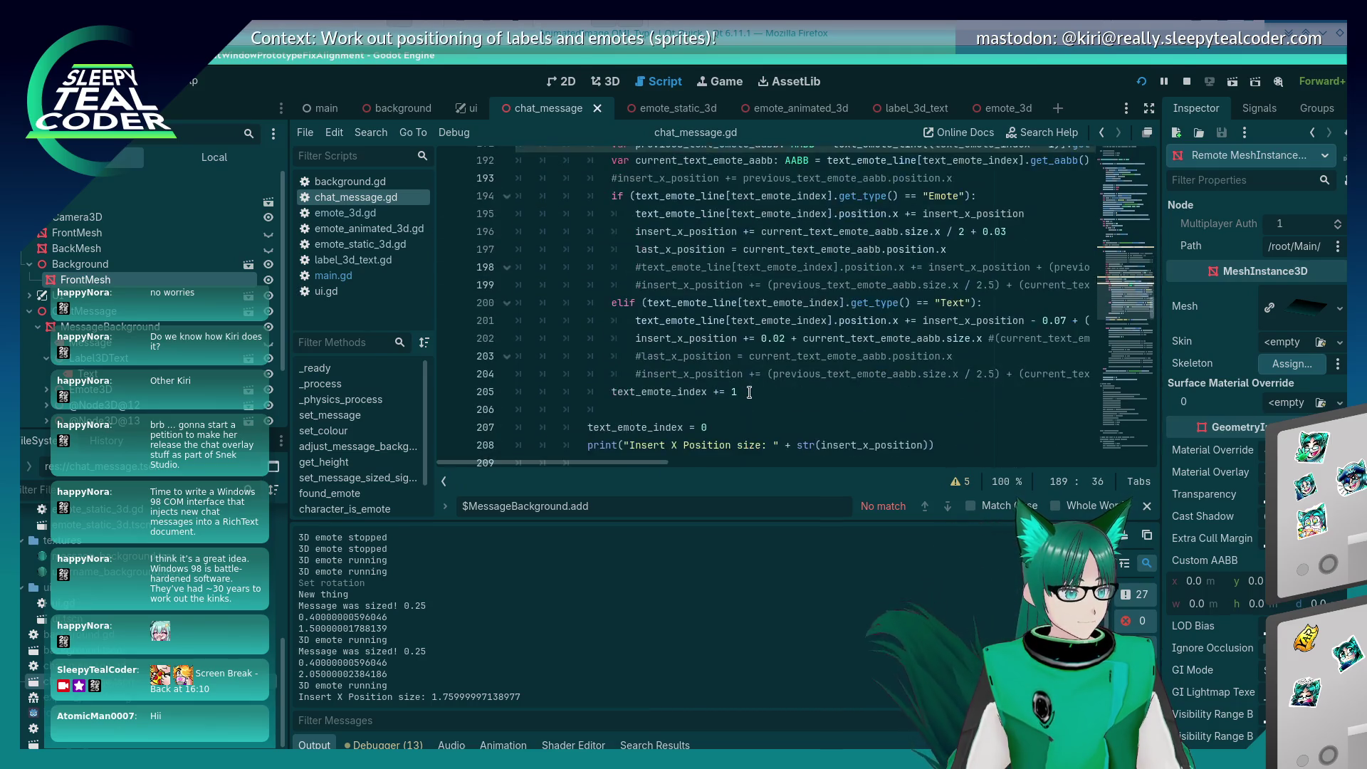
{"action": "scroll", "coordinate": [749, 392], "scroll_direction": "up", "scroll_amount": 3}
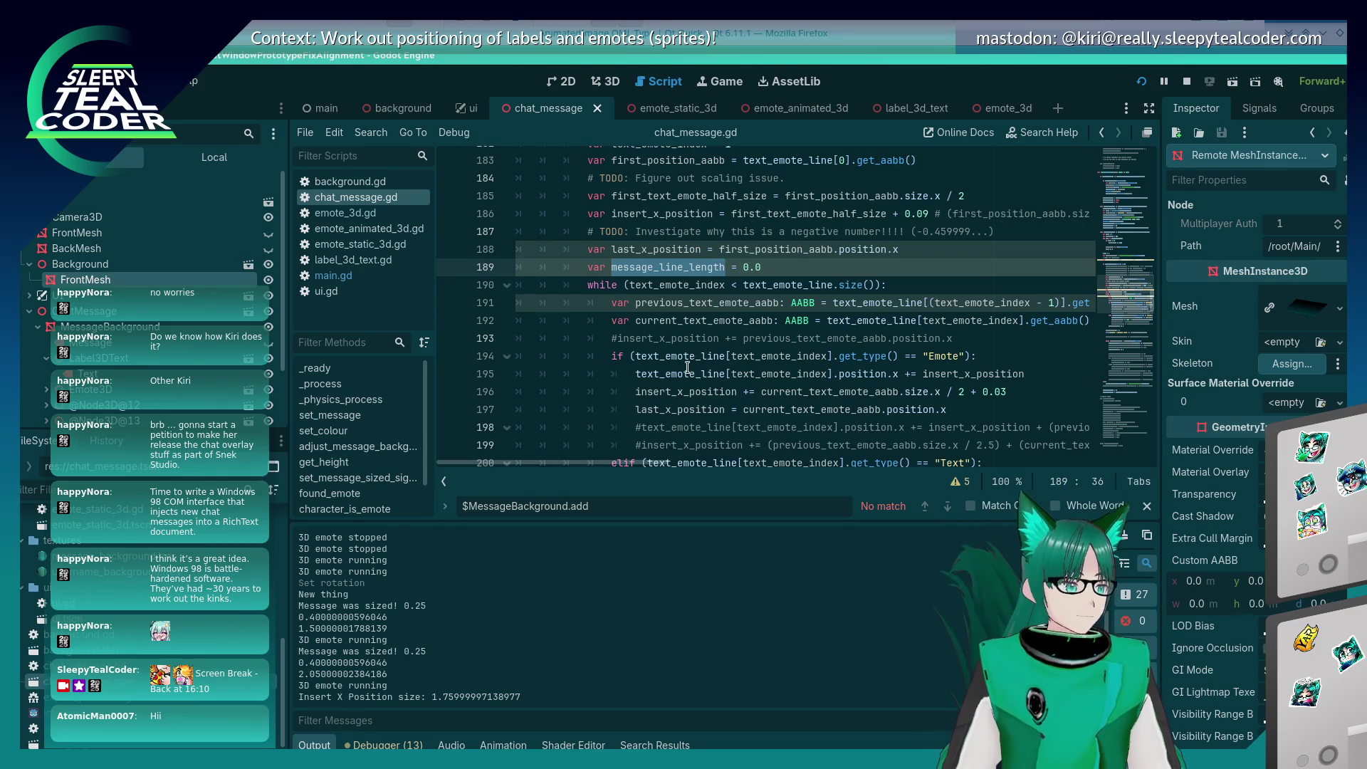
{"action": "left_click", "coordinate": [698, 321]}
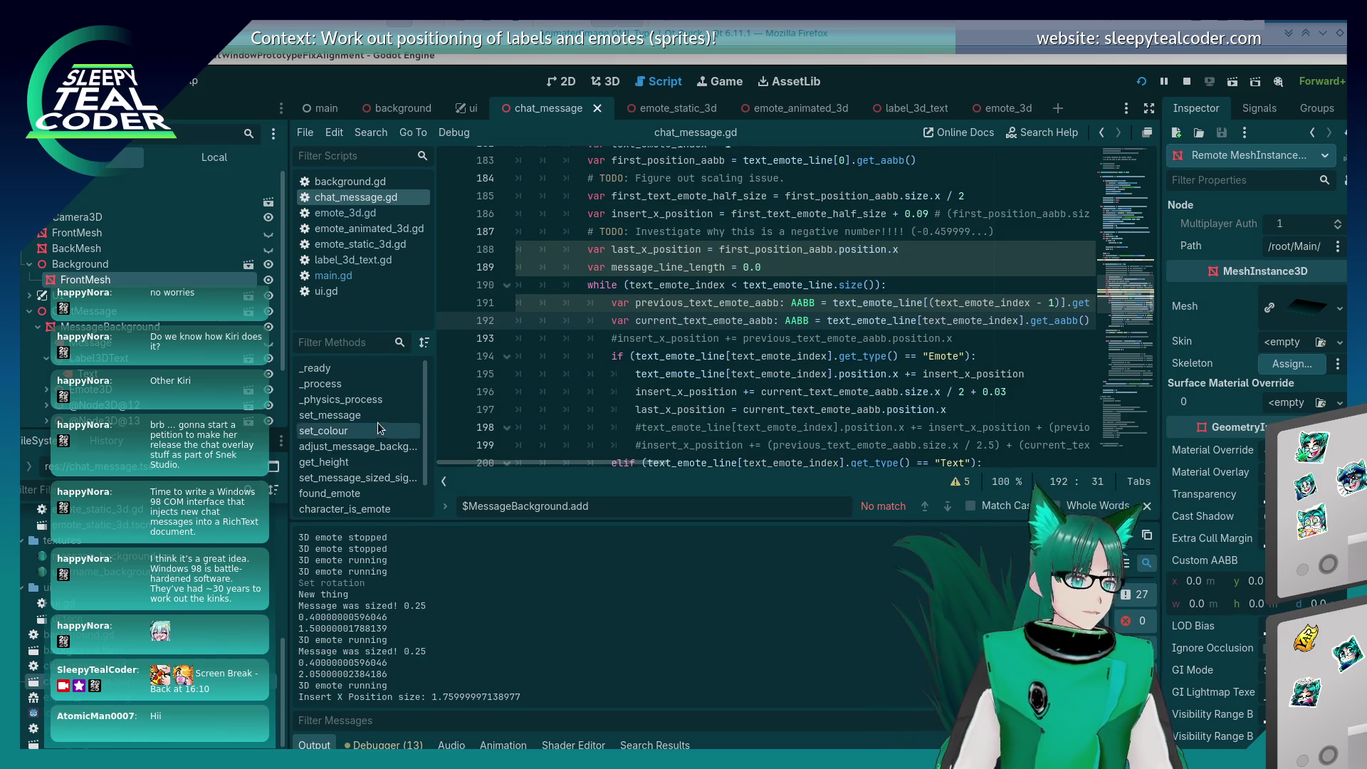
{"action": "left_click", "coordinate": [747, 302]}
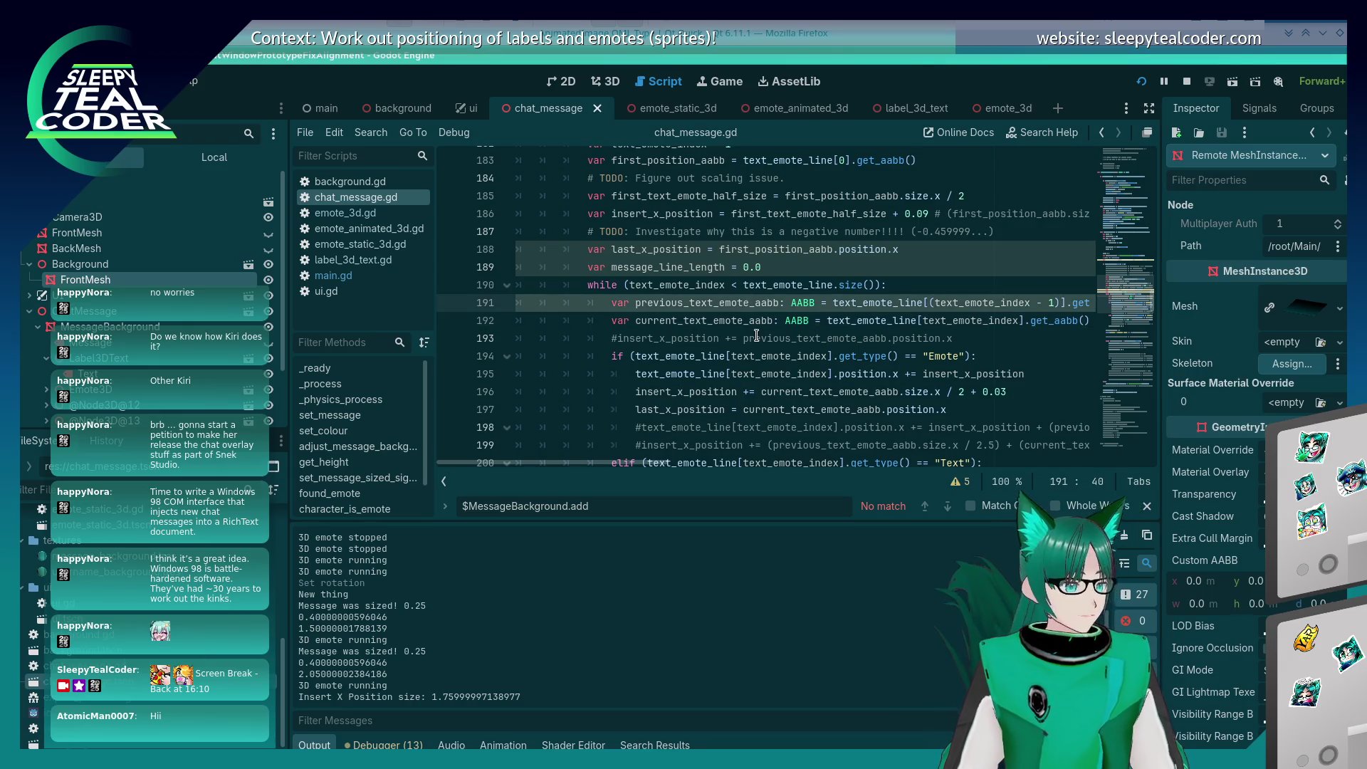
{"action": "scroll", "coordinate": [767, 339], "scroll_direction": "down", "scroll_amount": 2}
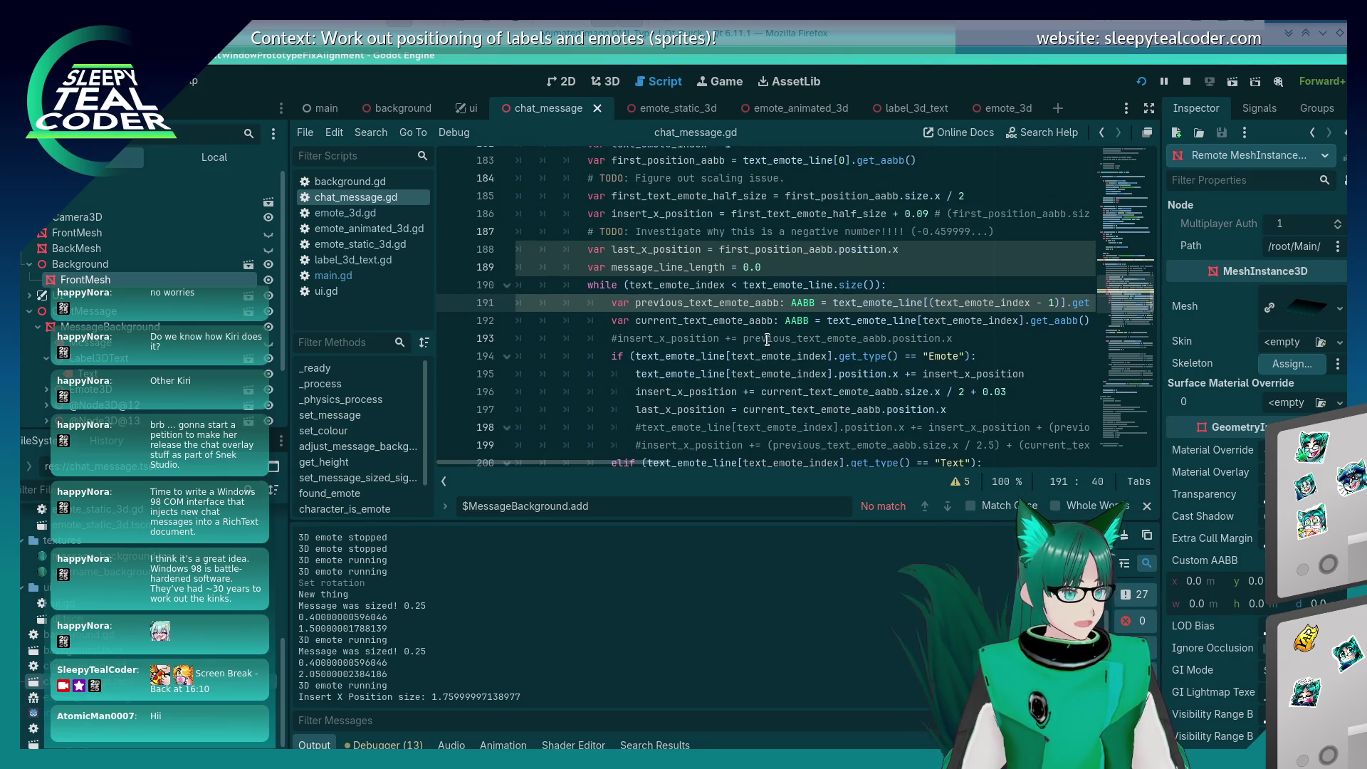
{"action": "scroll", "coordinate": [767, 340], "scroll_direction": "down", "scroll_amount": 1}
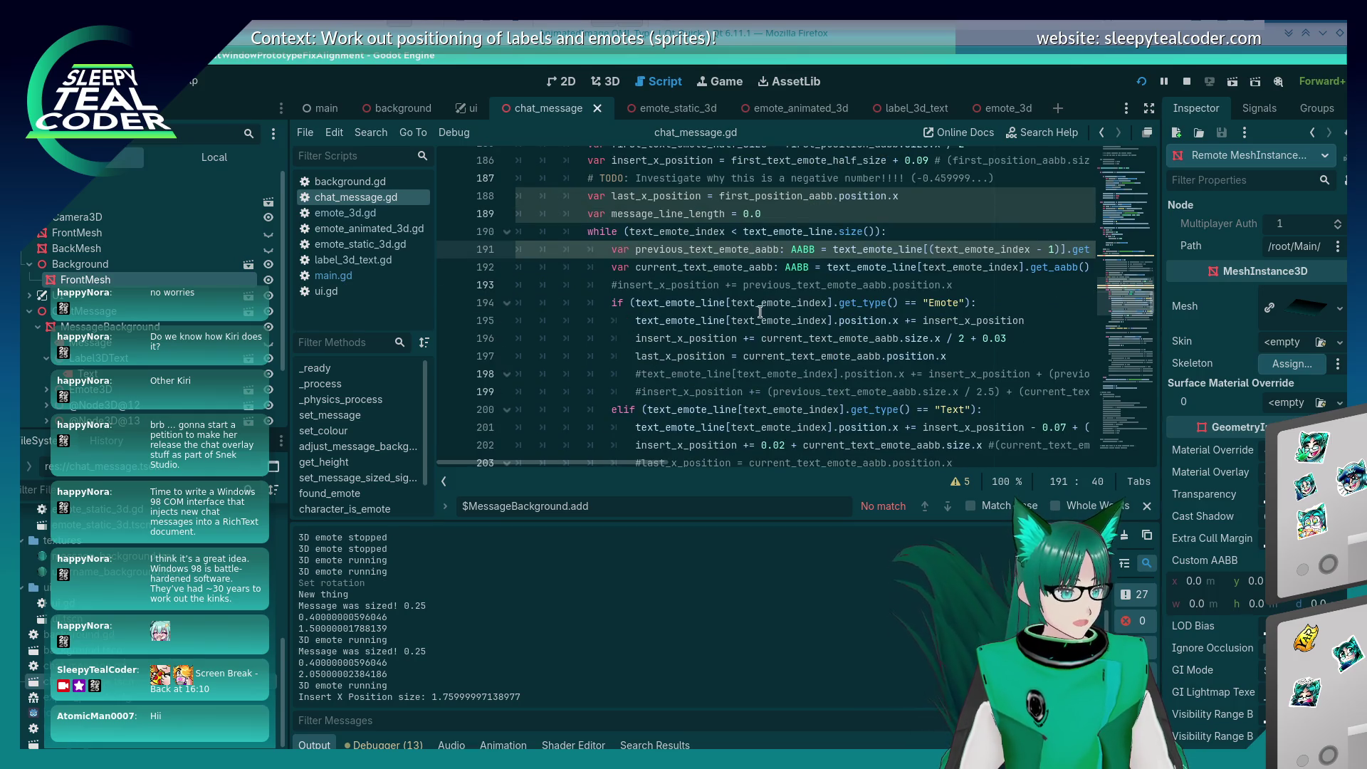
{"action": "double_click", "coordinate": [718, 214]}
{"action": "left_click", "coordinate": [971, 352]}
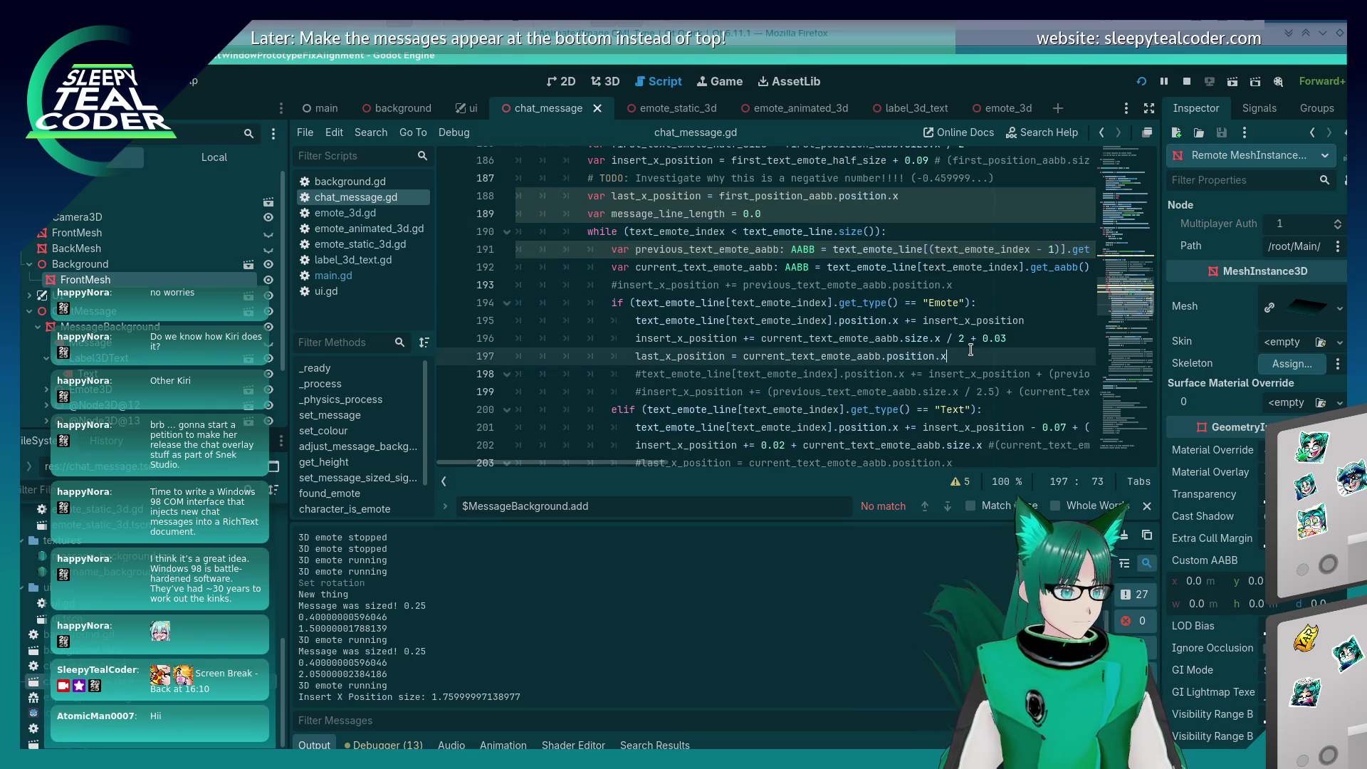
{"action": "key", "text": "Up"}
{"action": "key", "text": "Up"}
{"action": "key", "text": "Up"}
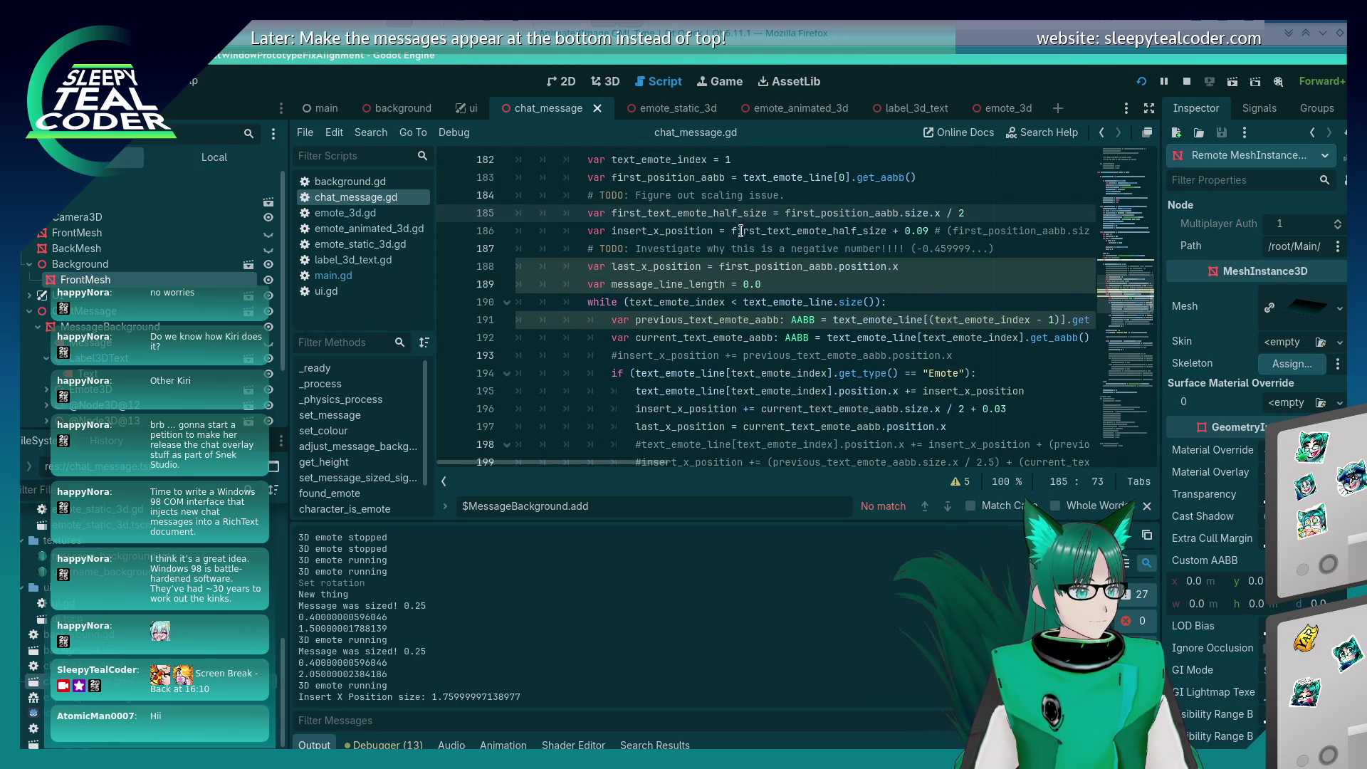
Step: Initialise message_line_length on line 189 to first_position_aabb.size.x instead of 0.0
{"action": "left_click_drag", "start_coordinate": [786, 212], "coordinate": [938, 212]}
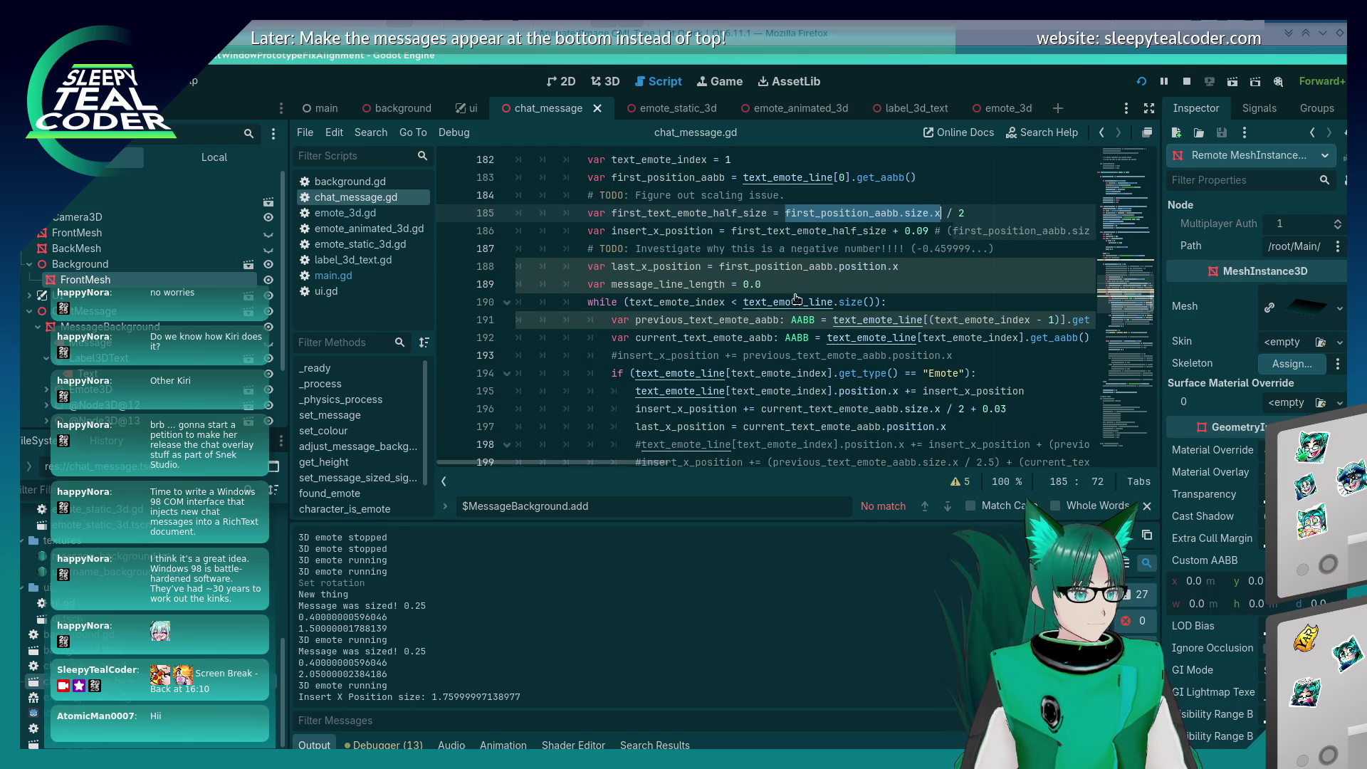
{"action": "left_click", "coordinate": [796, 273]}
{"action": "left_click", "coordinate": [841, 283]}
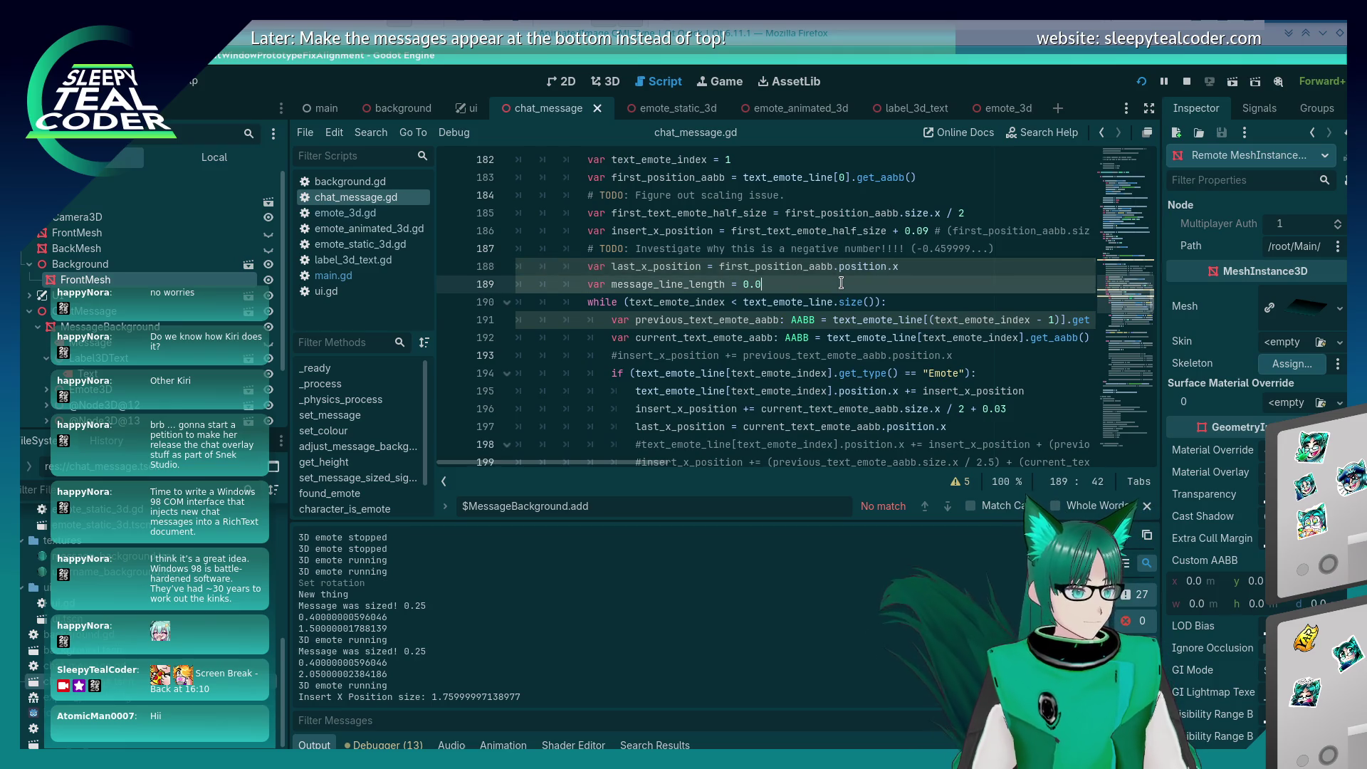
{"action": "double_click", "coordinate": [644, 232]}
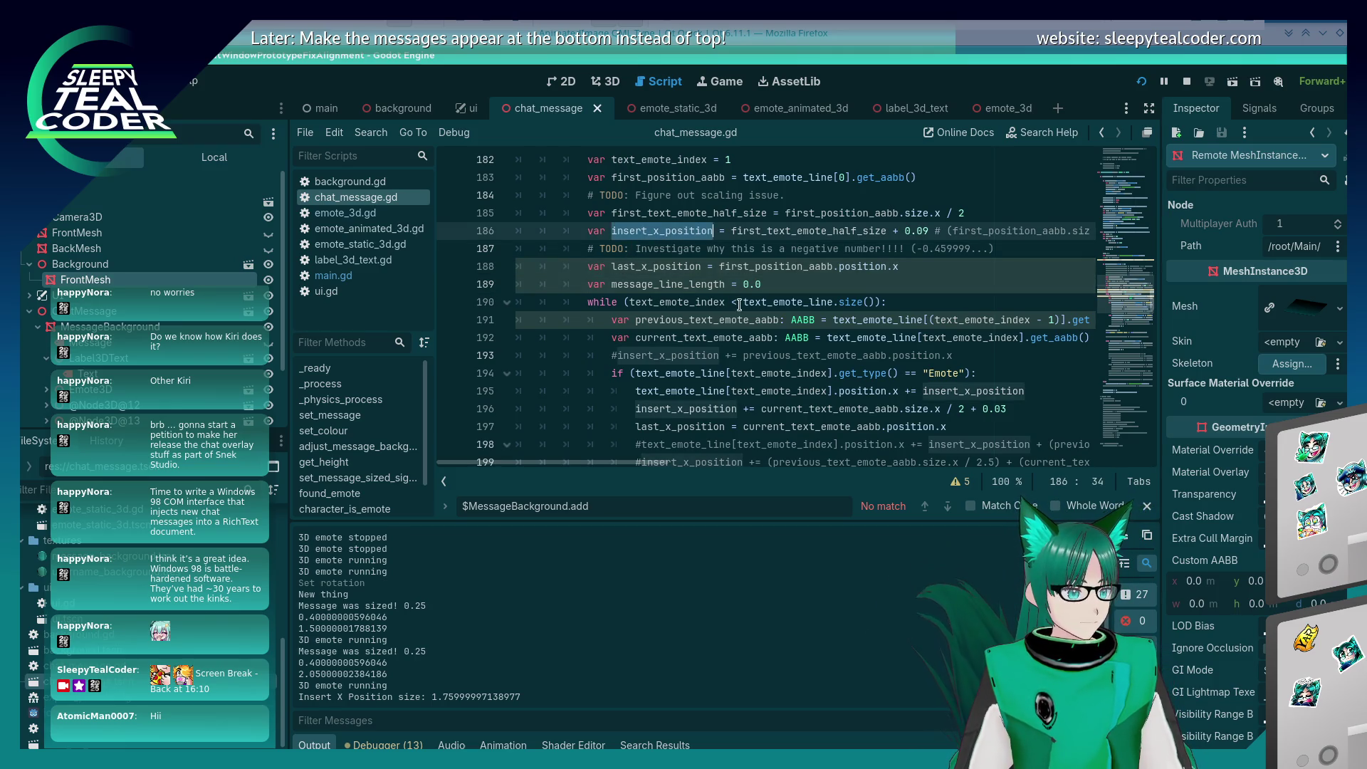
{"action": "left_click", "coordinate": [788, 213]}
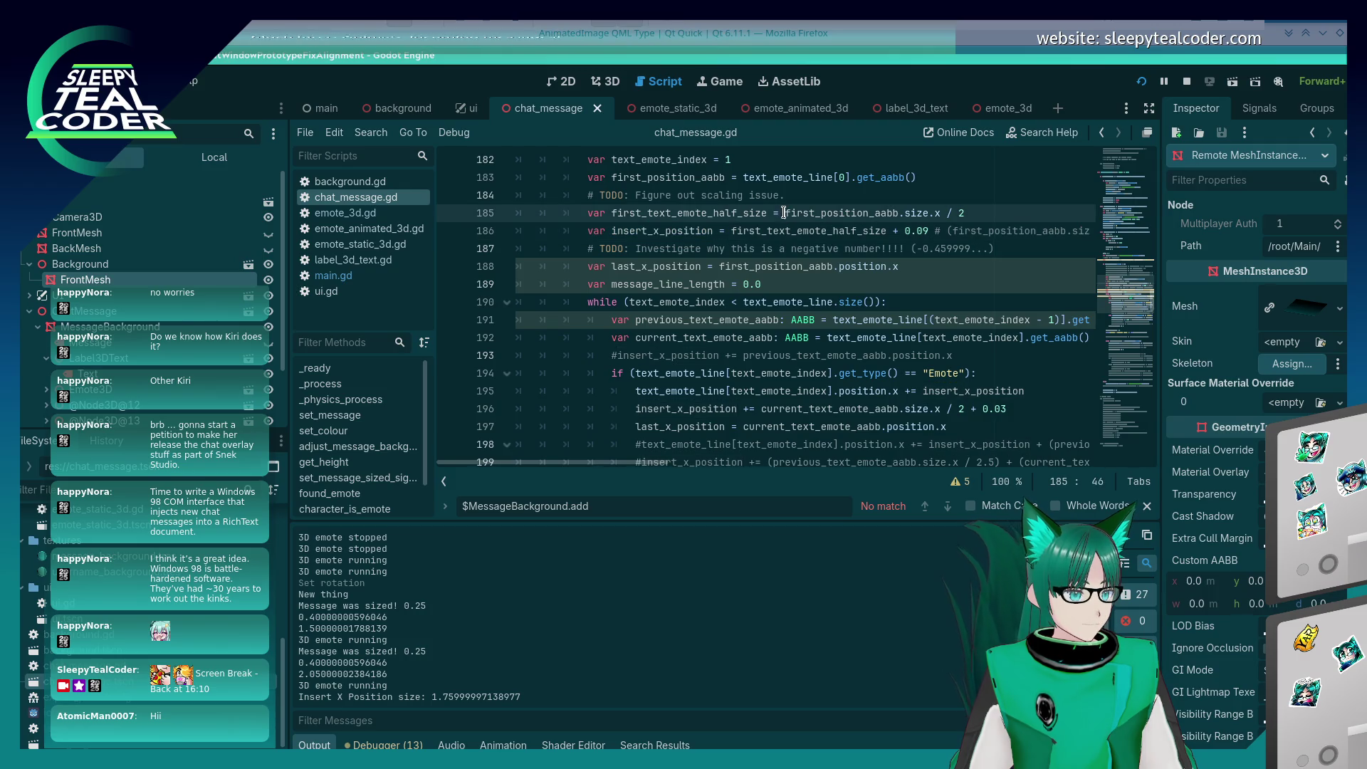
{"action": "left_click_drag", "start_coordinate": [788, 213], "coordinate": [939, 211]}
{"action": "key", "text": "ctrl+c"}
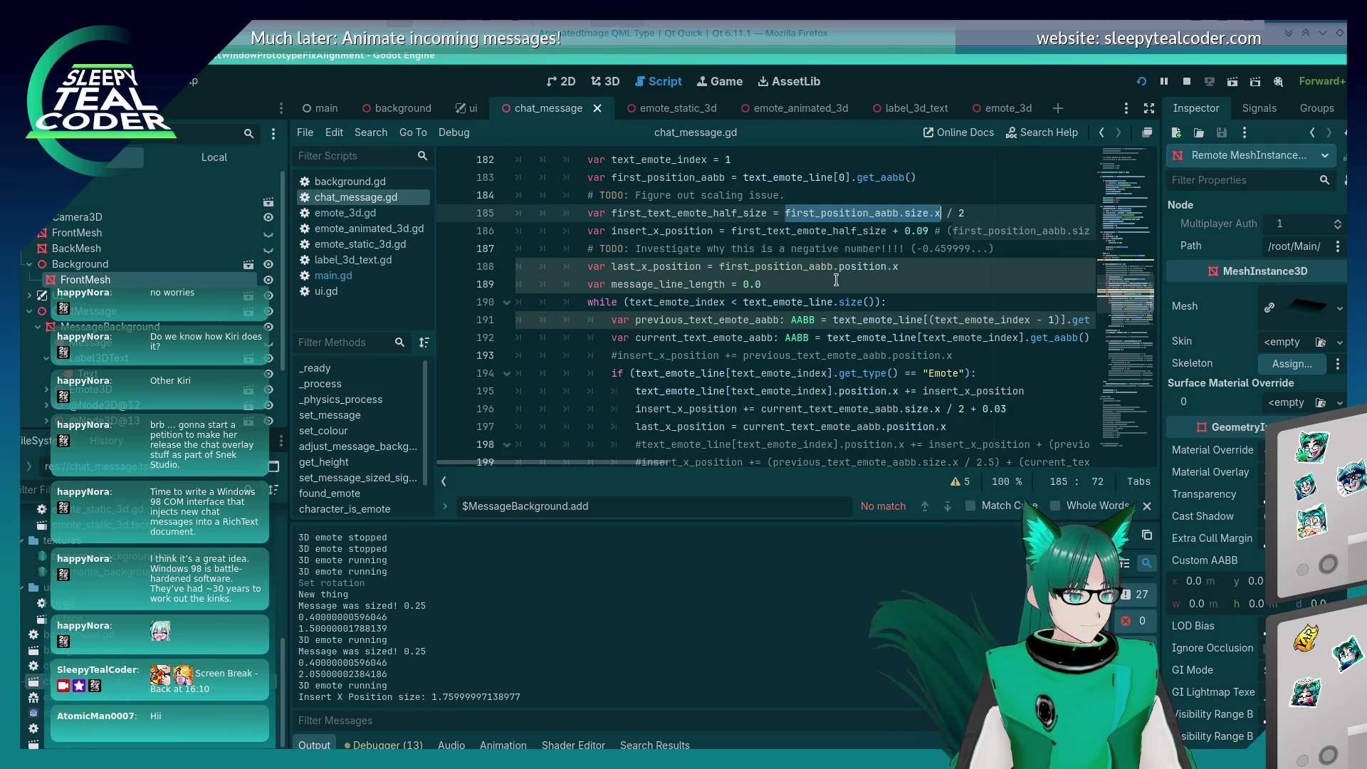
{"action": "left_click", "coordinate": [806, 284]}
{"action": "key", "text": "BackSpace"}
{"action": "key", "text": "BackSpace"}
{"action": "key", "text": "BackSpace"}
{"action": "key", "text": "ctrl+v"}
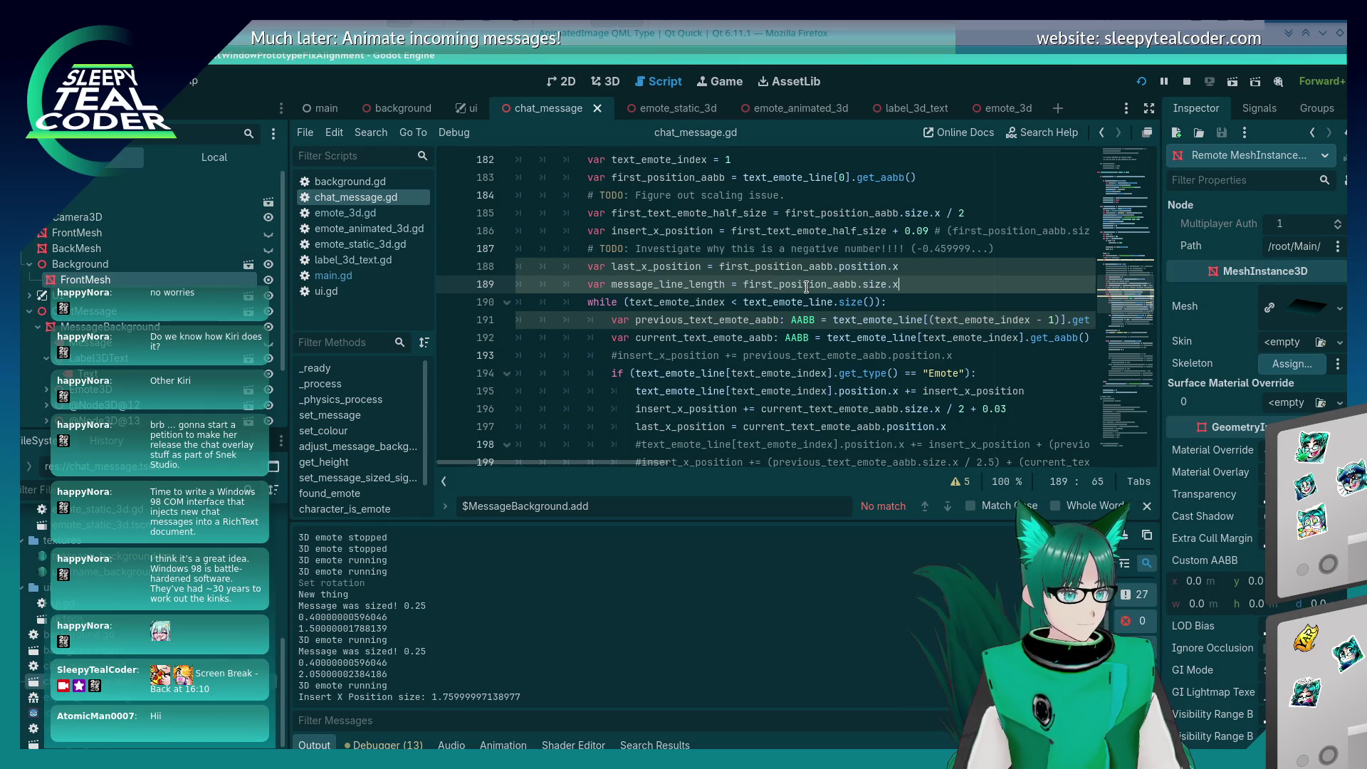
{"action": "key", "text": "BackSpace"}
{"action": "key", "text": "BackSpace"}
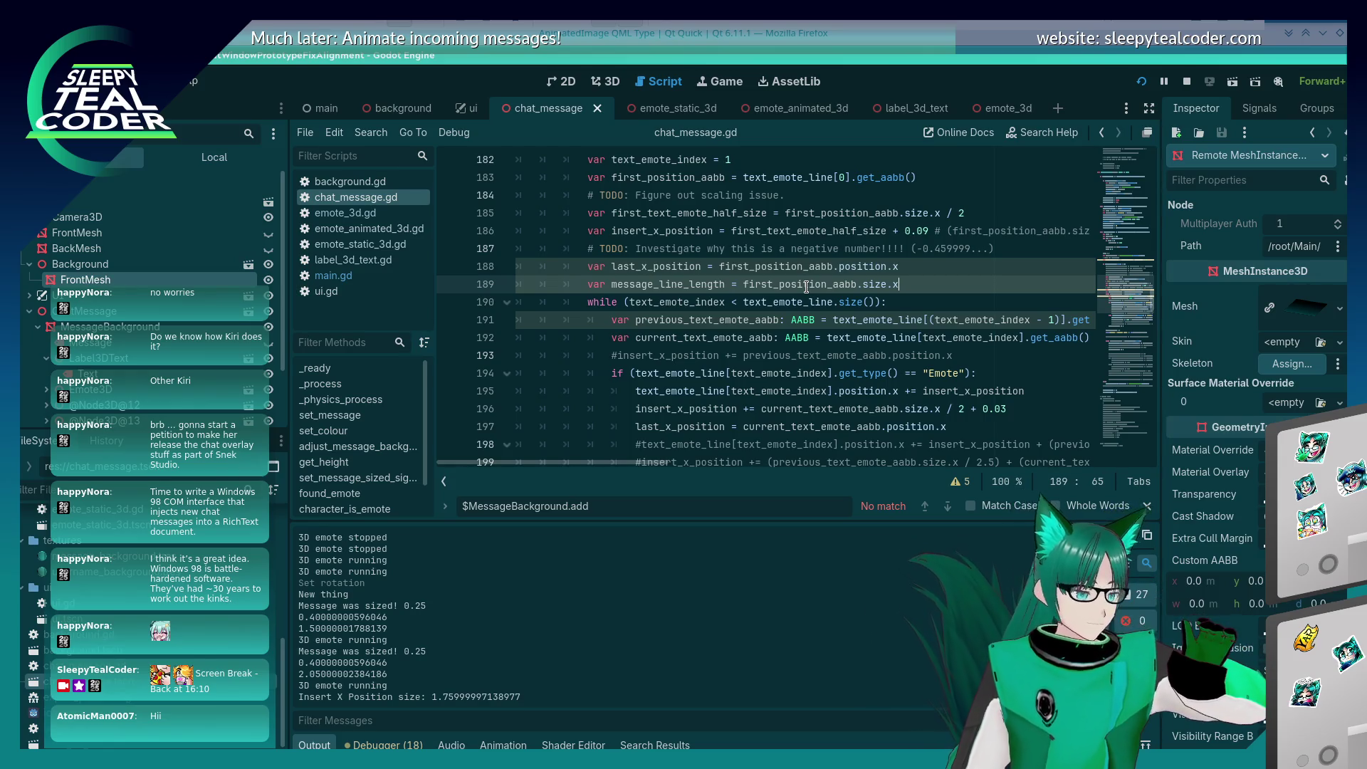
Step: Start a new line 198 assigning message_line_length after line 197 and save
{"action": "double_click", "coordinate": [712, 283]}
{"action": "scroll", "coordinate": [1008, 312], "scroll_direction": "down", "scroll_amount": 2}
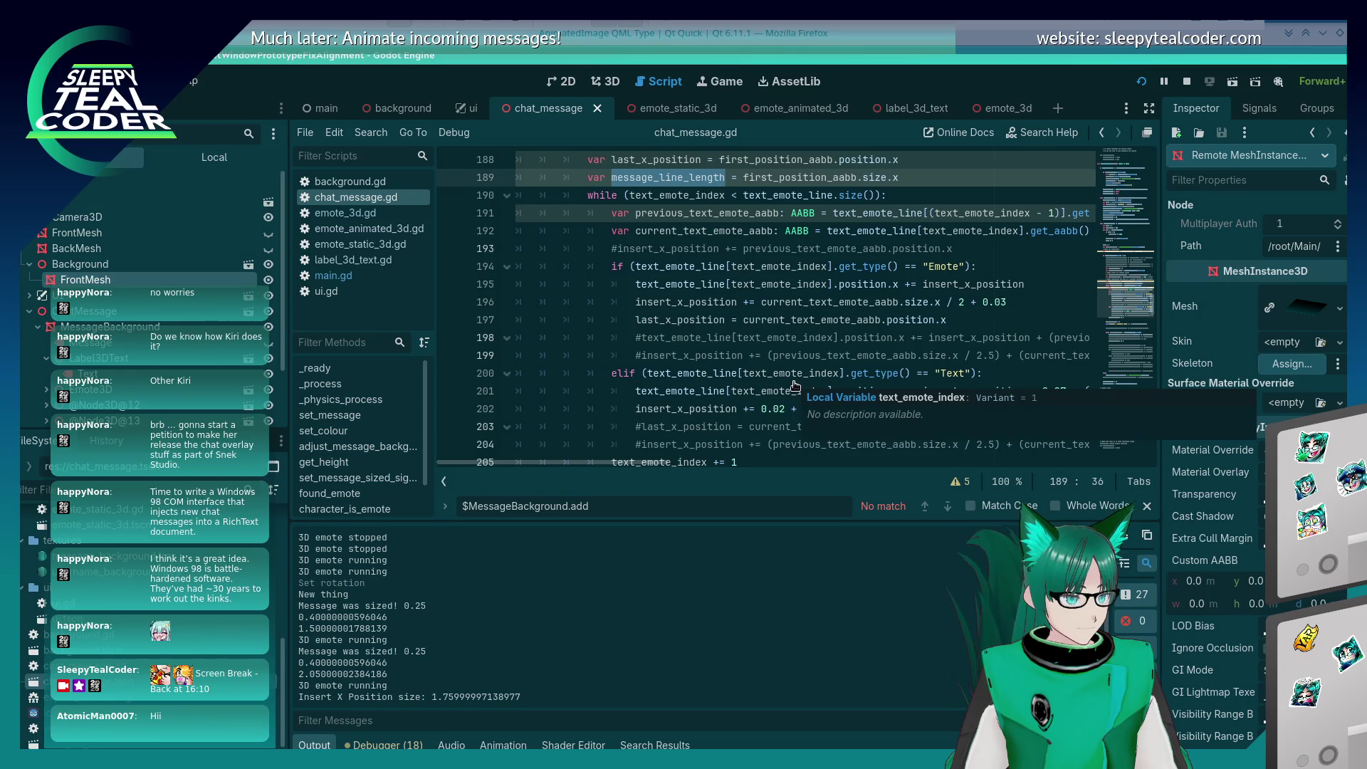
{"action": "key", "text": "ctrl+c"}
{"action": "left_click", "coordinate": [1008, 312]}
{"action": "key", "text": "Return"}
{"action": "key", "text": "ctrl+v"}
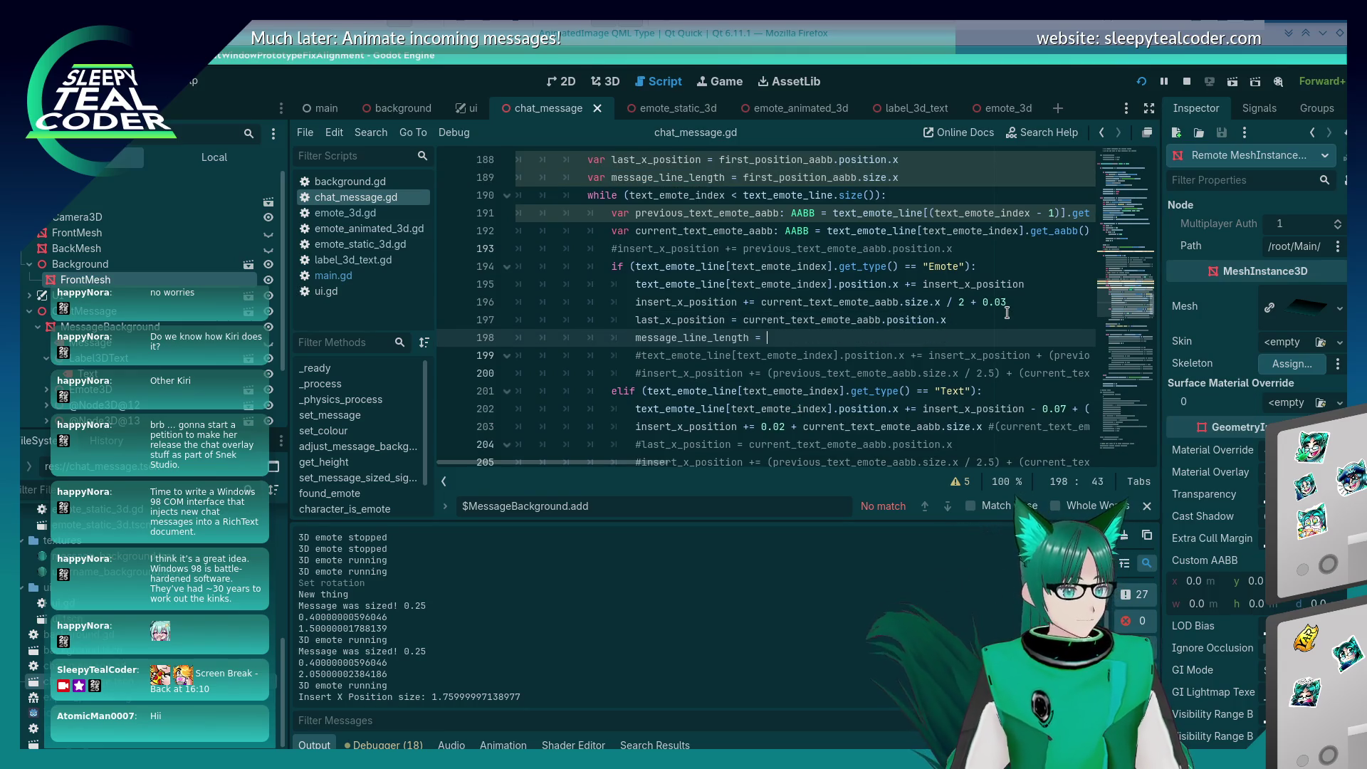
{"action": "type", "text": "="}
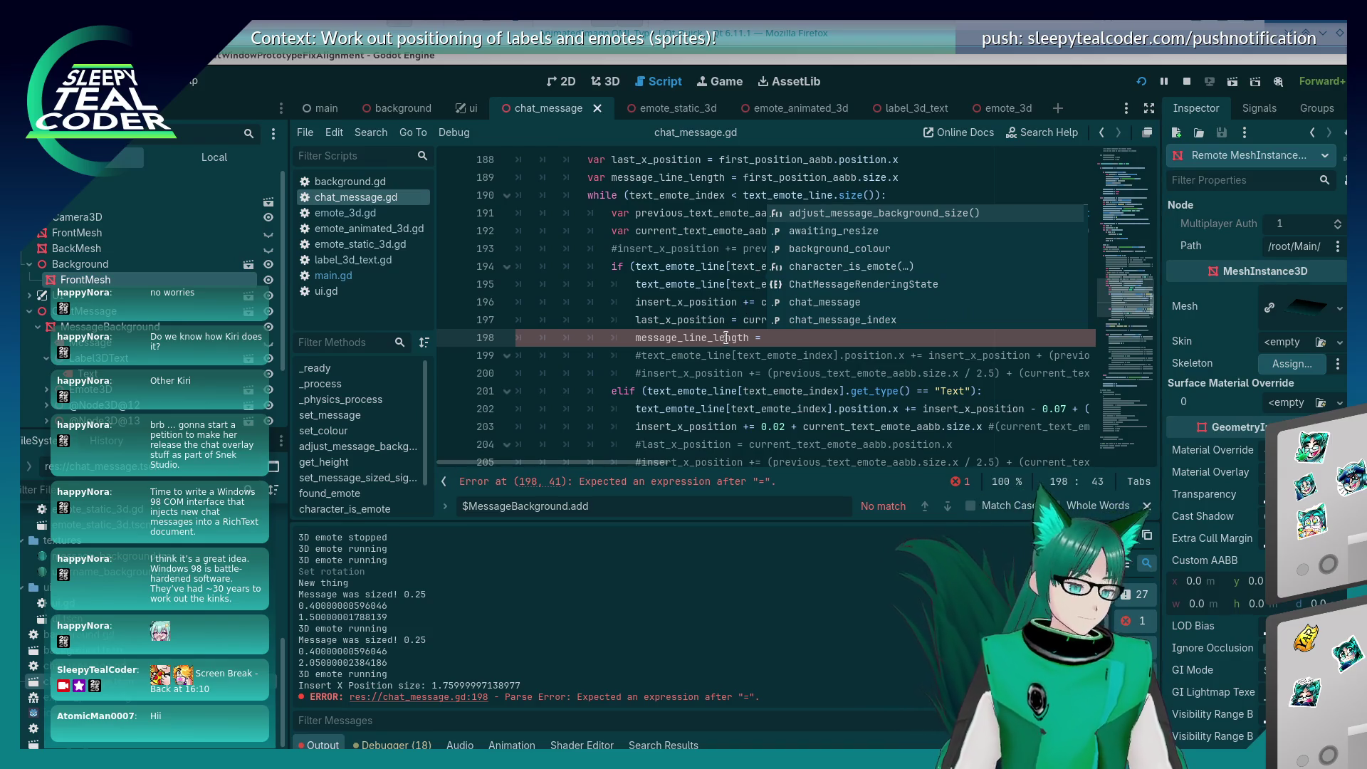
{"action": "left_click", "coordinate": [787, 337]}
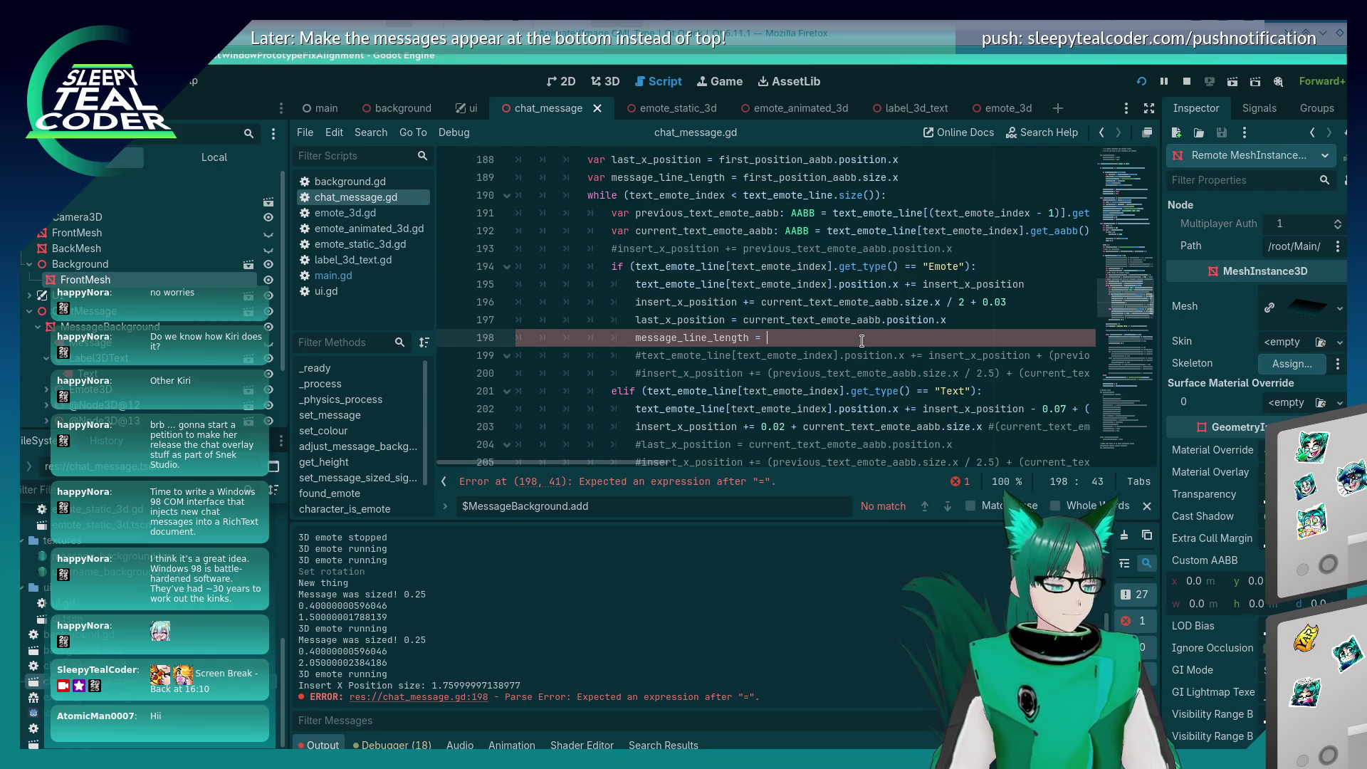
{"action": "key", "text": "ctrl+s"}
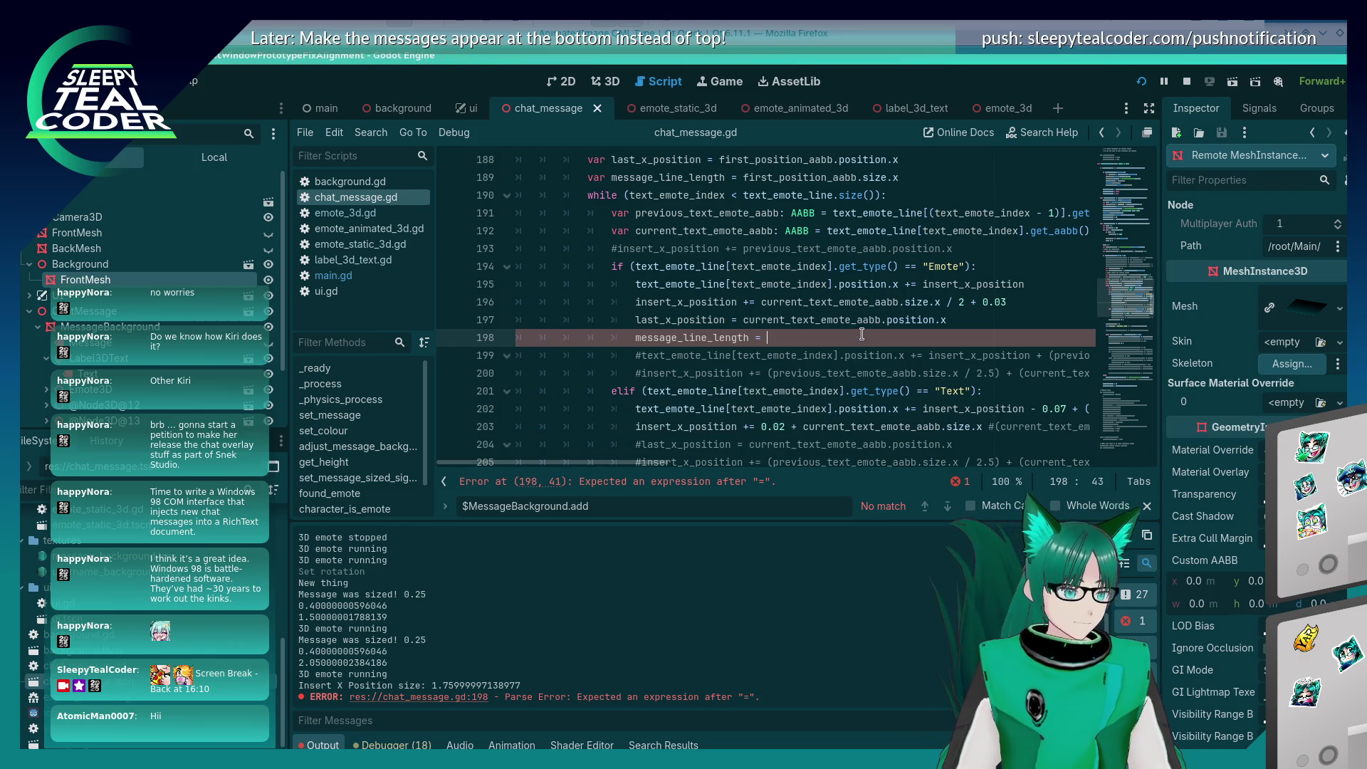
Step: Make line 198 read message_line_length += current_text_emote_aabb.size.x and save
{"action": "key", "text": "Up"}
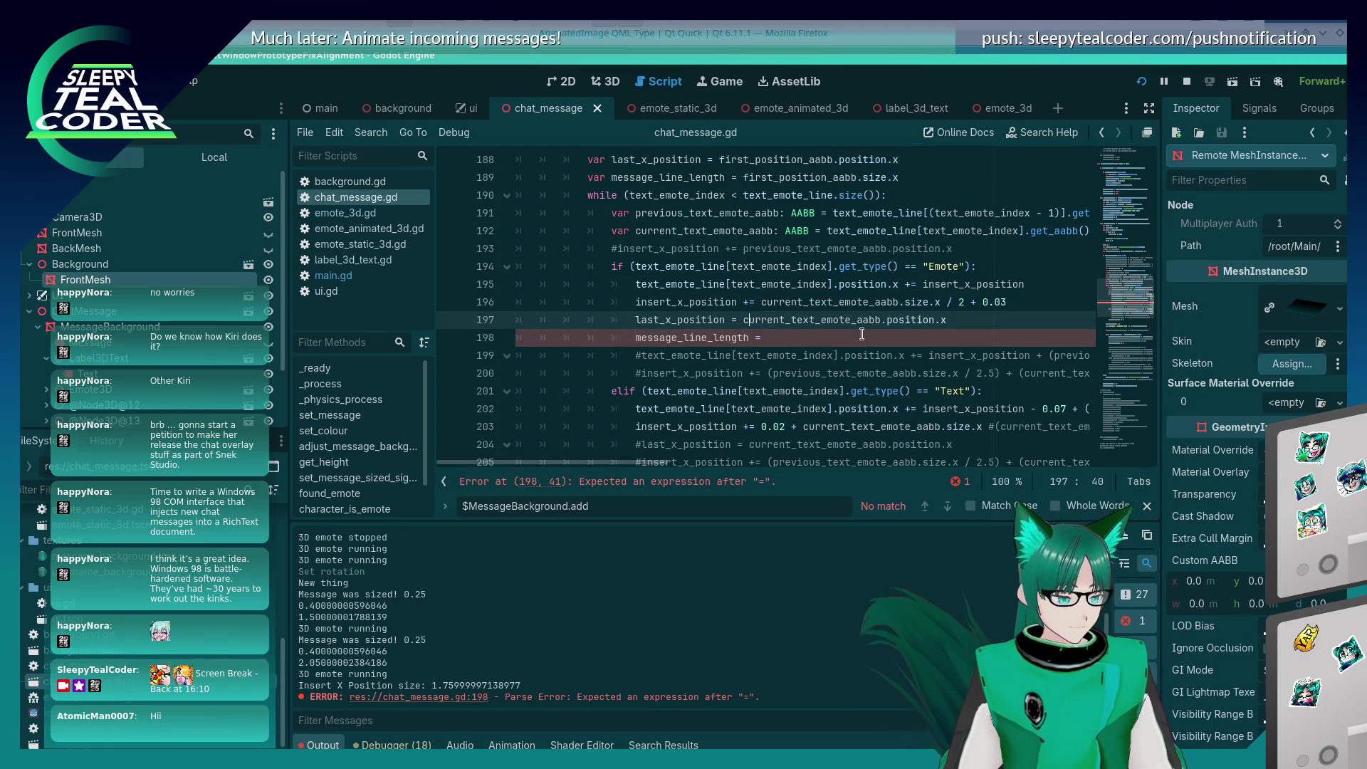
{"action": "key", "text": "shift+End"}
{"action": "key", "text": "Down"}
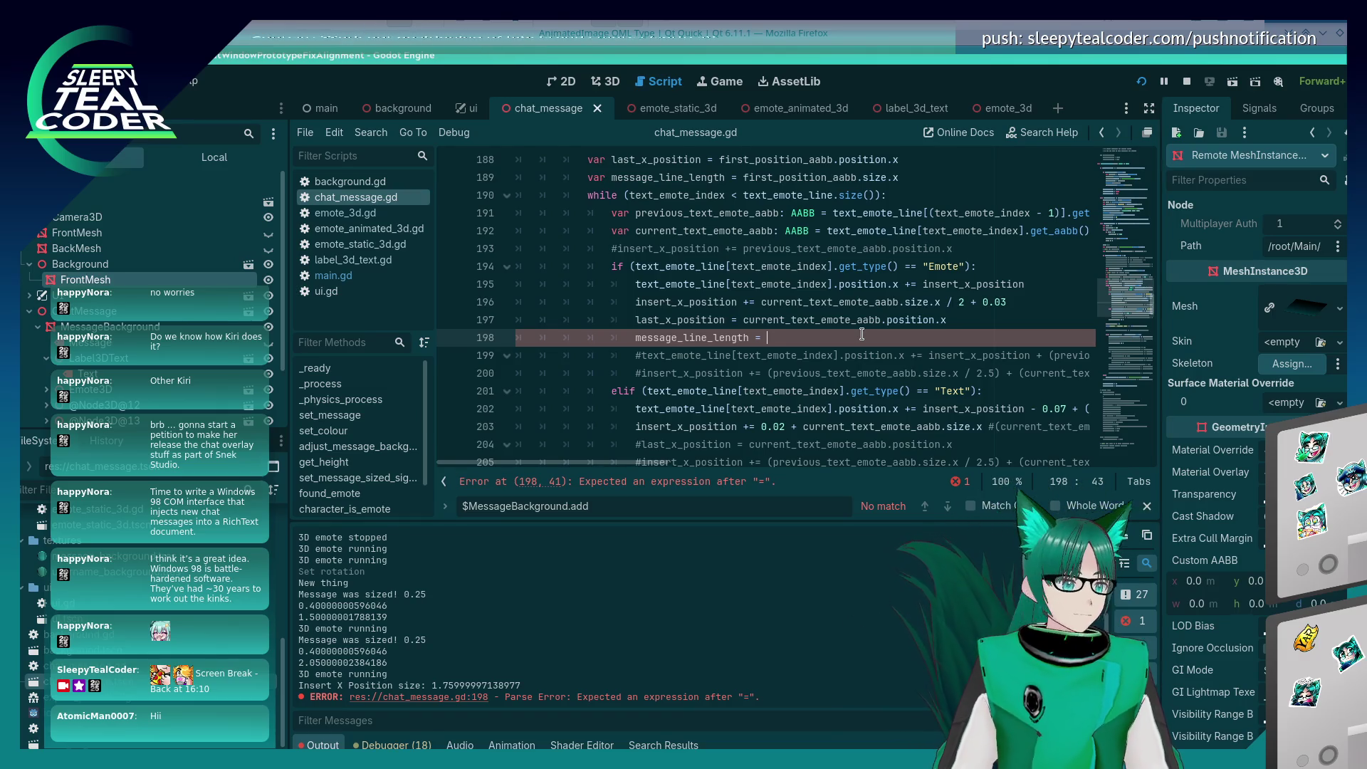
{"action": "key", "text": "Up"}
{"action": "key", "text": "Up"}
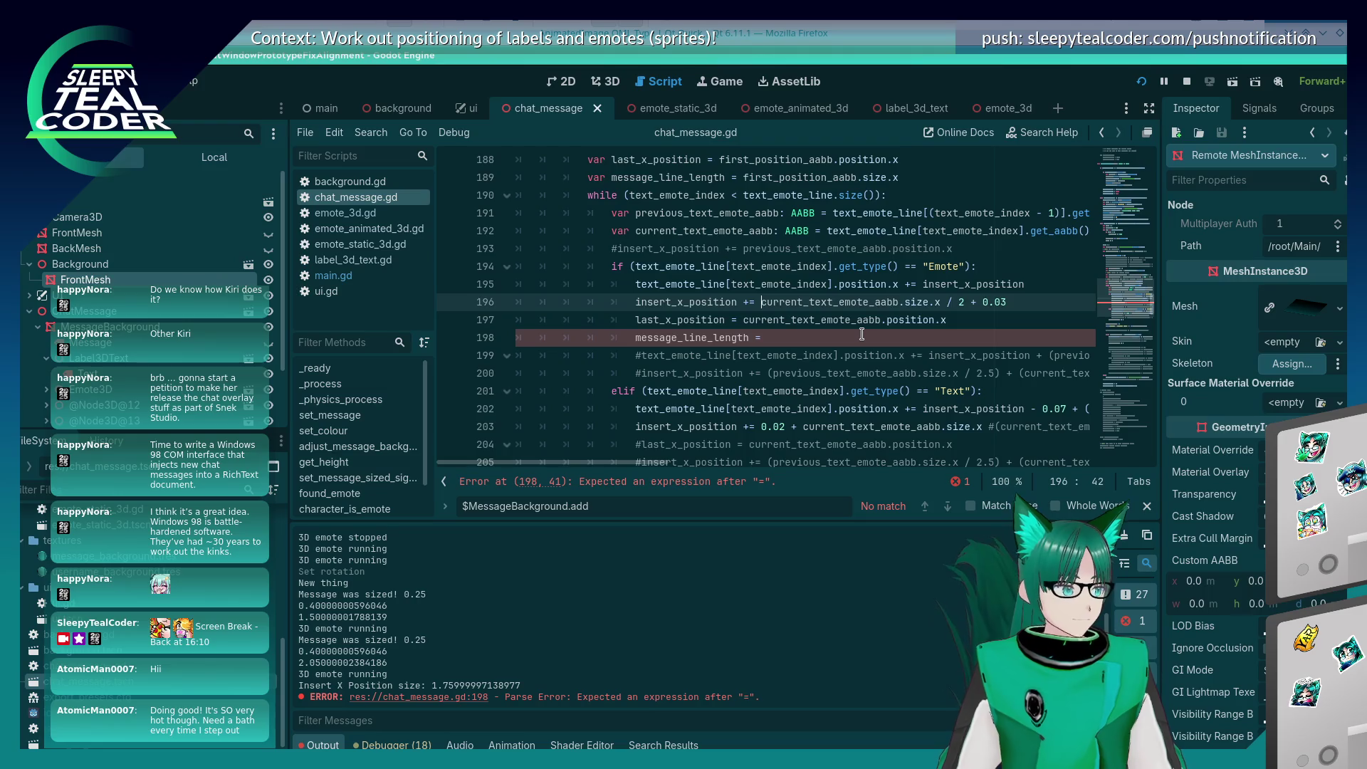
{"action": "key", "text": "shift+Right"}
{"action": "key", "text": "shift+Right"}
{"action": "key", "text": "shift+Right"}
{"action": "key", "text": "shift+Right"}
{"action": "key", "text": "shift+Right"}
{"action": "key", "text": "shift+Right"}
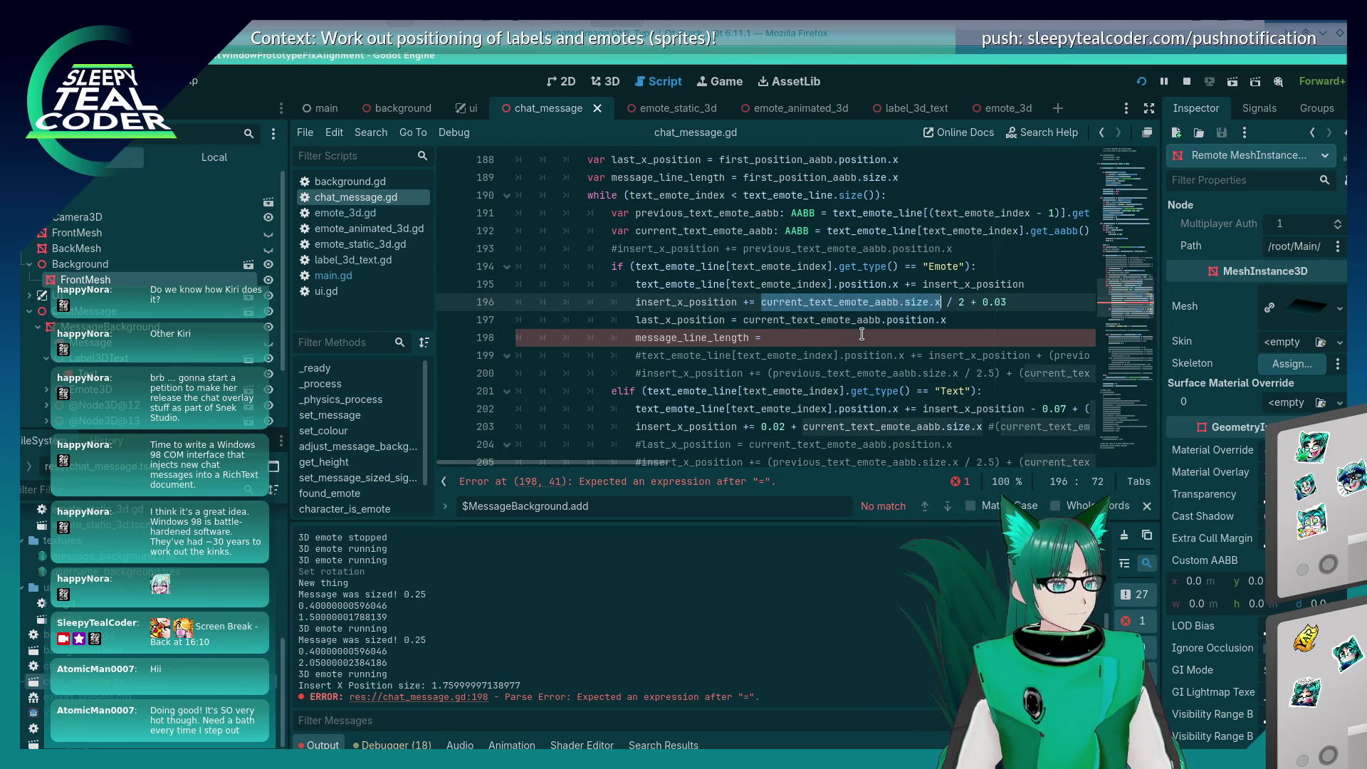
{"action": "key", "text": "ctrl+c"}
{"action": "key", "text": "Down"}
{"action": "key", "text": "Down"}
{"action": "key", "text": "ctrl+v"}
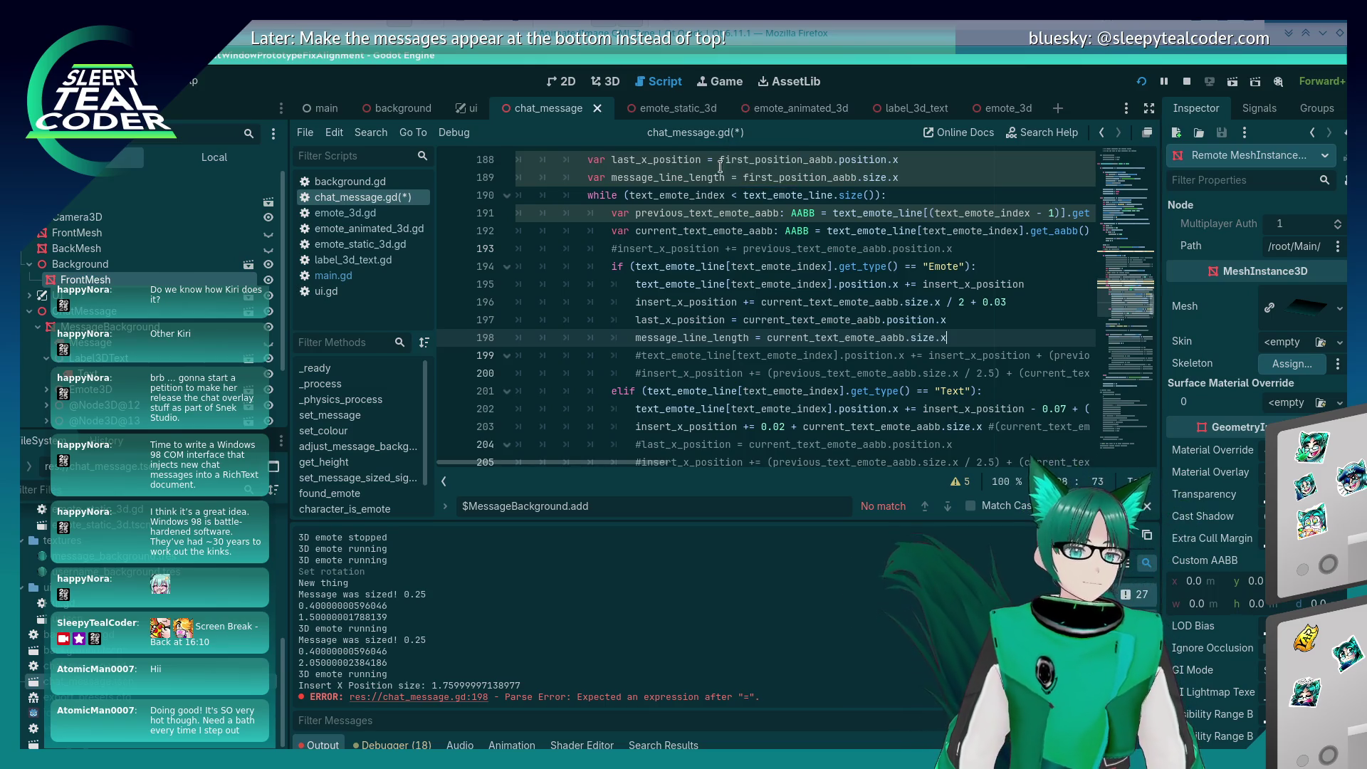
{"action": "left_click", "coordinate": [754, 337]}
{"action": "type", "text": "+"}
{"action": "key", "text": "ctrl+s"}
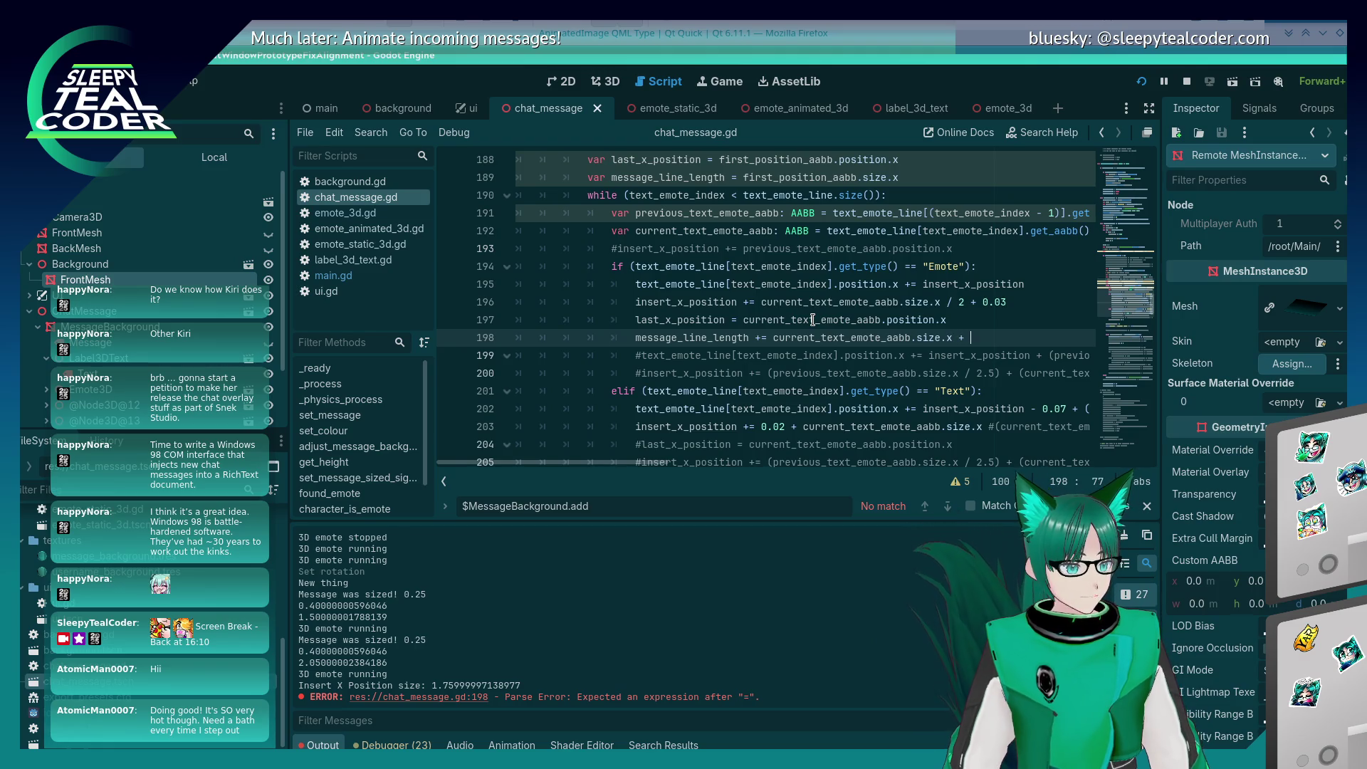
Step: Edit the numeric offset value at the end of line 189 and save
{"action": "type", "text": "3"}
{"action": "scroll", "coordinate": [812, 321], "scroll_direction": "up", "scroll_amount": 1}
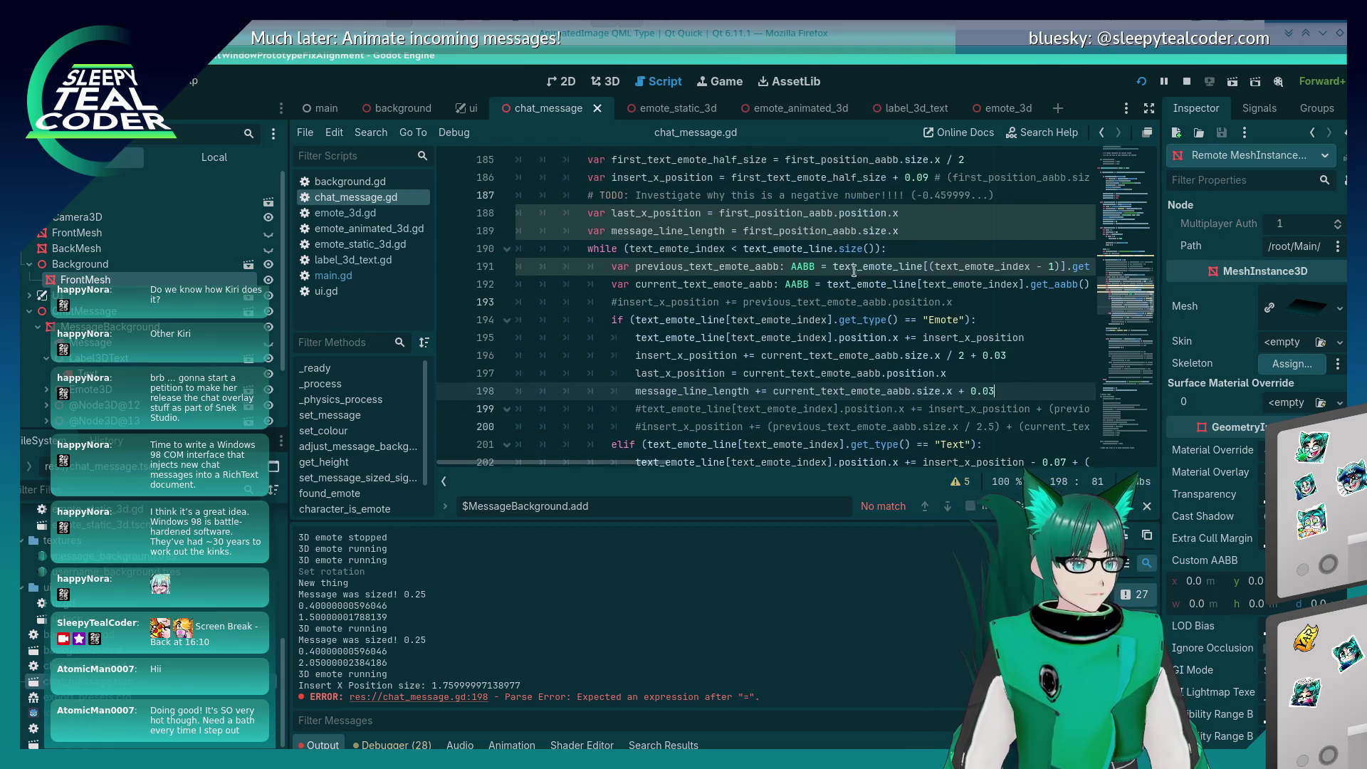
{"action": "left_click", "coordinate": [920, 224]}
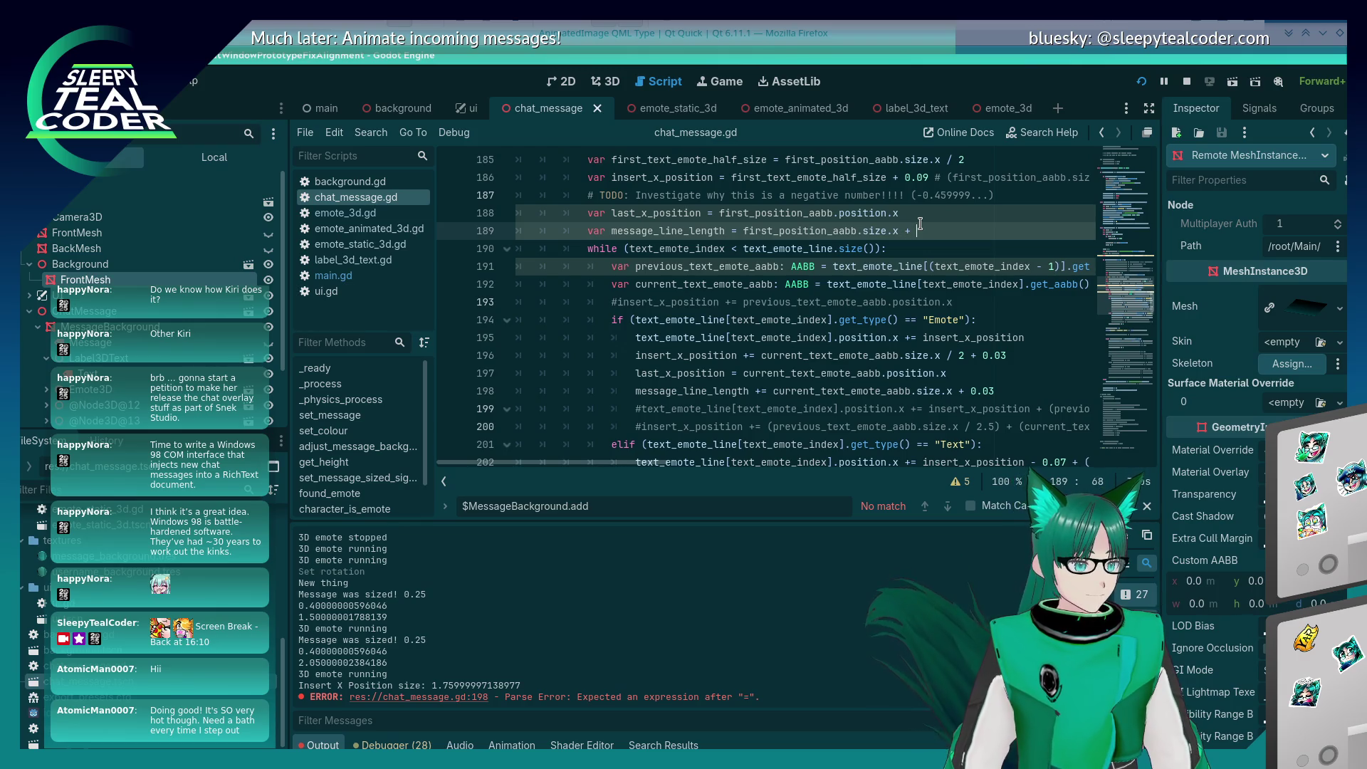
{"action": "type", "text": "0.03"}
{"action": "key", "text": "ctrl+s"}
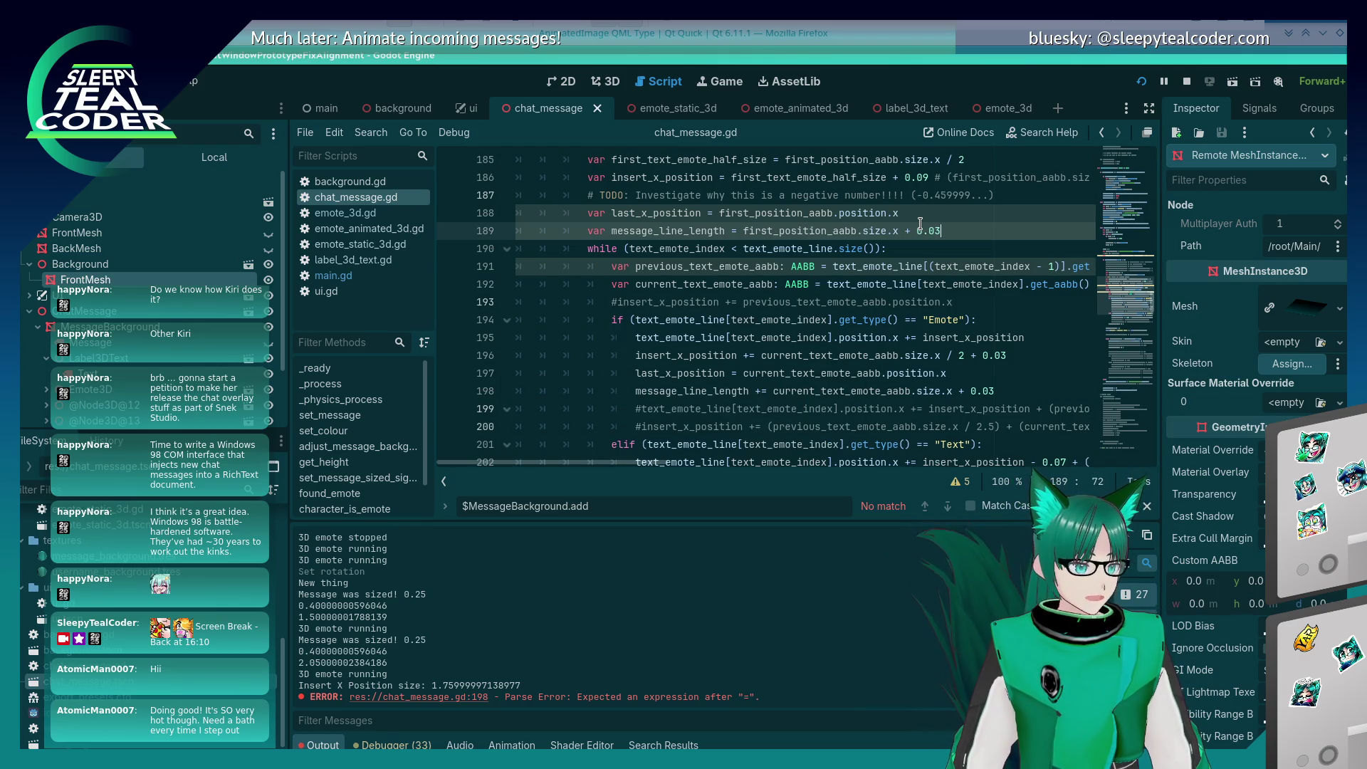
{"action": "key", "text": "BackSpace"}
{"action": "type", "text": "9"}
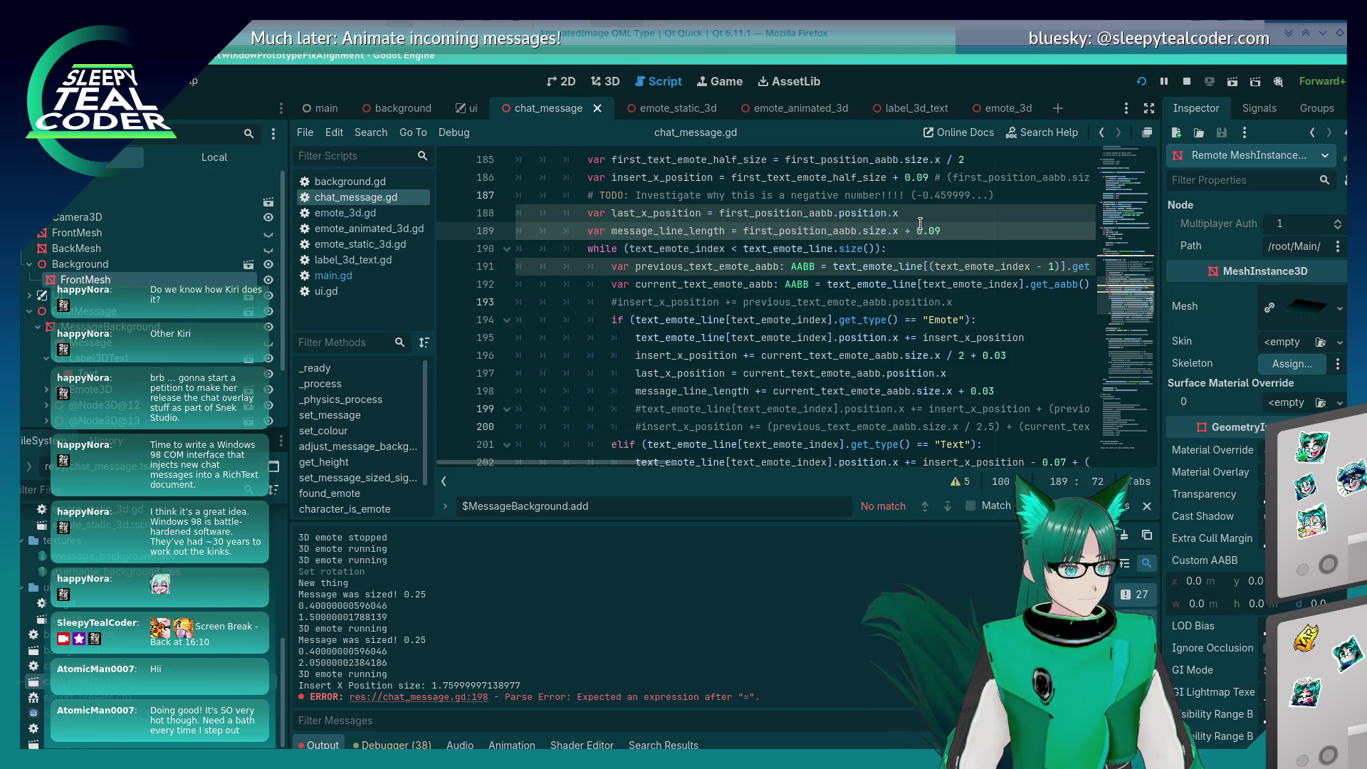
{"action": "key", "text": "BackSpace"}
{"action": "type", "text": "3"}
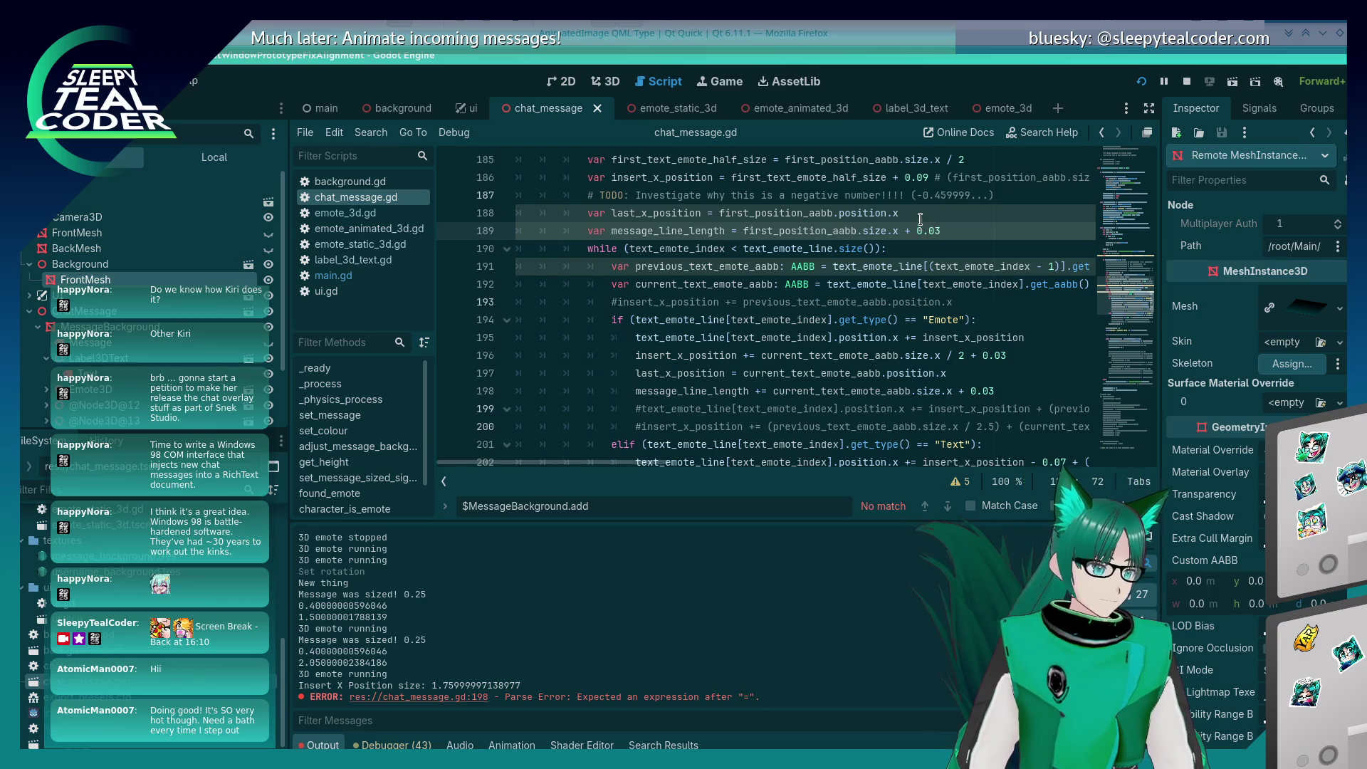
Step: Add line 204 in the text branch: message_line_length += 0.02 + current_text_emote_aabb.size.x
{"action": "scroll", "coordinate": [925, 265], "scroll_direction": "down", "scroll_amount": 2}
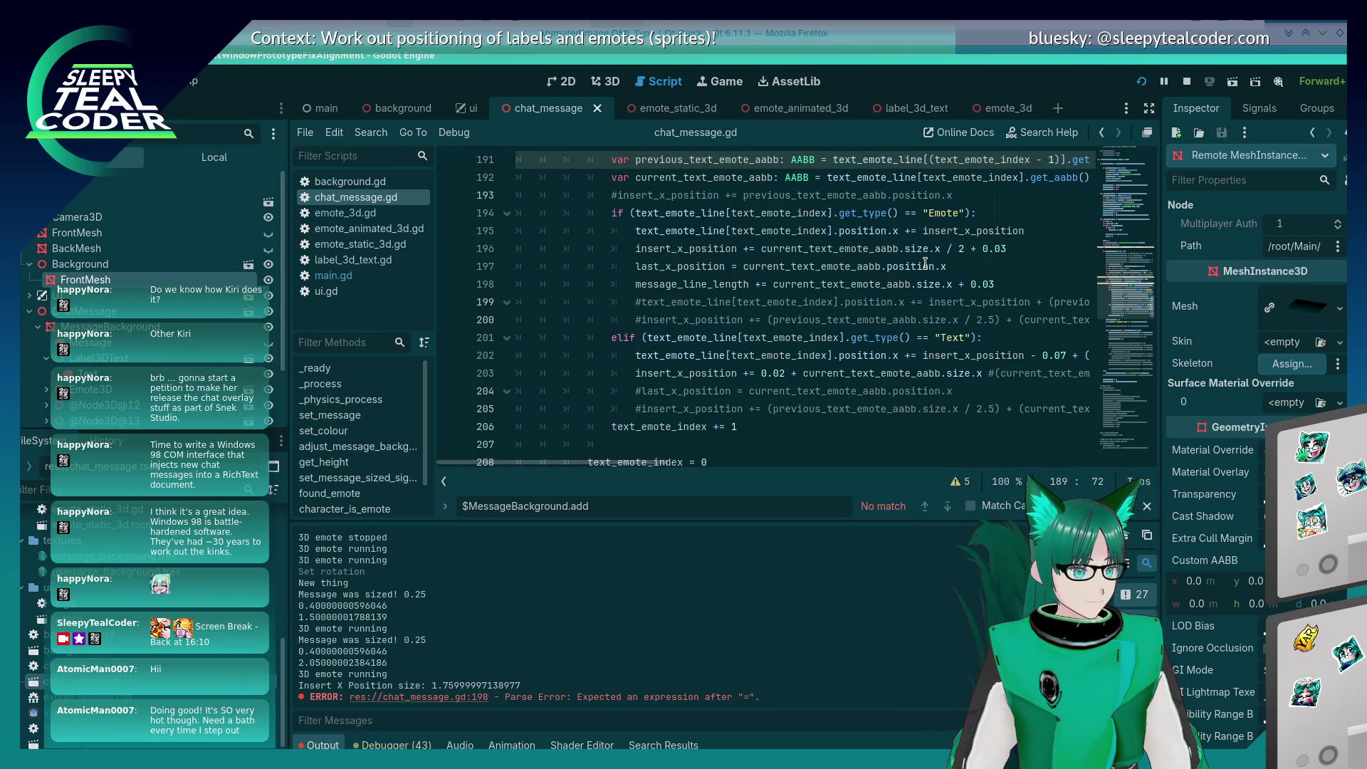
{"action": "left_click", "coordinate": [675, 388]}
{"action": "double_click", "coordinate": [712, 284]}
{"action": "key", "text": "ctrl+c"}
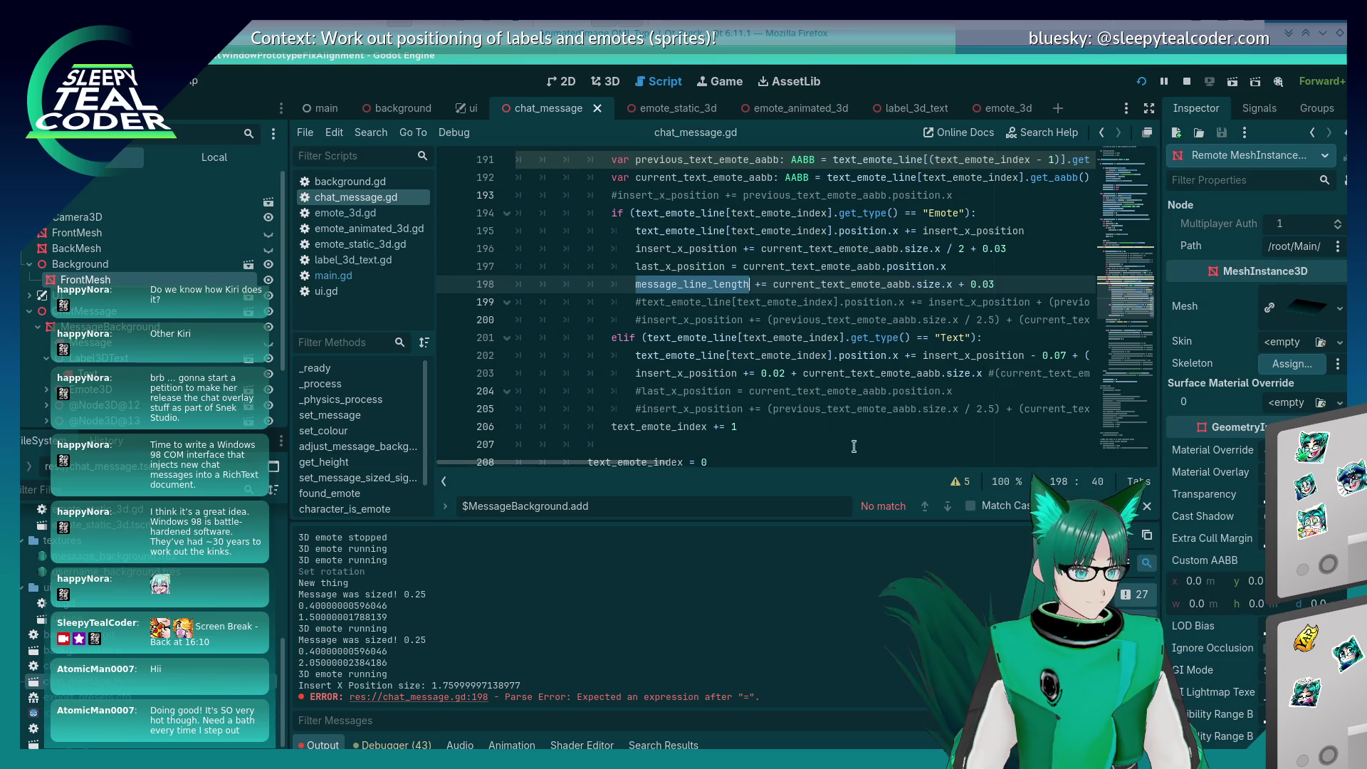
{"action": "scroll", "coordinate": [755, 413], "scroll_direction": "down", "scroll_amount": 3}
{"action": "scroll", "coordinate": [748, 372], "scroll_direction": "up", "scroll_amount": 2}
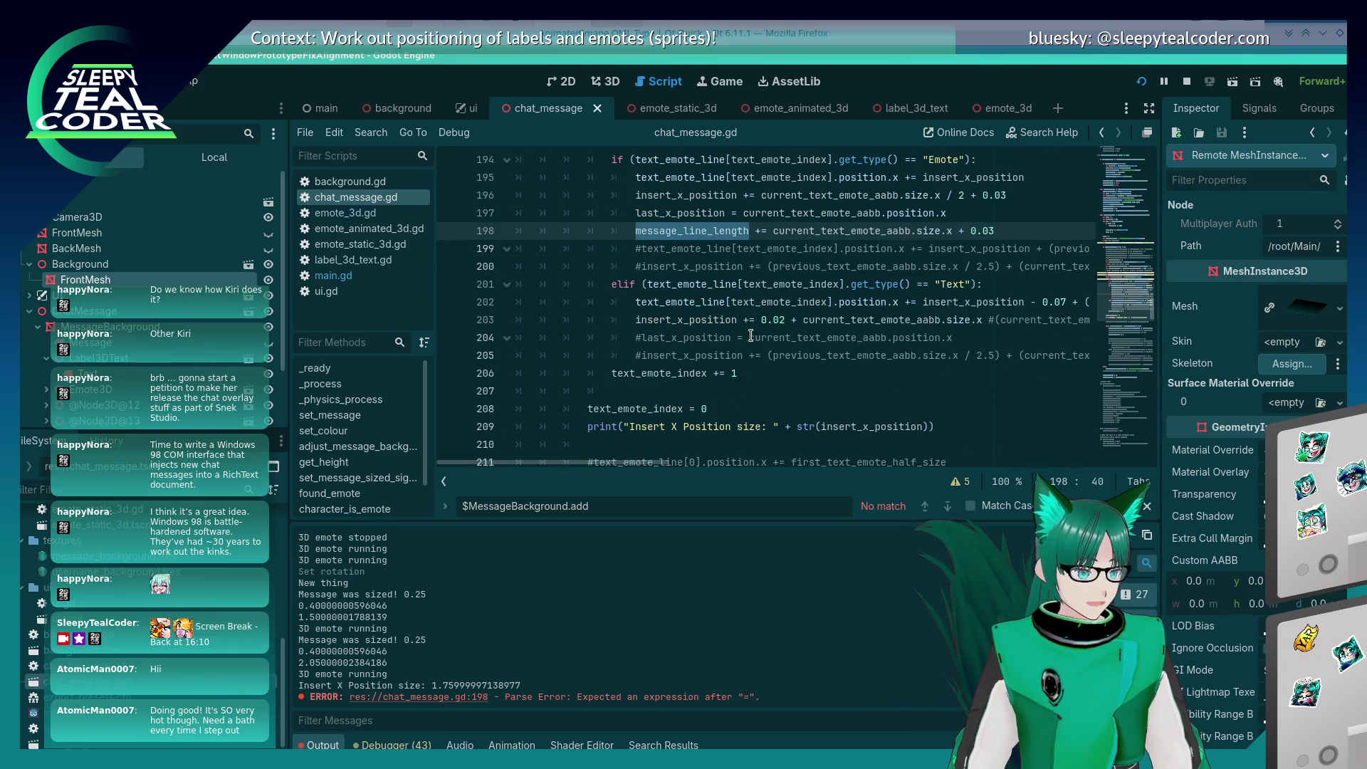
{"action": "left_click", "coordinate": [750, 338]}
{"action": "key", "text": "ctrl+shift+Return"}
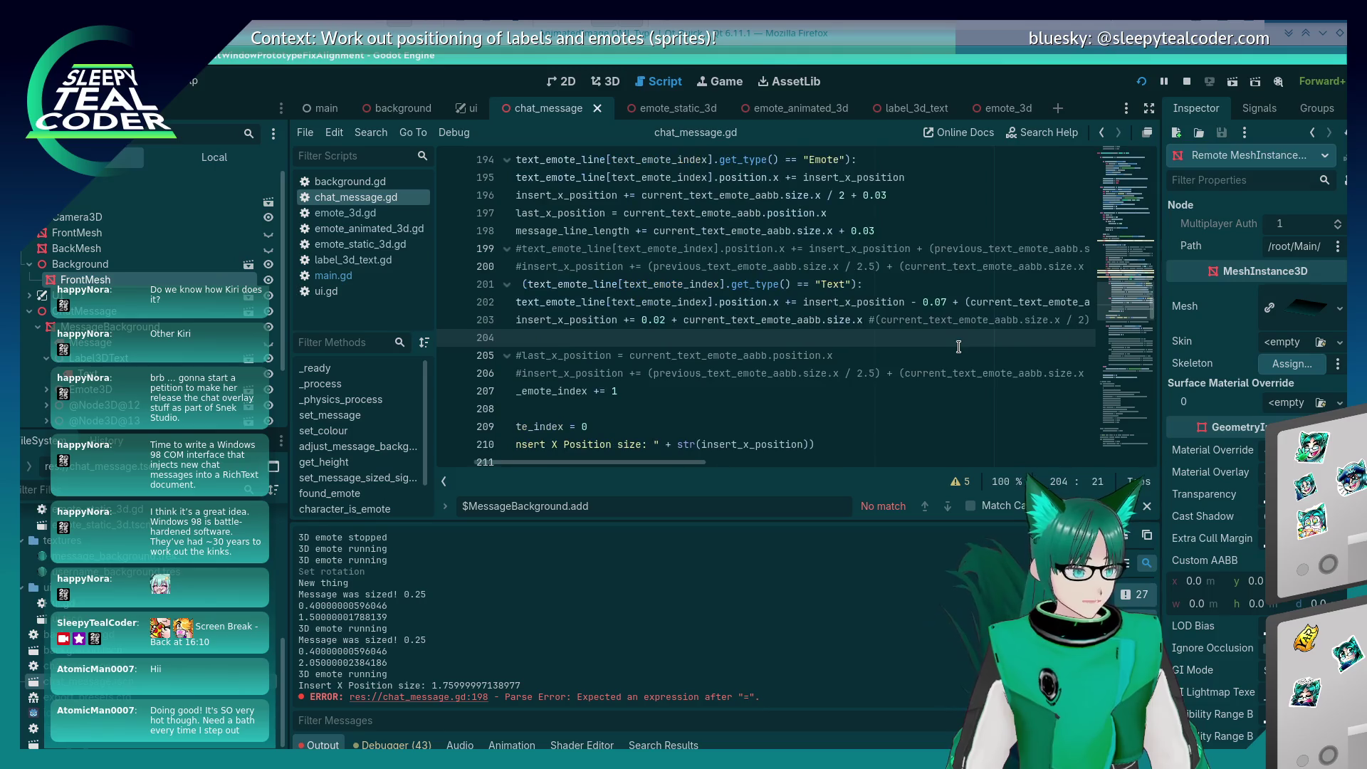
{"action": "key", "text": "ctrl+v"}
{"action": "type", "text": "+= 0.02 +"}
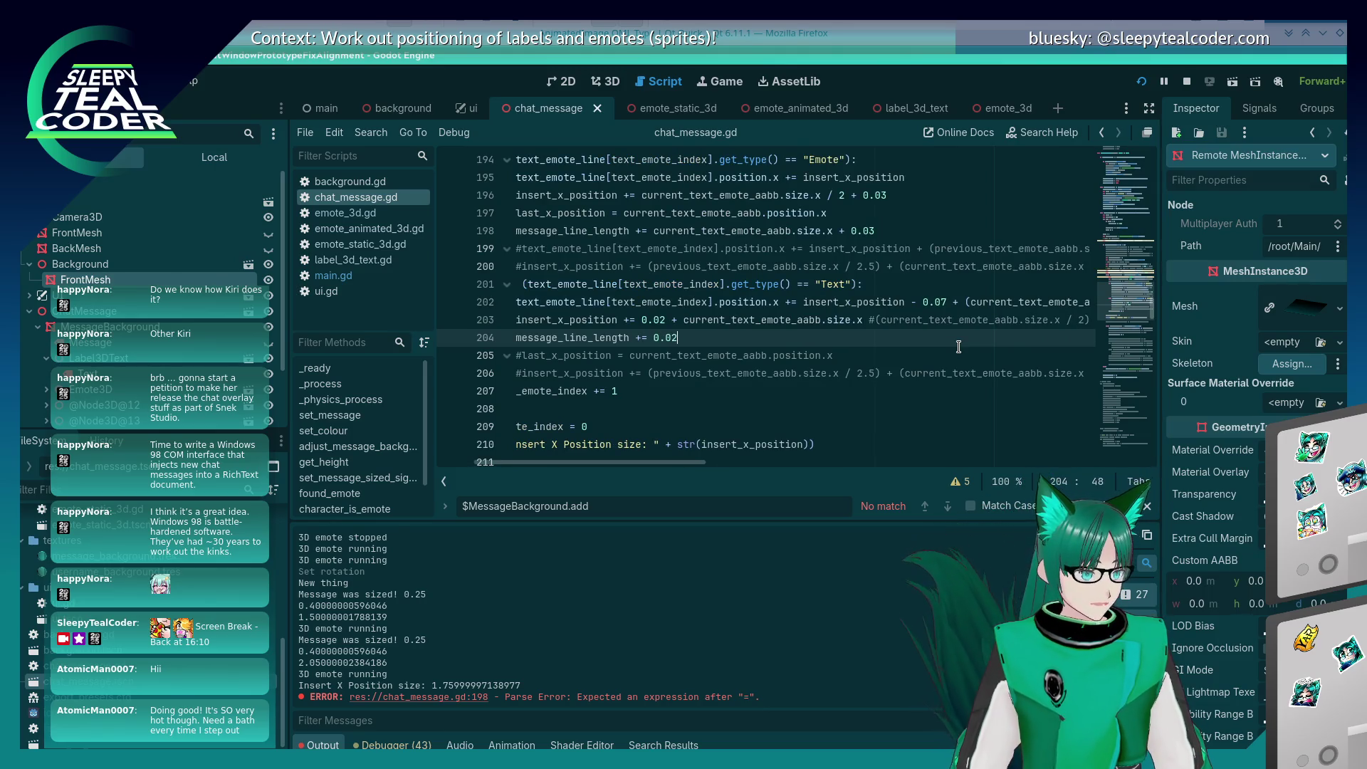
{"action": "left_click_drag", "start_coordinate": [684, 319], "coordinate": [863, 320]}
{"action": "key", "text": "ctrl+c"}
{"action": "left_click", "coordinate": [753, 339]}
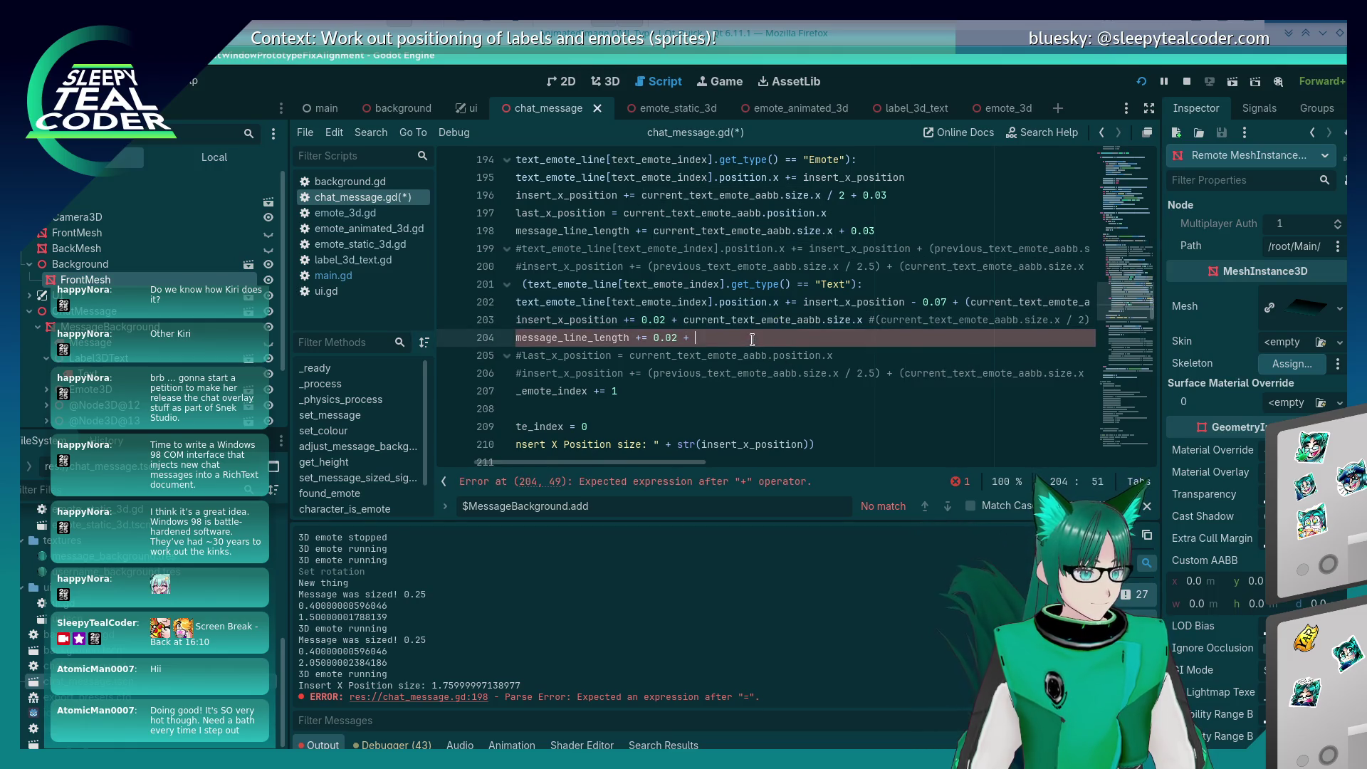
{"action": "key", "text": "ctrl+v"}
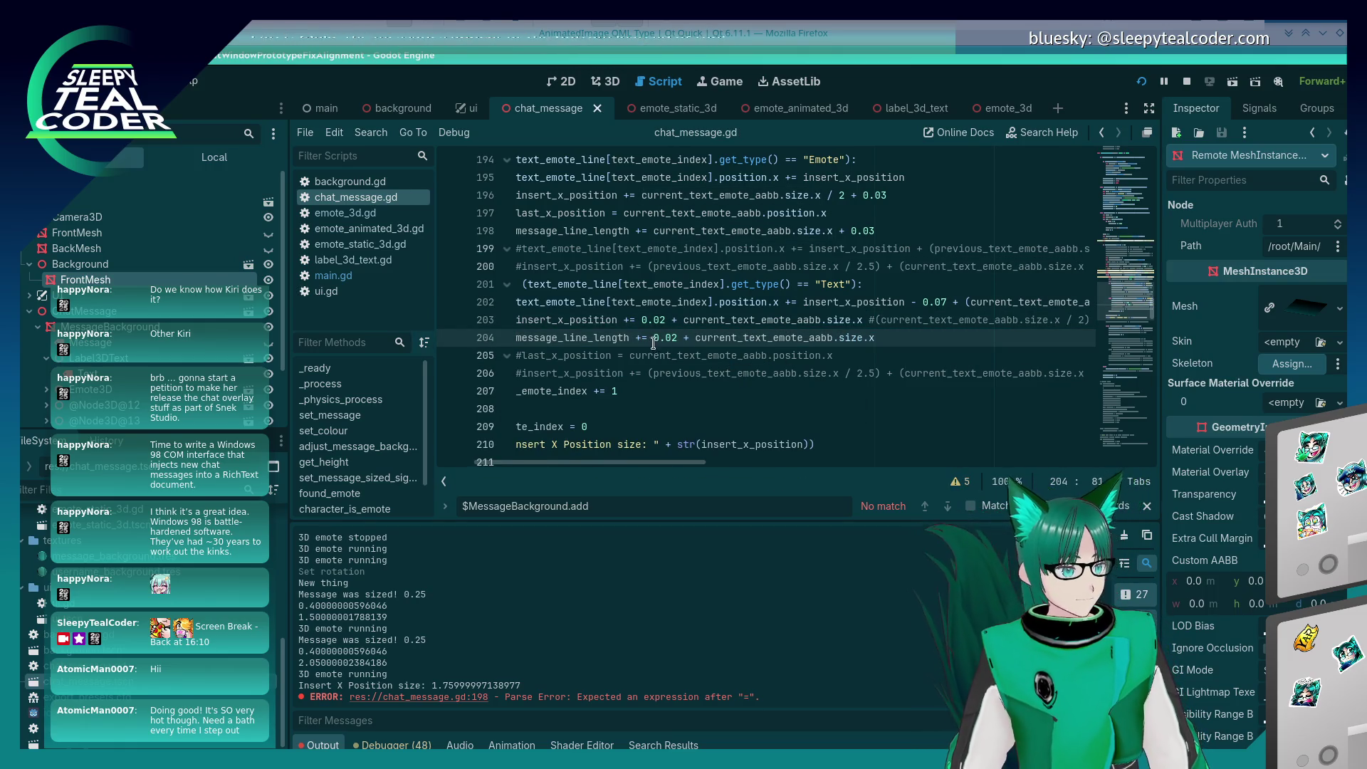
Step: Wrap line 204's increment in parentheses and save
{"action": "left_click", "coordinate": [655, 337]}
{"action": "type", "text": "("}
{"action": "key", "text": "ctrl+s"}
{"action": "key", "text": "End"}
{"action": "type", "text": ")"}
{"action": "key", "text": "Home"}
Step: Wrap line 198's emote increment in parentheses, save, and switch to the running game
{"action": "scroll", "coordinate": [794, 316], "scroll_direction": "up", "scroll_amount": 1}
{"action": "scroll", "coordinate": [794, 315], "scroll_direction": "up", "scroll_amount": 2}
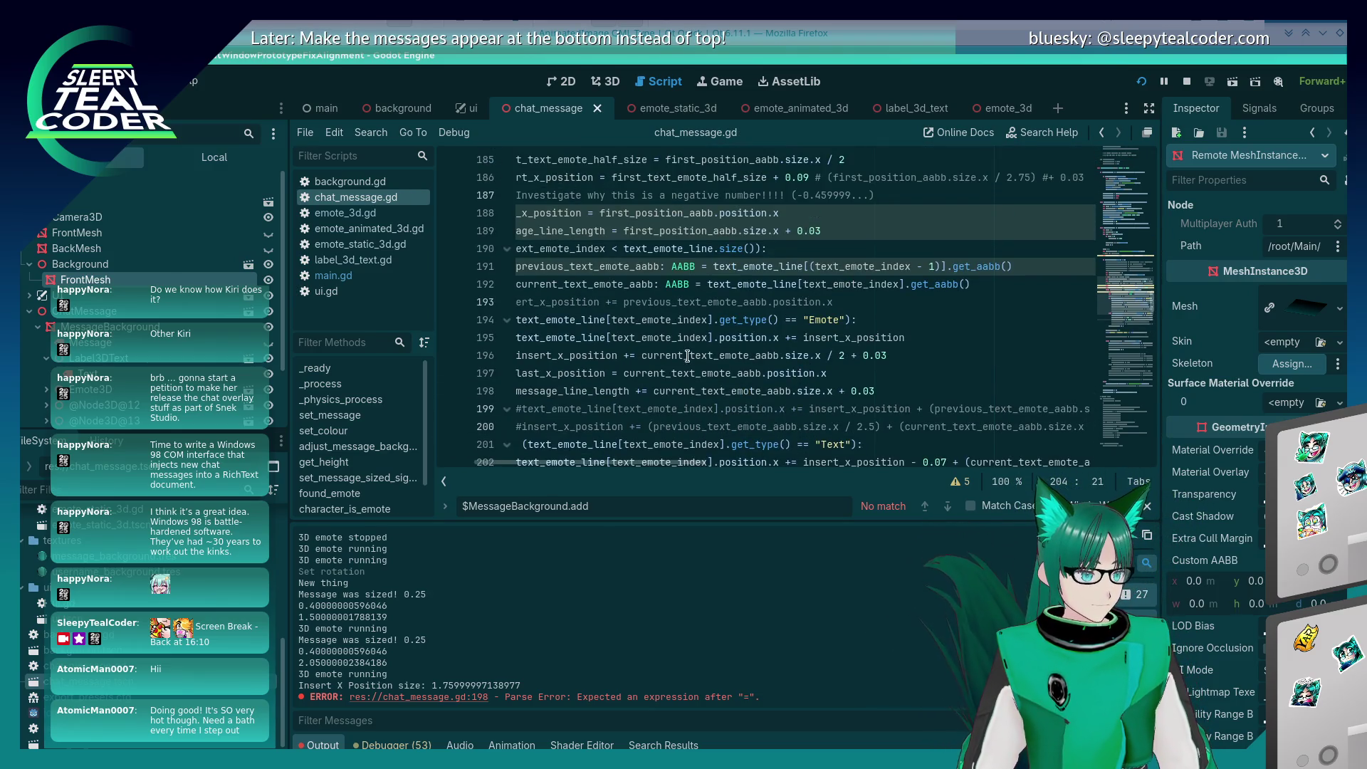
{"action": "left_click", "coordinate": [650, 391]}
{"action": "type", "text": "("}
{"action": "key", "text": "End"}
{"action": "type", "text": ")"}
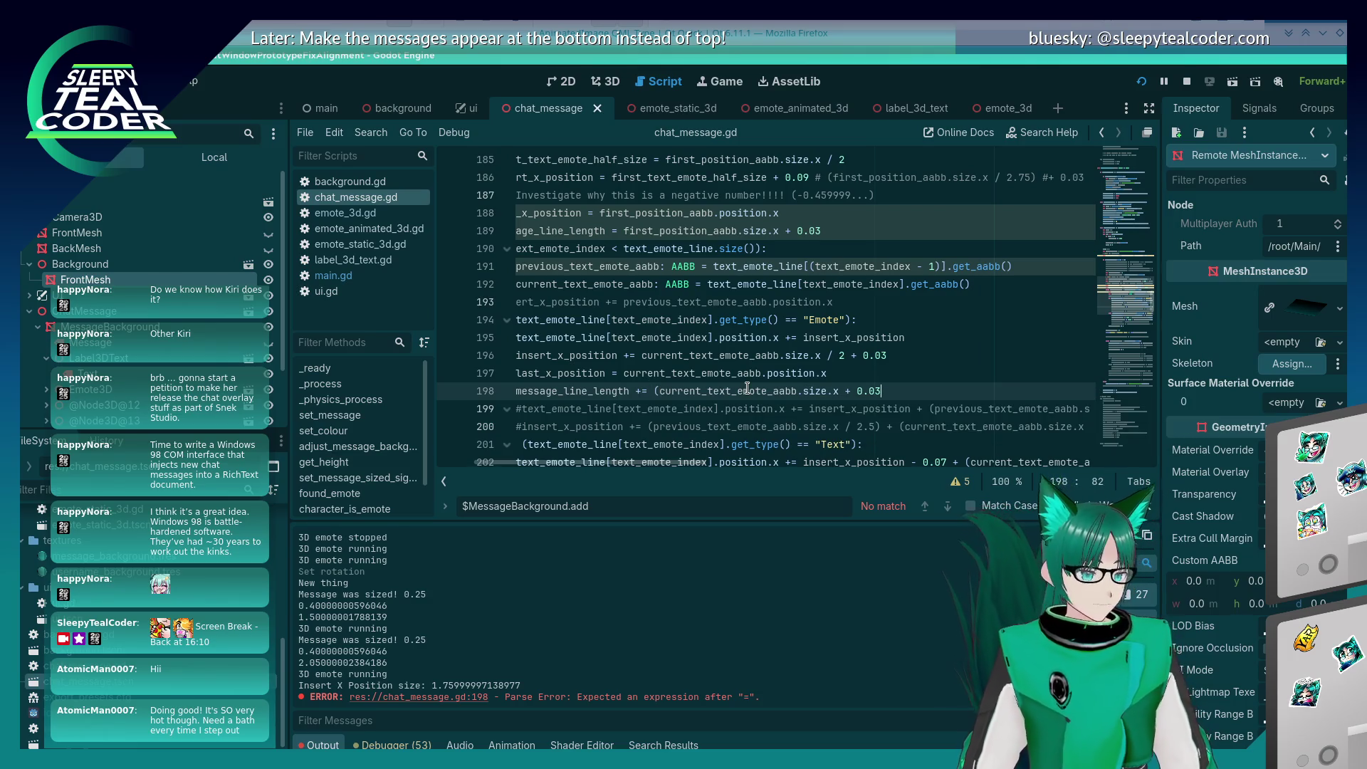
{"action": "key", "text": "ctrl+s"}
{"action": "key", "text": "Home"}
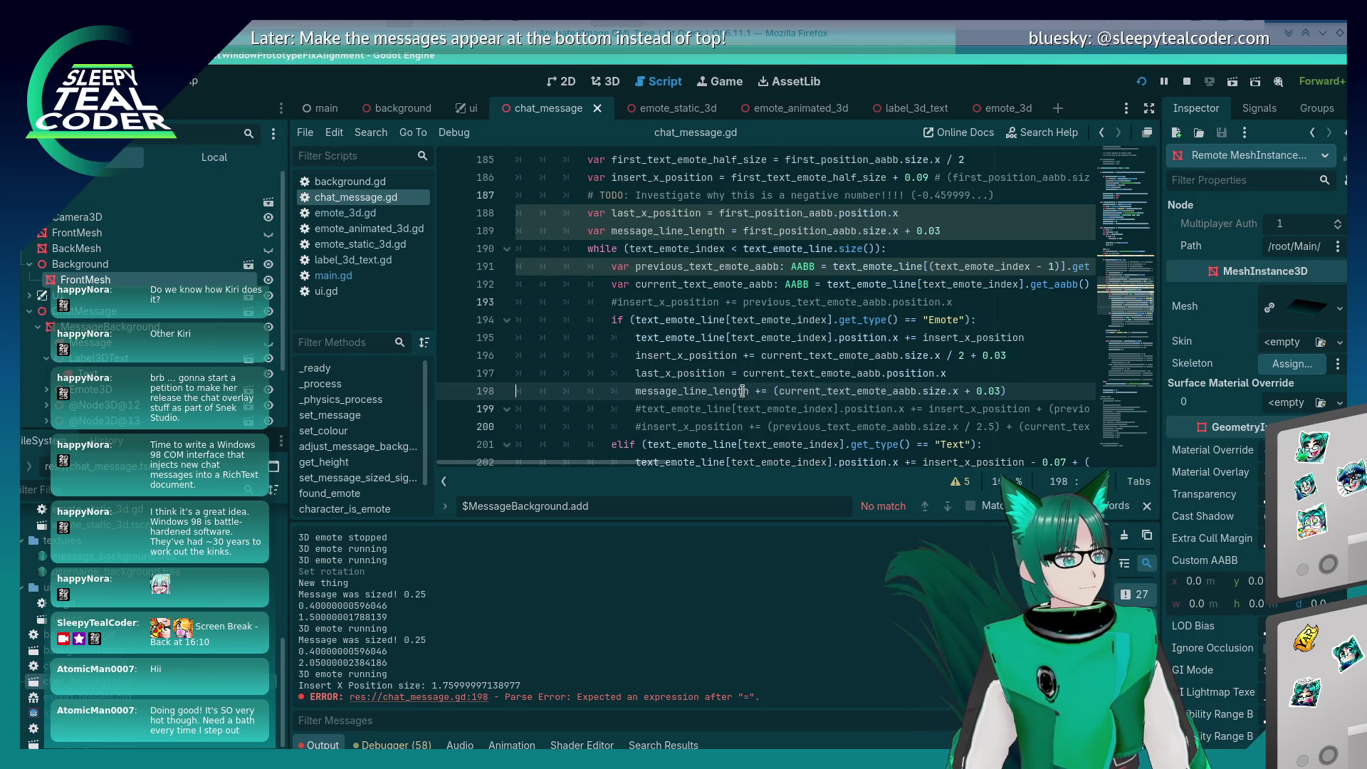
{"action": "key", "text": "alt+Tab"}
{"action": "key", "text": "alt+Tab"}
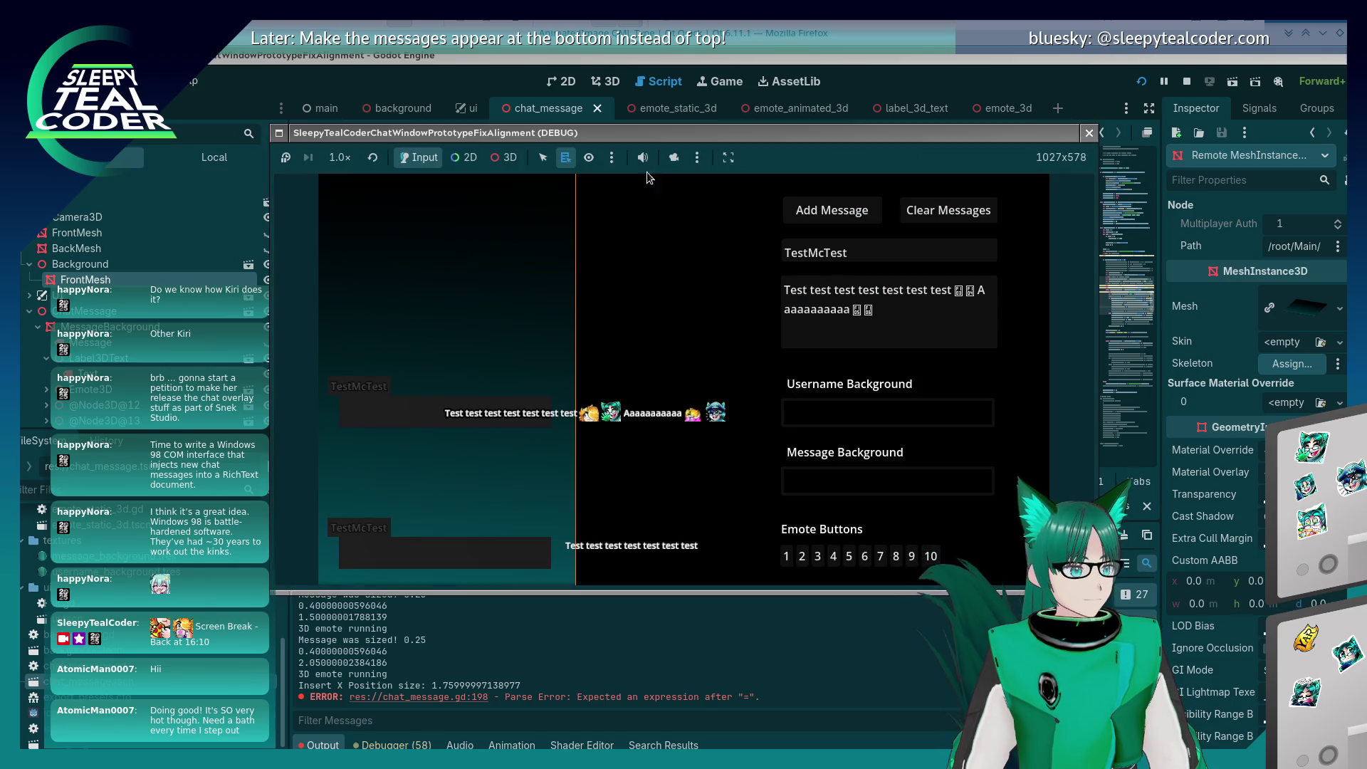
Step: Toggle the game to 3D and back to Input, add a test message, then return to the script editor
{"action": "left_click", "coordinate": [506, 157]}
{"action": "left_click", "coordinate": [420, 158]}
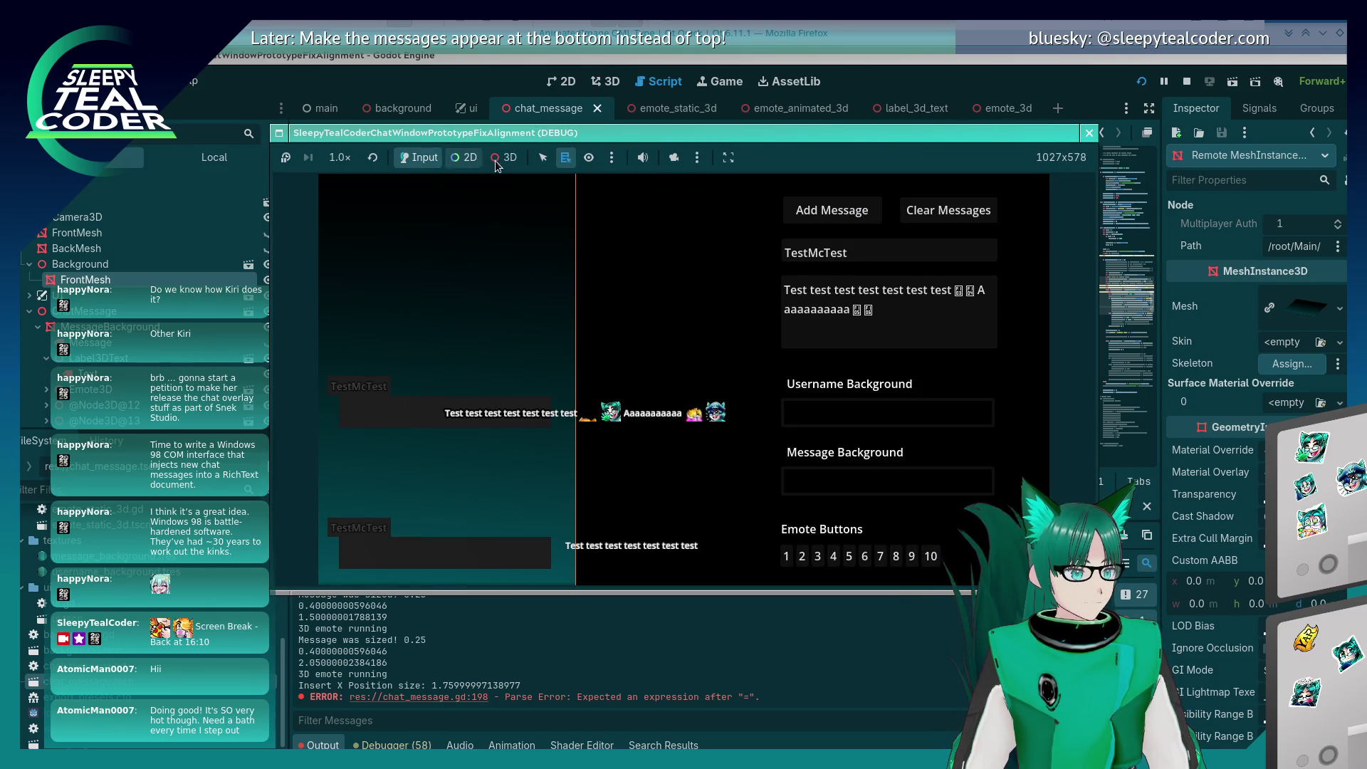
{"action": "left_click", "coordinate": [826, 210]}
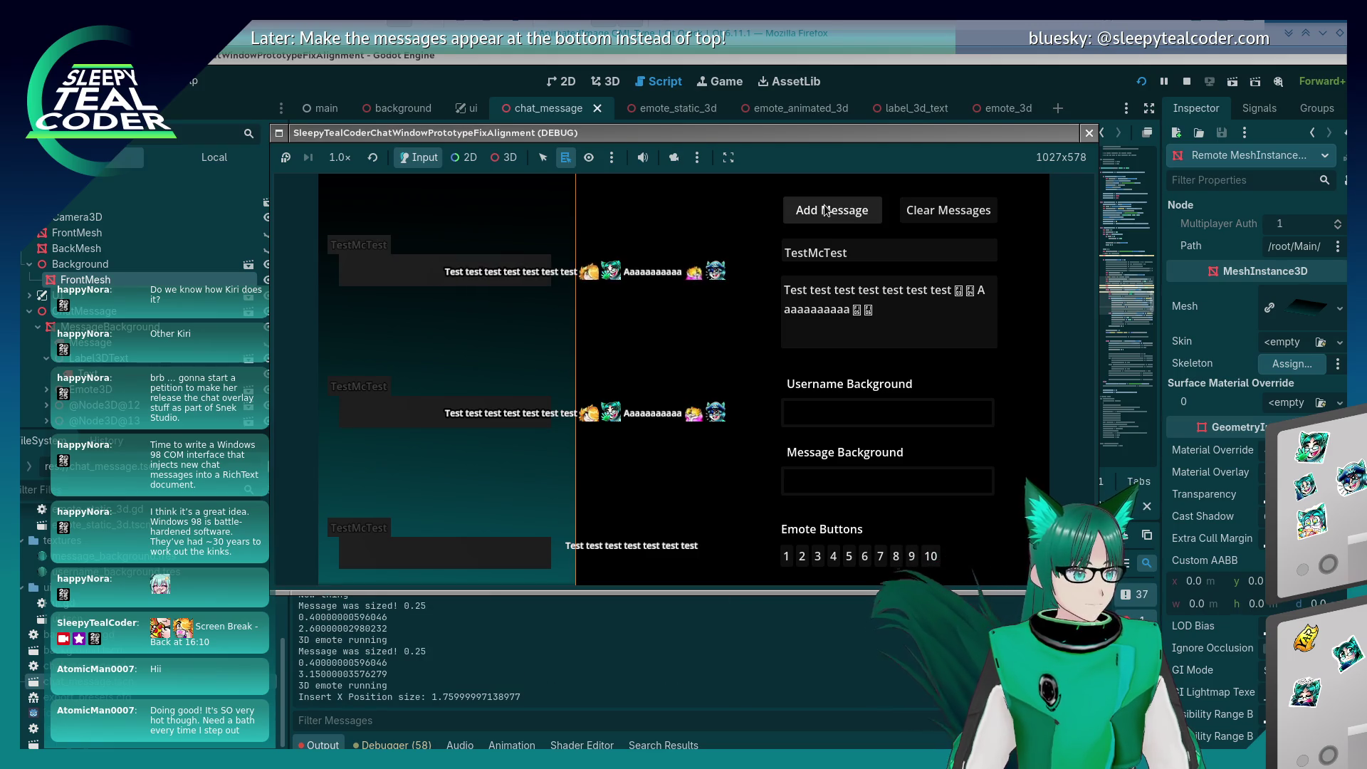
{"action": "left_click", "coordinate": [622, 617]}
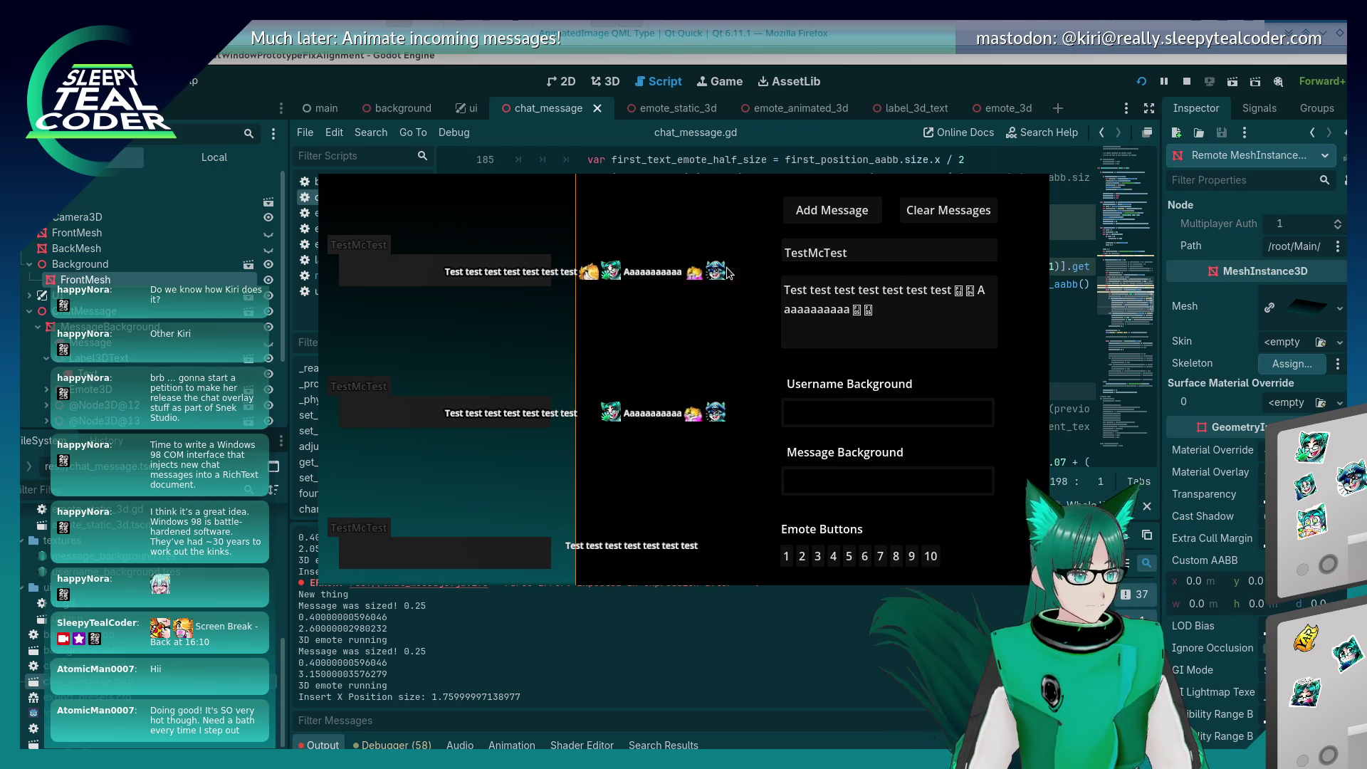
{"action": "left_click", "coordinate": [925, 79]}
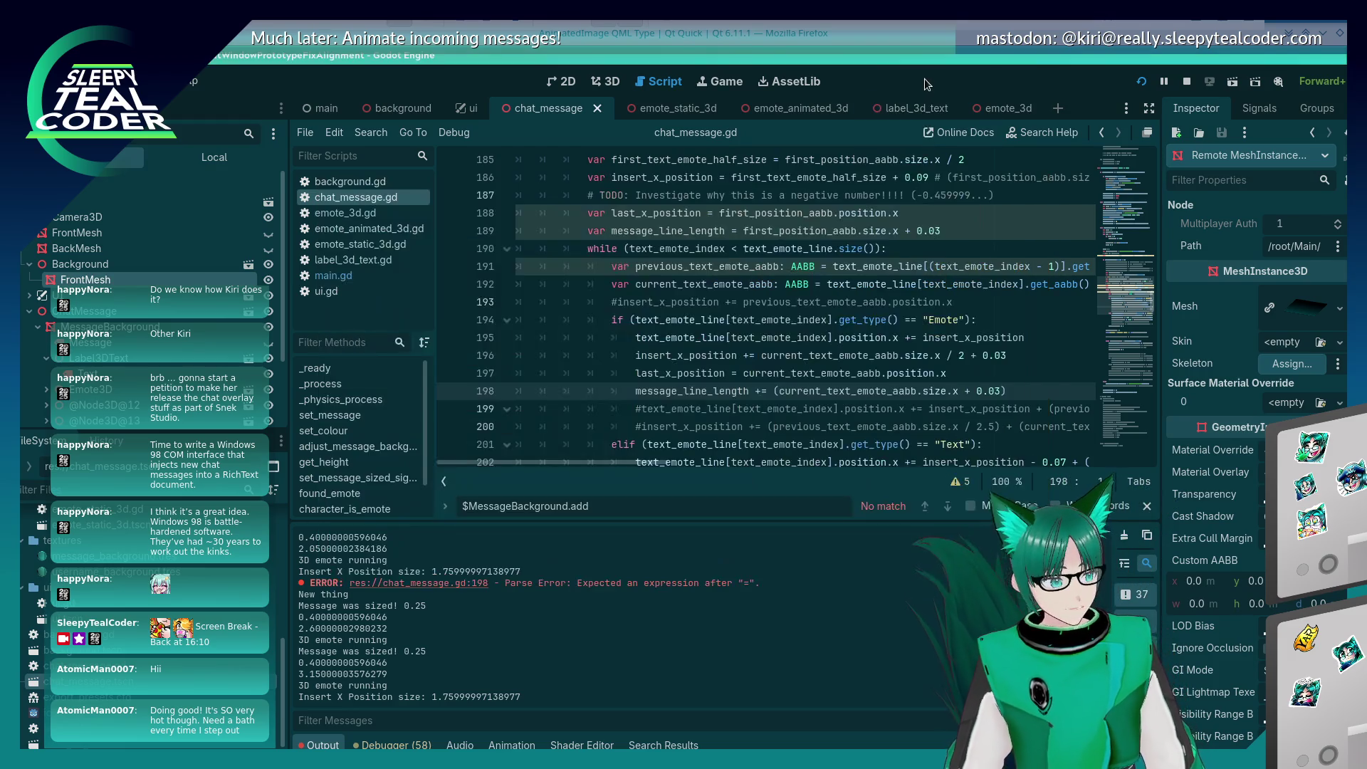
Step: Uncomment line 216 of chat_message.gd and clear its old offset expression
{"action": "scroll", "coordinate": [779, 327], "scroll_direction": "down", "scroll_amount": 5}
{"action": "scroll", "coordinate": [772, 346], "scroll_direction": "down", "scroll_amount": 4}
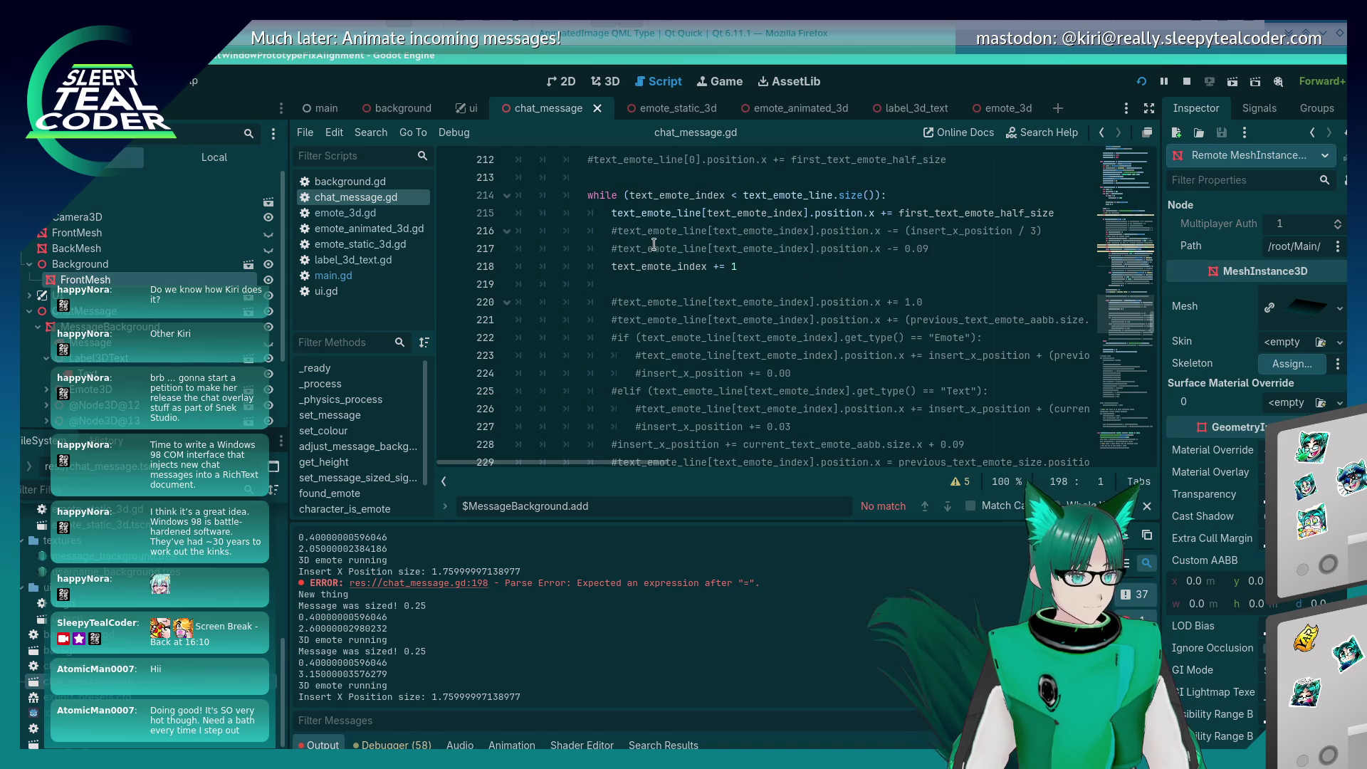
{"action": "left_click", "coordinate": [608, 225]}
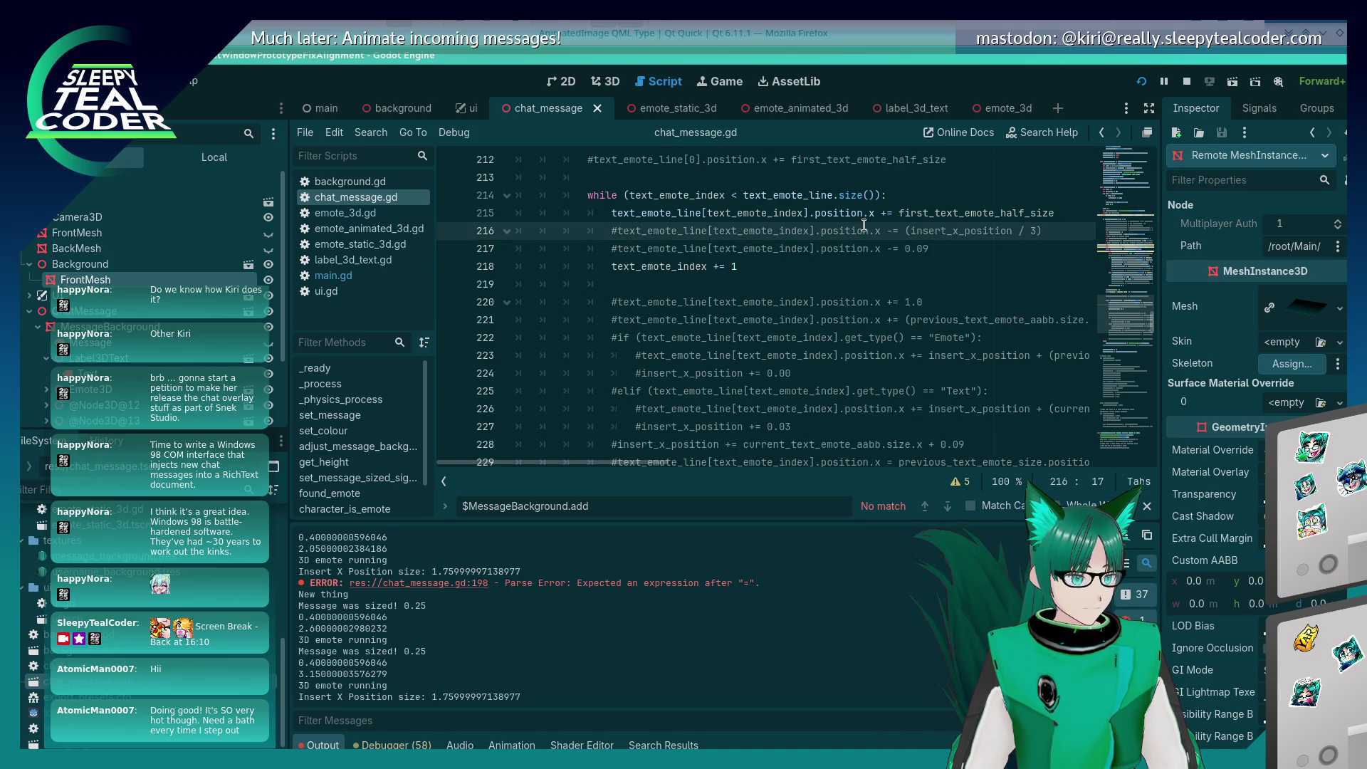
{"action": "key", "text": "ctrl+k"}
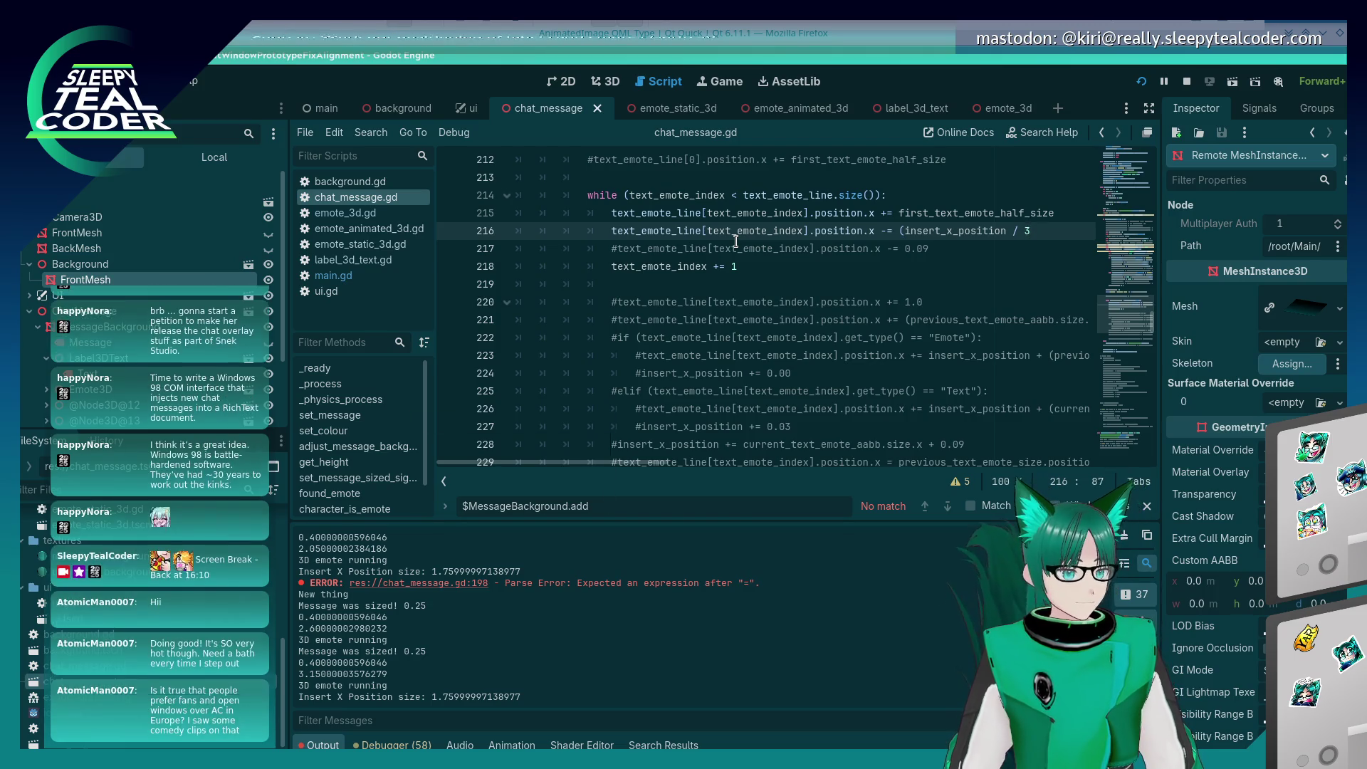
{"action": "key", "text": "End"}
{"action": "key", "text": "BackSpace"}
{"action": "key", "text": "BackSpace"}
{"action": "key", "text": "BackSpace"}
{"action": "key", "text": "BackSpace"}
{"action": "key", "text": "BackSpace"}
Step: Rewrite line 216 as position.x -= (message_line_length / 2), then save and relaunch with F5
{"action": "type", "text": "message"}
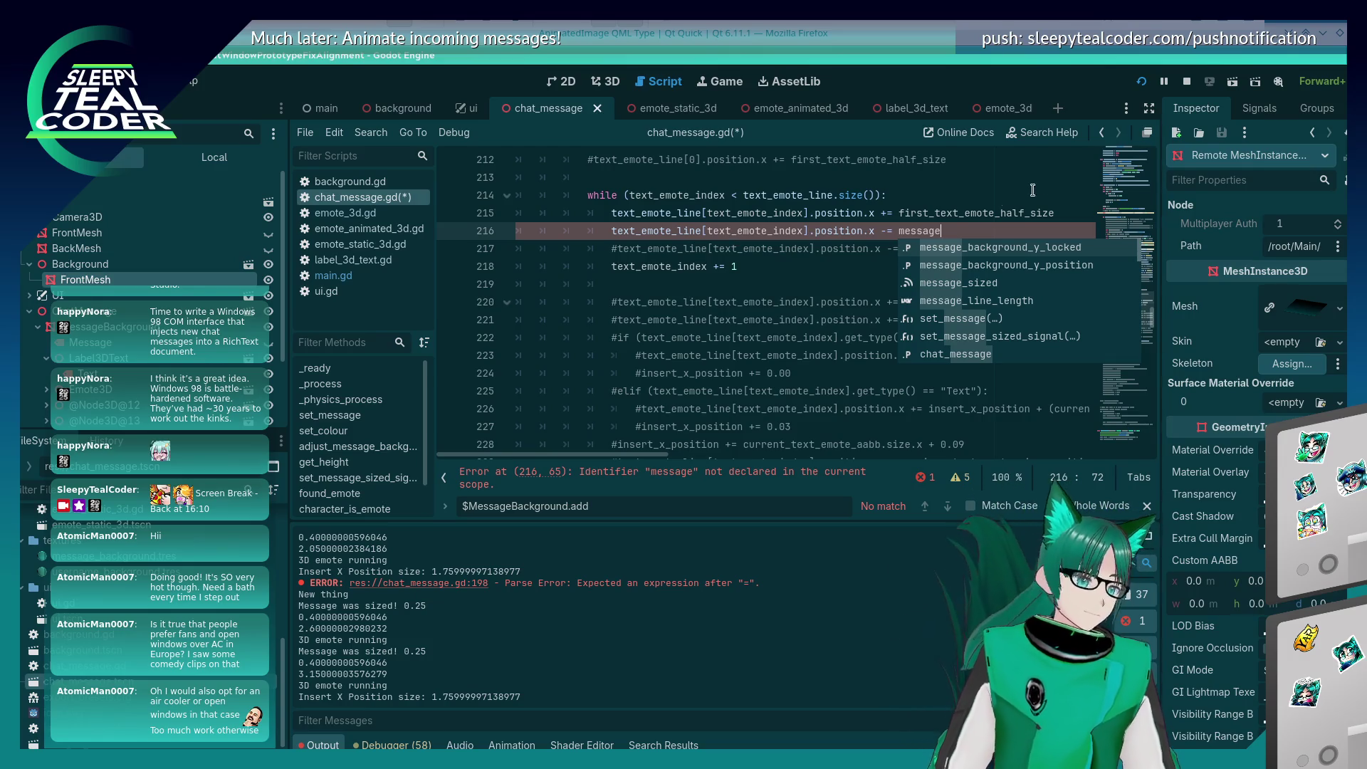
{"action": "key", "text": "Escape"}
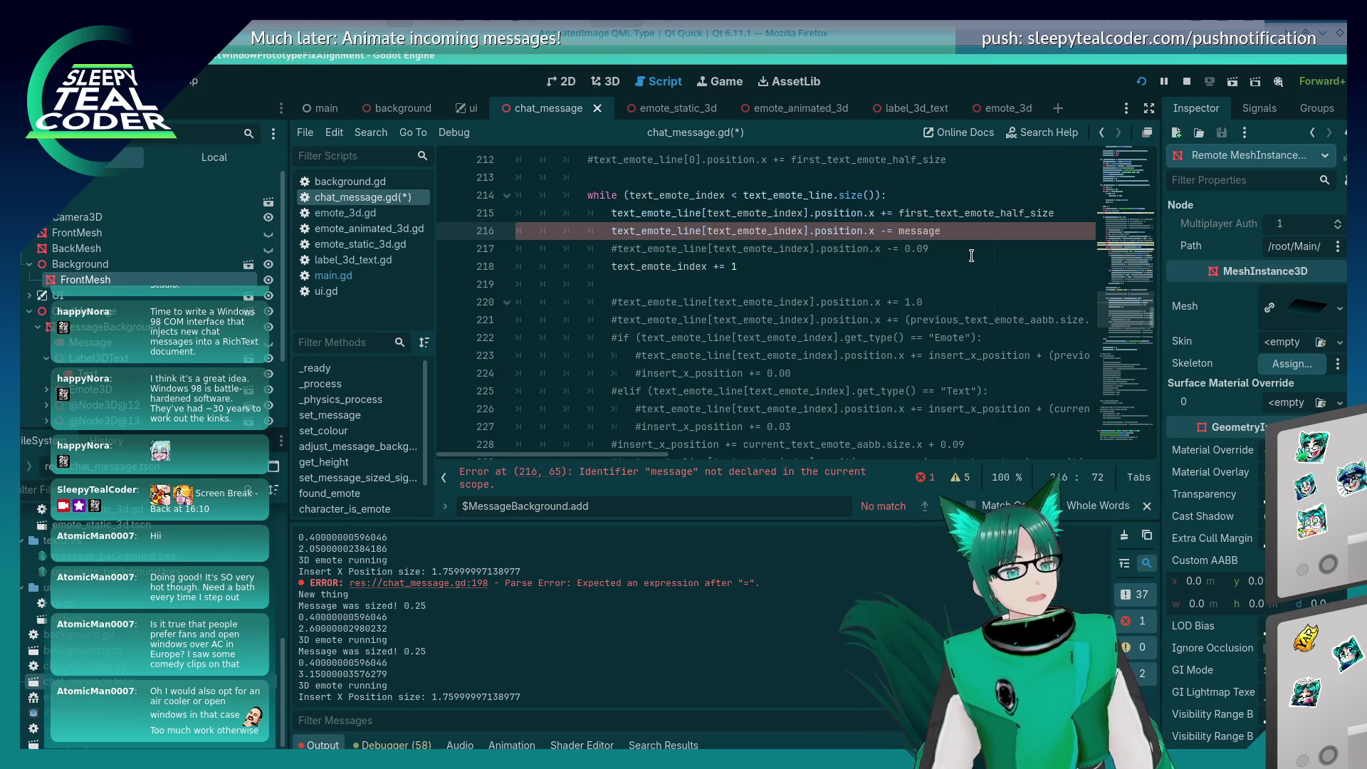
{"action": "key", "text": "BackSpace"}
{"action": "key", "text": "BackSpace"}
{"action": "key", "text": "BackSpace"}
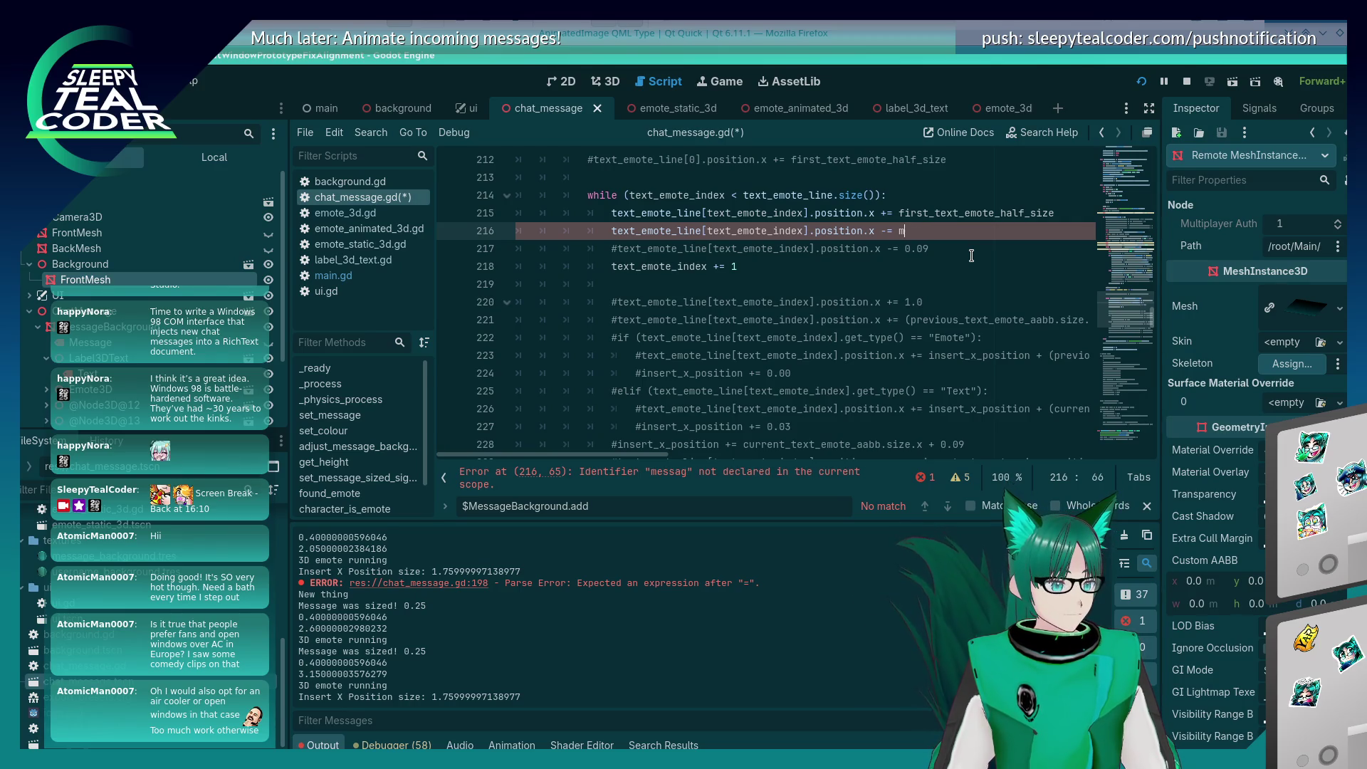
{"action": "type", "text": "message_line_length / 2"}
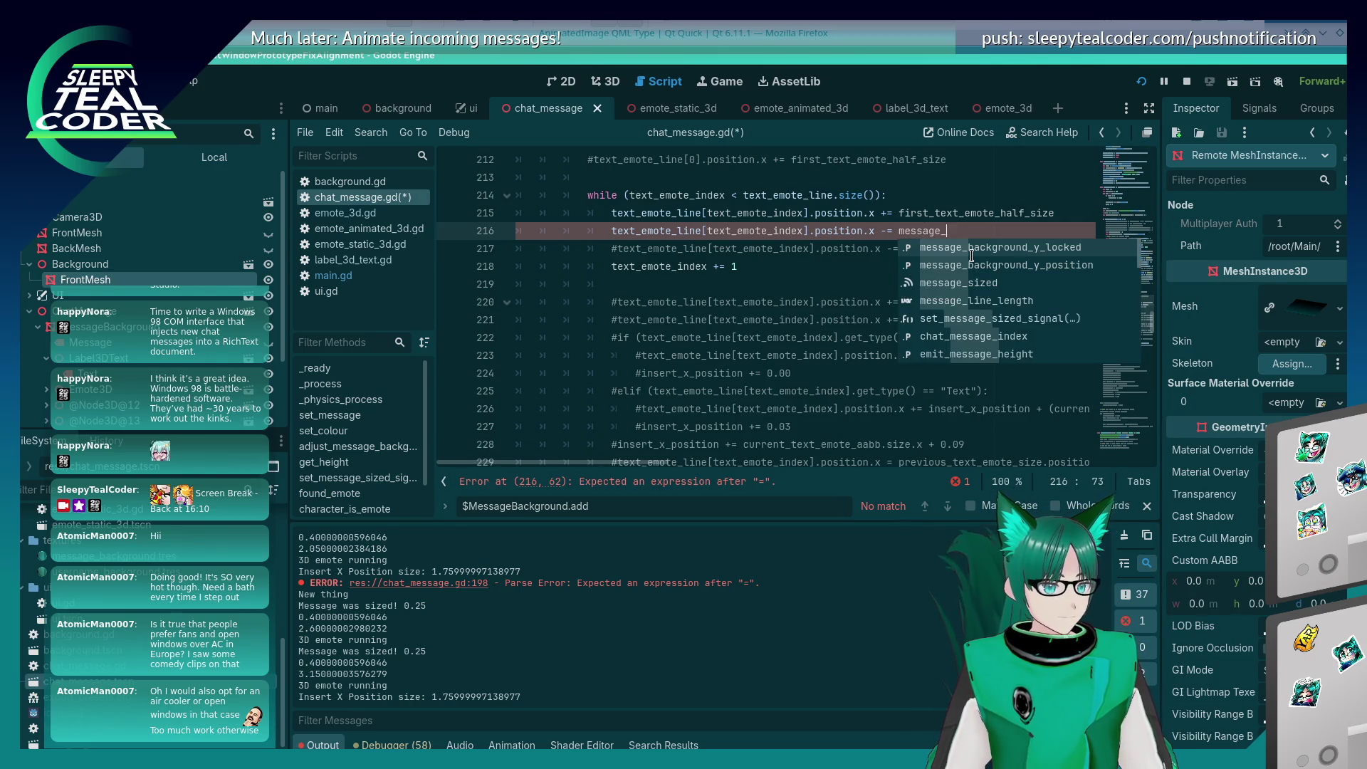
{"action": "type", "text": ")"}
{"action": "key", "text": "Left"}
{"action": "key", "text": "Left"}
{"action": "key", "text": "Left"}
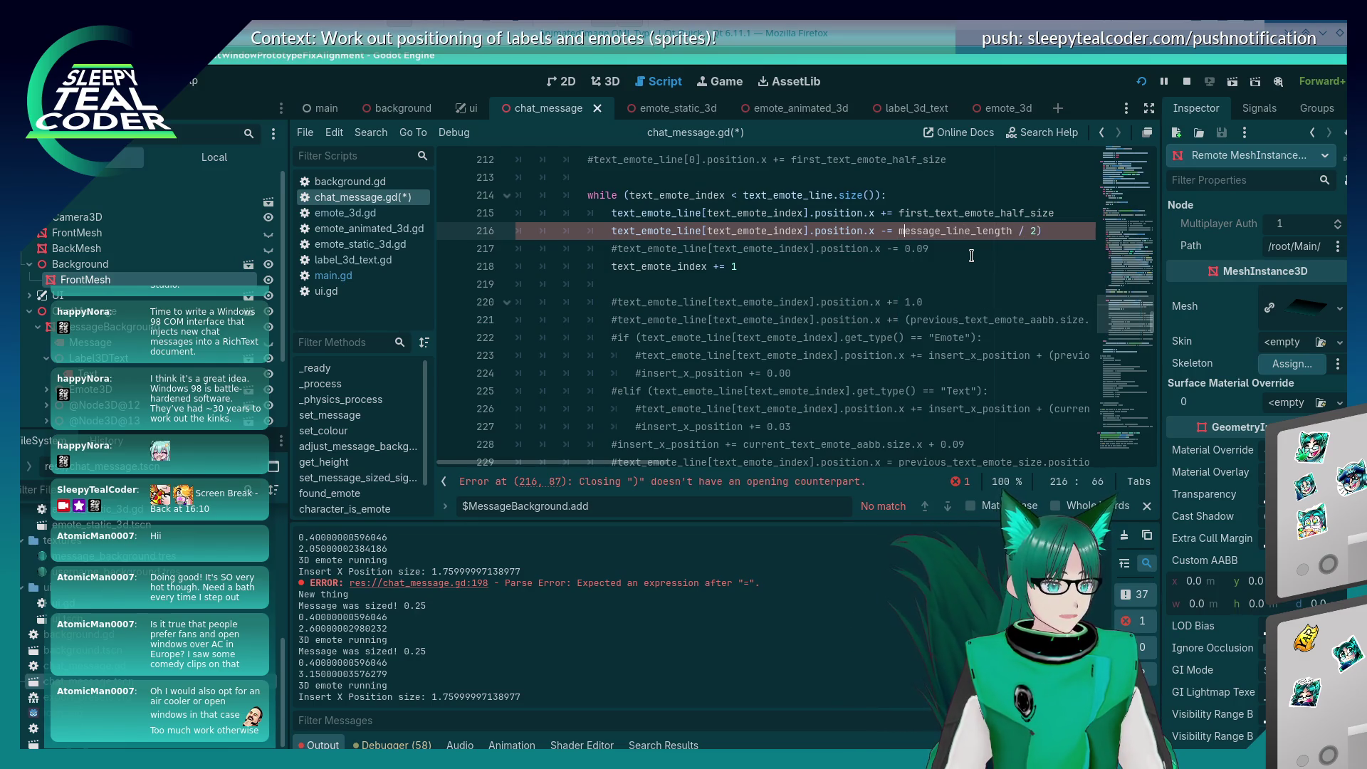
{"action": "type", "text": "("}
{"action": "key", "text": "F5"}
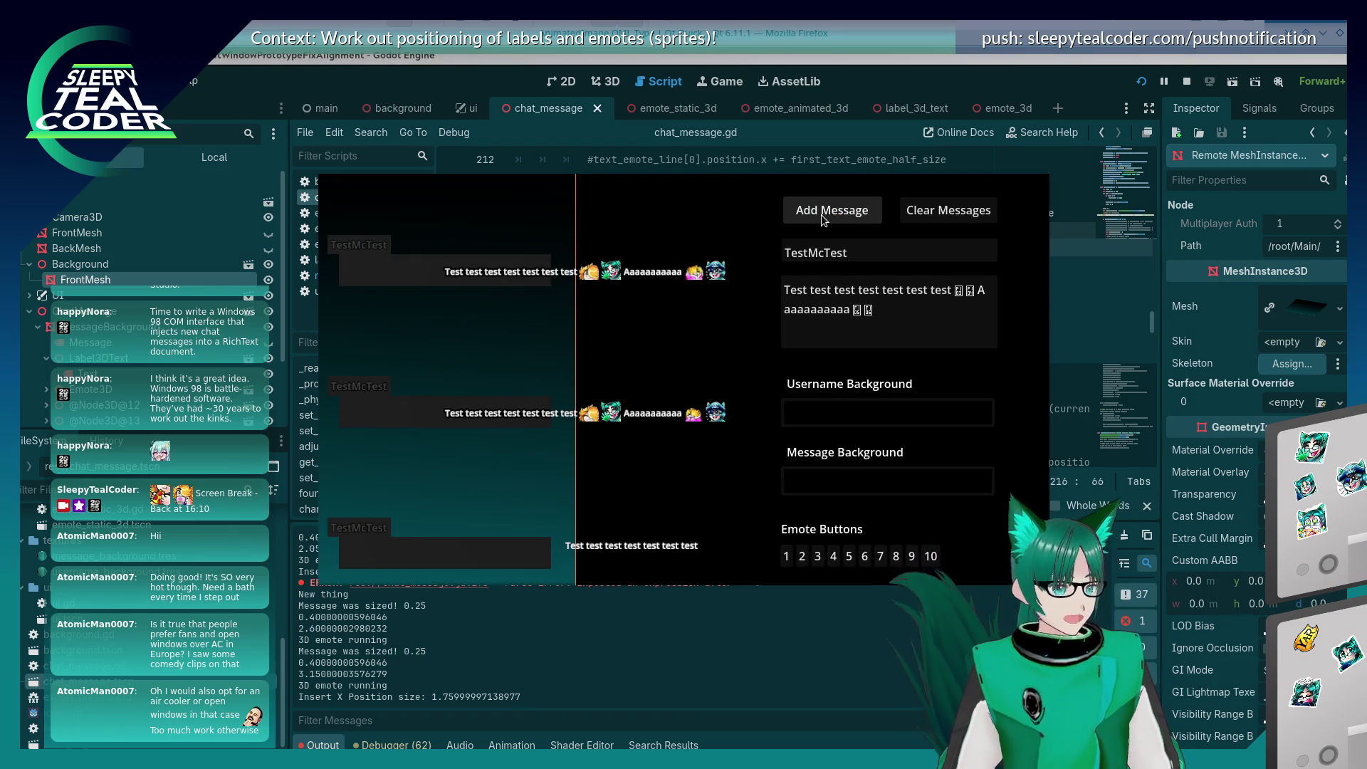
Step: Add a third test message, then view the running game through the editor camera
{"action": "left_click", "coordinate": [822, 215]}
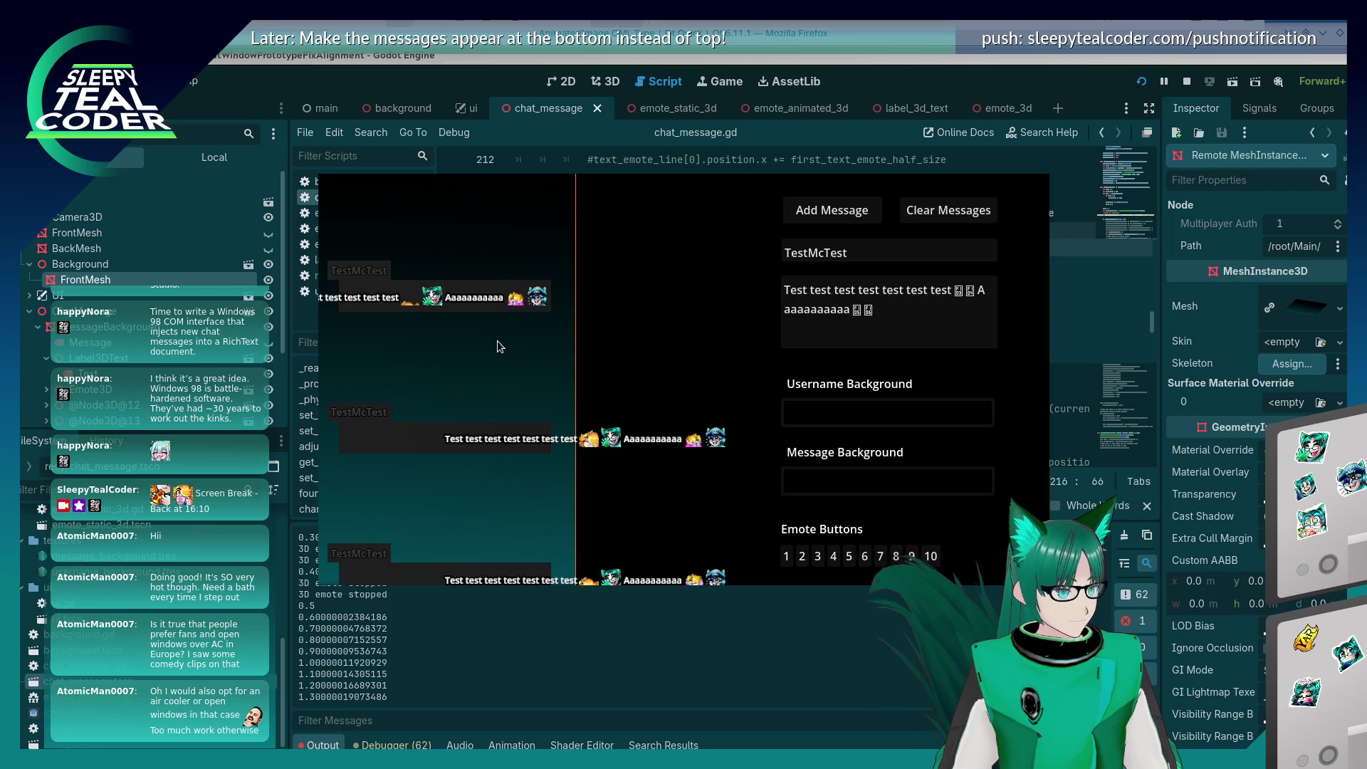
{"action": "key", "text": "alt+Tab"}
{"action": "key", "text": "alt+Tab"}
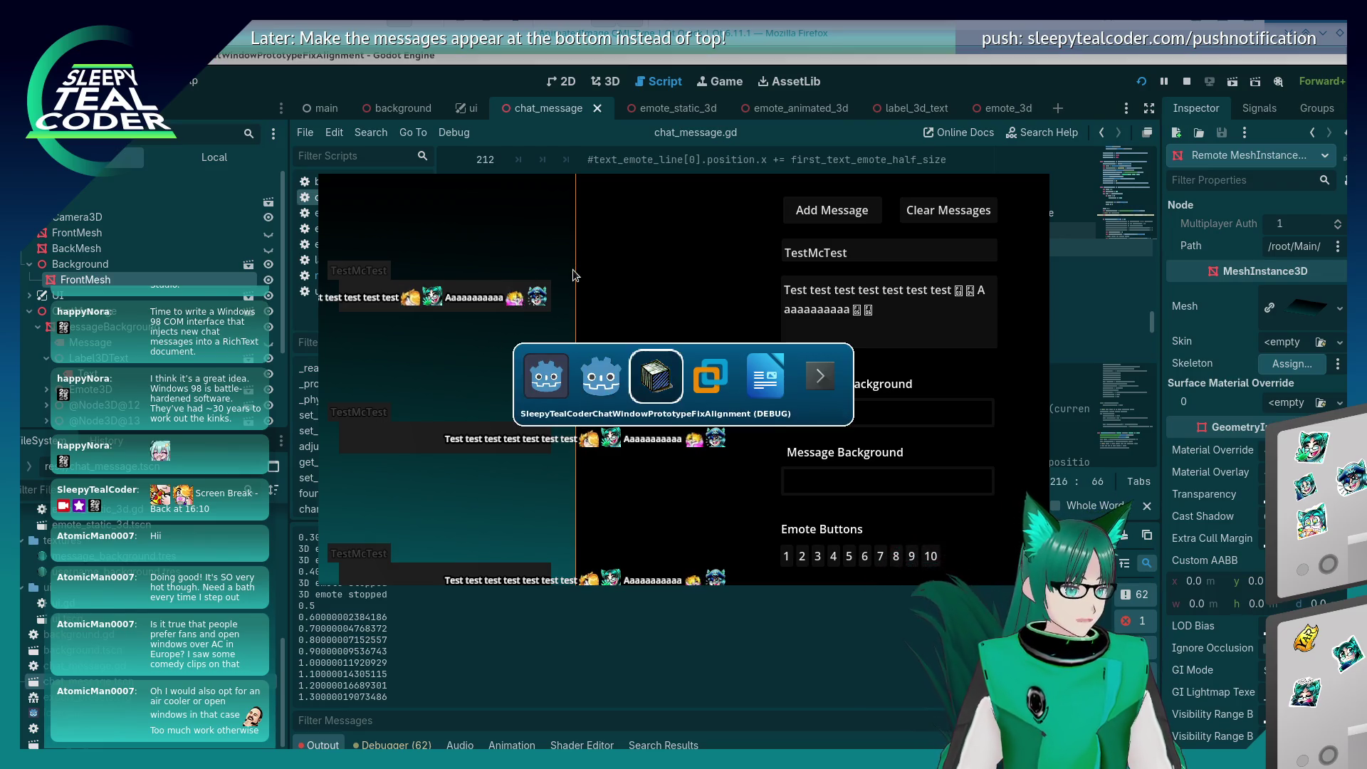
{"action": "left_click", "coordinate": [673, 158]}
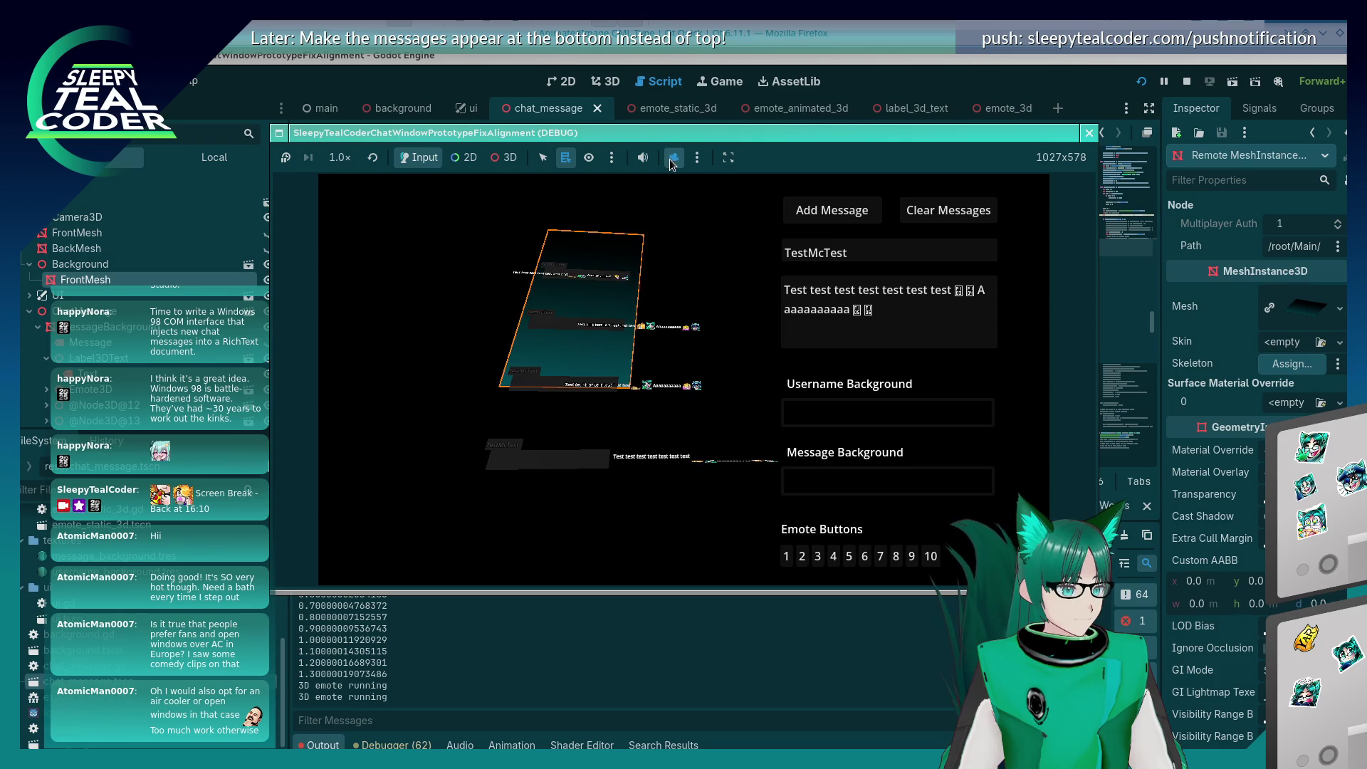
Step: Pan the game view and switch to 3D interaction with the editor camera override
{"action": "left_click", "coordinate": [673, 158]}
{"action": "mouse_move", "coordinate": [513, 309]}
{"action": "left_mouse_down"}
{"action": "mouse_move", "coordinate": [543, 309]}
{"action": "mouse_move", "coordinate": [516, 310]}
{"action": "left_mouse_up"}
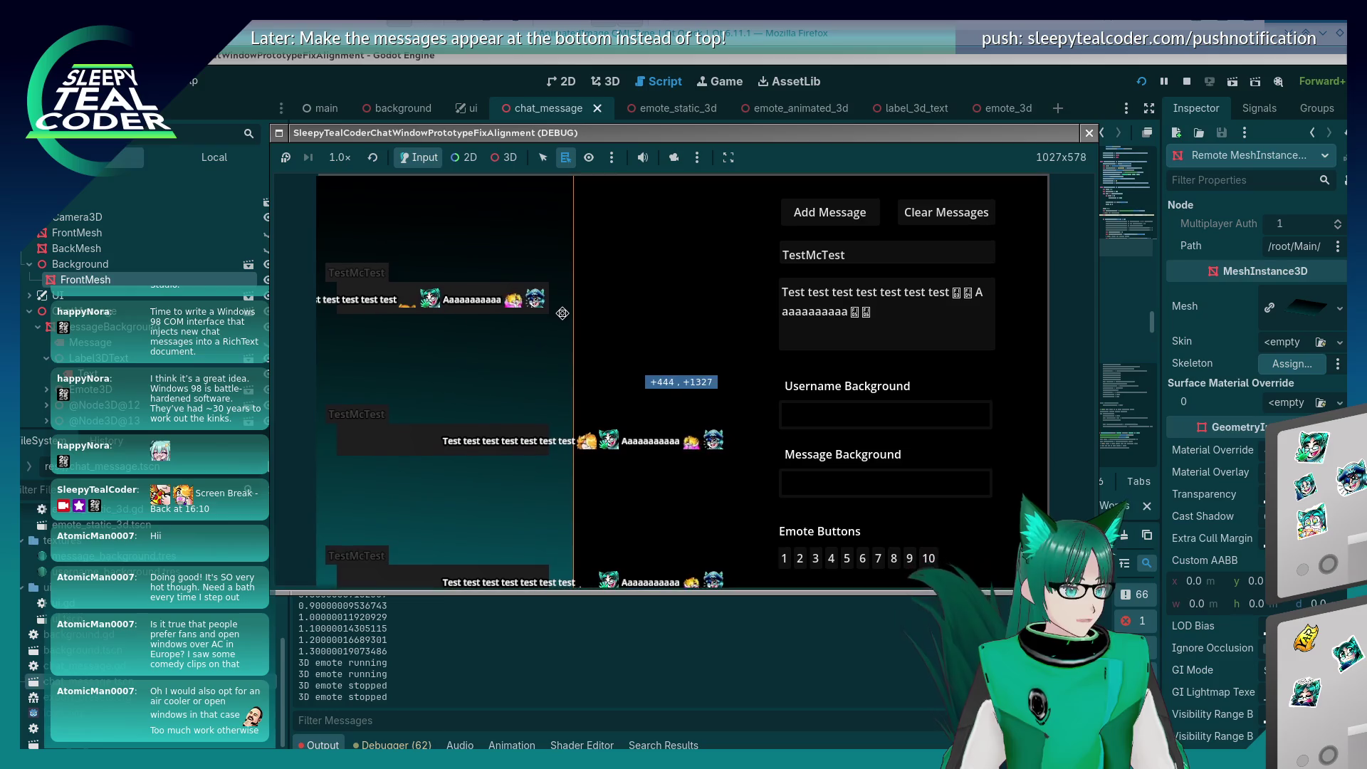
{"action": "left_click", "coordinate": [501, 161]}
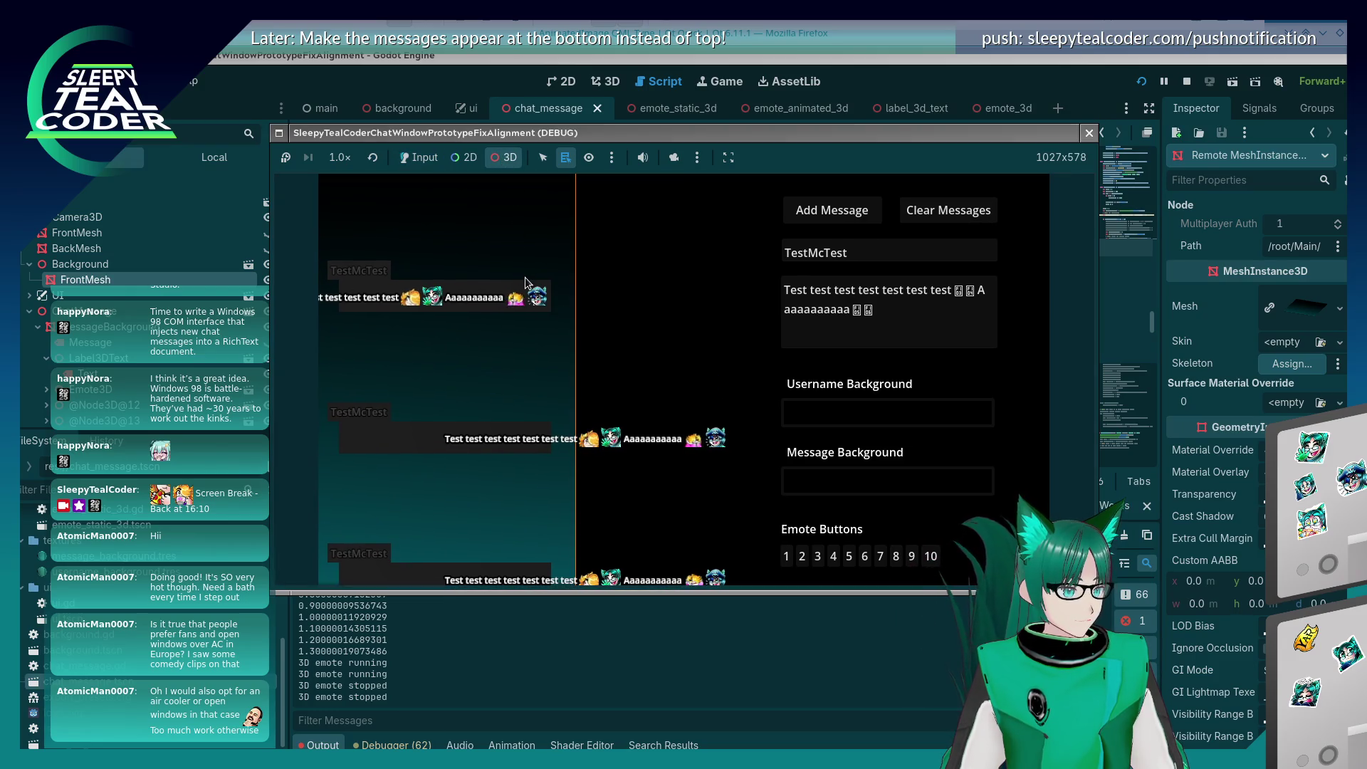
{"action": "left_click", "coordinate": [673, 158]}
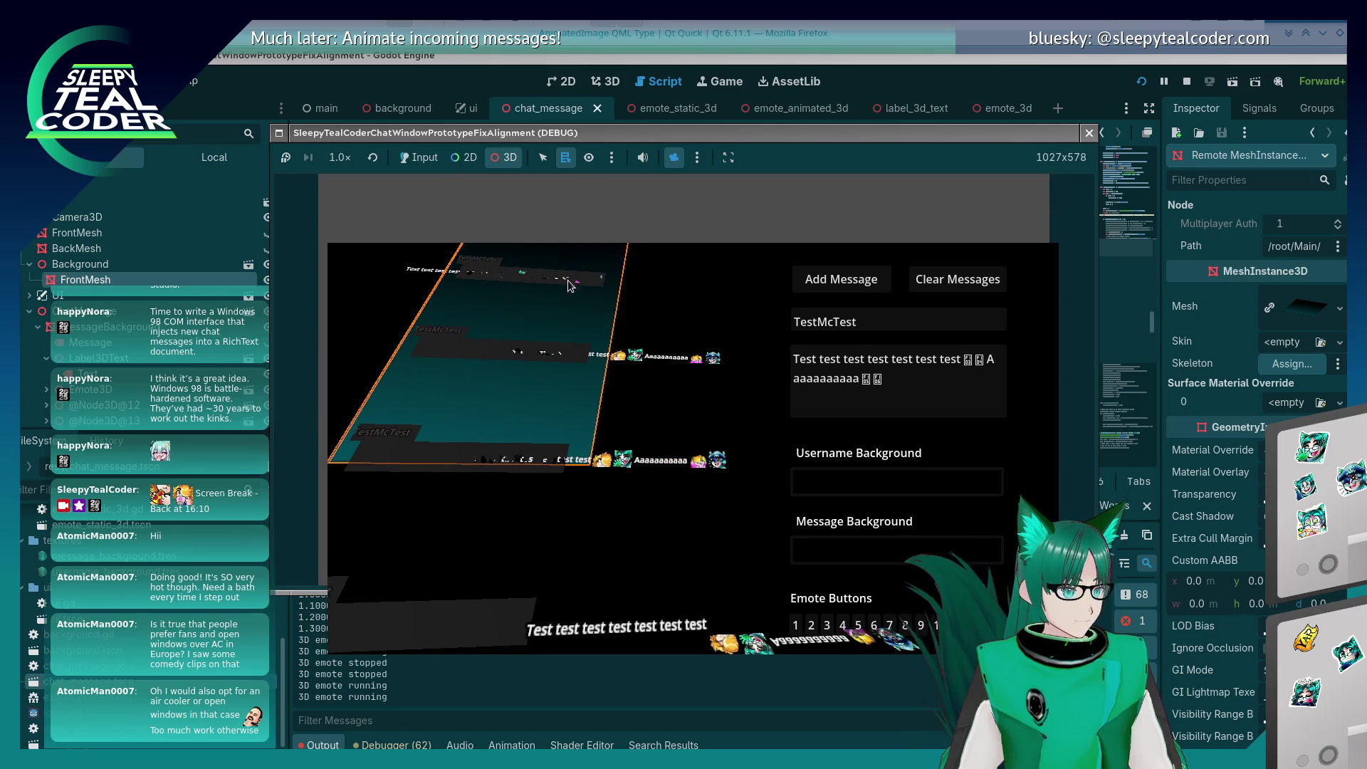
{"action": "left_click", "coordinate": [612, 157]}
{"action": "left_click", "coordinate": [699, 160]}
Step: Reset the 3D camera to a straight-on view and zoom in on the messages
{"action": "left_click", "coordinate": [700, 160]}
{"action": "left_click", "coordinate": [719, 189]}
{"action": "left_click", "coordinate": [698, 158]}
{"action": "left_click", "coordinate": [708, 194]}
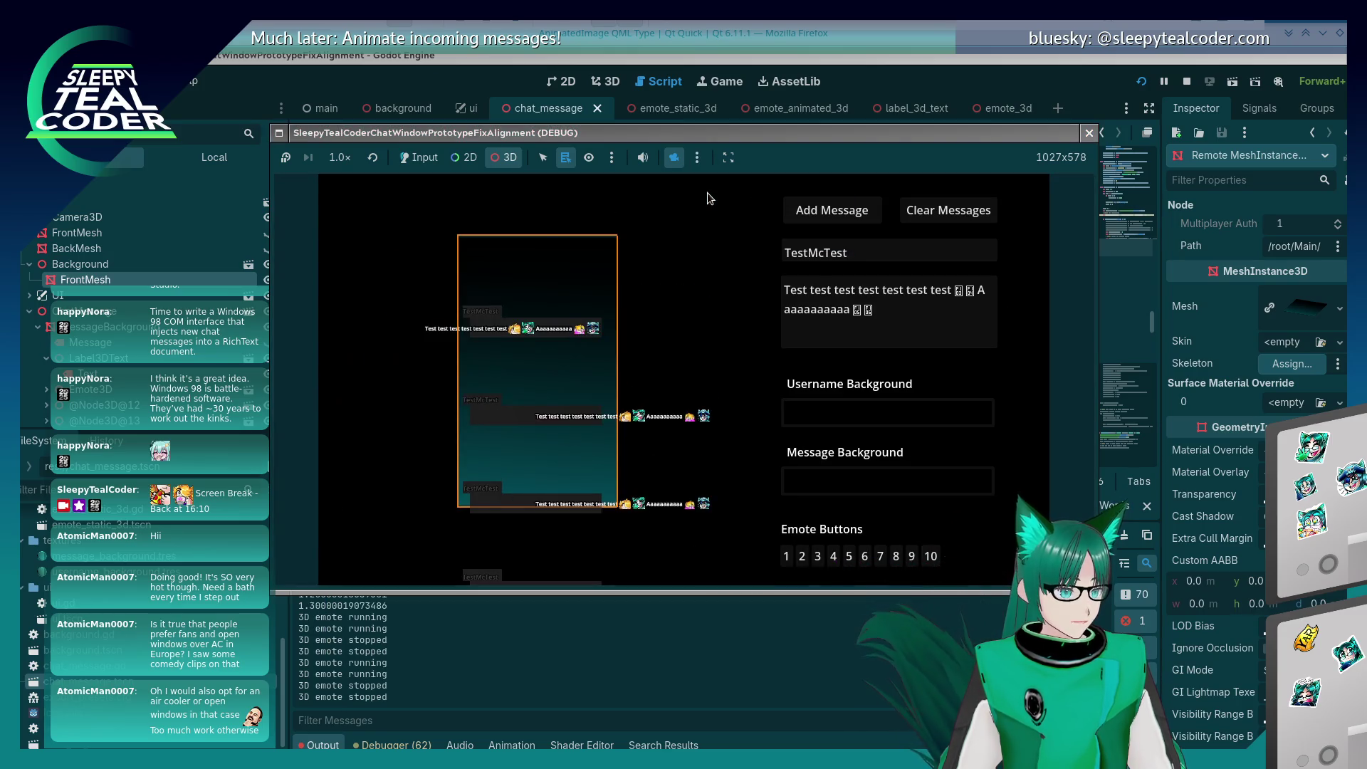
{"action": "scroll", "coordinate": [552, 306], "scroll_direction": "up", "scroll_amount": 5}
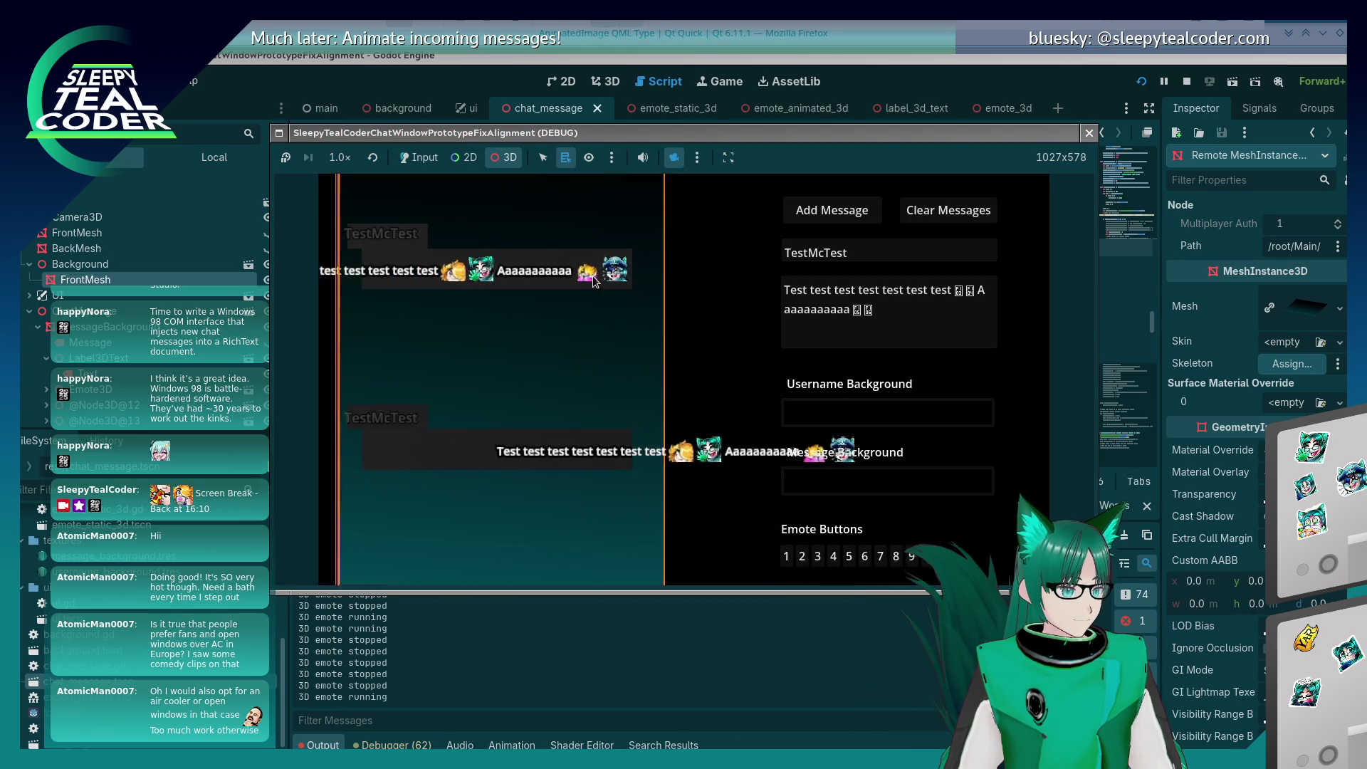
{"action": "left_click", "coordinate": [463, 157]}
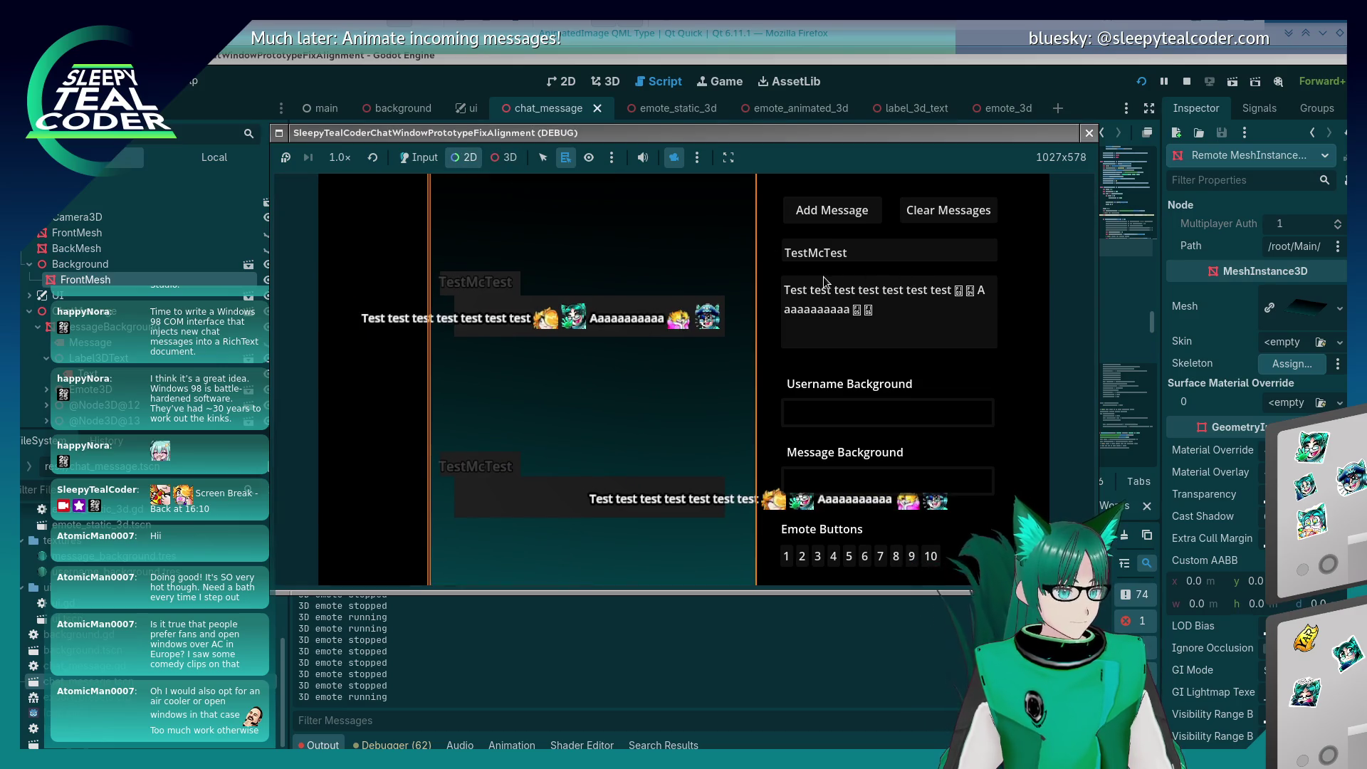
{"action": "left_click", "coordinate": [503, 157]}
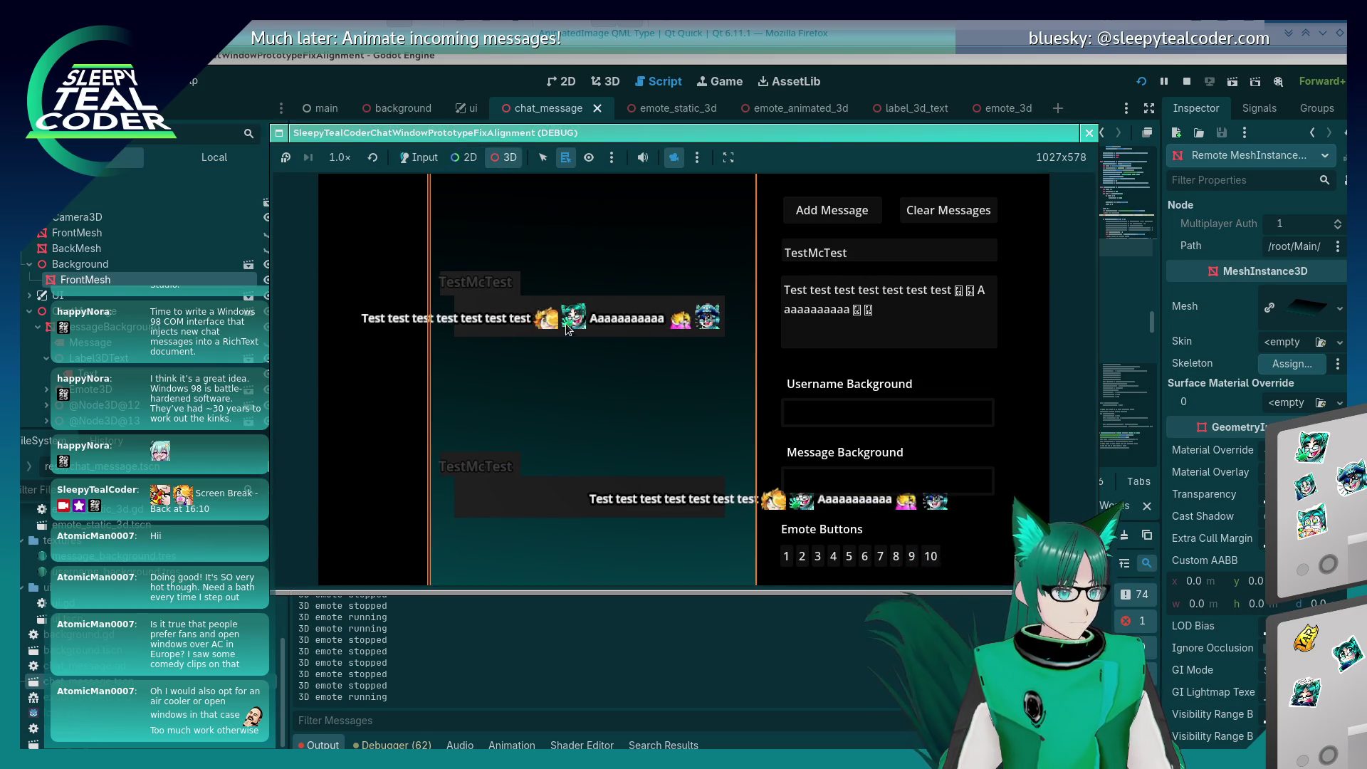
{"action": "scroll", "coordinate": [496, 315], "scroll_direction": "down", "scroll_amount": 3}
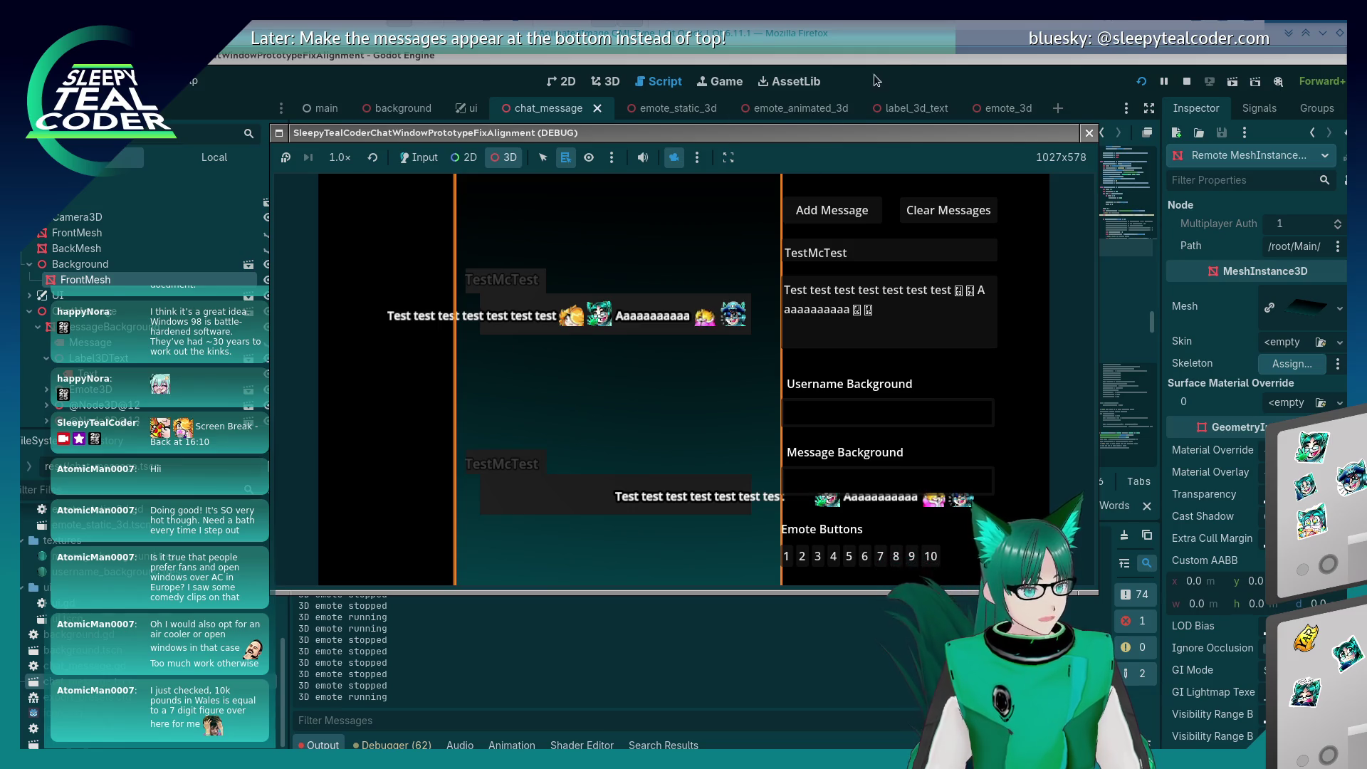
{"action": "left_click", "coordinate": [897, 65]}
{"action": "left_click", "coordinate": [741, 314]}
{"action": "left_click", "coordinate": [960, 248]}
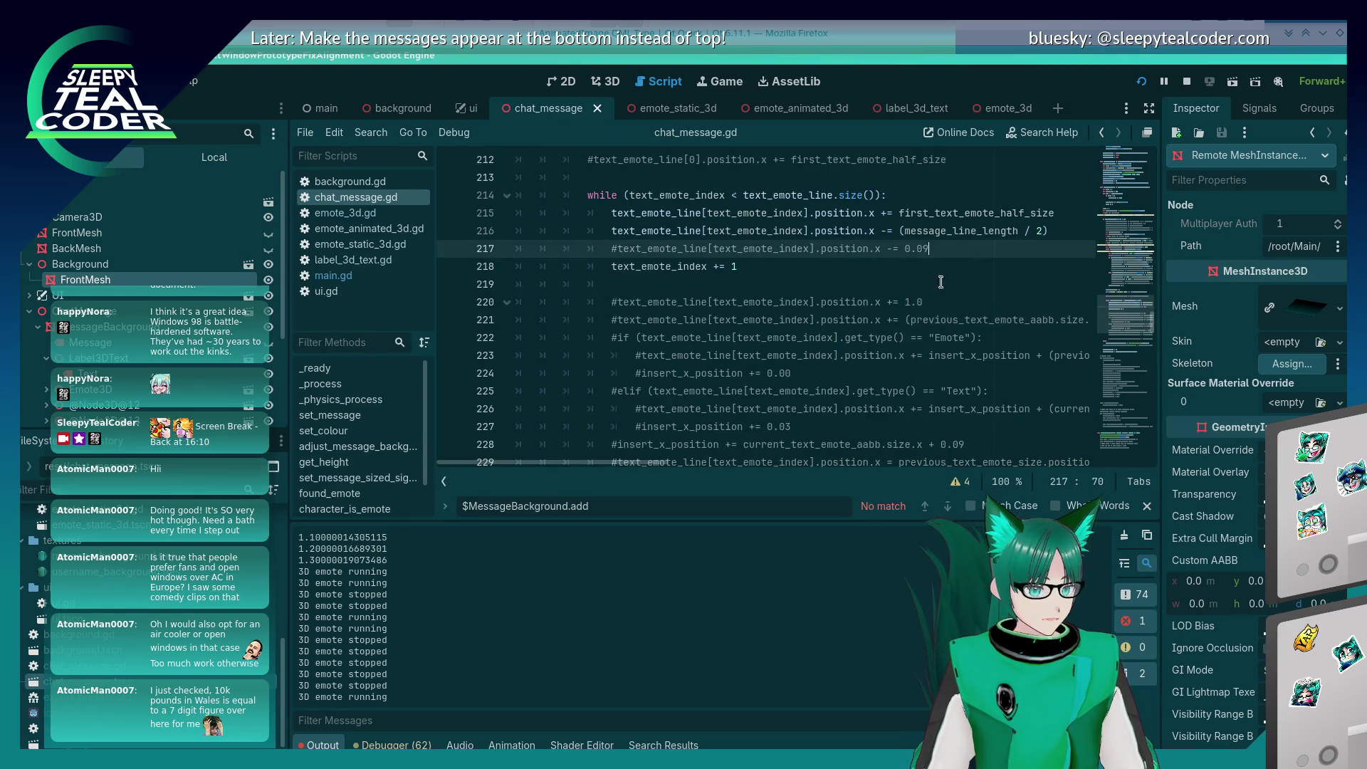
{"action": "scroll", "coordinate": [903, 341], "scroll_direction": "up", "scroll_amount": 5}
{"action": "scroll", "coordinate": [904, 341], "scroll_direction": "up", "scroll_amount": 1}
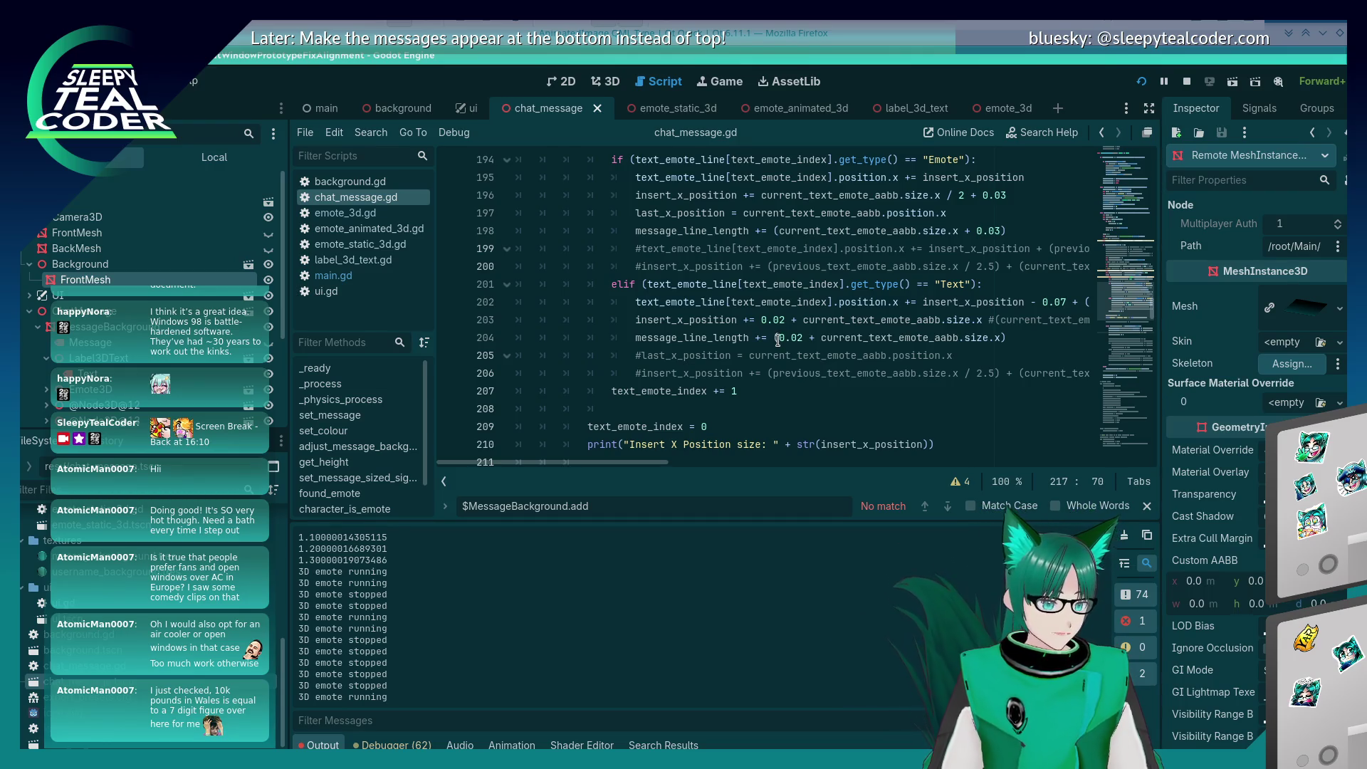
{"action": "scroll", "coordinate": [778, 340], "scroll_direction": "up", "scroll_amount": 2}
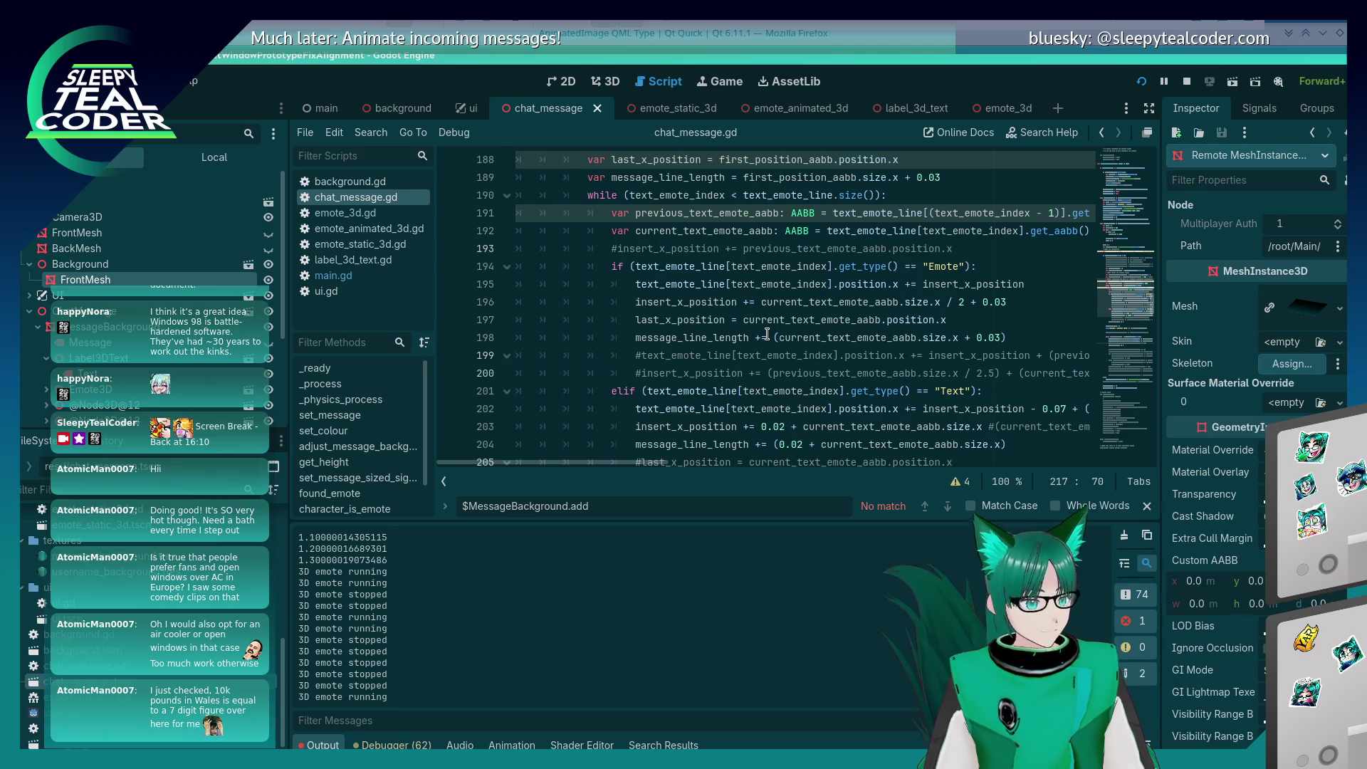
{"action": "scroll", "coordinate": [766, 334], "scroll_direction": "down", "scroll_amount": 2}
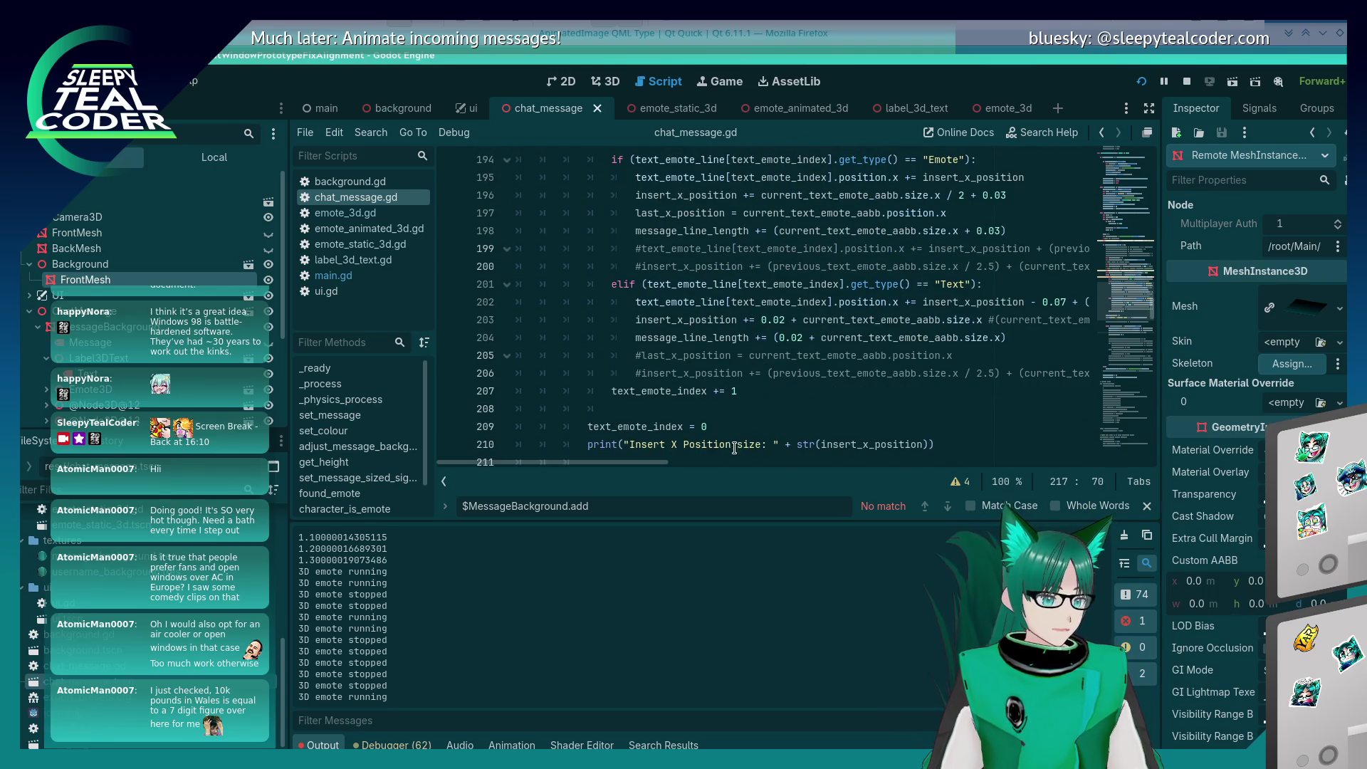
{"action": "scroll", "coordinate": [666, 454], "scroll_direction": "right", "scroll_amount": 3}
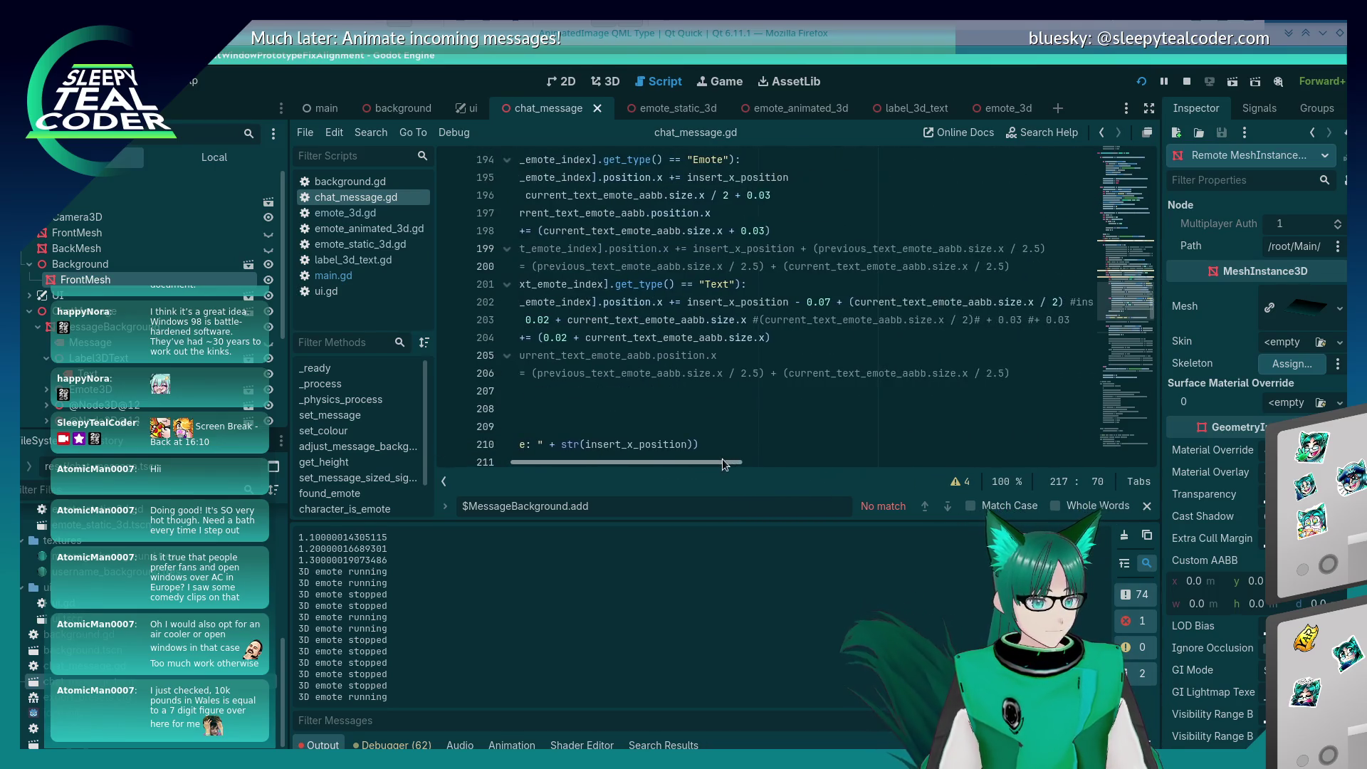
{"action": "scroll", "coordinate": [642, 378], "scroll_direction": "up", "scroll_amount": 3}
{"action": "scroll", "coordinate": [642, 377], "scroll_direction": "down", "scroll_amount": 2}
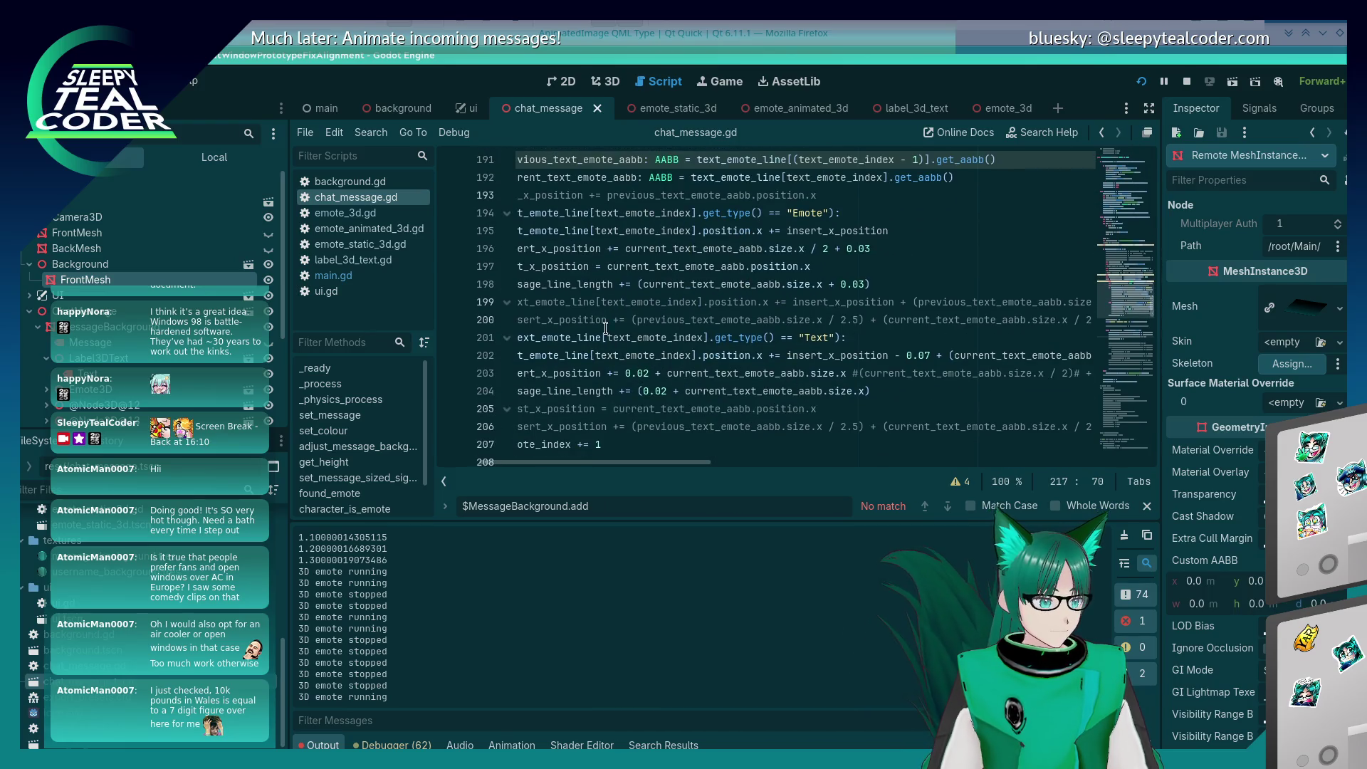
Step: Search chat_message.gd for every occurrence of last_x_position
{"action": "double_click", "coordinate": [578, 270]}
{"action": "key", "text": "ctrl+f"}
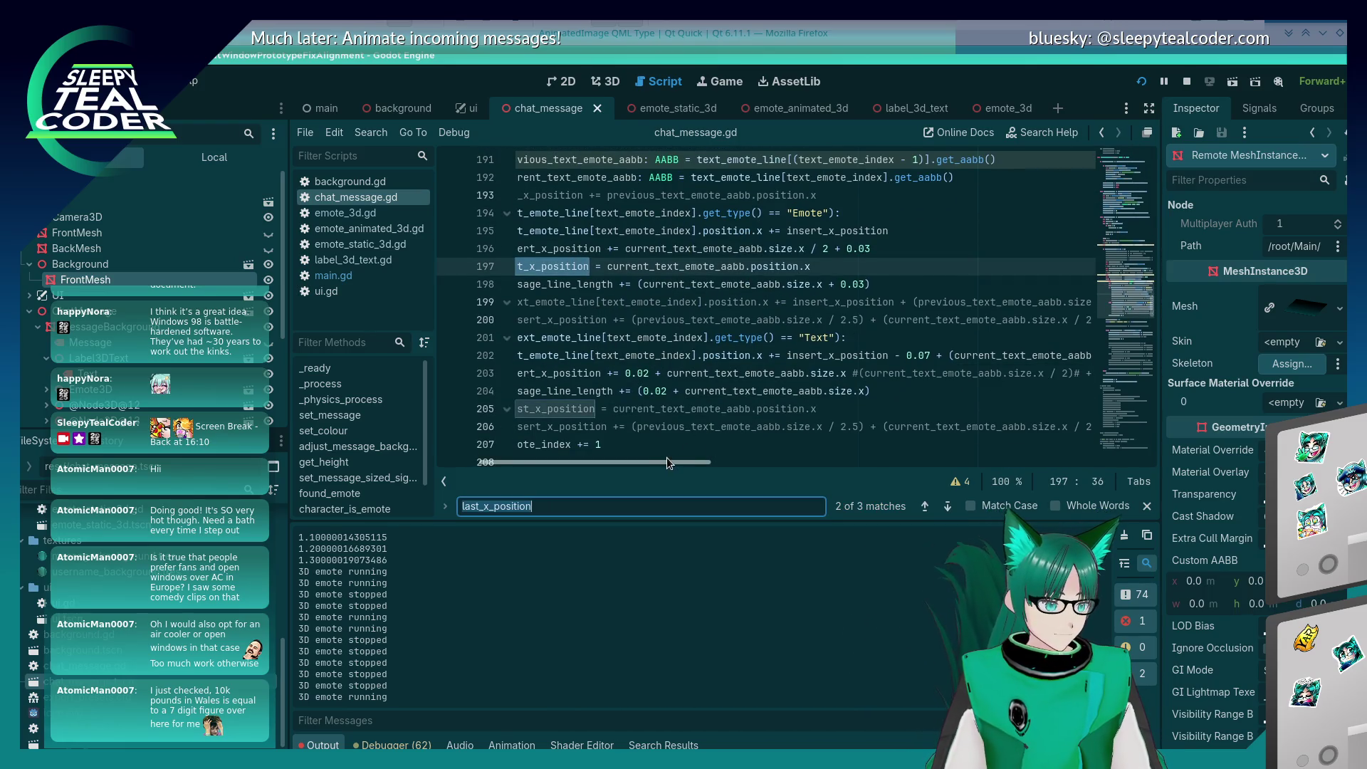
{"action": "key", "text": "Return"}
{"action": "key", "text": "Return"}
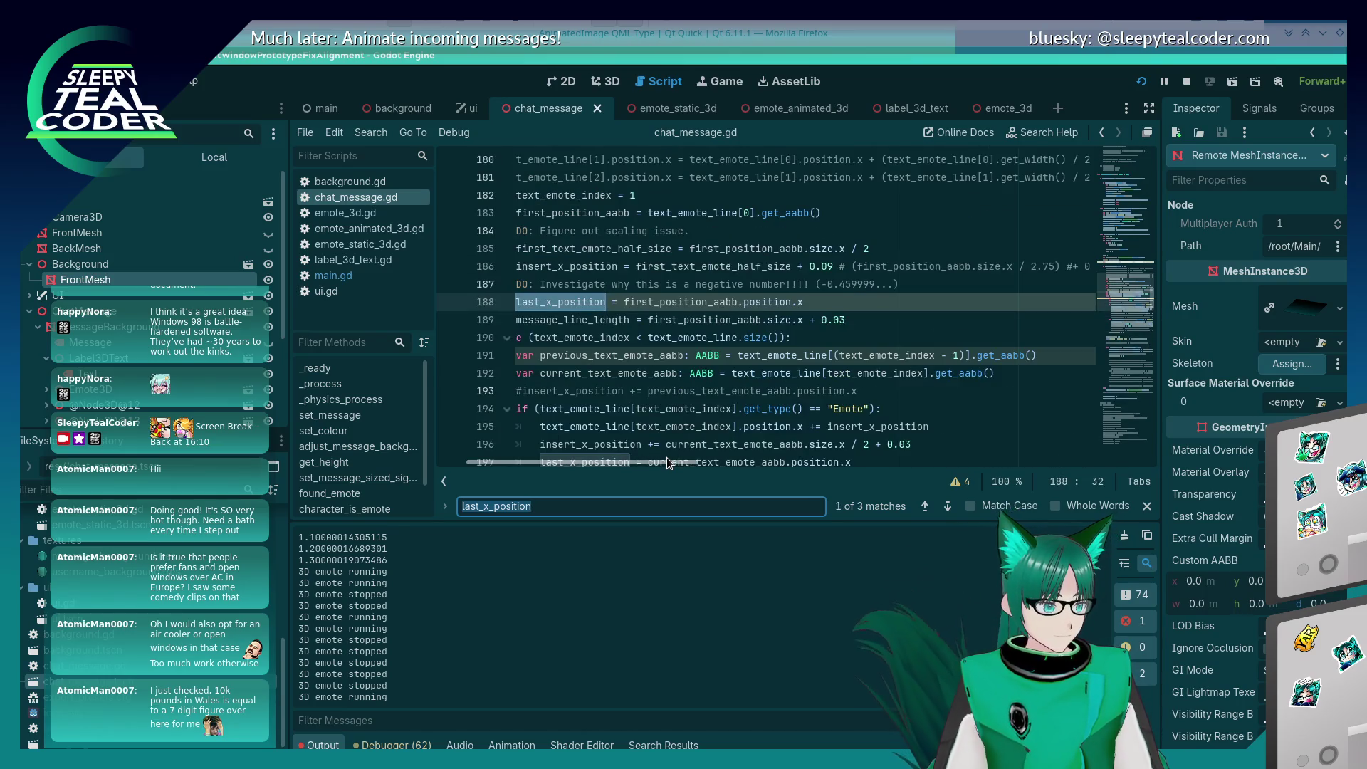
{"action": "key", "text": "Return"}
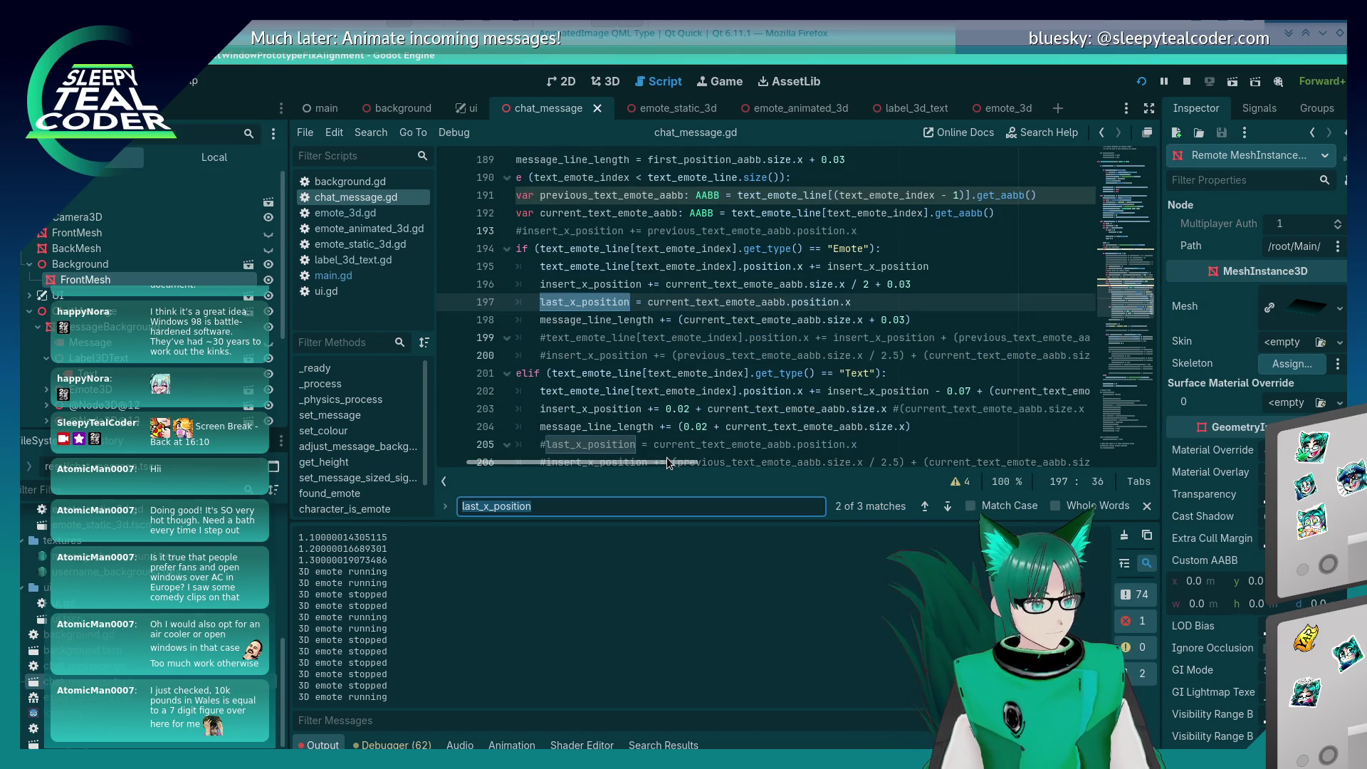
{"action": "key", "text": "Return"}
{"action": "key", "text": "Return"}
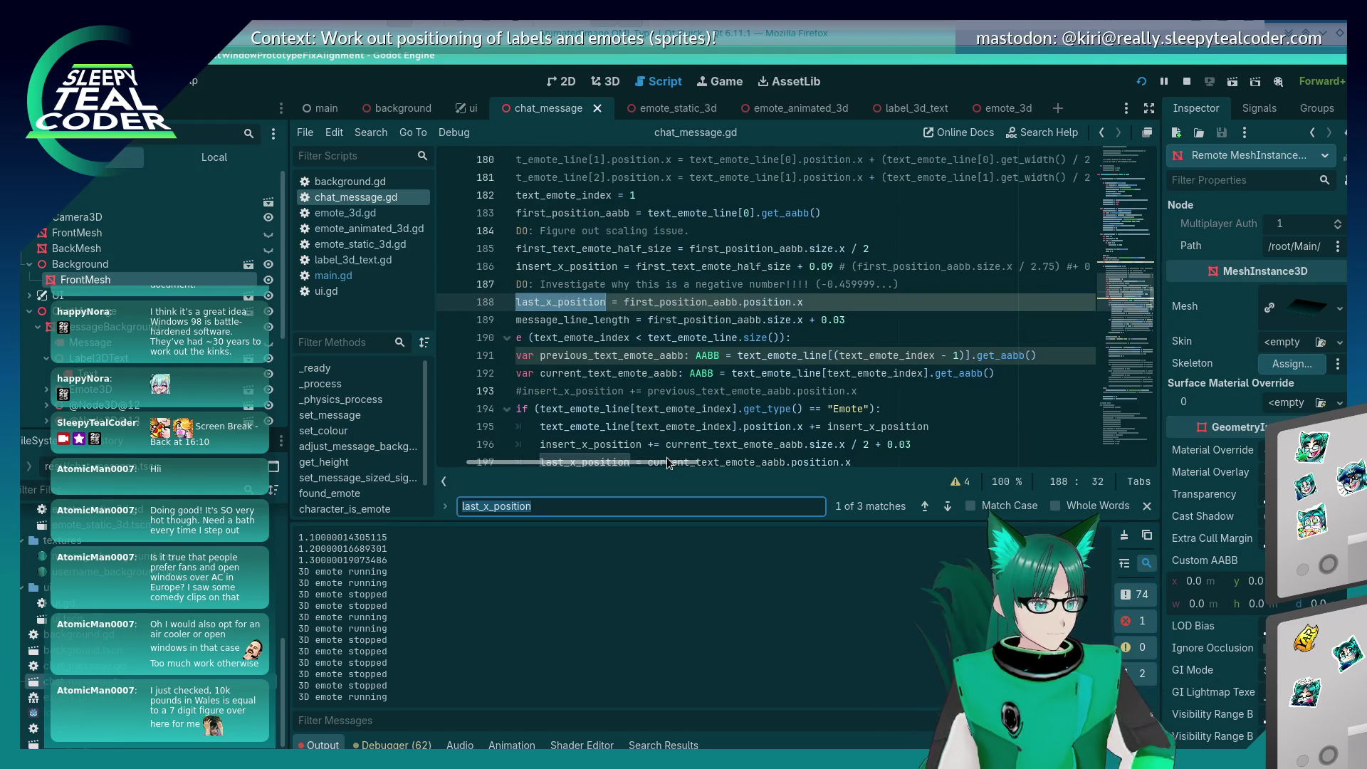
{"action": "key", "text": "Escape"}
{"action": "key", "text": "Home"}
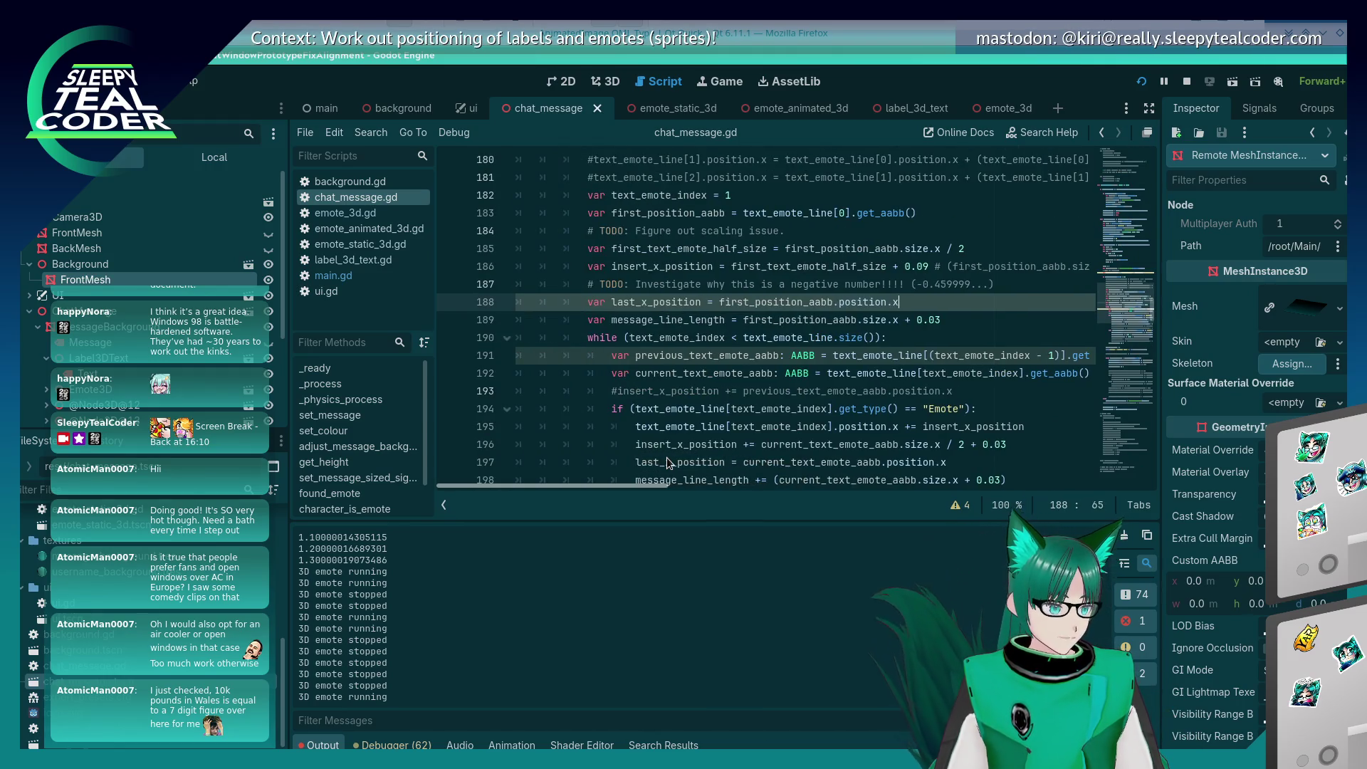
Step: Delete the last_x_position declaration and assignment lines, then return to the running game
{"action": "key", "text": "ctrl+shift+k"}
{"action": "key", "text": "ctrl+f"}
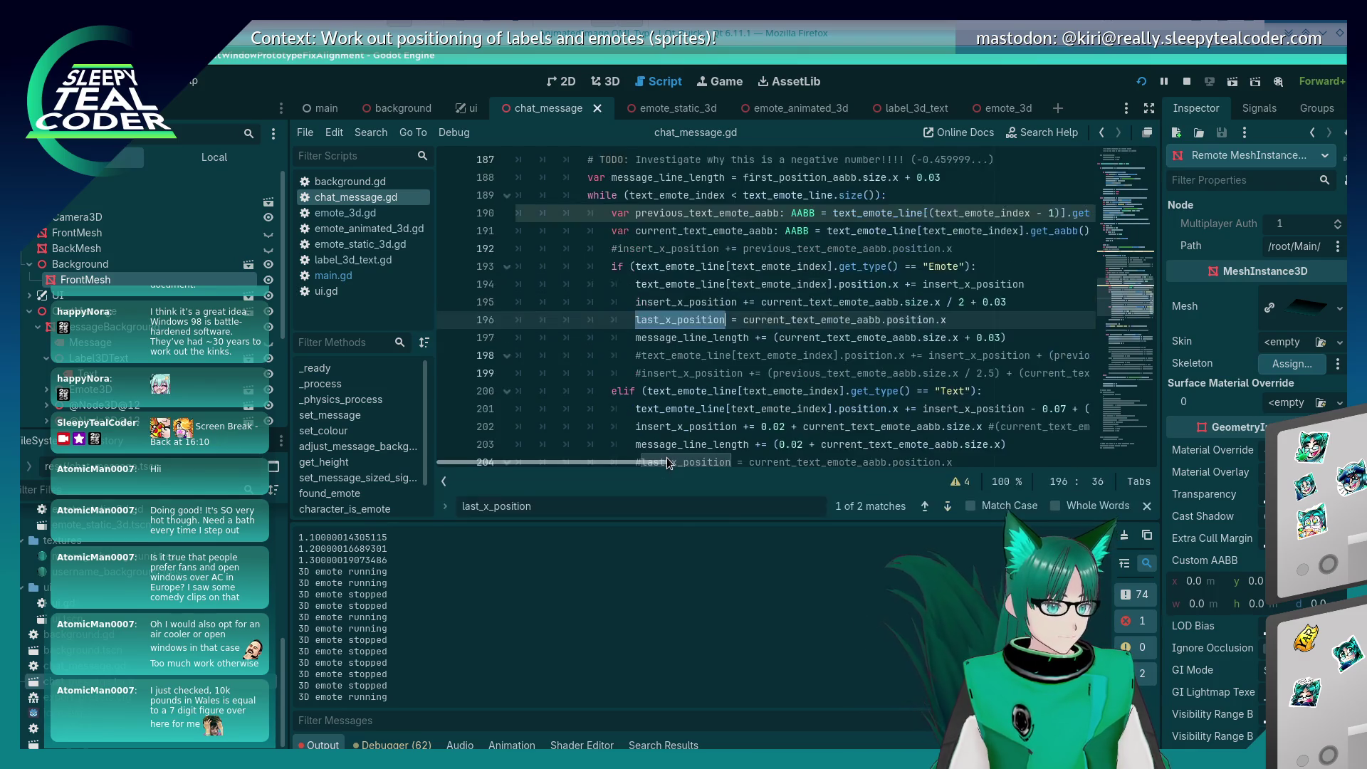
{"action": "key", "text": "shift+Home"}
{"action": "key", "text": "shift+Home"}
{"action": "key", "text": "End"}
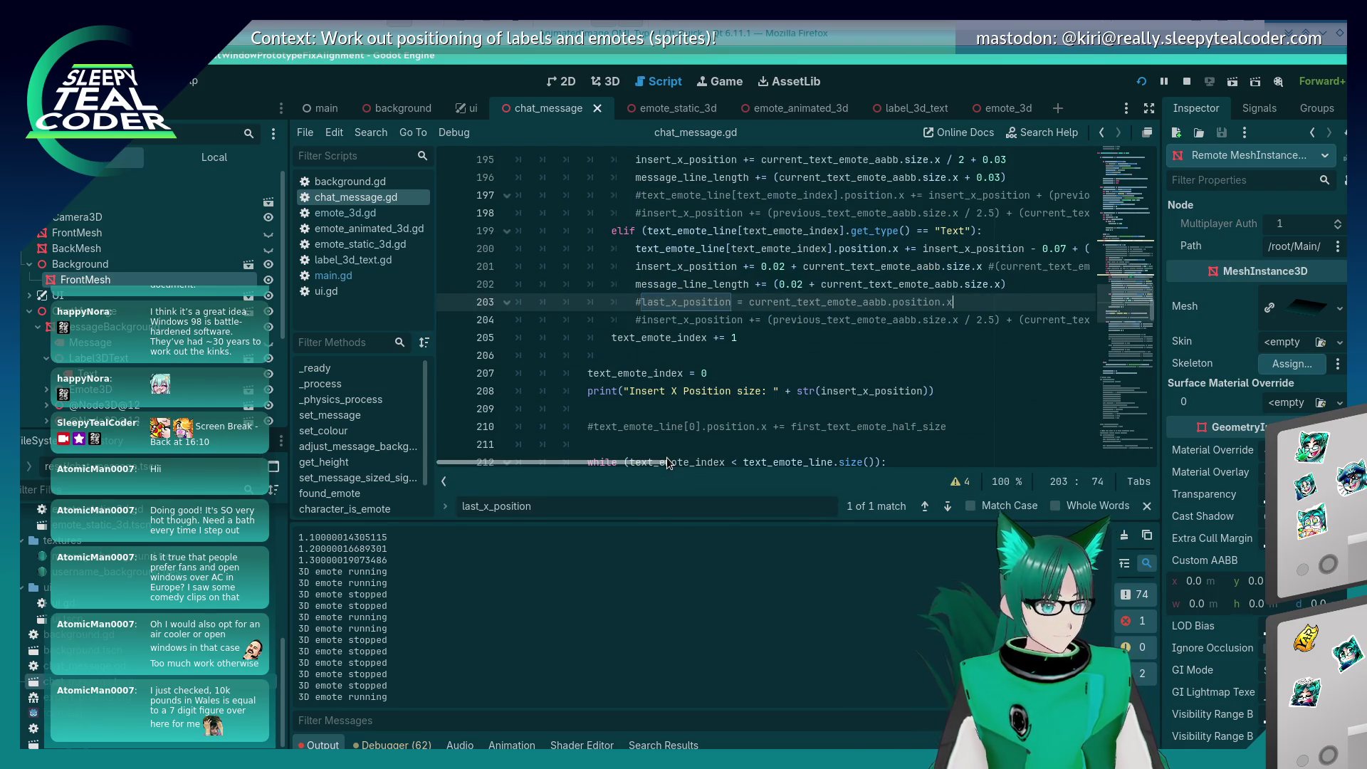
{"action": "key", "text": "shift+Home"}
{"action": "key", "text": "shift+Home"}
{"action": "key", "text": "BackSpace"}
{"action": "key", "text": "BackSpace"}
{"action": "key", "text": "alt+Tab"}
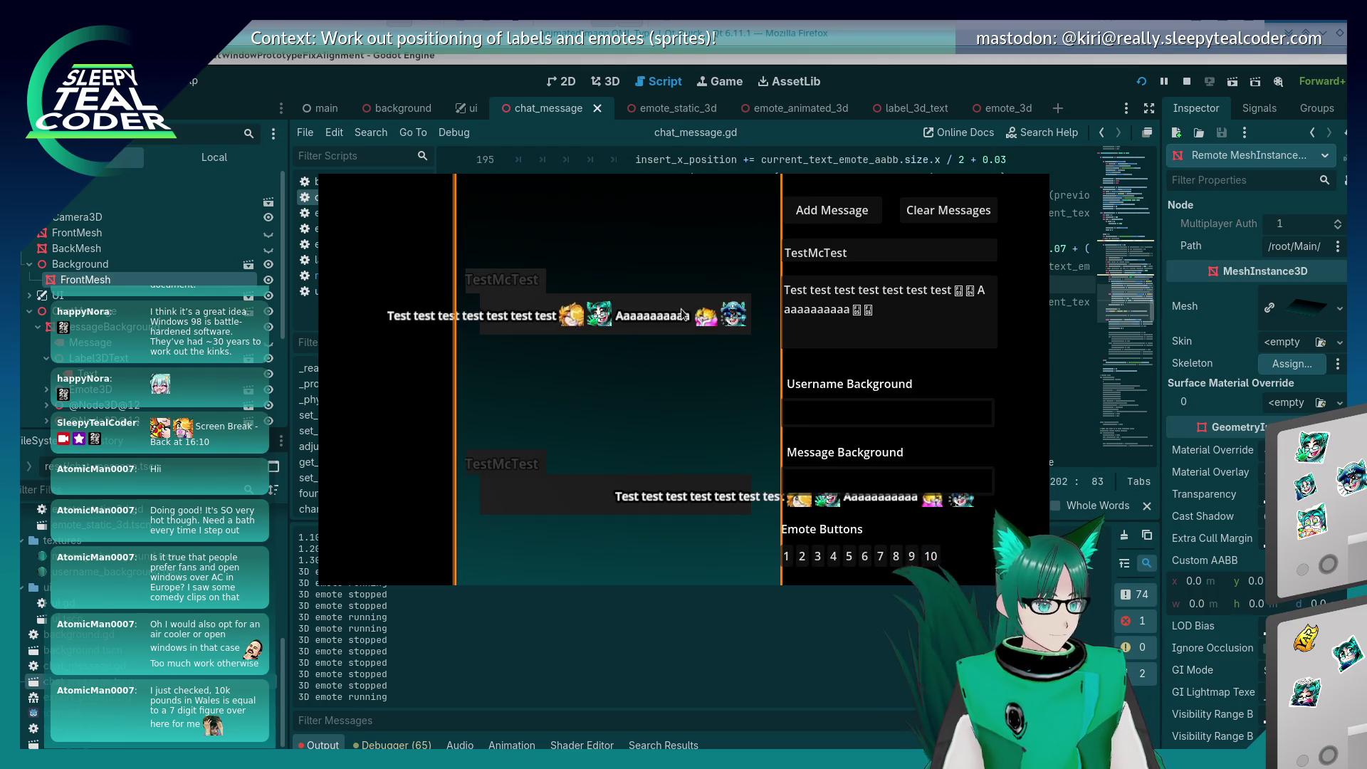
Step: Add another test message in the running overlay, then return to chat_message.gd
{"action": "key", "text": "alt+Tab"}
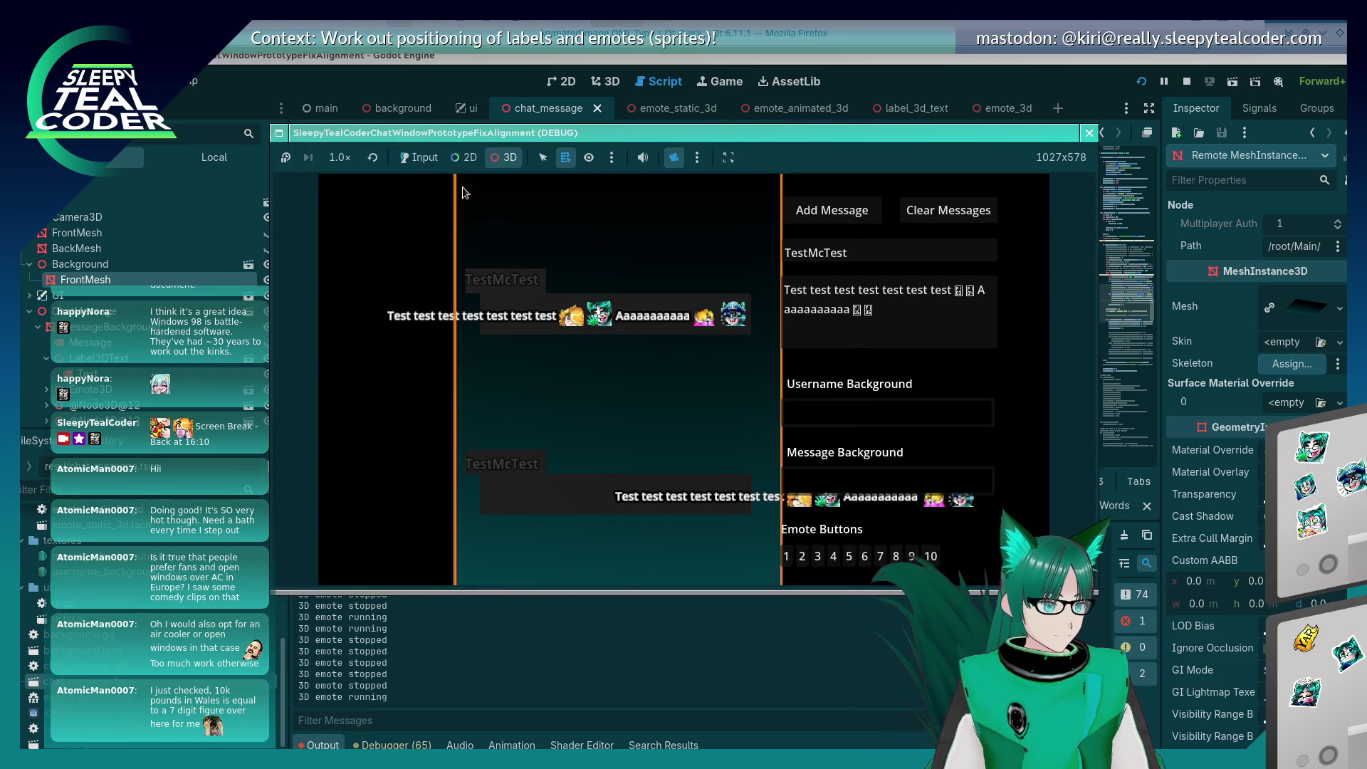
{"action": "left_click", "coordinate": [832, 210]}
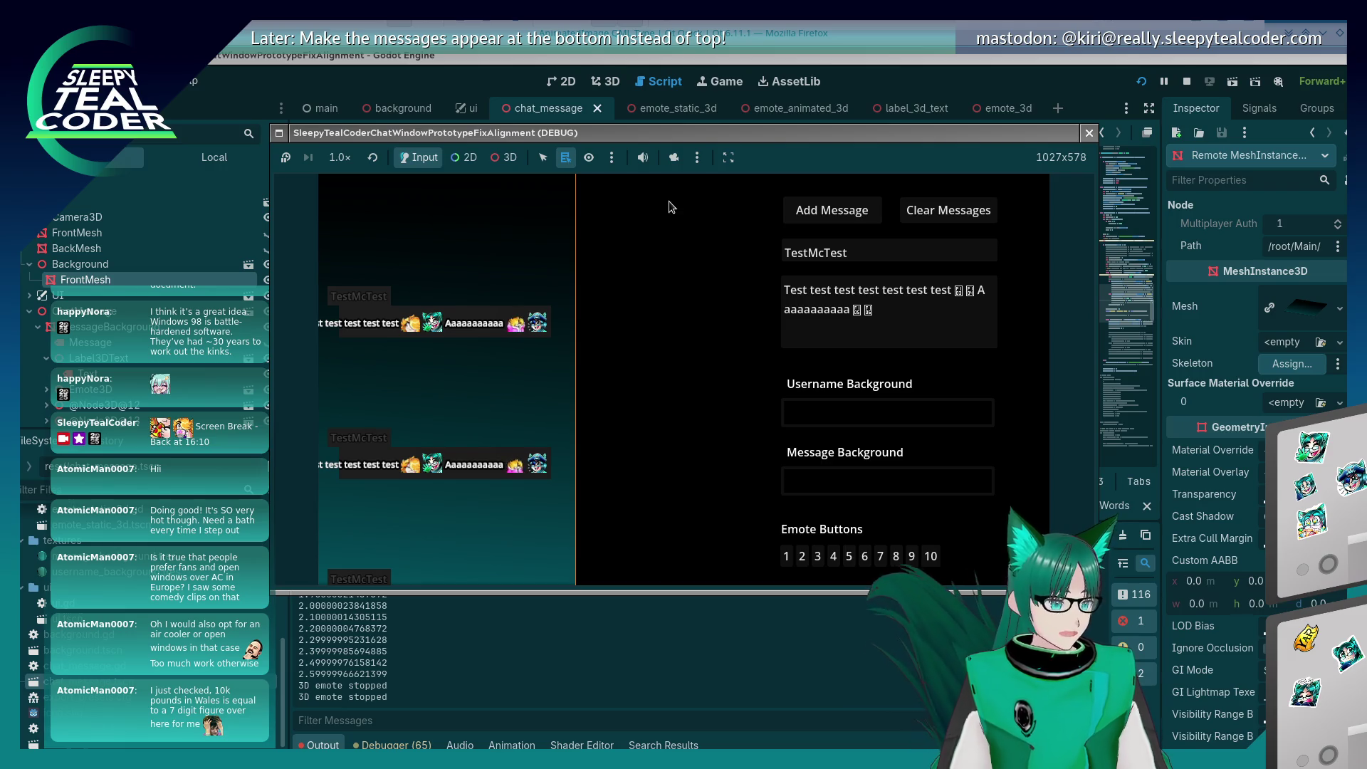
{"action": "key", "text": "alt+Tab"}
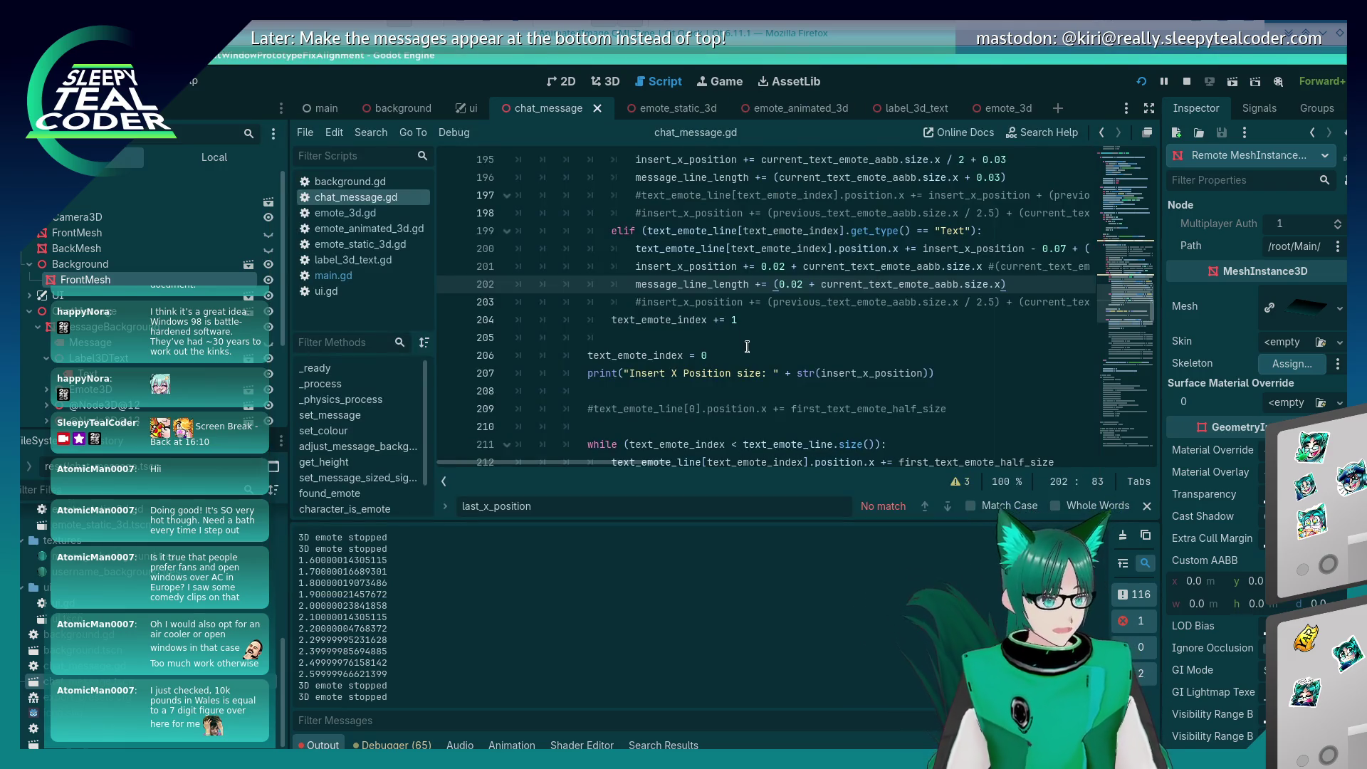
{"action": "scroll", "coordinate": [1111, 193], "scroll_direction": "up", "scroll_amount": 10}
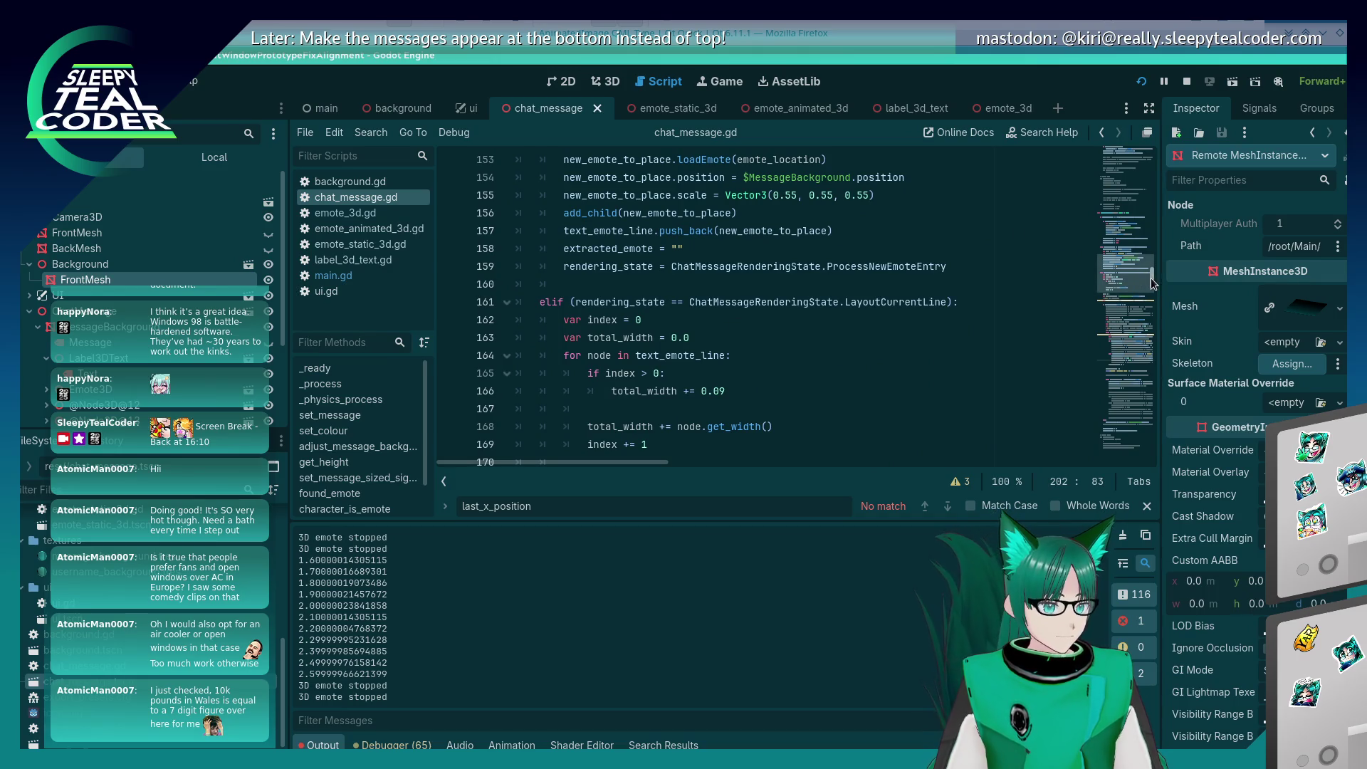
{"action": "scroll", "coordinate": [1111, 194], "scroll_direction": "up", "scroll_amount": 20}
{"action": "left_click", "coordinate": [868, 281]}
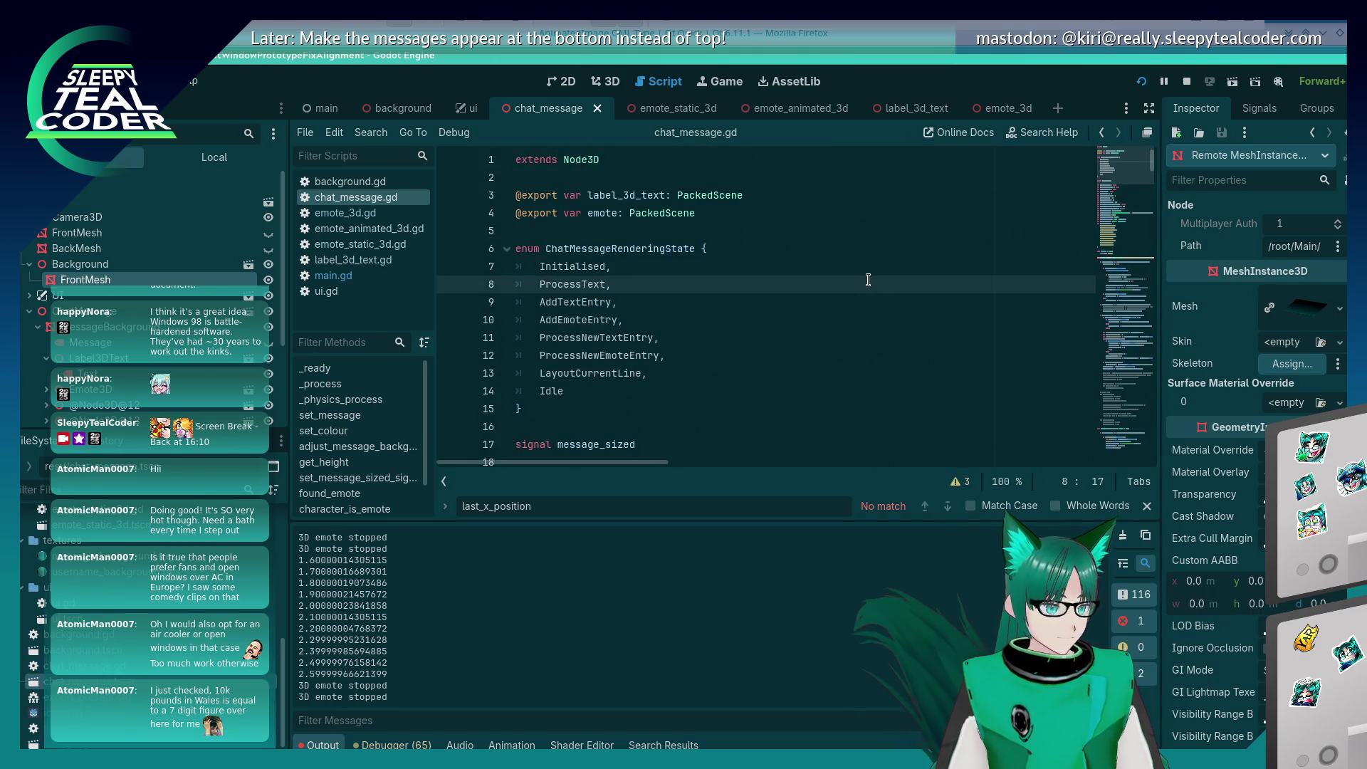
{"action": "key", "text": "ctrl+f"}
{"action": "type", "text": "lax"}
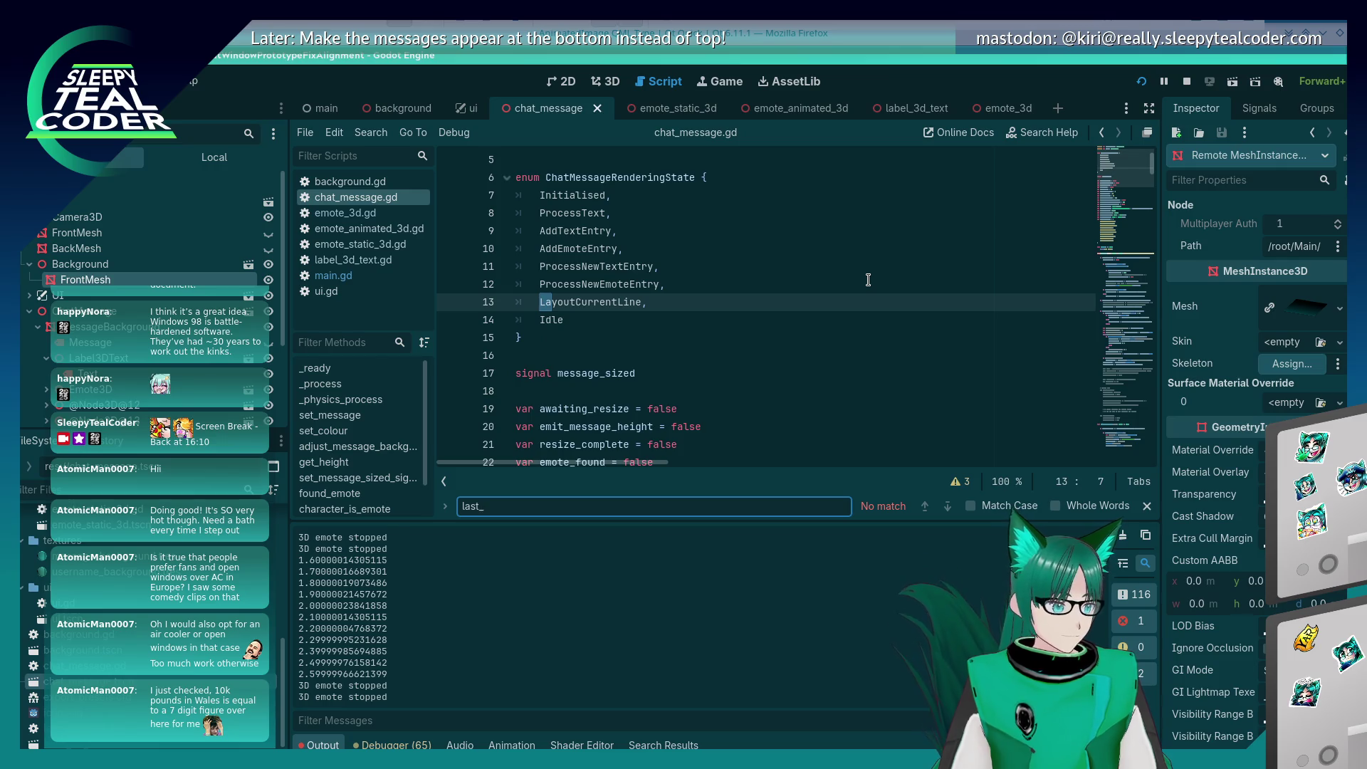
{"action": "scroll", "coordinate": [868, 280], "scroll_direction": "down", "scroll_amount": 5}
{"action": "key", "text": "ctrl+f"}
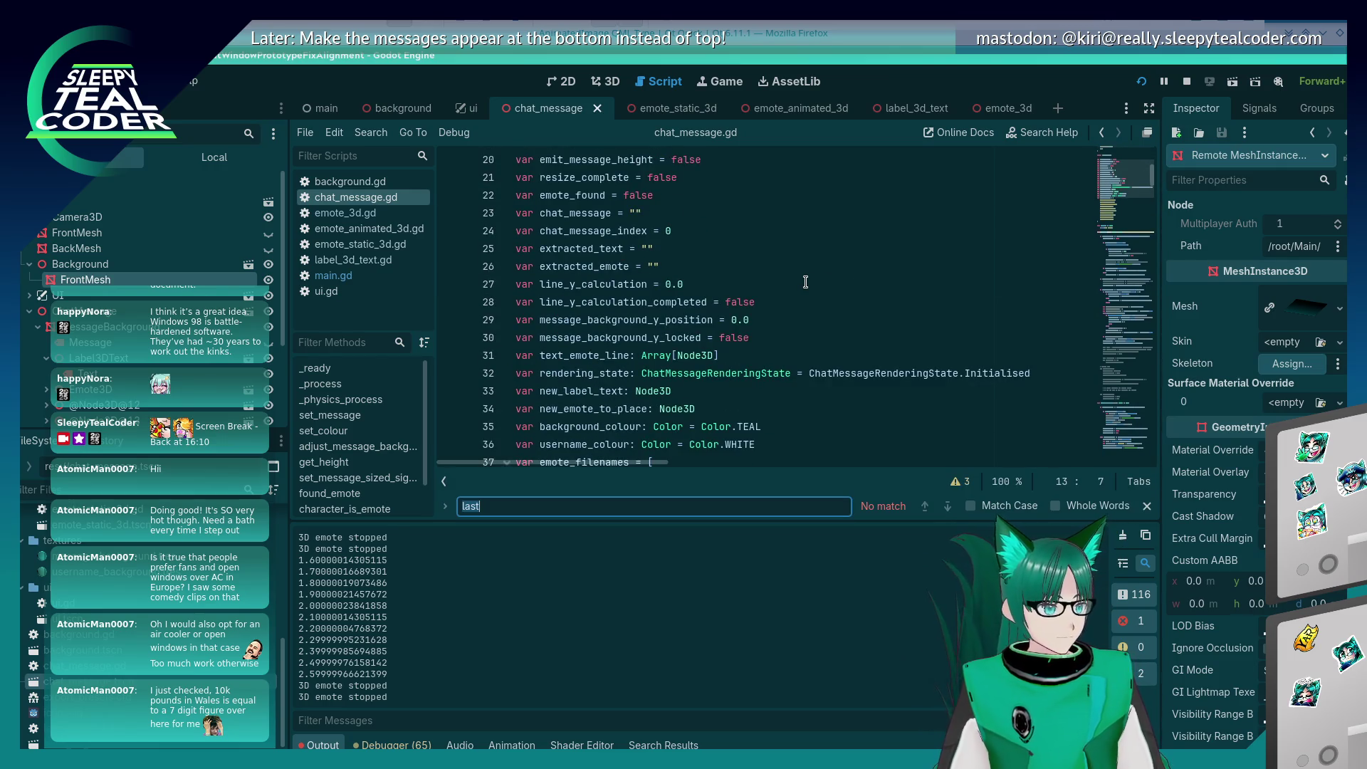
{"action": "type", "text": "las"}
{"action": "key", "text": "Escape"}
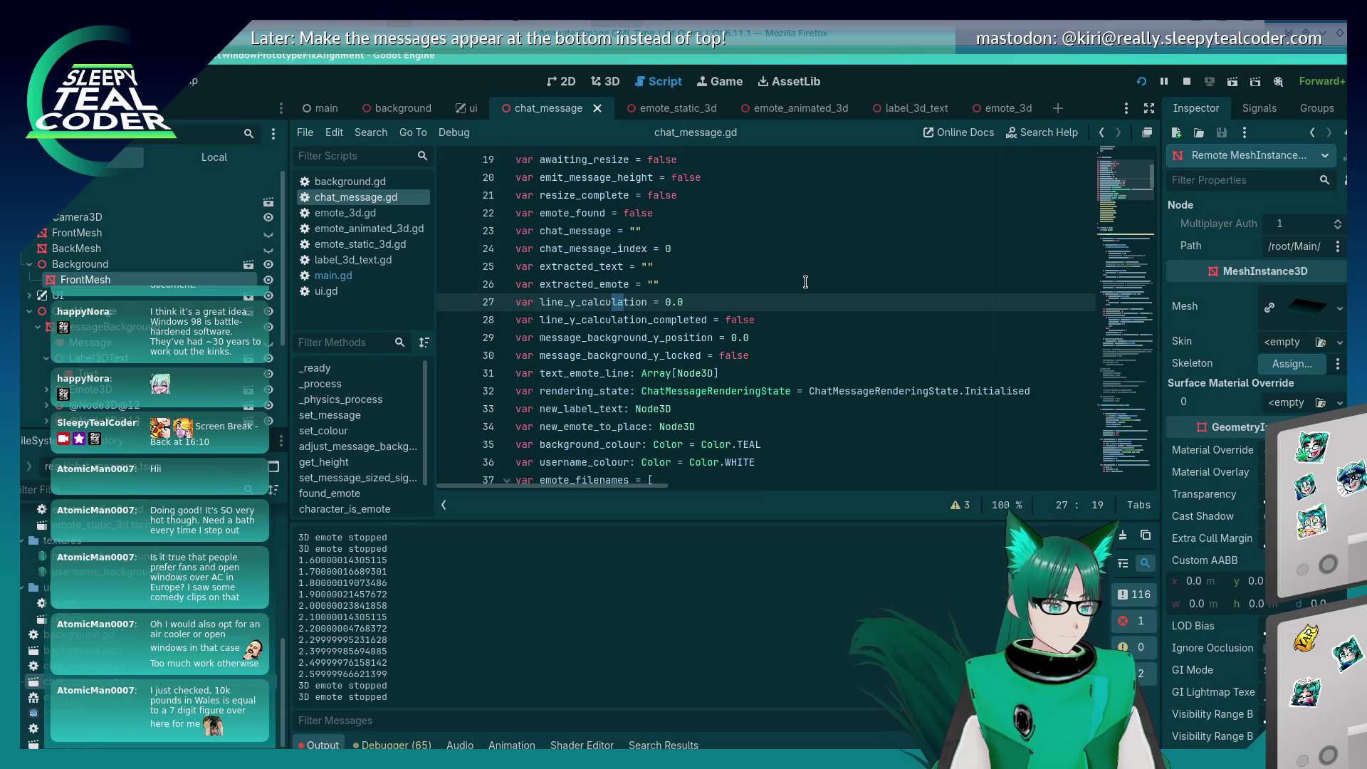
{"action": "scroll", "coordinate": [791, 314], "scroll_direction": "down", "scroll_amount": 12}
{"action": "scroll", "coordinate": [775, 343], "scroll_direction": "down", "scroll_amount": 20}
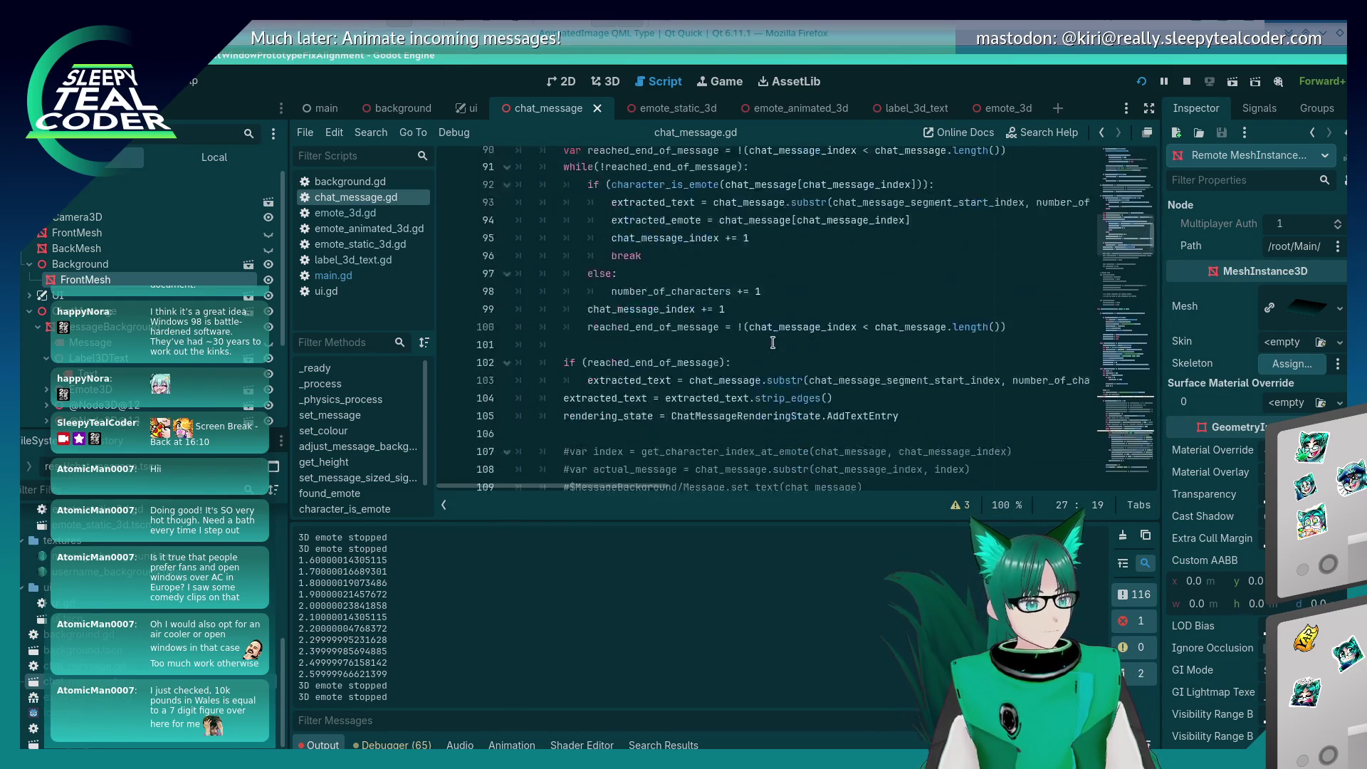
{"action": "scroll", "coordinate": [776, 339], "scroll_direction": "down", "scroll_amount": 10}
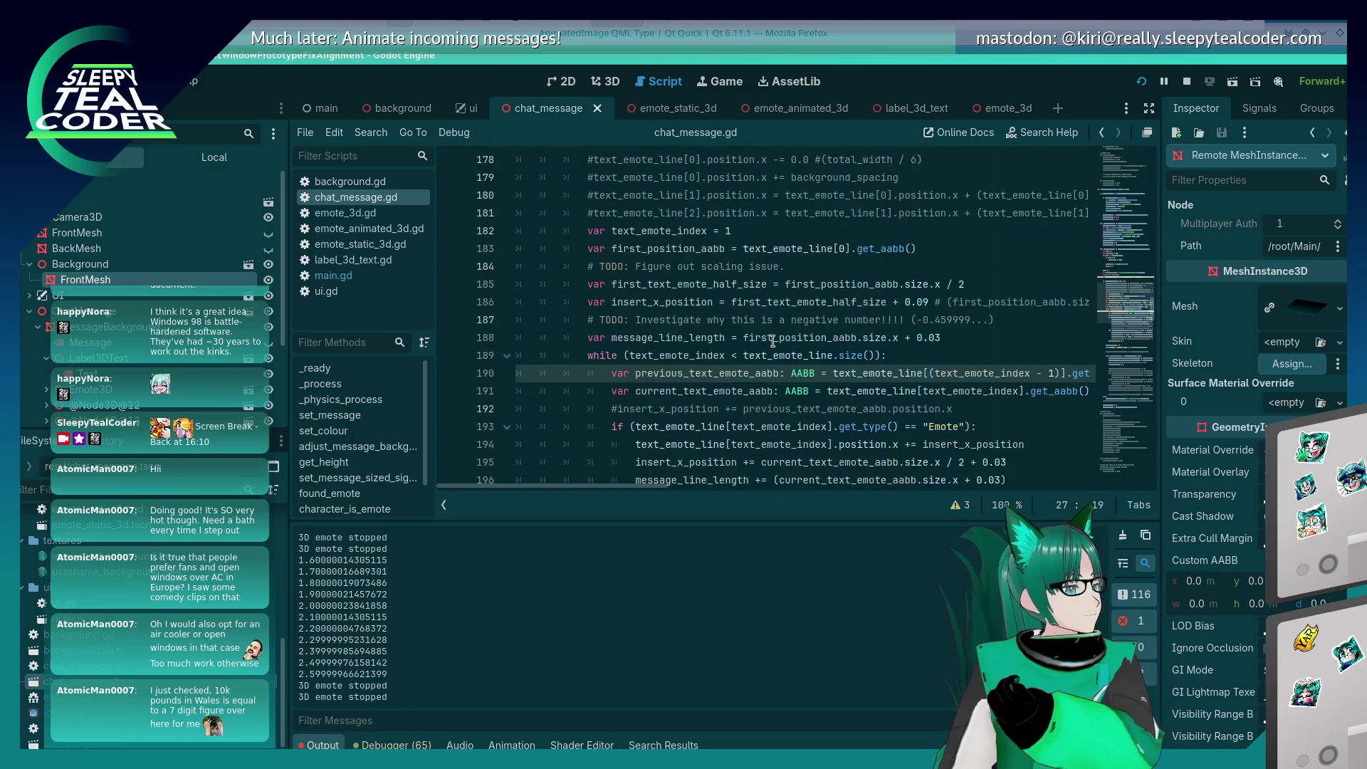
Step: Locate the parenthesised (current_text_emote_aabb.size.x + 0.03) on line 196
{"action": "left_click", "coordinate": [689, 338]}
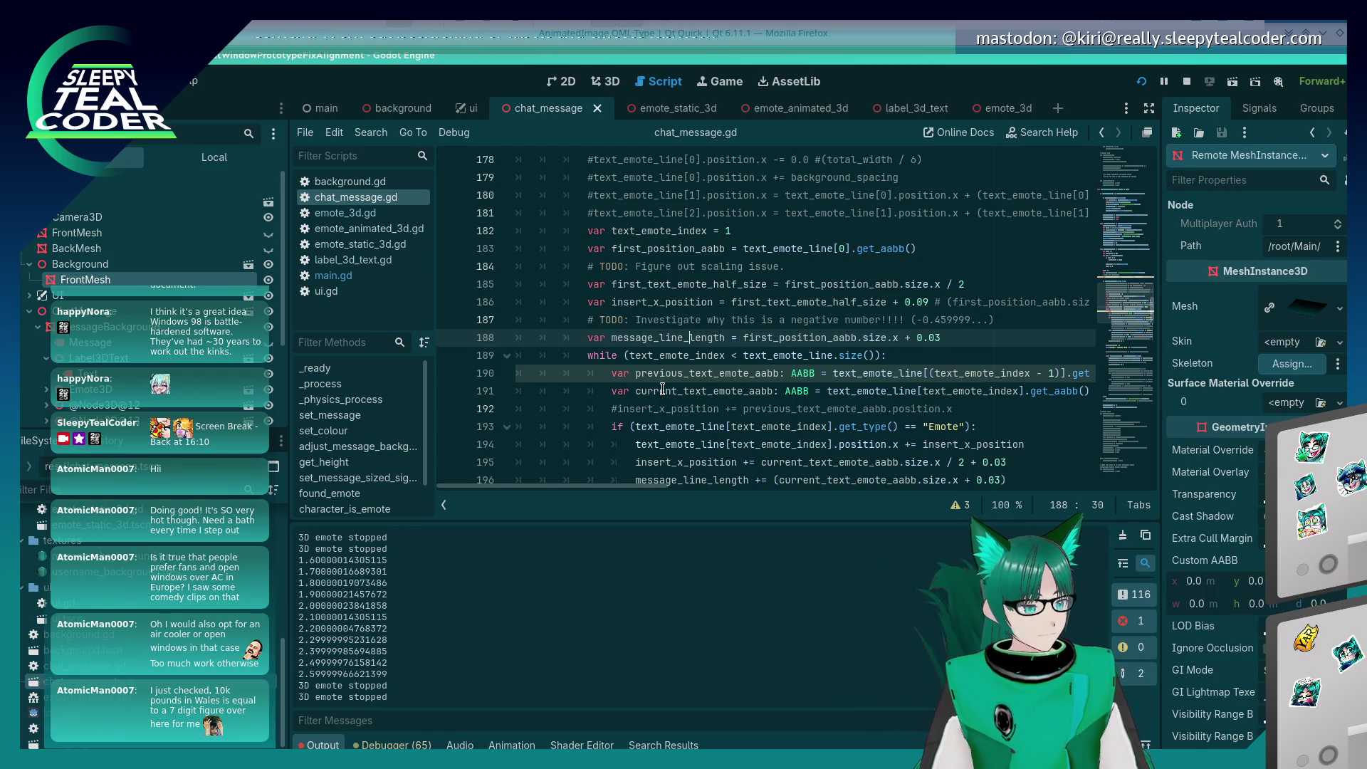
{"action": "scroll", "coordinate": [782, 367], "scroll_direction": "down", "scroll_amount": 2}
{"action": "scroll", "coordinate": [782, 366], "scroll_direction": "down", "scroll_amount": 3}
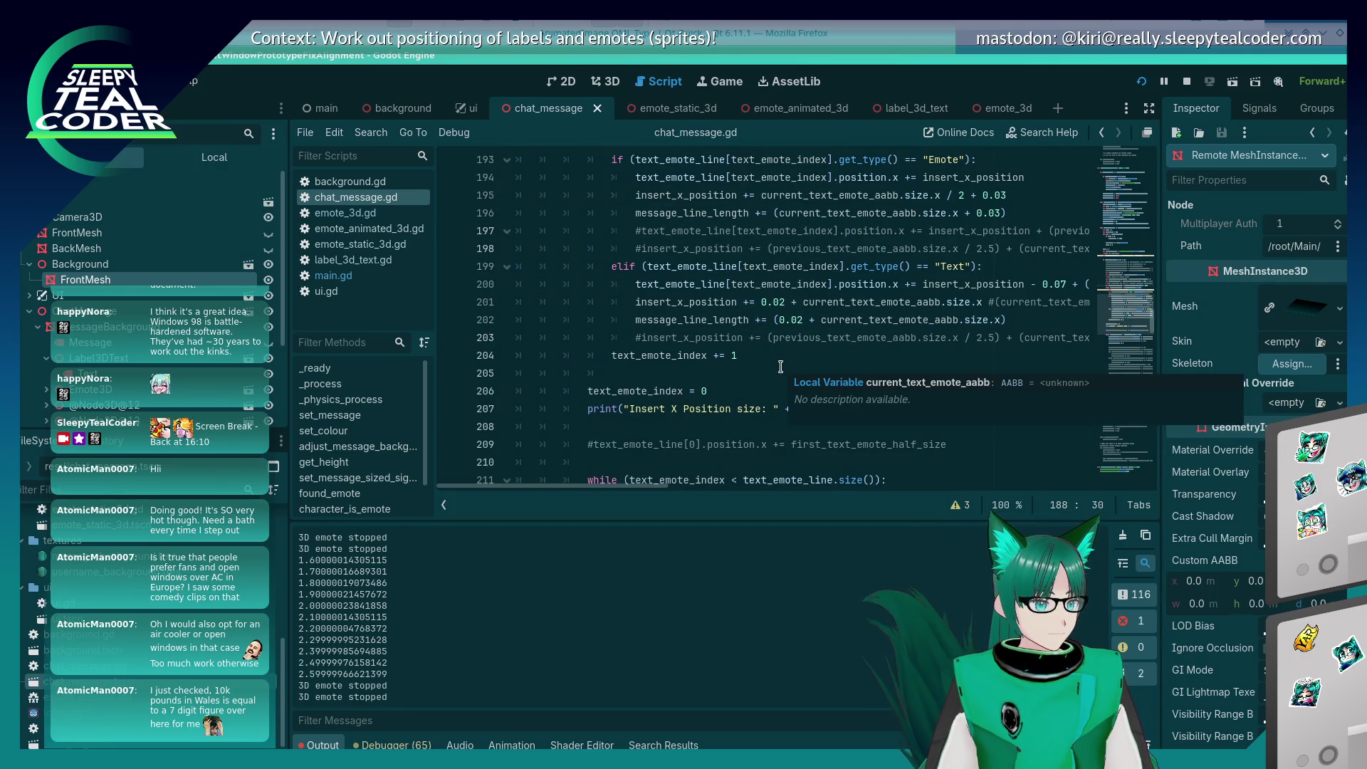
{"action": "scroll", "coordinate": [781, 367], "scroll_direction": "up", "scroll_amount": 1}
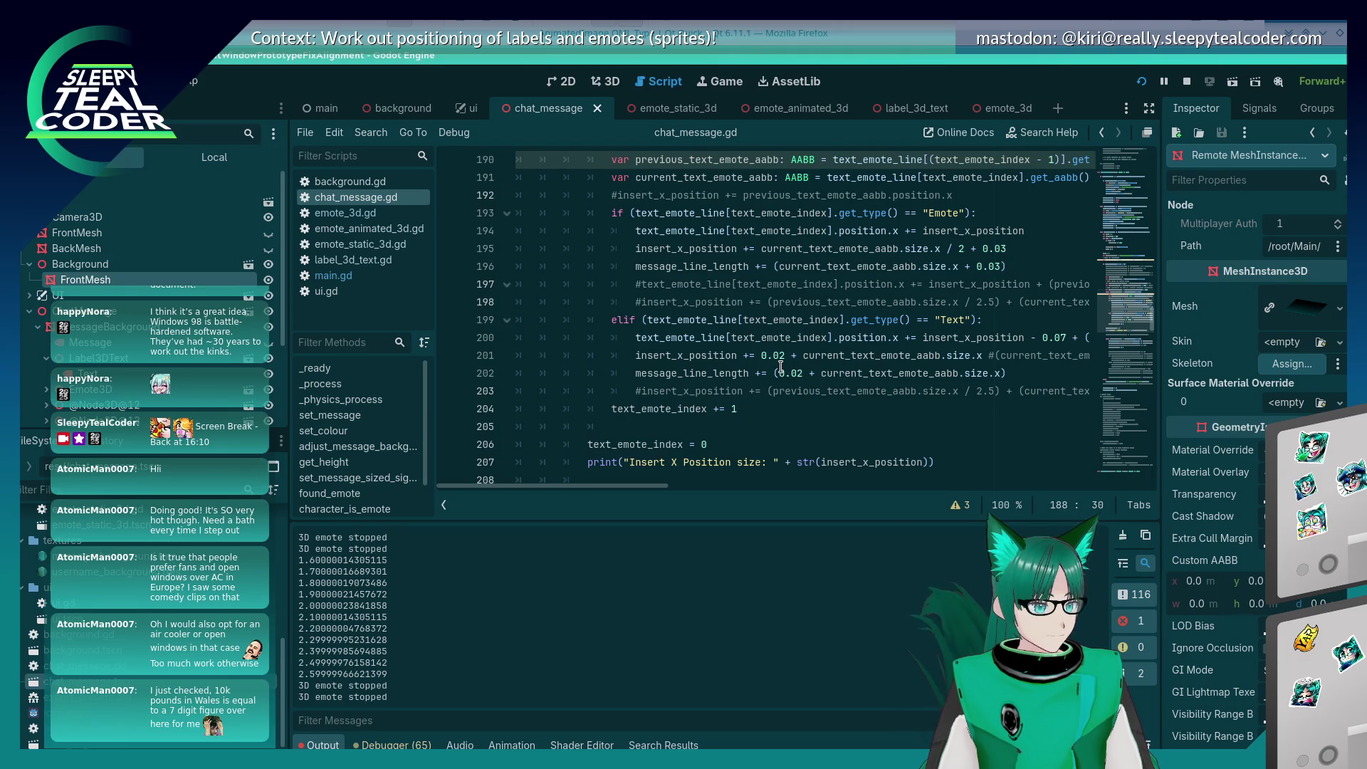
{"action": "scroll", "coordinate": [781, 367], "scroll_direction": "up", "scroll_amount": 1}
{"action": "scroll", "coordinate": [782, 367], "scroll_direction": "up", "scroll_amount": 2}
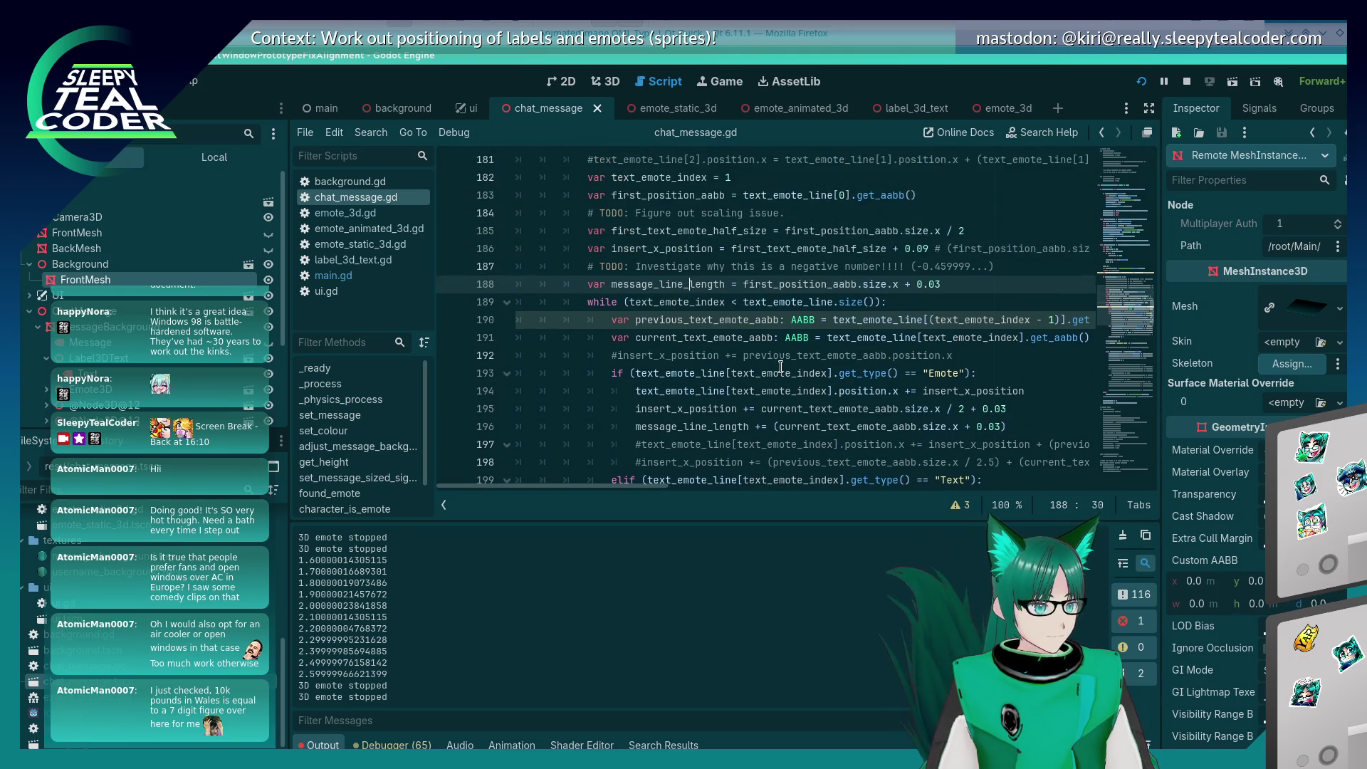
{"action": "scroll", "coordinate": [781, 367], "scroll_direction": "down", "scroll_amount": 1}
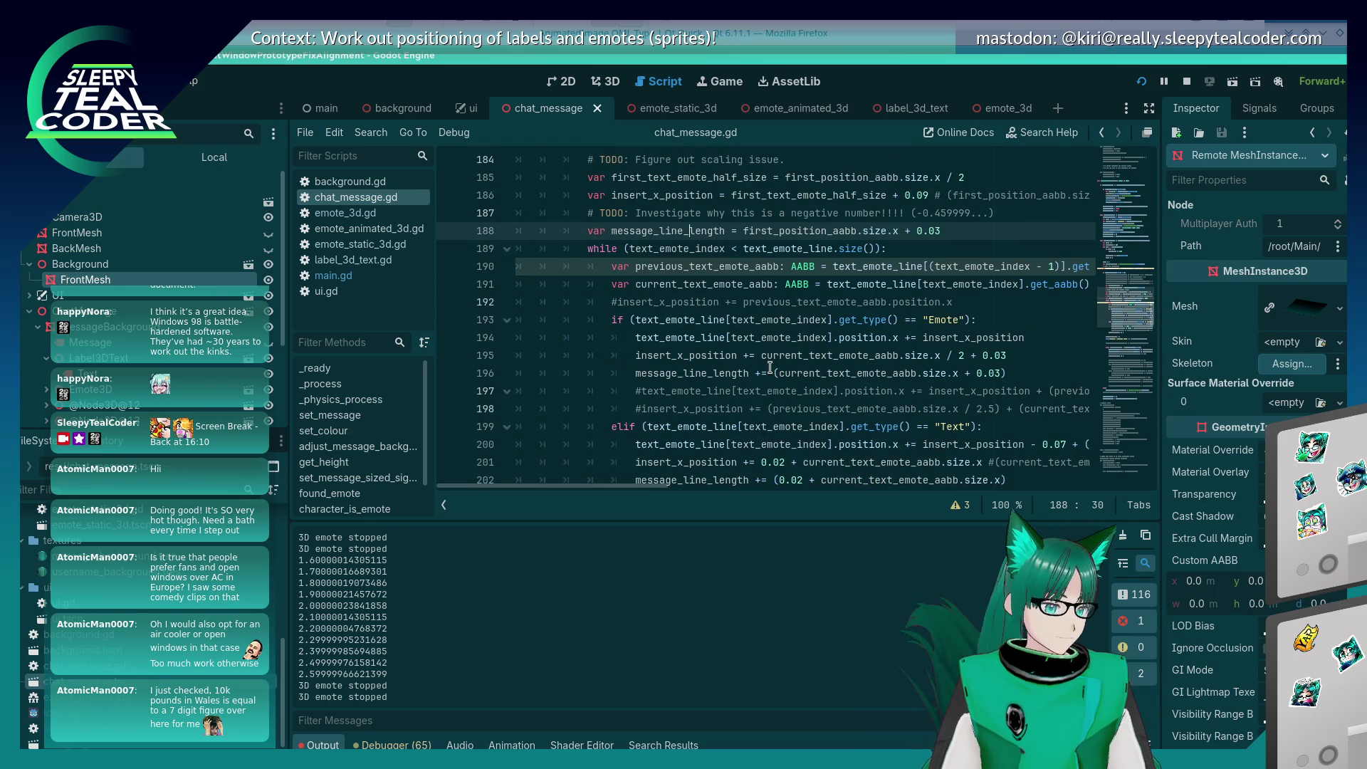
{"action": "left_click", "coordinate": [767, 373]}
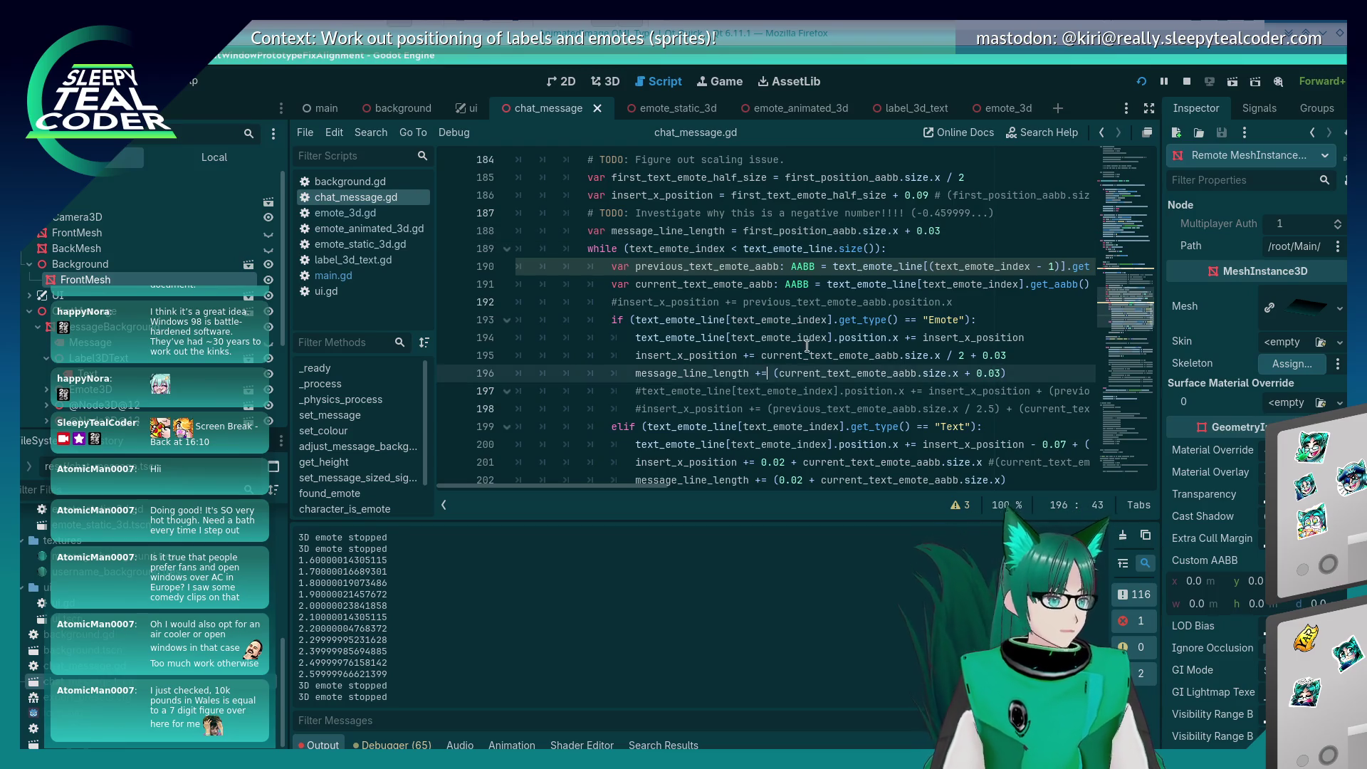
{"action": "mouse_move", "coordinate": [817, 322]}
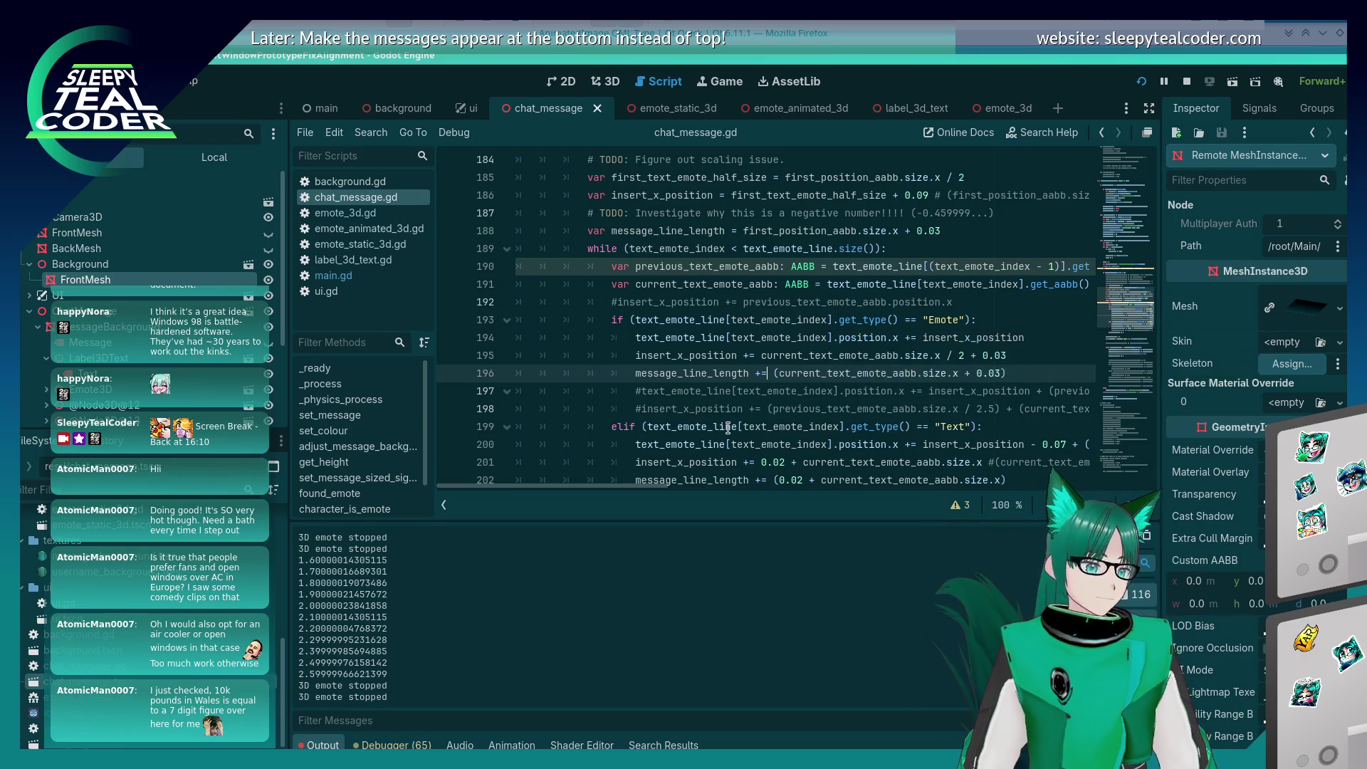
Step: Remove the parentheses around the emote width, save the script, and switch windows
{"action": "key", "text": "Delete"}
{"action": "key", "text": "End"}
{"action": "key", "text": "BackSpace"}
{"action": "key", "text": "ctrl+s"}
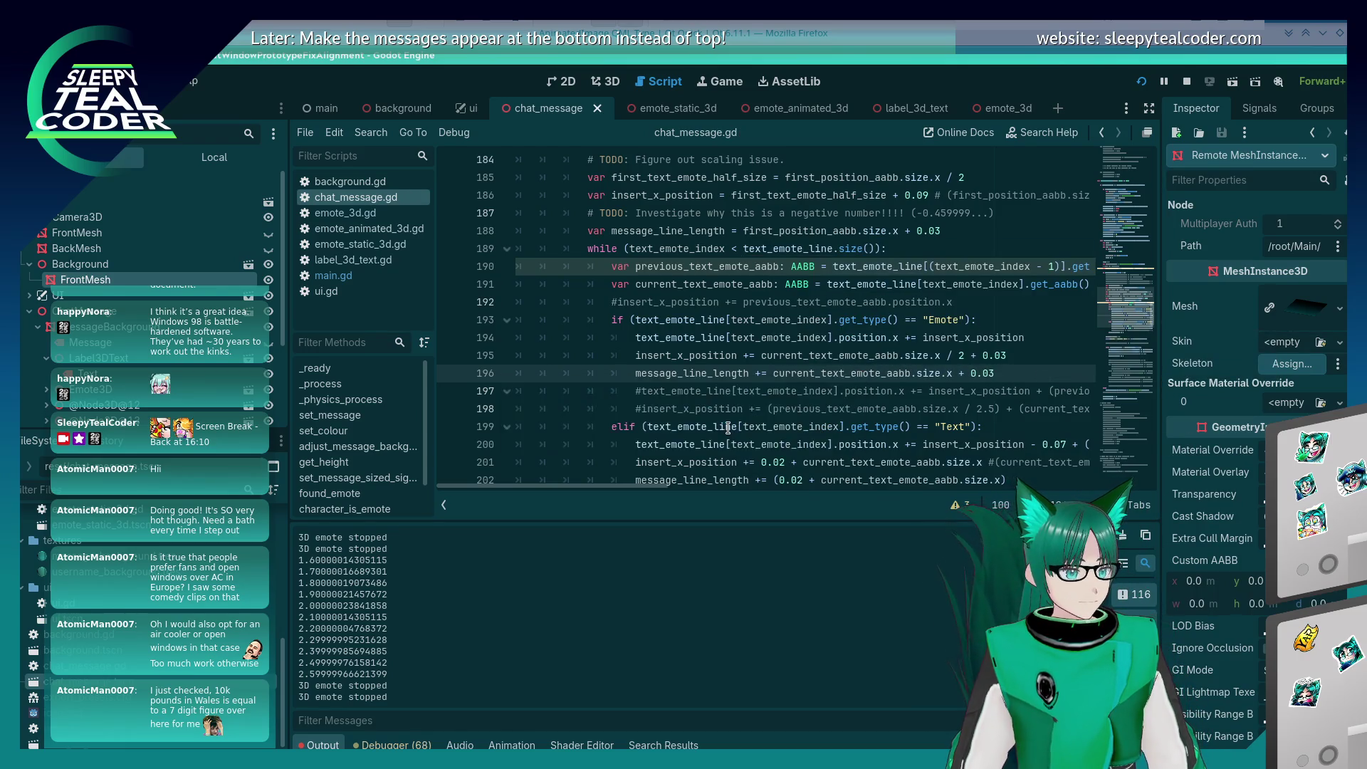
{"action": "key", "text": "alt+Tab"}
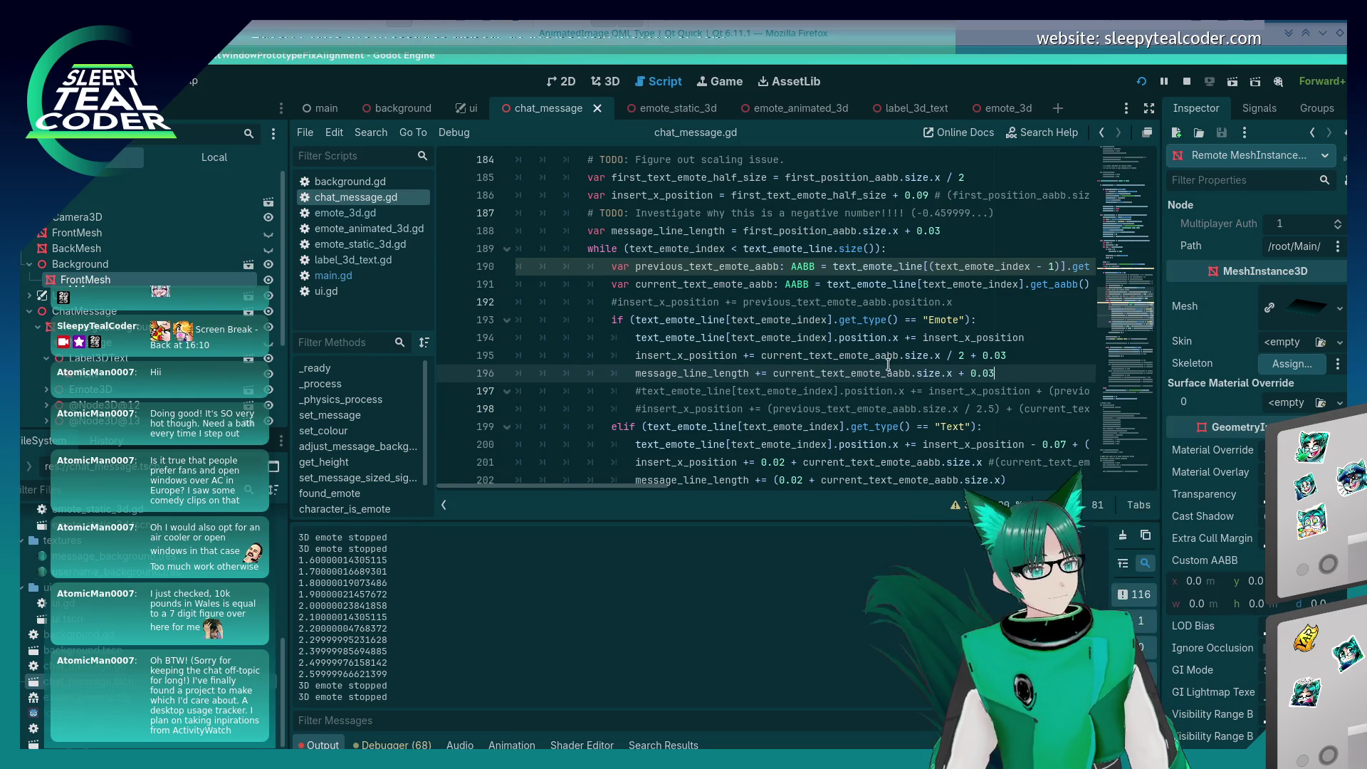
{"action": "scroll", "coordinate": [780, 302], "scroll_direction": "down", "scroll_amount": 3}
Step: Go to the text-branch message_line_length update on line 202 and stop the running game with F8
{"action": "scroll", "coordinate": [779, 302], "scroll_direction": "down", "scroll_amount": 3}
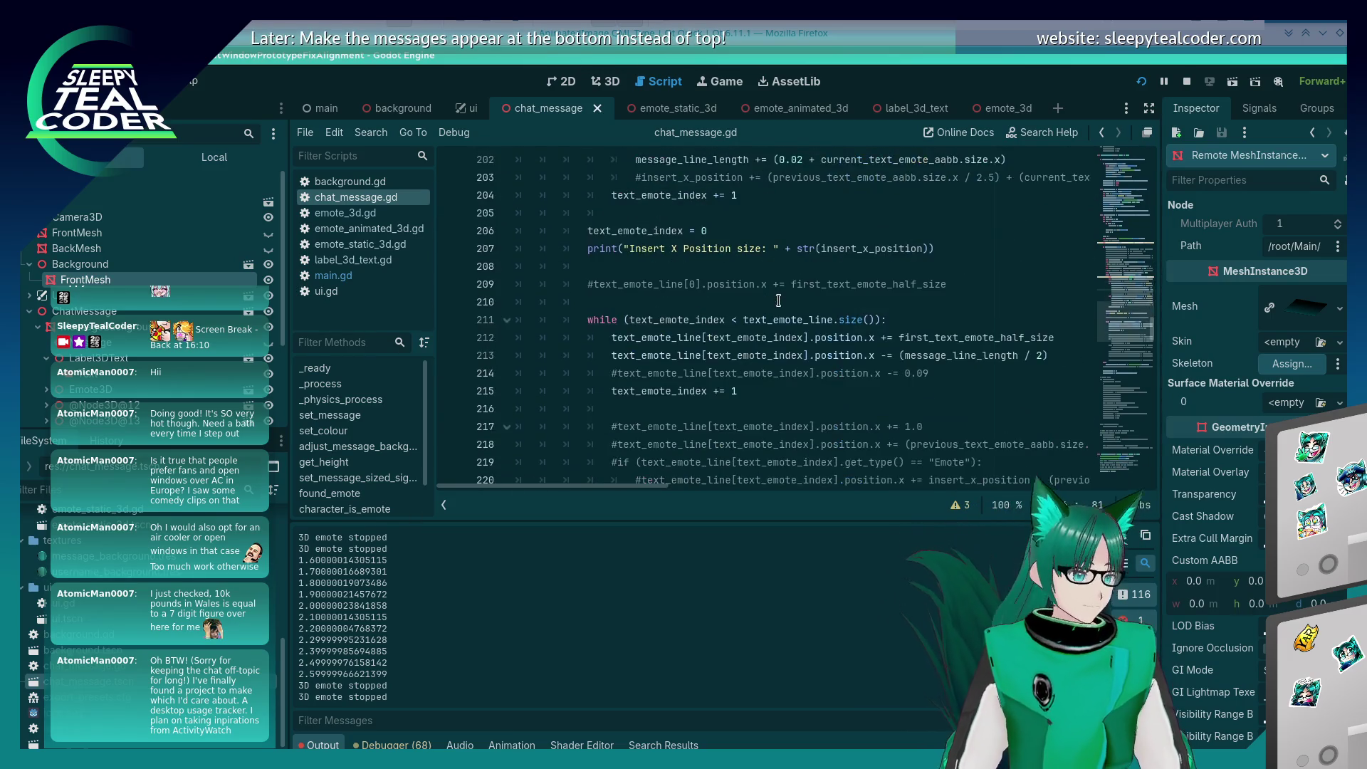
{"action": "scroll", "coordinate": [777, 302], "scroll_direction": "up", "scroll_amount": 4}
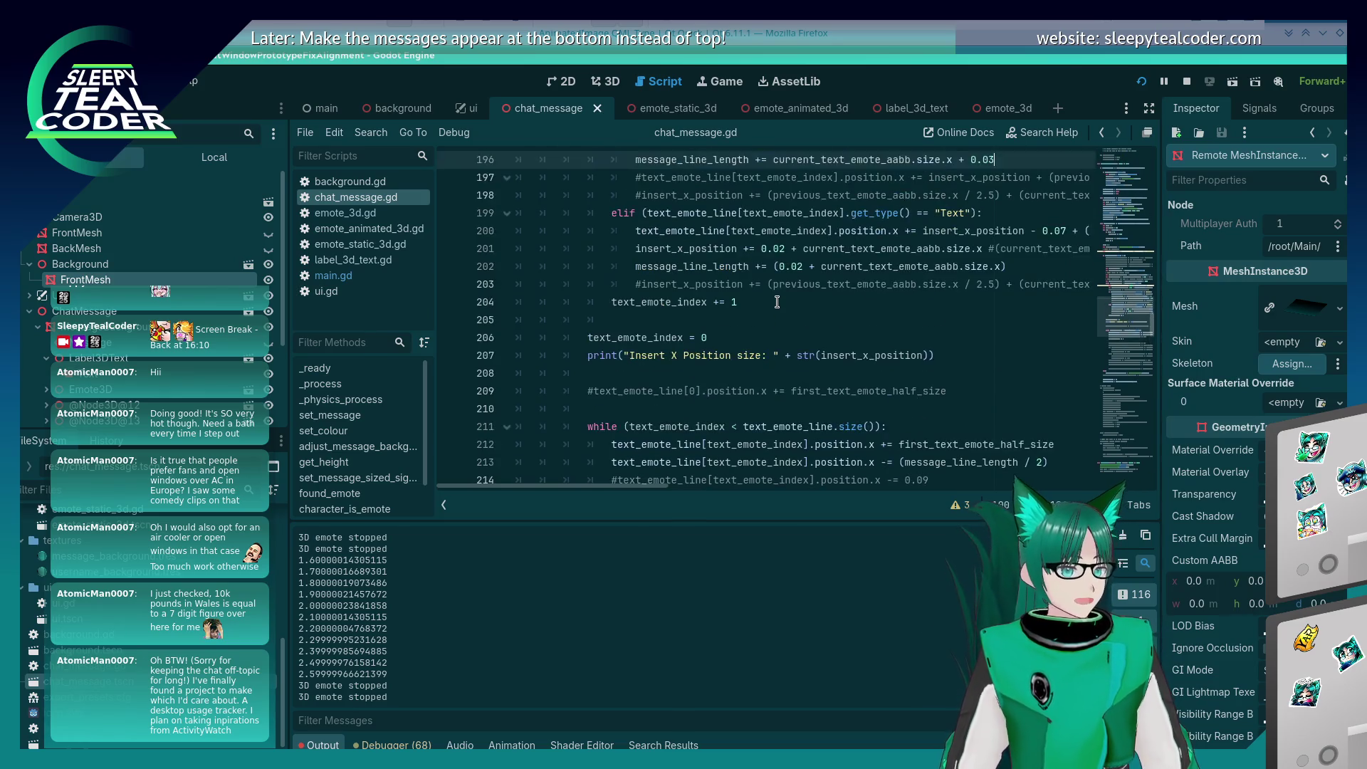
{"action": "scroll", "coordinate": [777, 302], "scroll_direction": "down", "scroll_amount": 4}
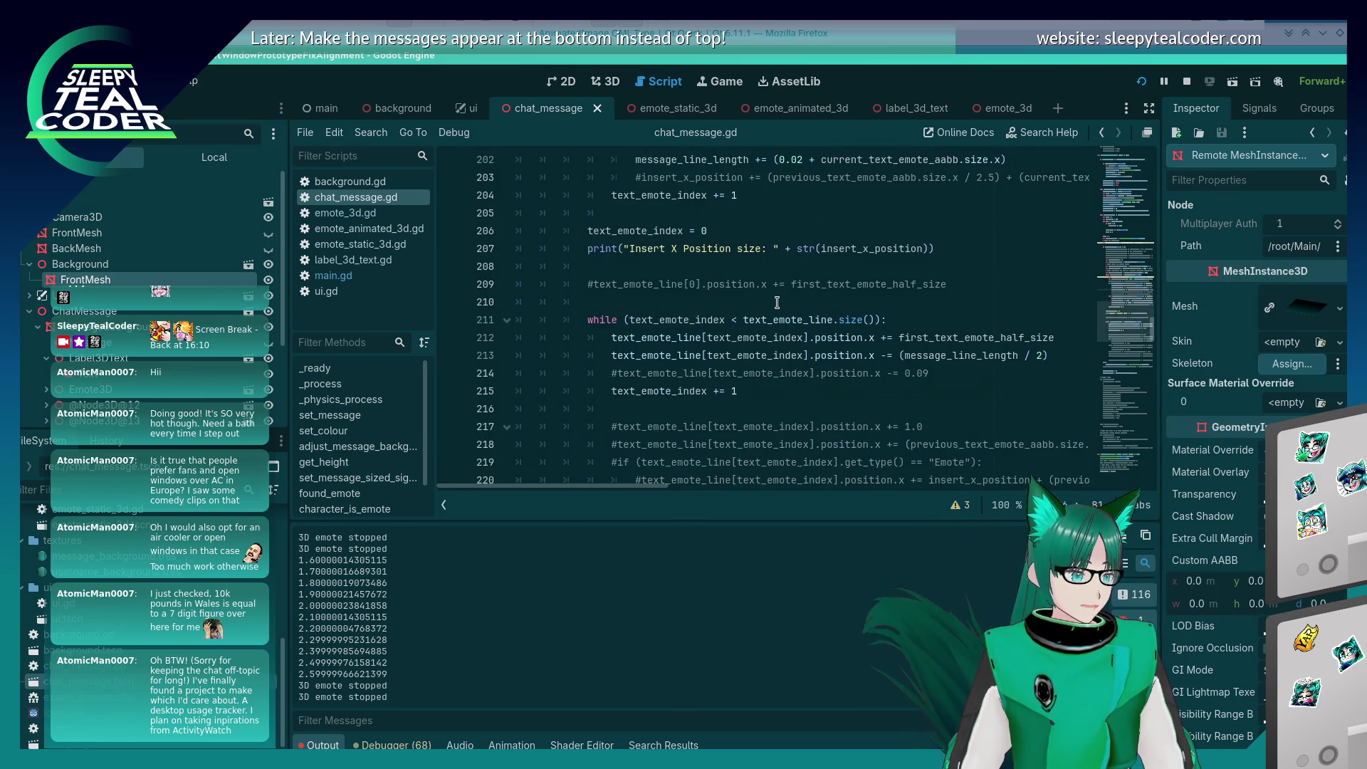
{"action": "scroll", "coordinate": [777, 302], "scroll_direction": "up", "scroll_amount": 4}
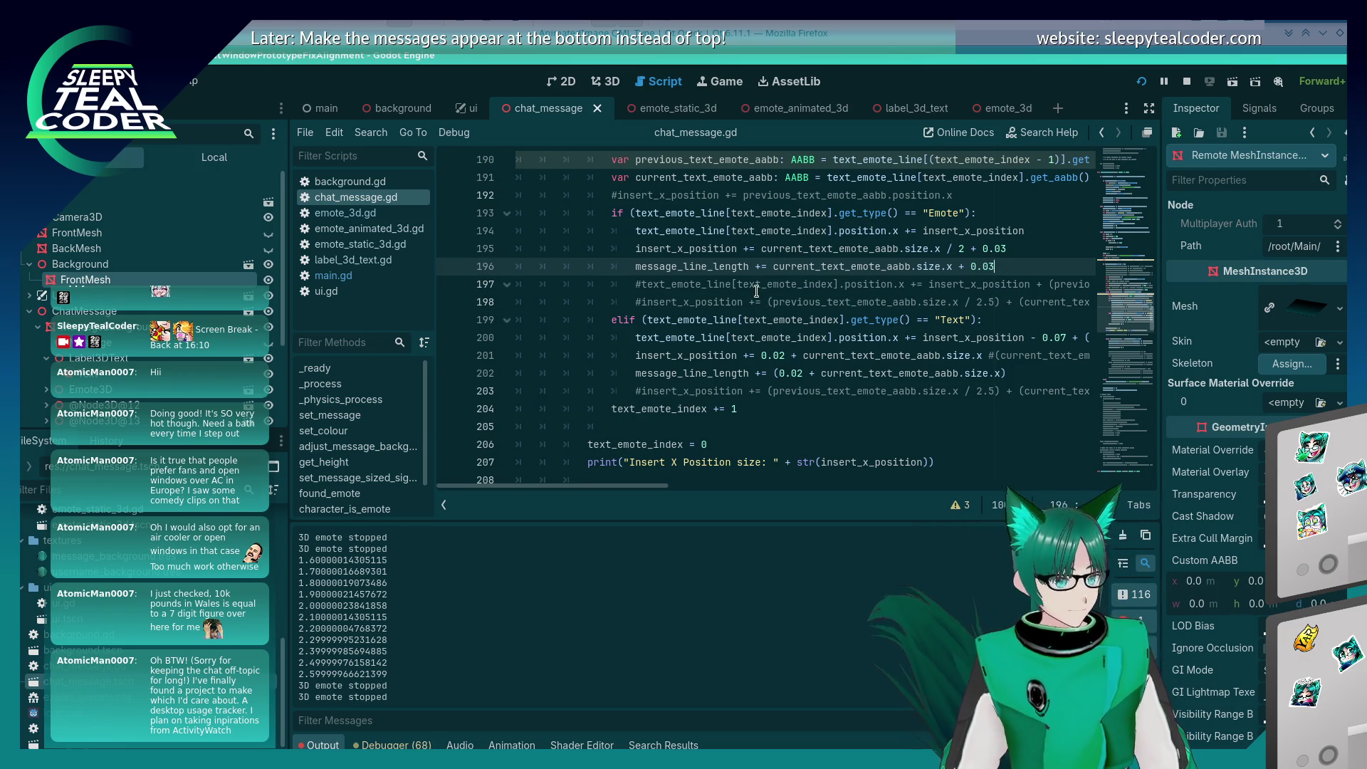
{"action": "left_click", "coordinate": [766, 371]}
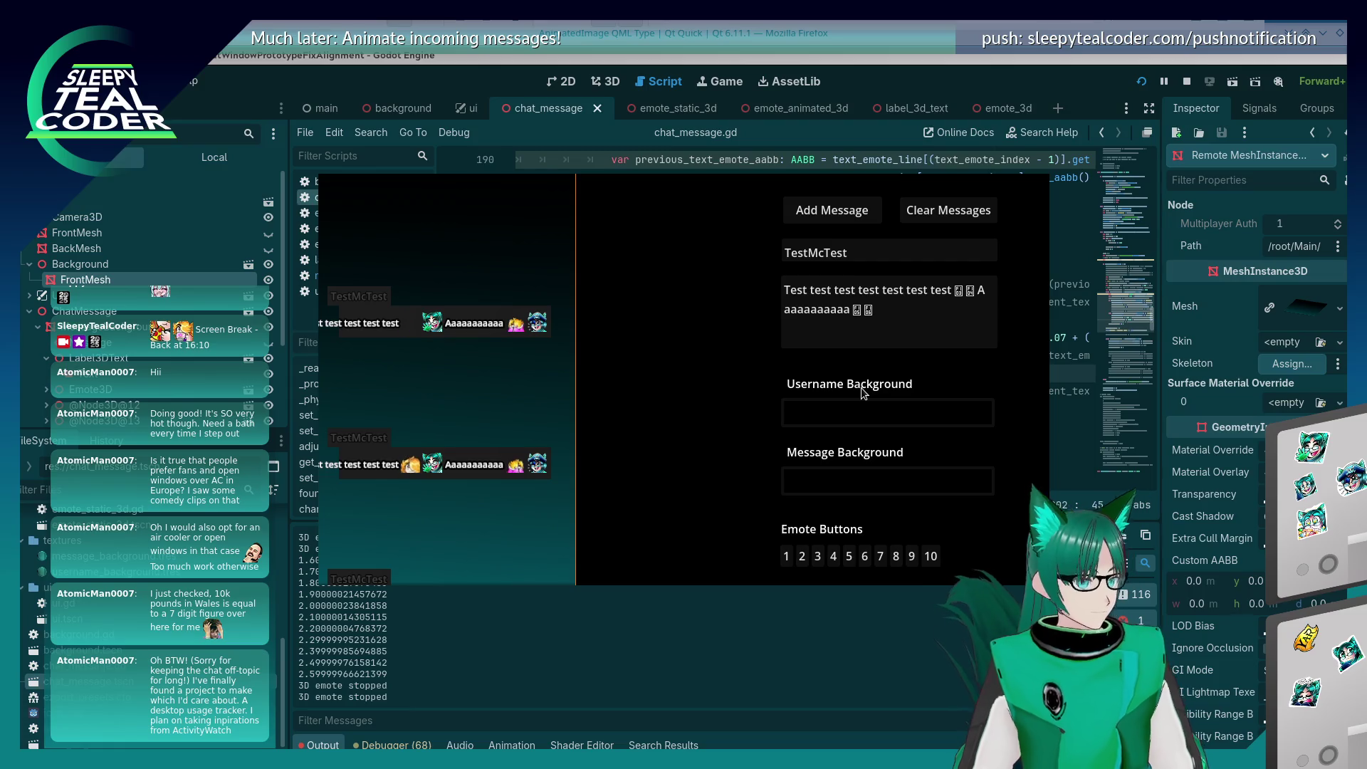
{"action": "key", "text": "F8"}
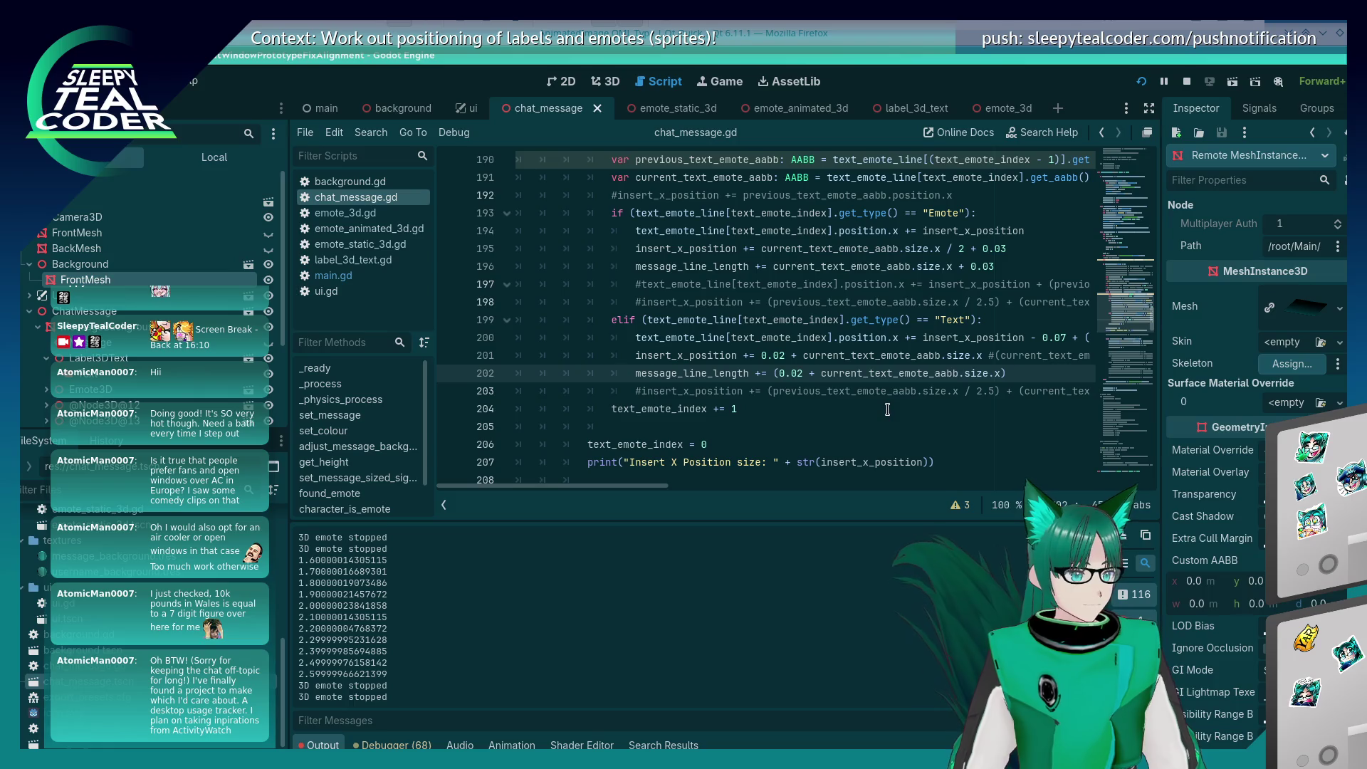
Step: Change line 202 to message_line_length - 0.05 + current_text_emote_aabb.size.x and save
{"action": "key", "text": "BackSpace"}
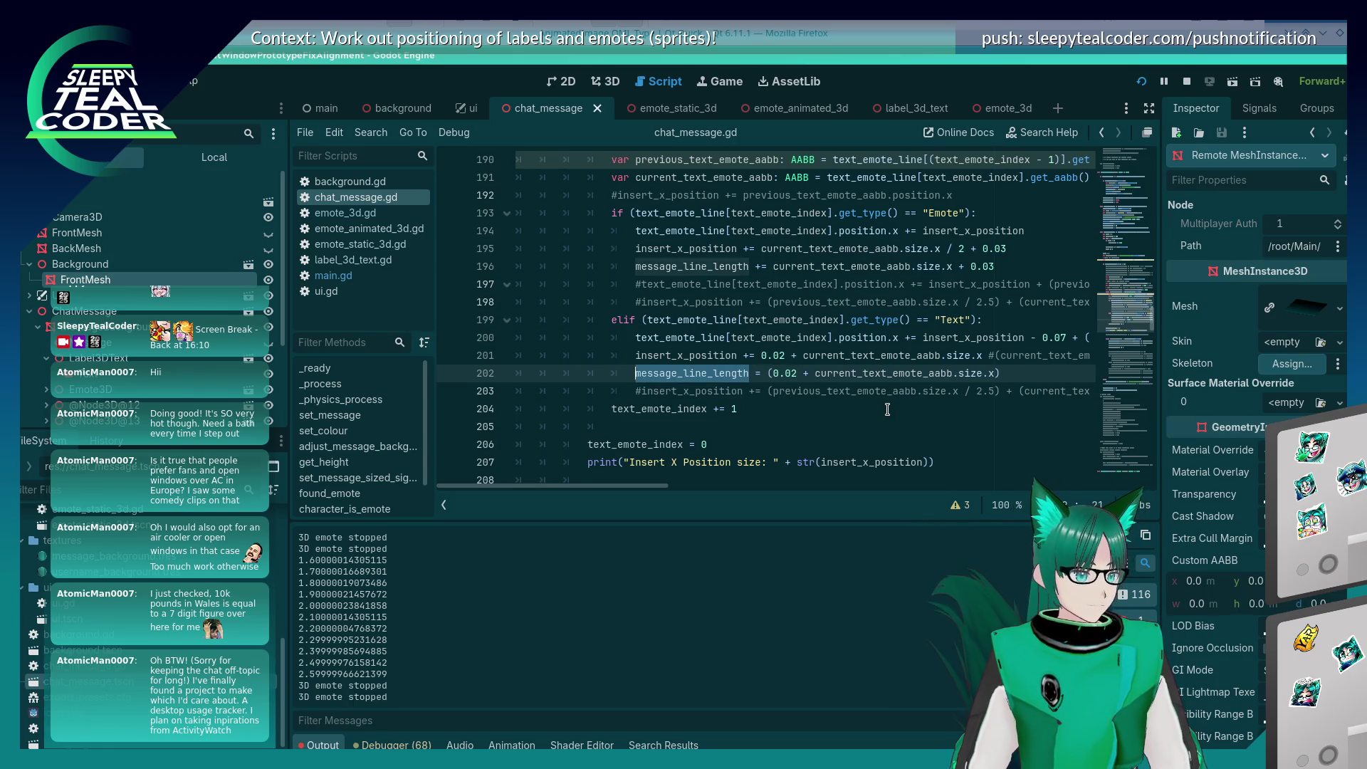
{"action": "type", "text": "message_line_length - 0.07"}
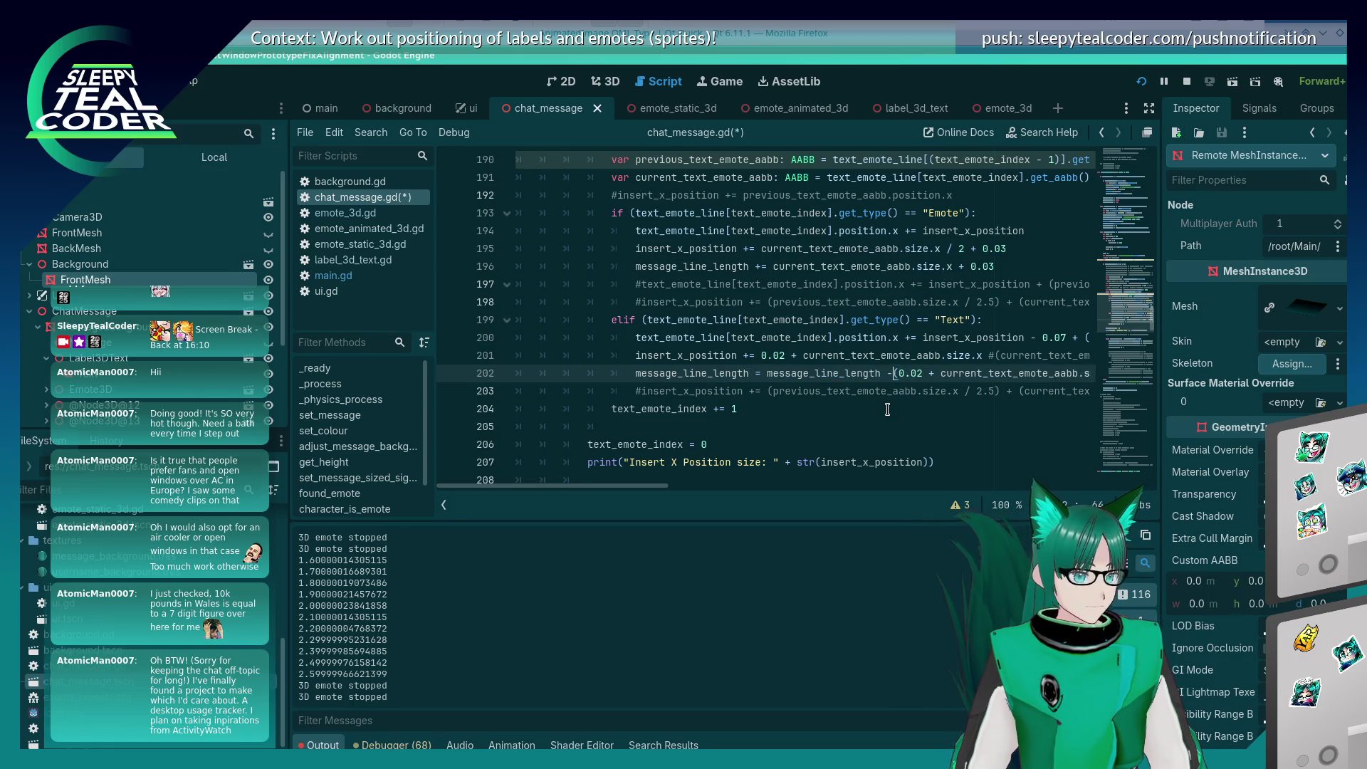
{"action": "type", "text": " +"}
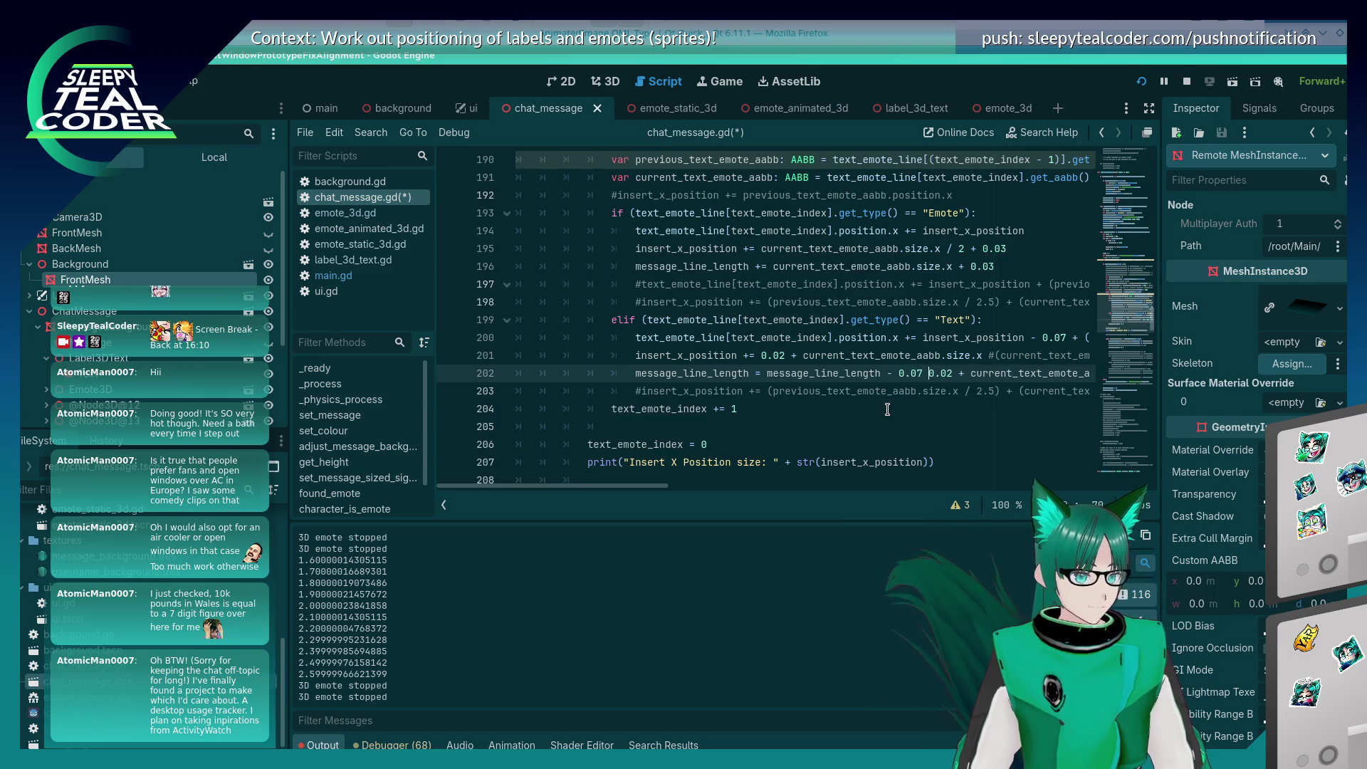
{"action": "key", "text": "End"}
{"action": "key", "text": "Home"}
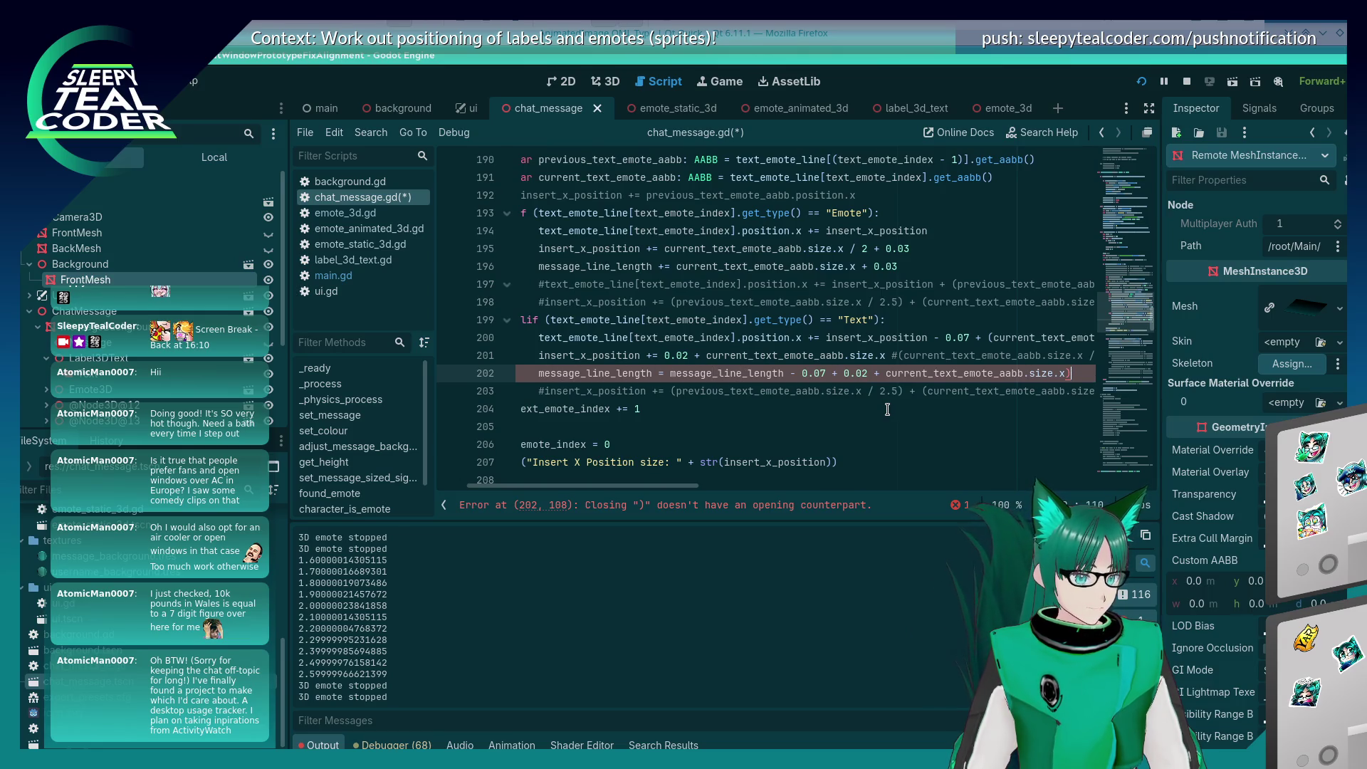
{"action": "key", "text": "Left"}
{"action": "key", "text": "Left"}
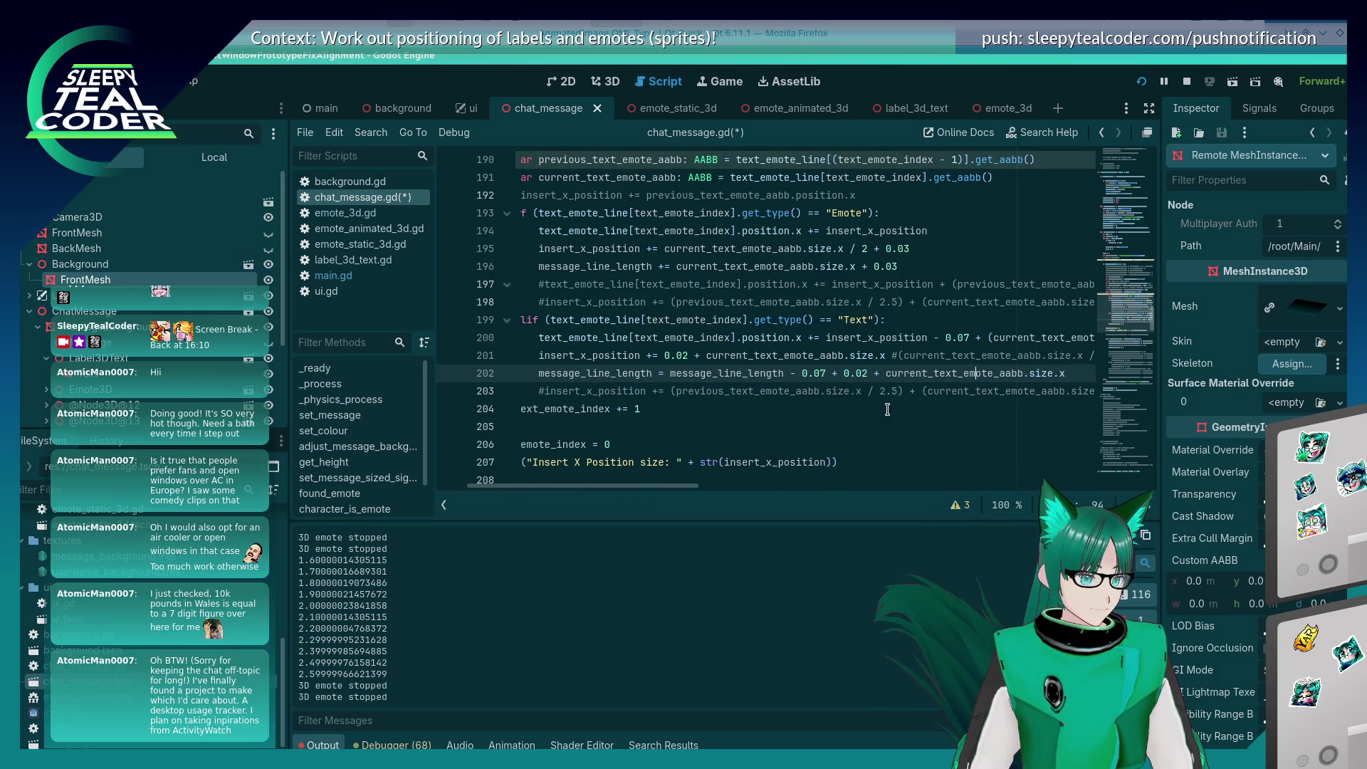
{"action": "key", "text": "ctrl+Left"}
{"action": "key", "text": "ctrl+Left"}
{"action": "key", "text": "ctrl+Left"}
{"action": "key", "text": "BackSpace"}
{"action": "key", "text": "BackSpace"}
{"action": "key", "text": "BackSpace"}
{"action": "key", "text": "Delete"}
{"action": "key", "text": "Delete"}
{"action": "key", "text": "Delete"}
{"action": "type", "text": "5"}
{"action": "key", "text": "ctrl+s"}
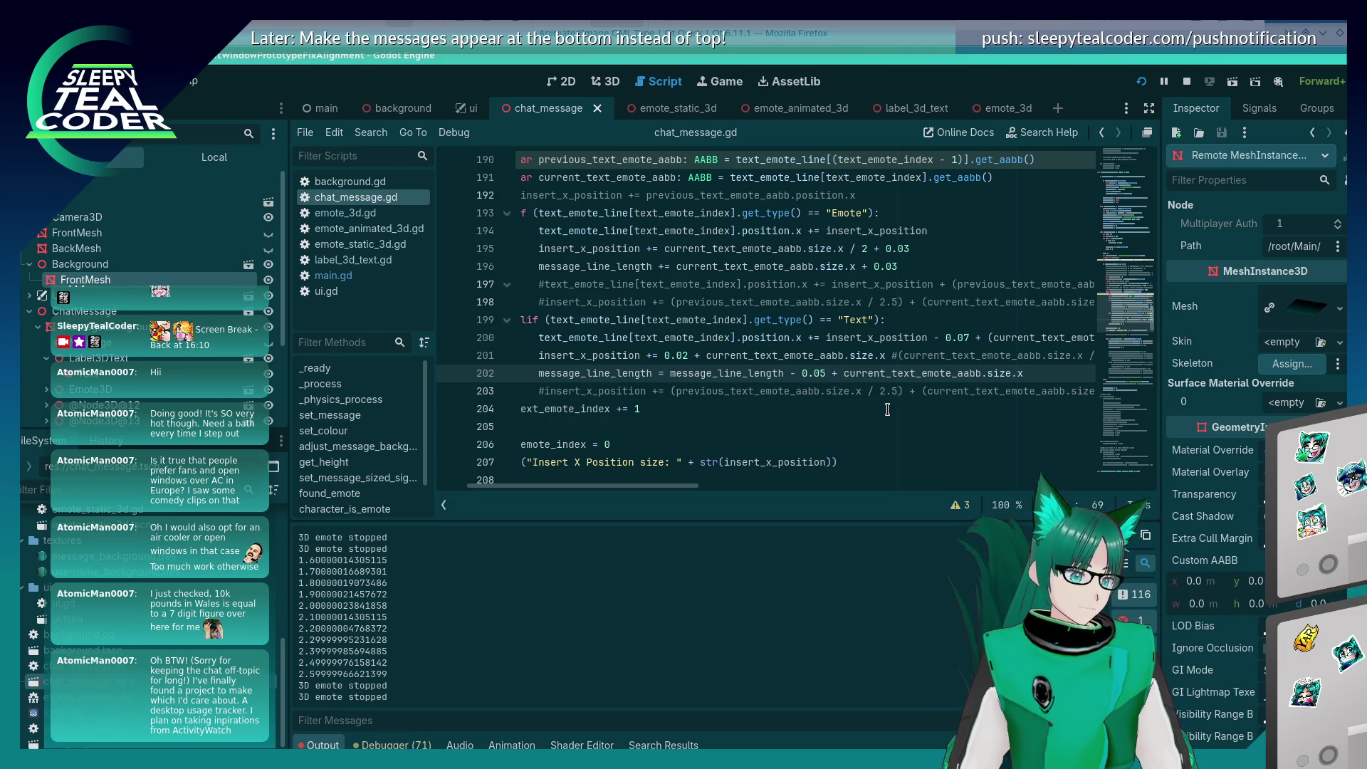
{"action": "key", "text": "alt+Tab"}
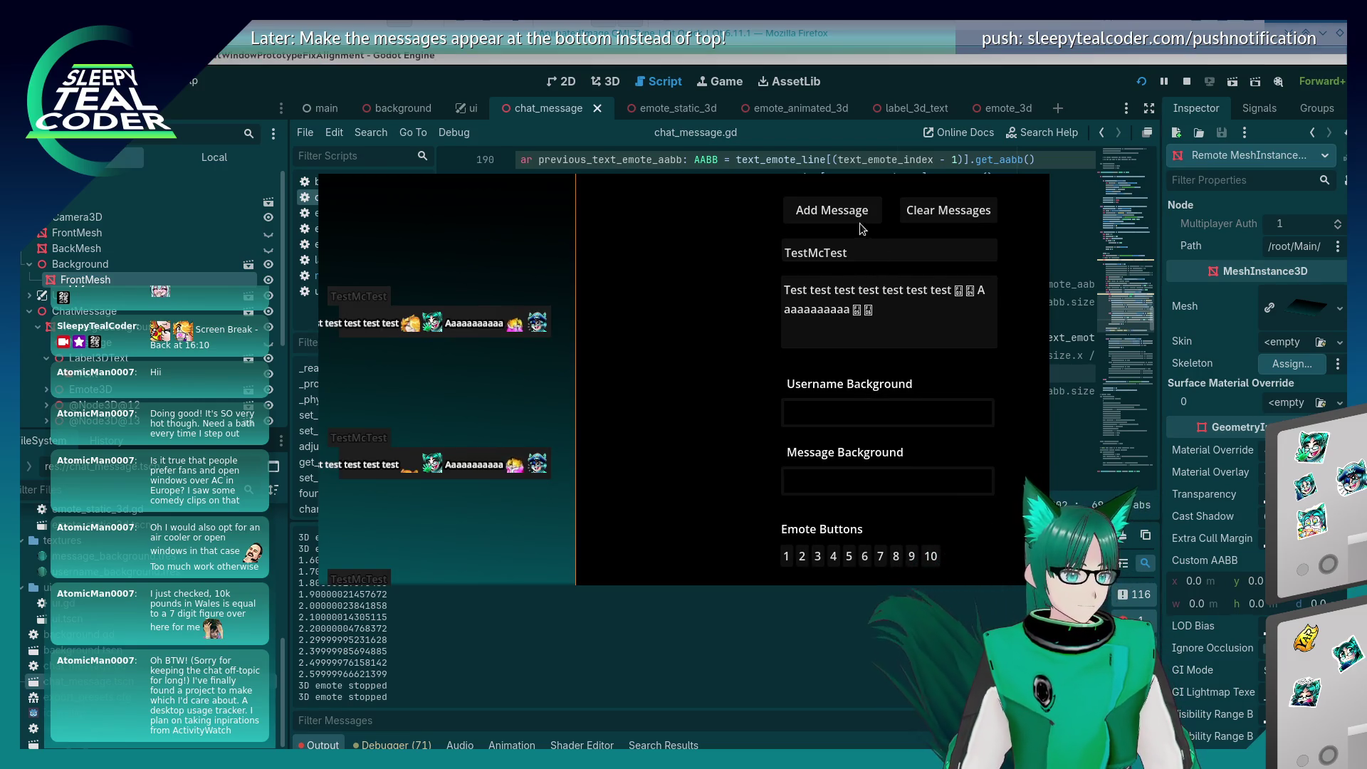
{"action": "key", "text": "alt+Tab"}
{"action": "key", "text": "alt+Tab"}
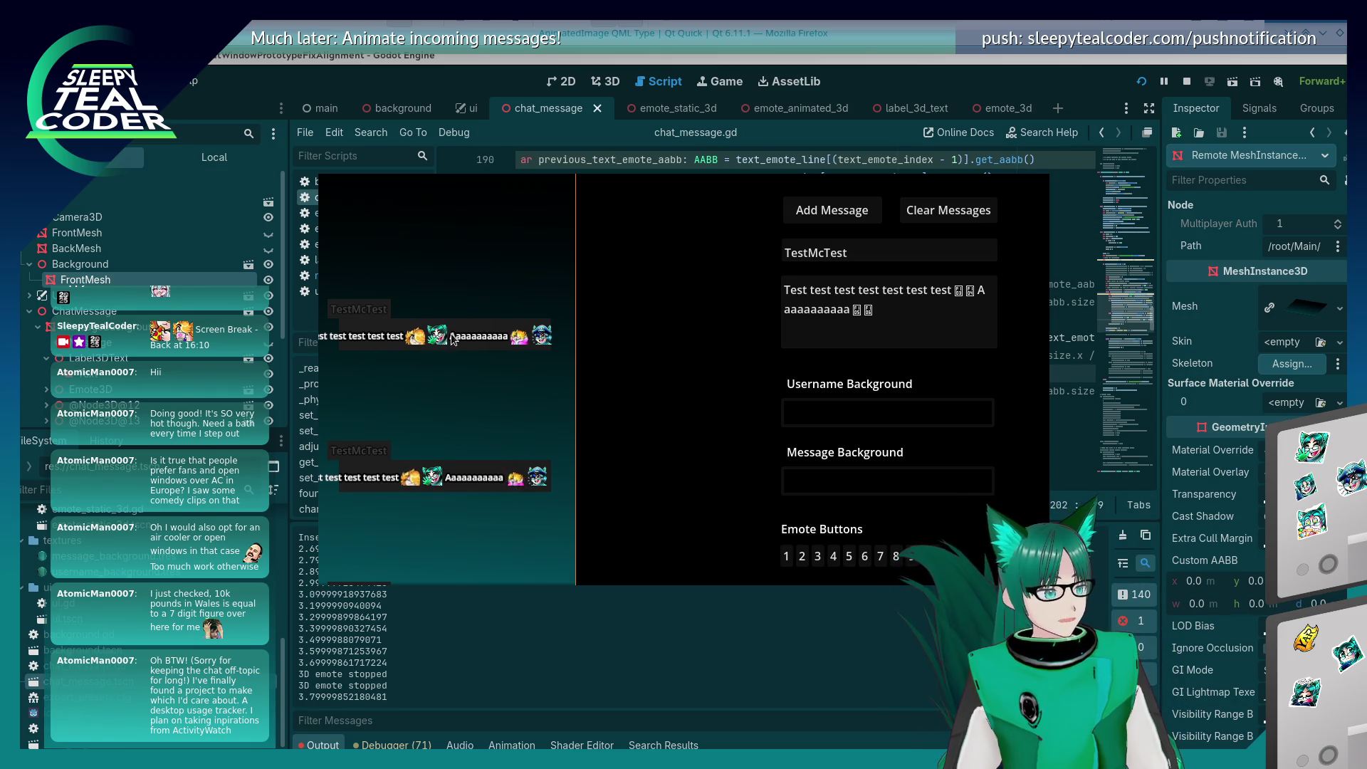
{"action": "key", "text": "alt+Tab"}
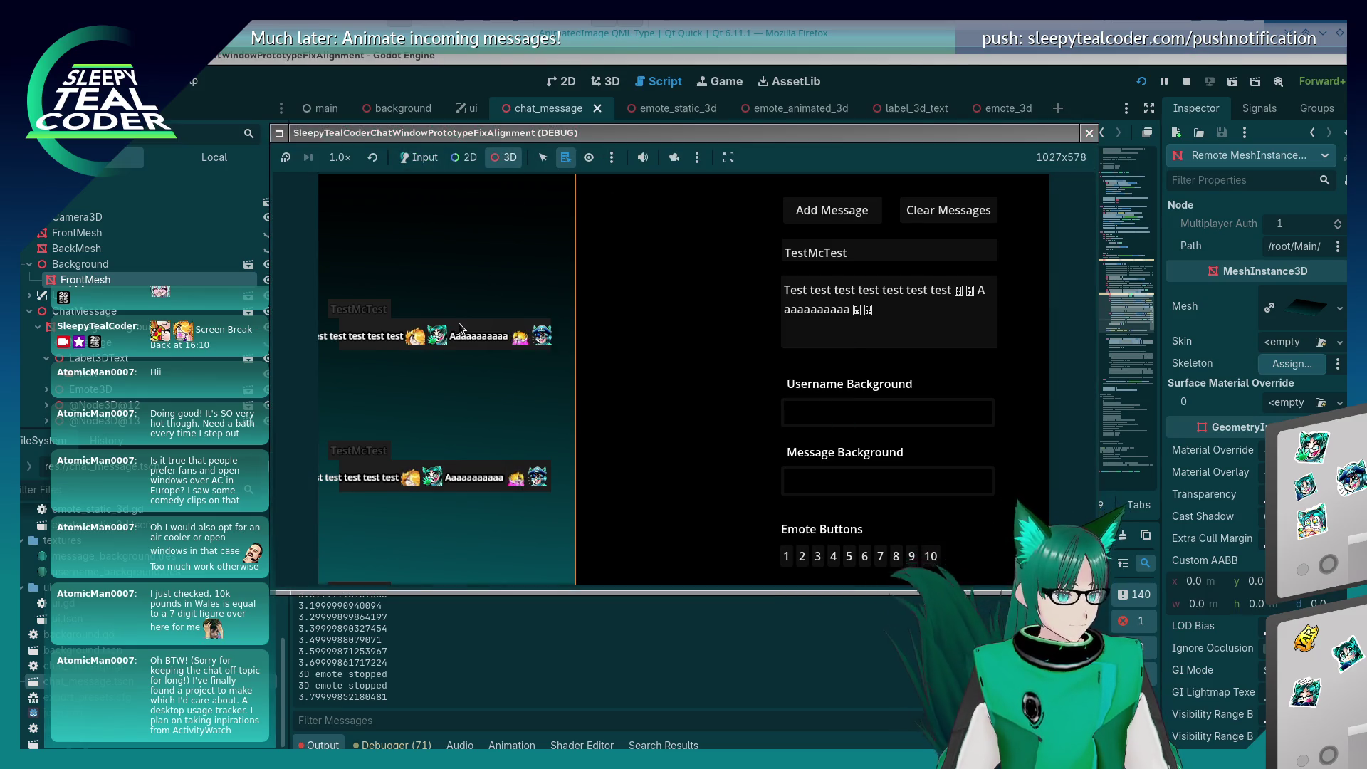
{"action": "left_click", "coordinate": [673, 157]}
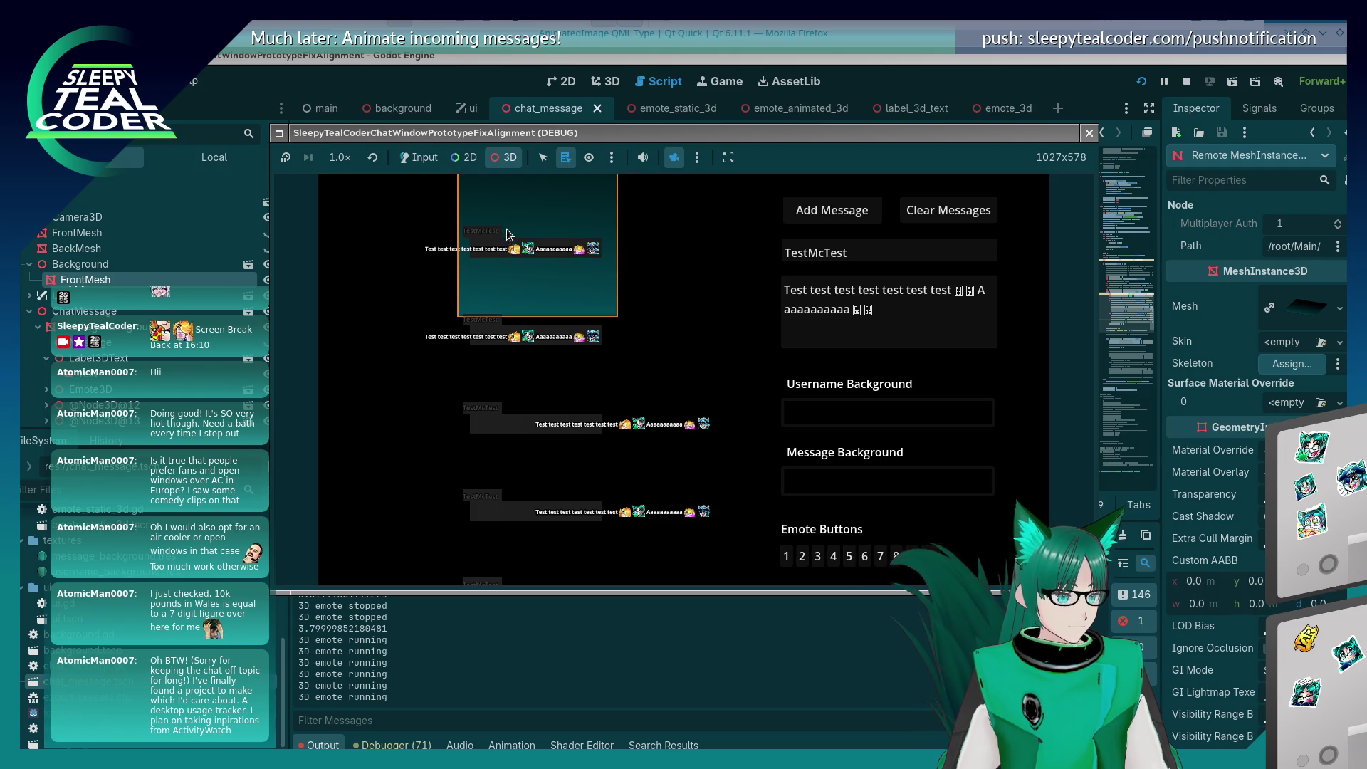
{"action": "scroll", "coordinate": [527, 271], "scroll_direction": "up", "scroll_amount": 5}
{"action": "left_click_drag", "start_coordinate": [516, 289], "coordinate": [577, 357]}
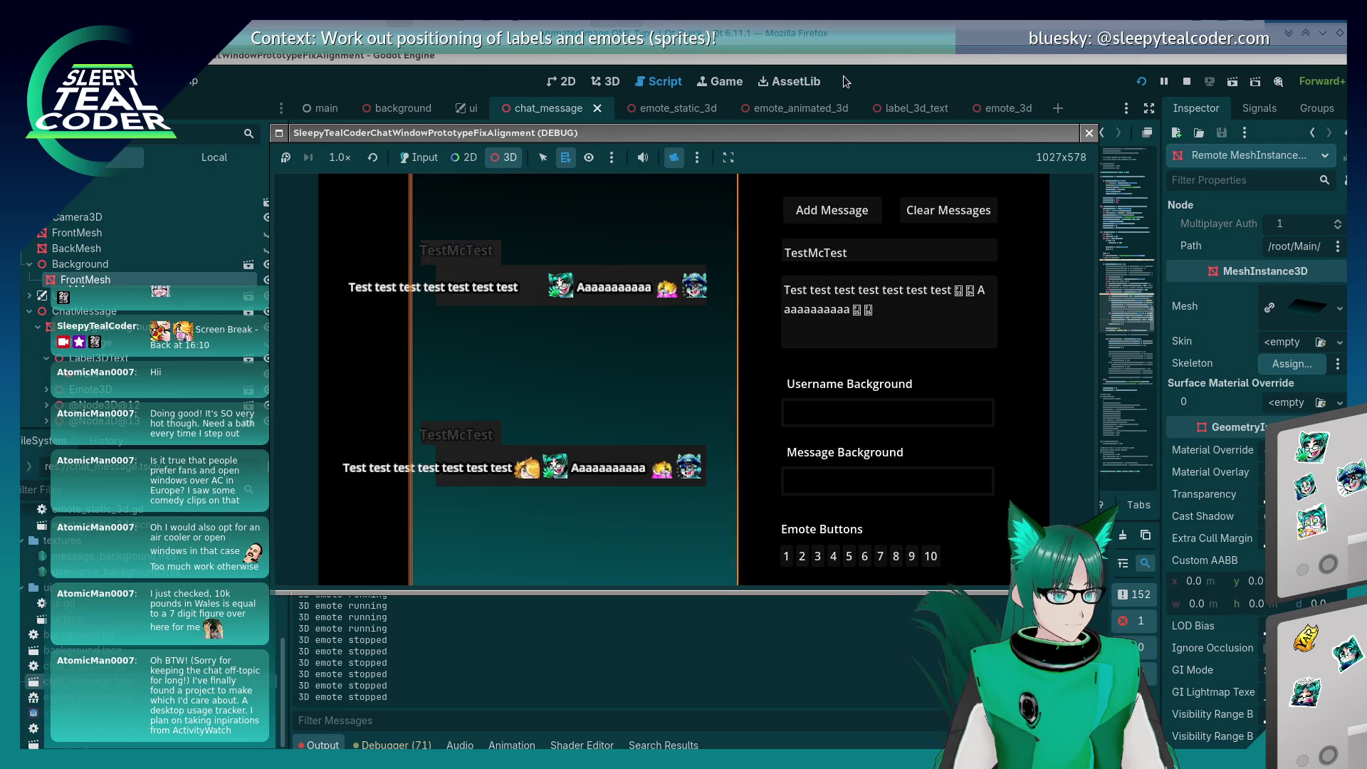
{"action": "left_click", "coordinate": [879, 66]}
{"action": "scroll", "coordinate": [915, 318], "scroll_direction": "down", "scroll_amount": 5}
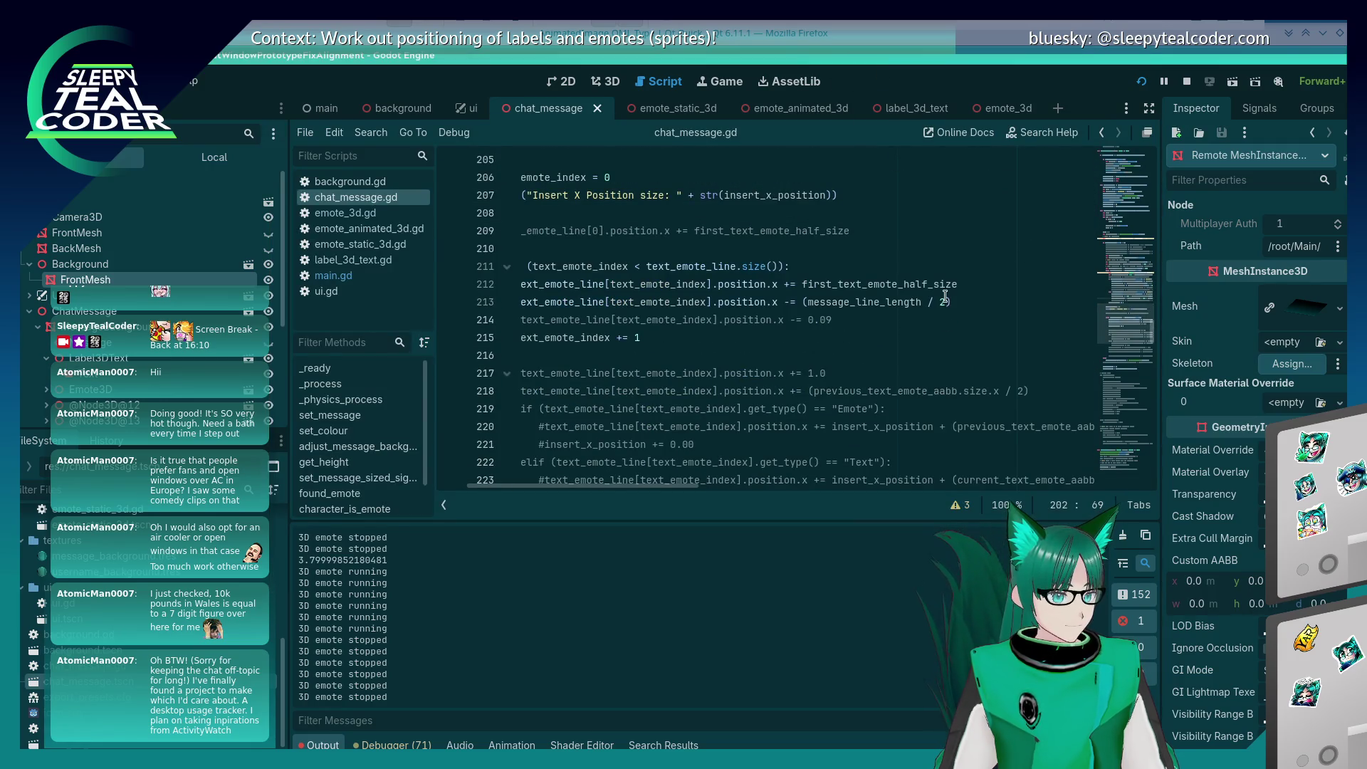
Step: Relaunch the game with F5 and return its view to the game's own camera
{"action": "left_click", "coordinate": [947, 300]}
{"action": "key", "text": "F5"}
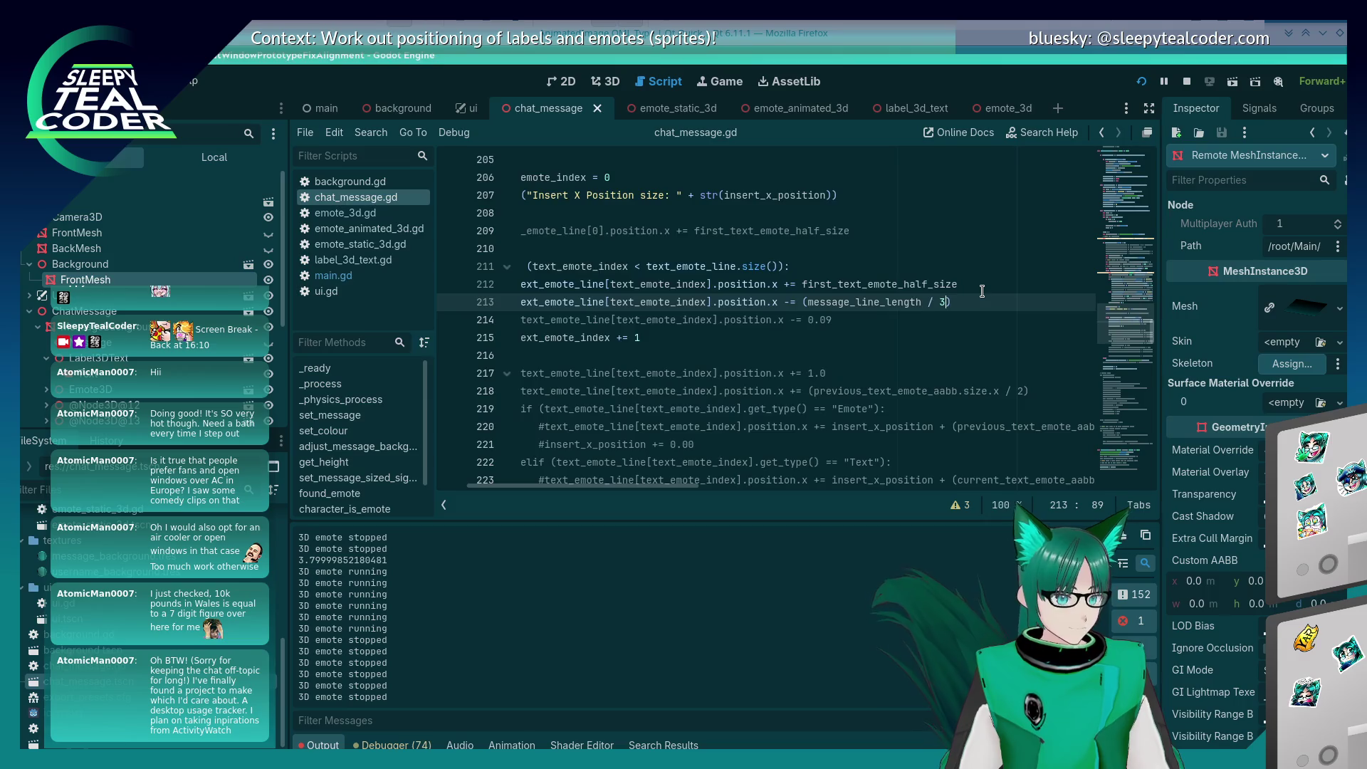
{"action": "key", "text": "alt+Tab"}
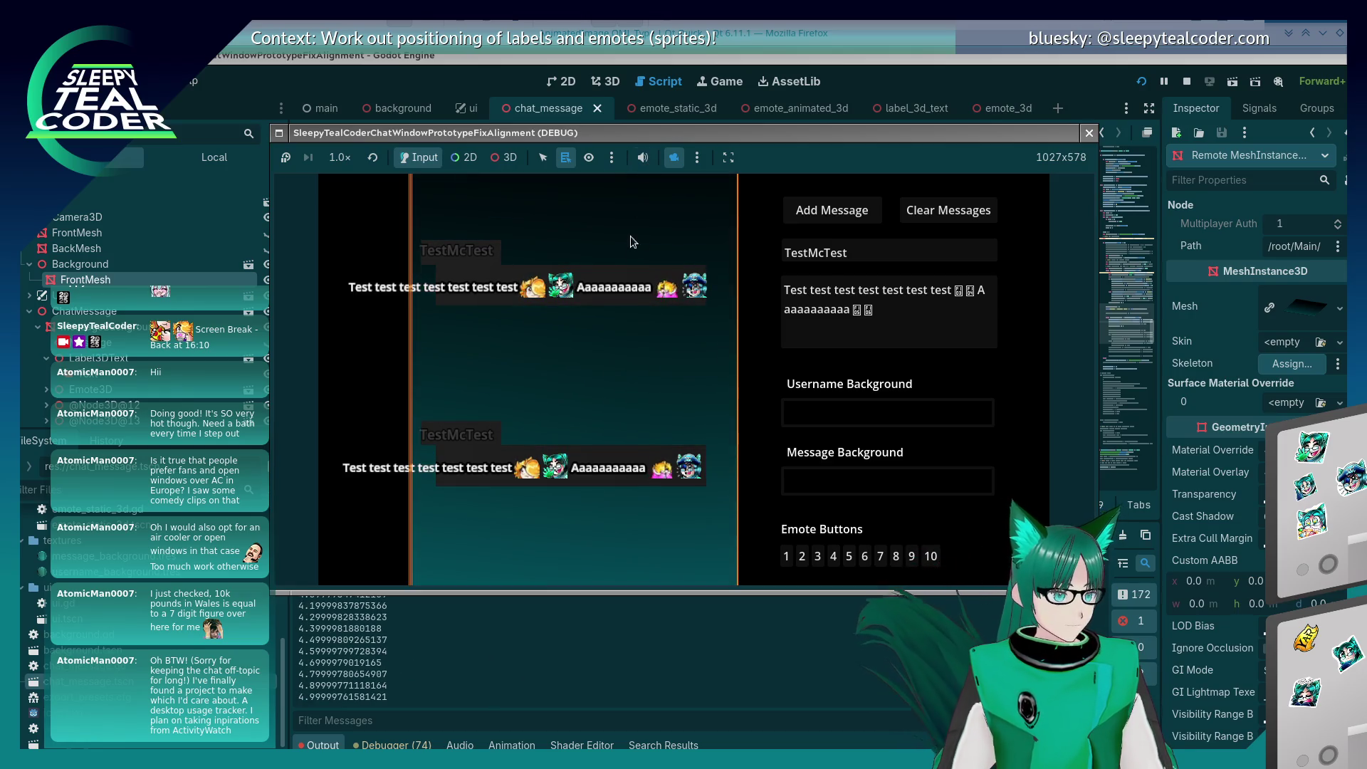
{"action": "left_click", "coordinate": [674, 158]}
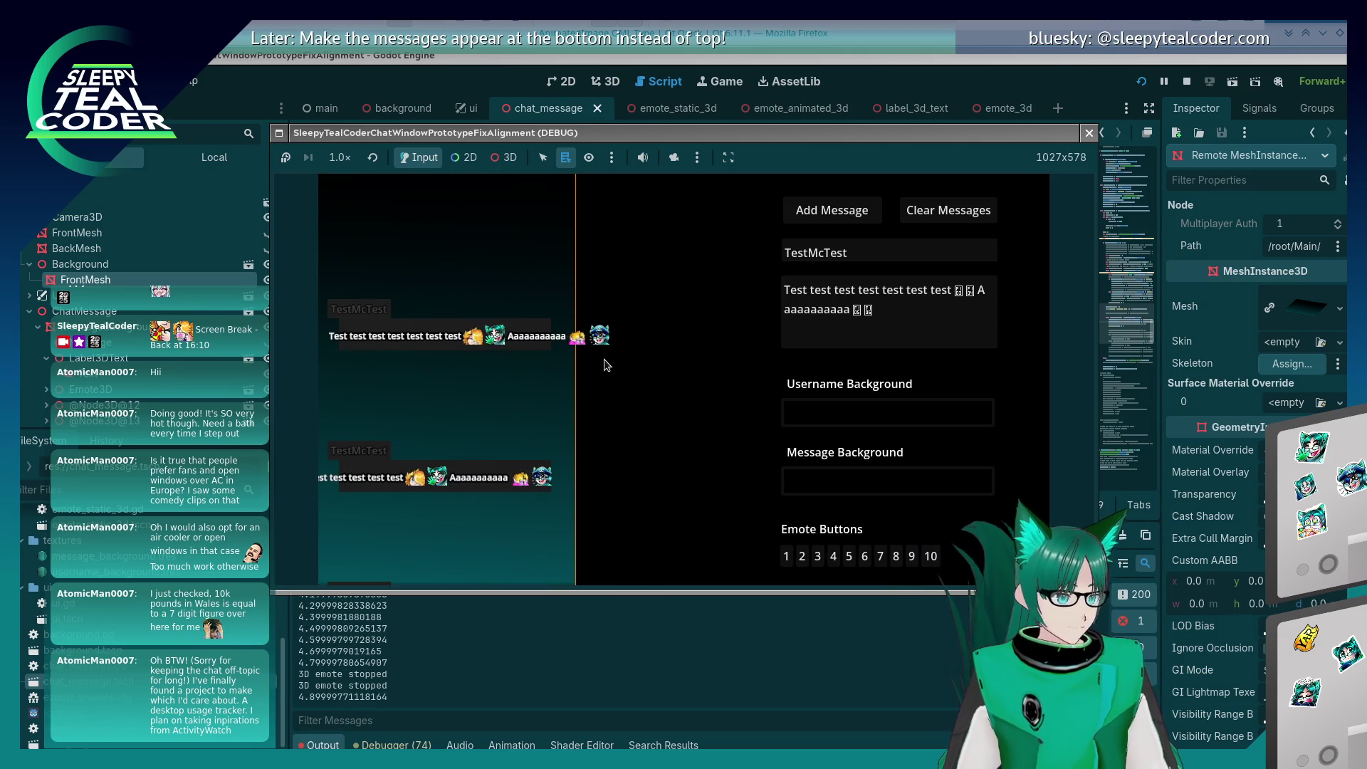
Step: Change the divisor on line 213 to 2.5 and bring the running game back
{"action": "left_click", "coordinate": [908, 68]}
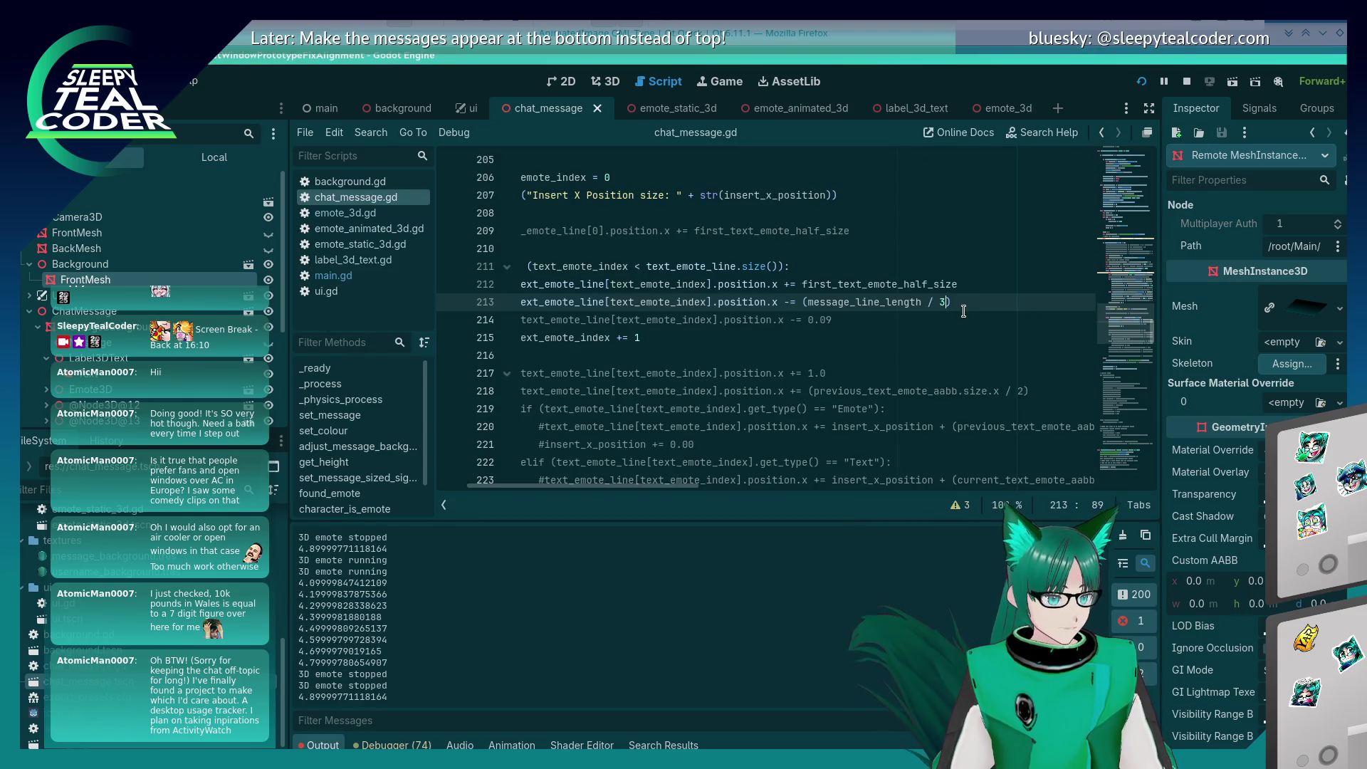
{"action": "key", "text": "BackSpace"}
{"action": "type", "text": "2.5"}
{"action": "key", "text": "alt+Tab"}
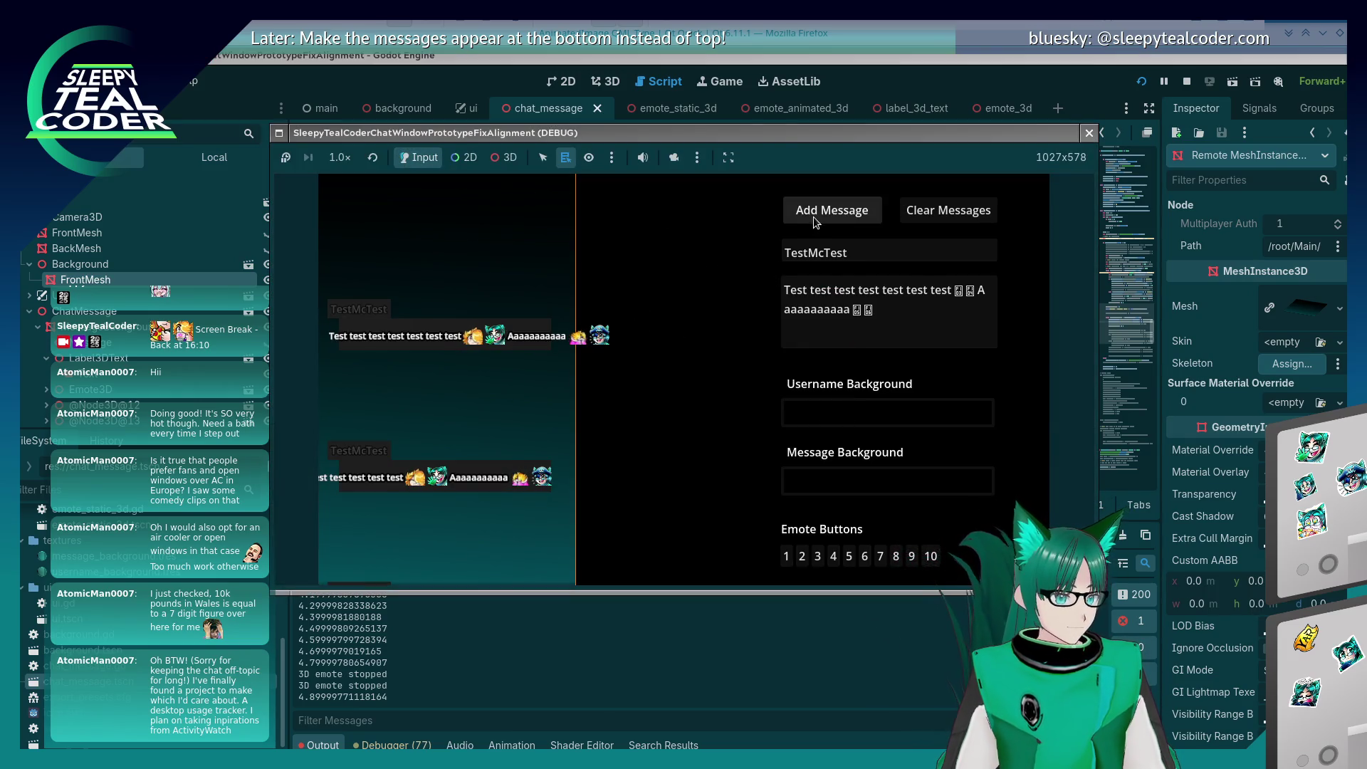
Step: Add another test message and toggle between 3D inspection and the game's own camera
{"action": "left_click", "coordinate": [813, 213]}
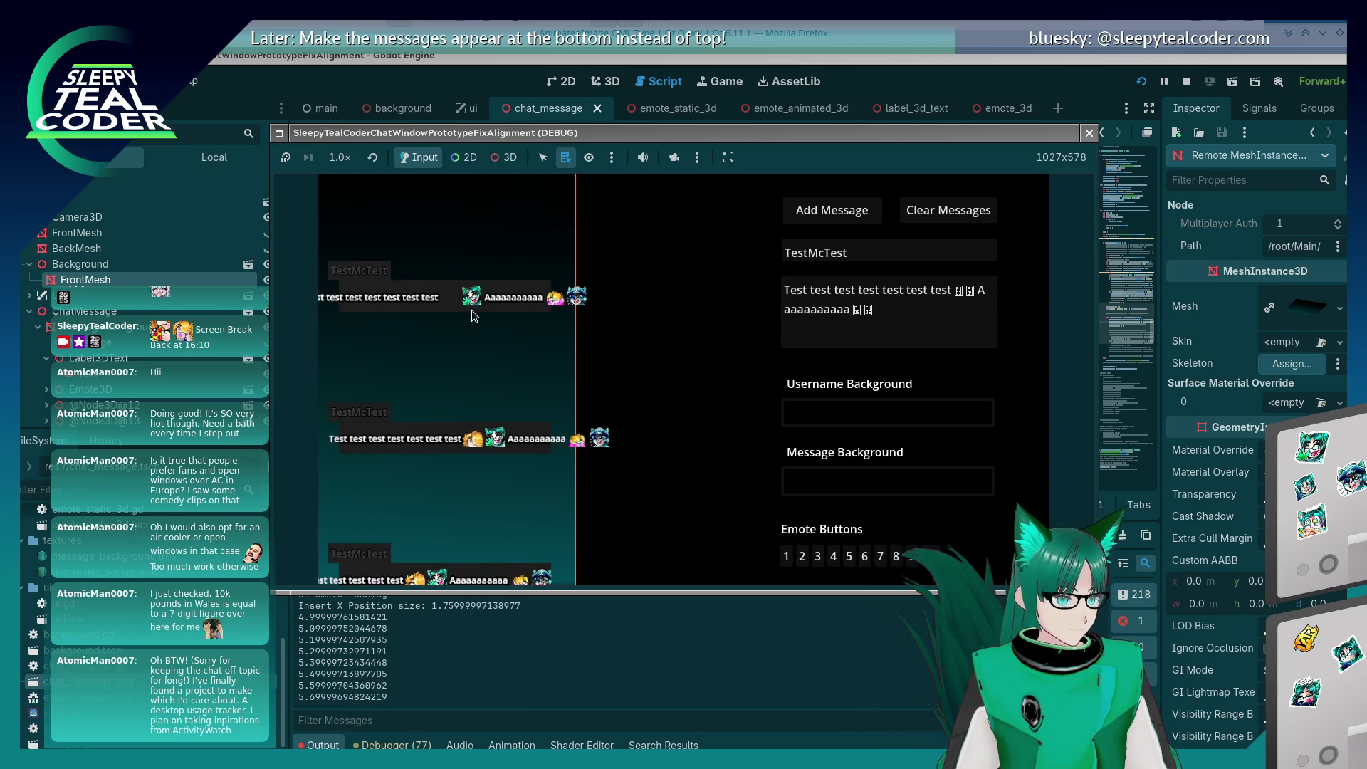
{"action": "left_click", "coordinate": [506, 161]}
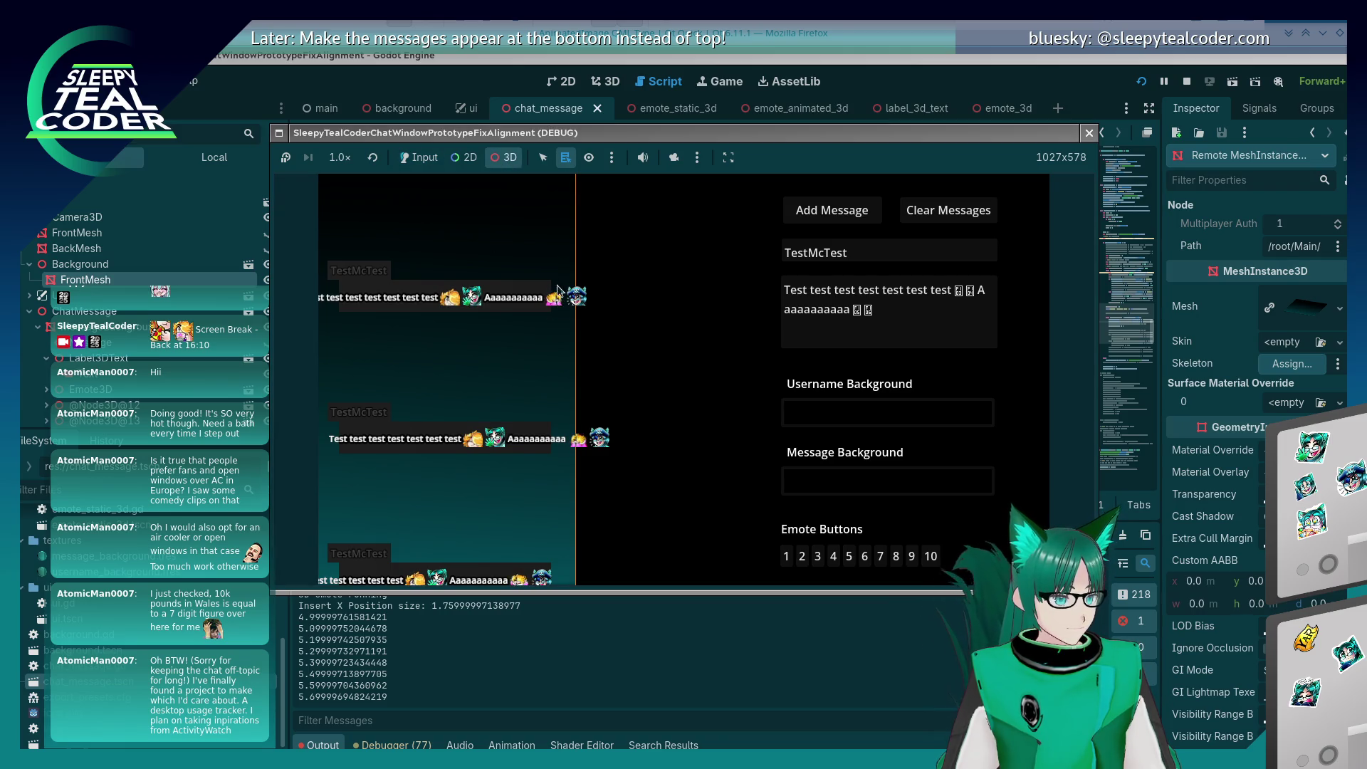
{"action": "left_click", "coordinate": [674, 158]}
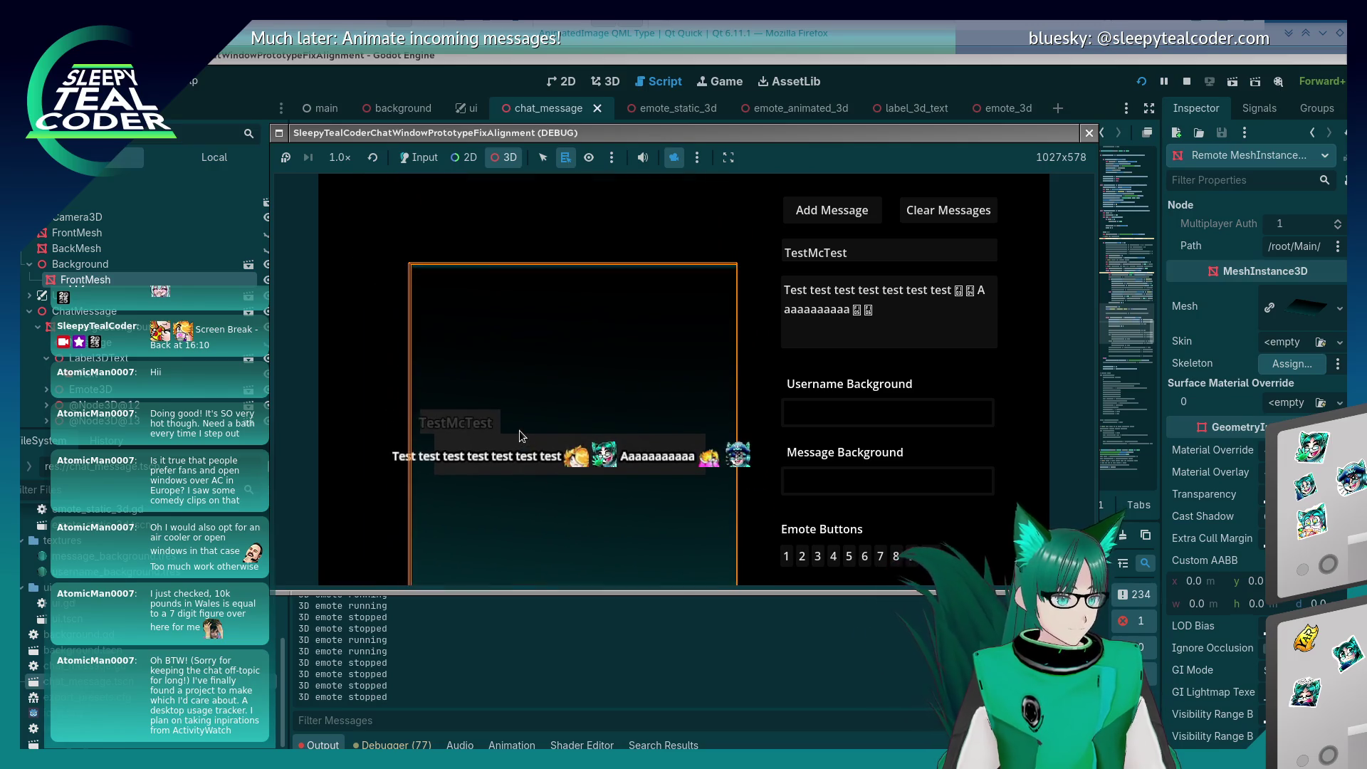
{"action": "left_click", "coordinate": [434, 162]}
{"action": "left_click", "coordinate": [674, 157]}
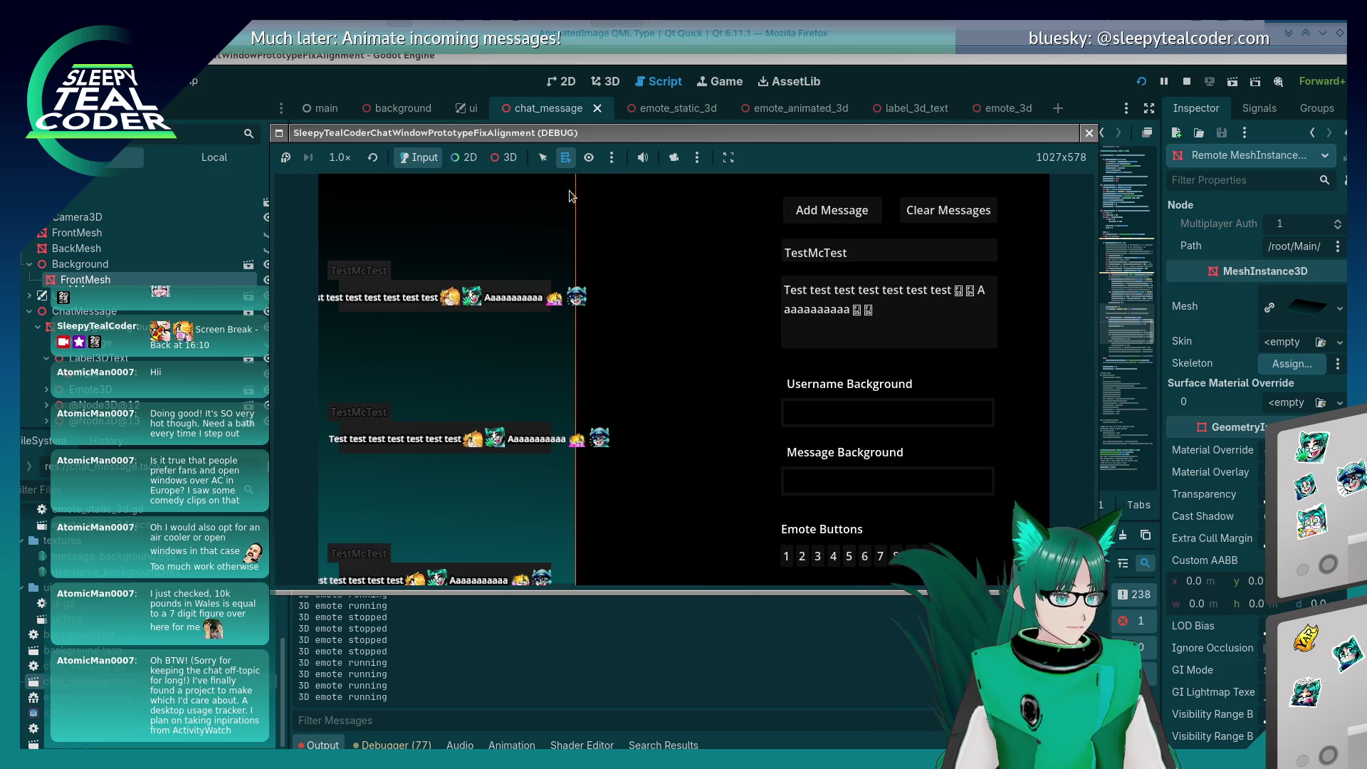
{"action": "left_click", "coordinate": [680, 157]}
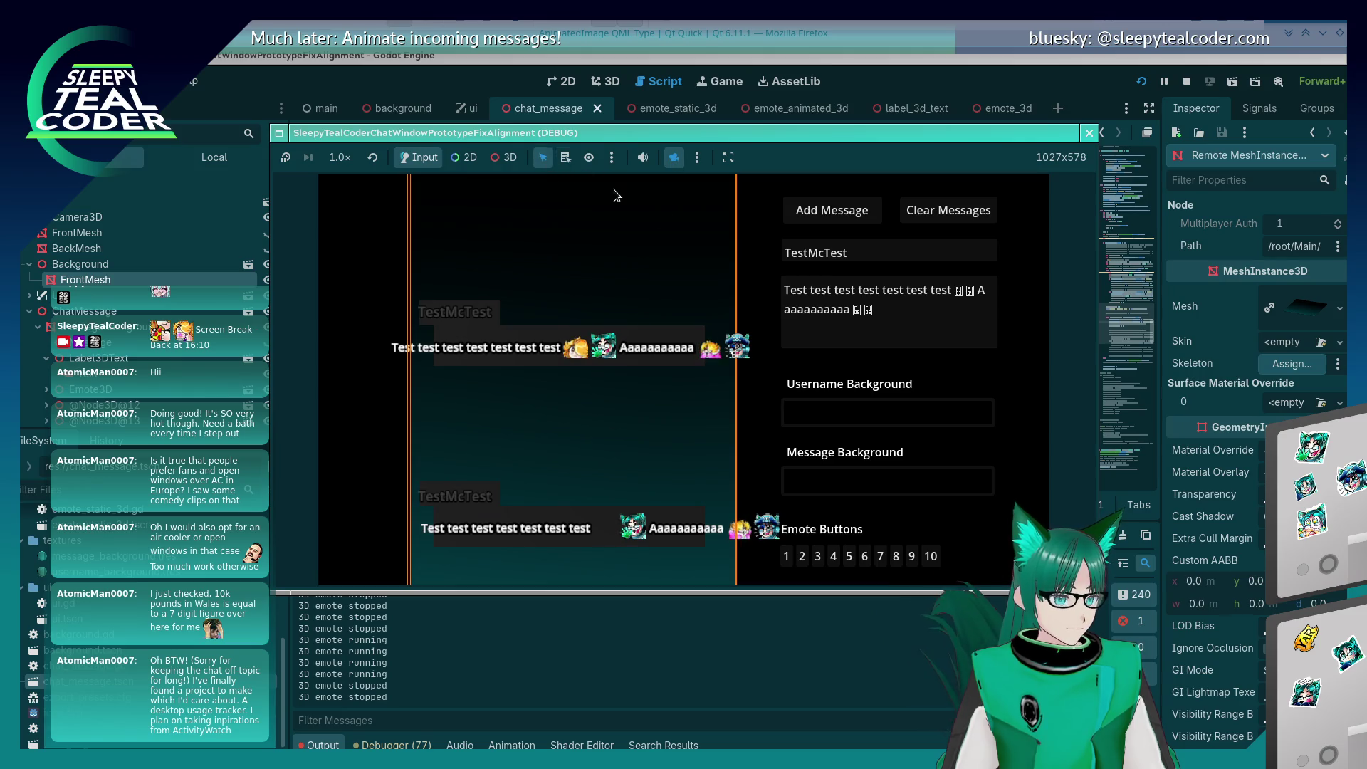
Step: Enable list picking and list the nodes under the lower message
{"action": "left_click", "coordinate": [741, 346]}
{"action": "left_click", "coordinate": [565, 158]}
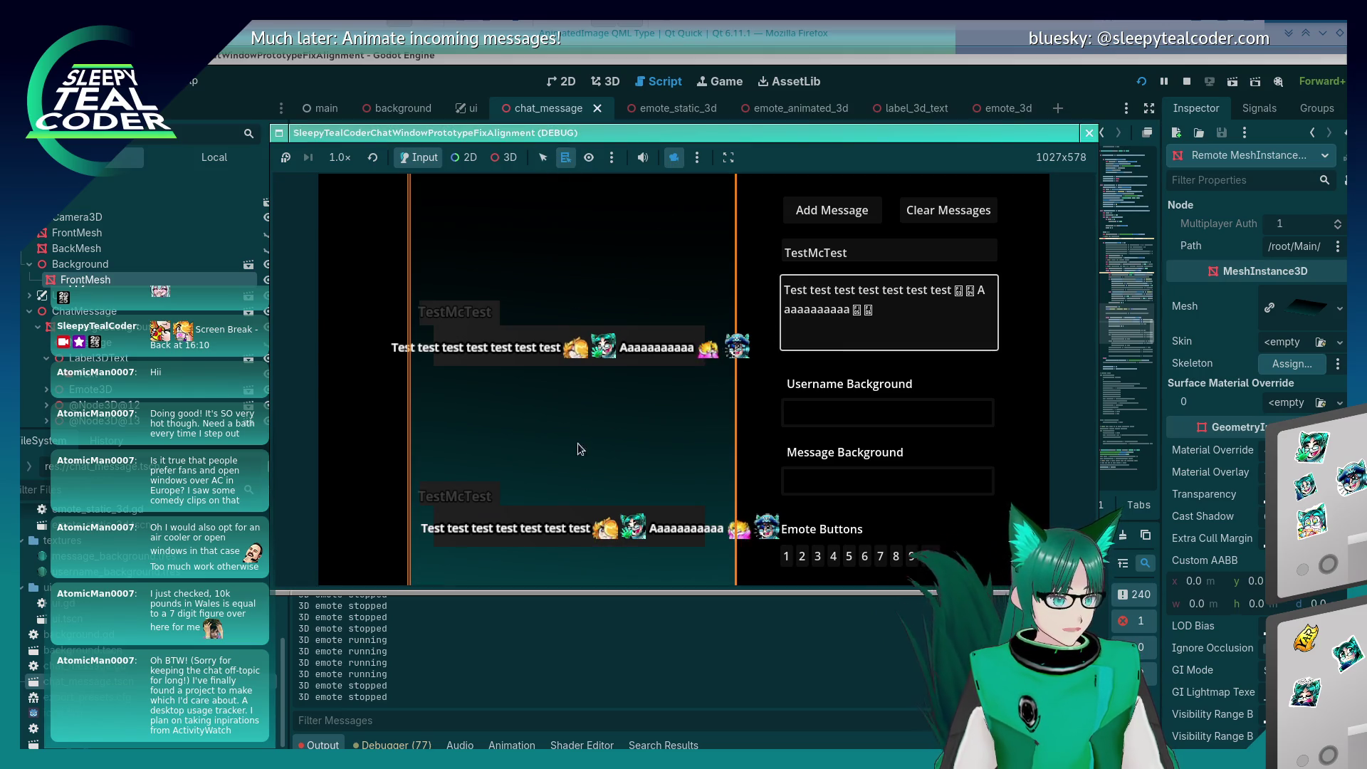
{"action": "left_click", "coordinate": [561, 532]}
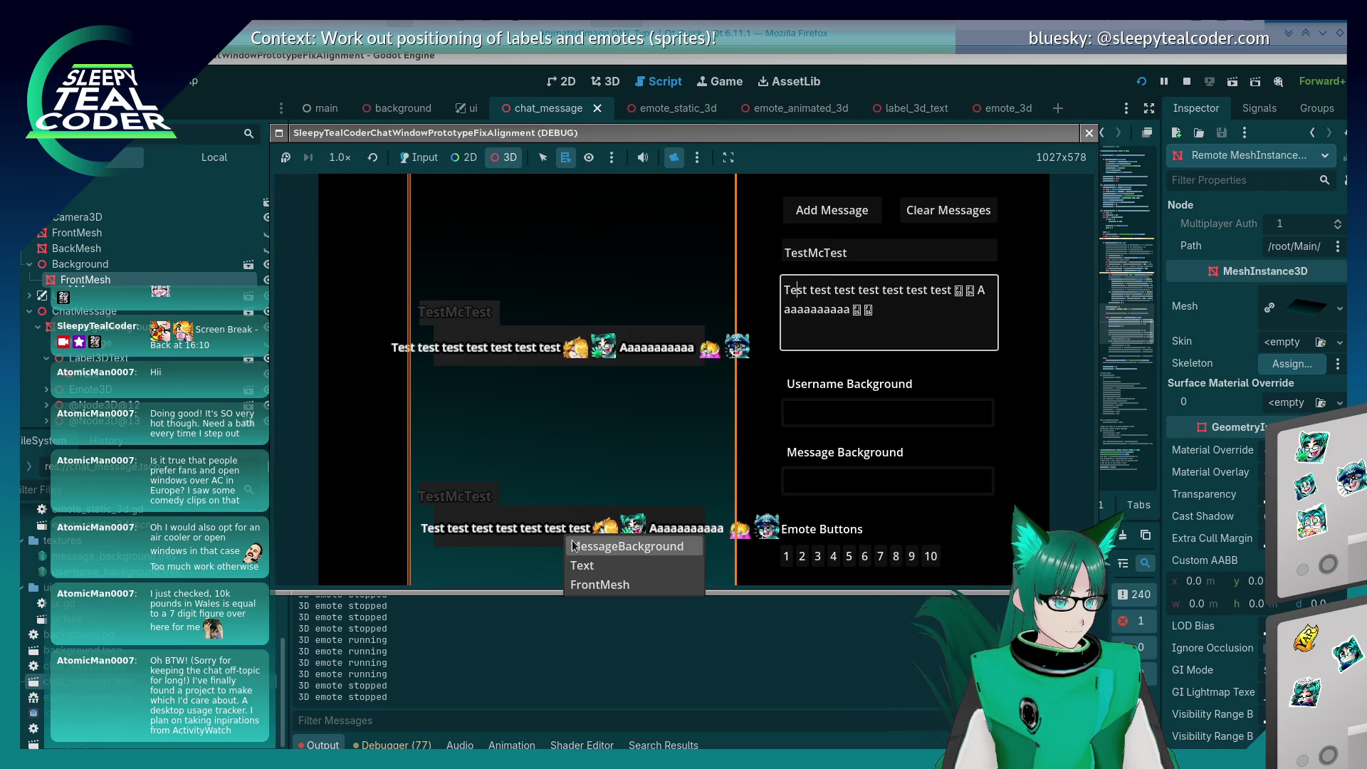
Step: Measure the spacing between the two chat messages with the on-screen ruler
{"action": "left_click", "coordinate": [575, 544]}
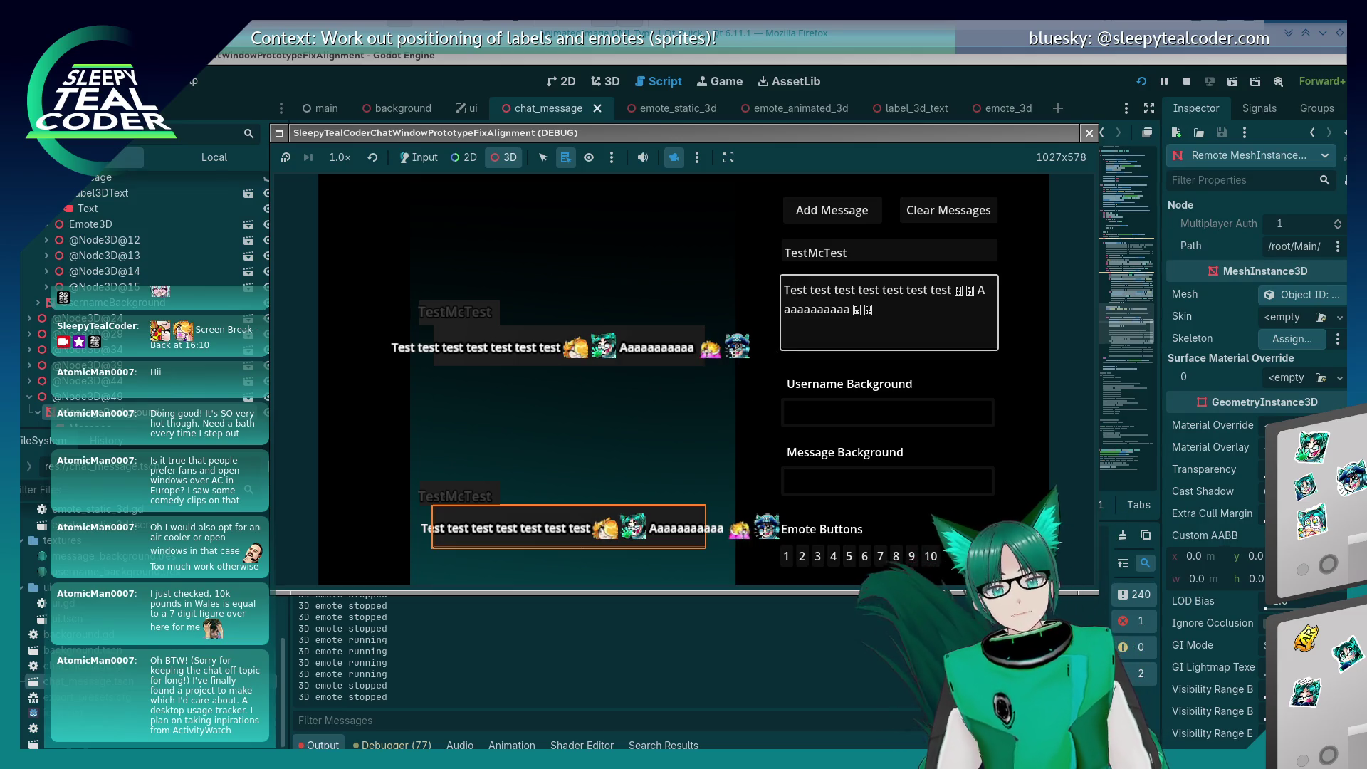
{"action": "mouse_move", "coordinate": [1027, 136]}
{"action": "left_mouse_down"}
{"action": "mouse_move", "coordinate": [811, 234]}
{"action": "mouse_move", "coordinate": [540, 211]}
{"action": "mouse_move", "coordinate": [453, 396]}
{"action": "mouse_move", "coordinate": [480, 392]}
{"action": "mouse_move", "coordinate": [471, 371]}
{"action": "left_mouse_up"}
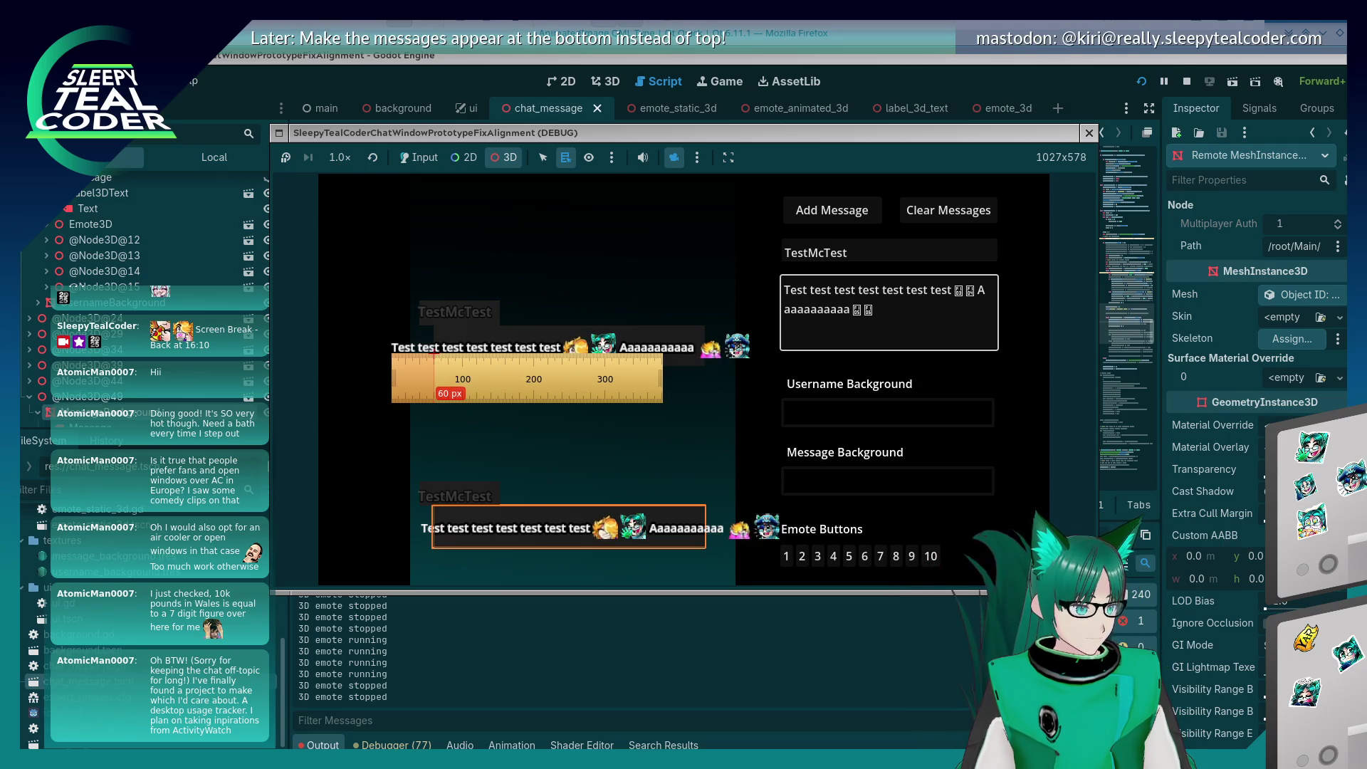
{"action": "mouse_move", "coordinate": [434, 388]}
{"action": "left_mouse_down"}
{"action": "mouse_move", "coordinate": [833, 397]}
{"action": "mouse_move", "coordinate": [779, 398]}
{"action": "mouse_move", "coordinate": [798, 398]}
{"action": "left_mouse_up"}
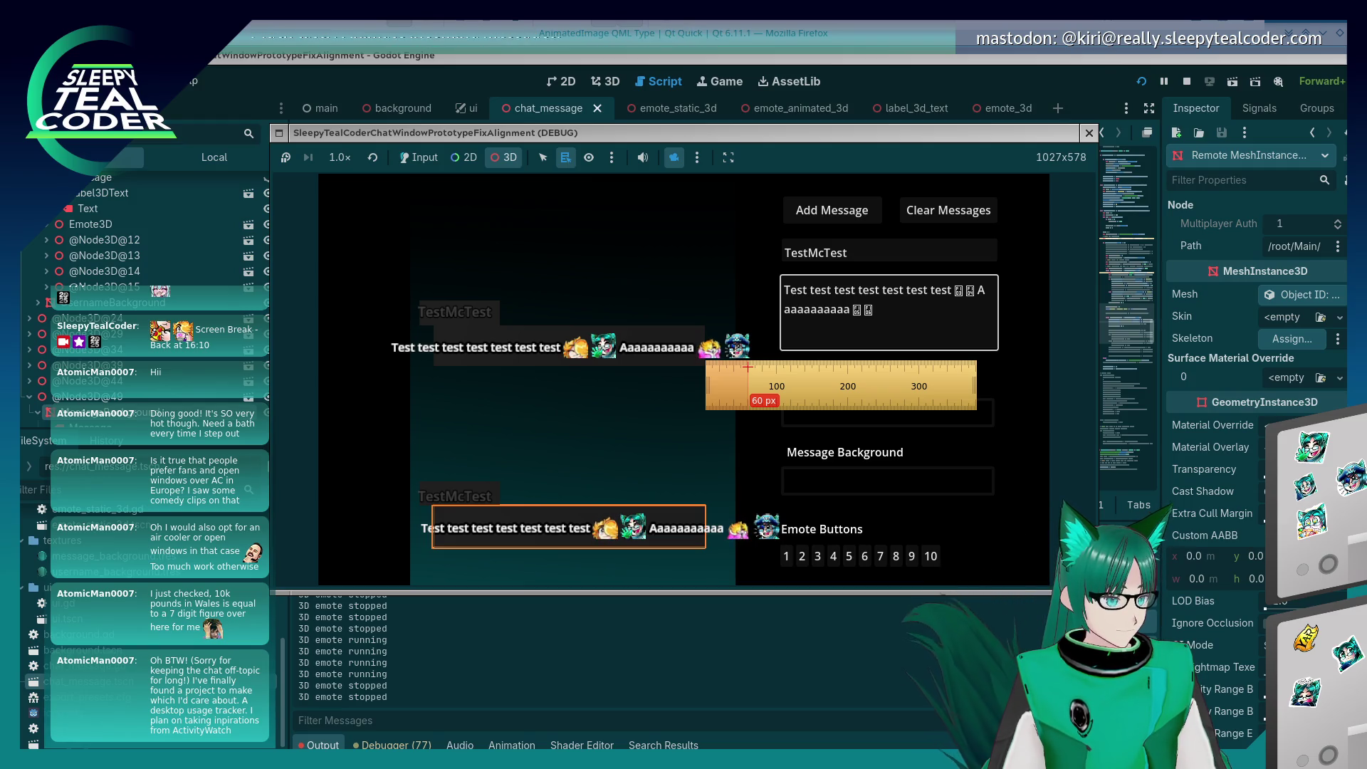
{"action": "left_click_drag", "start_coordinate": [765, 365], "coordinate": [450, 361]}
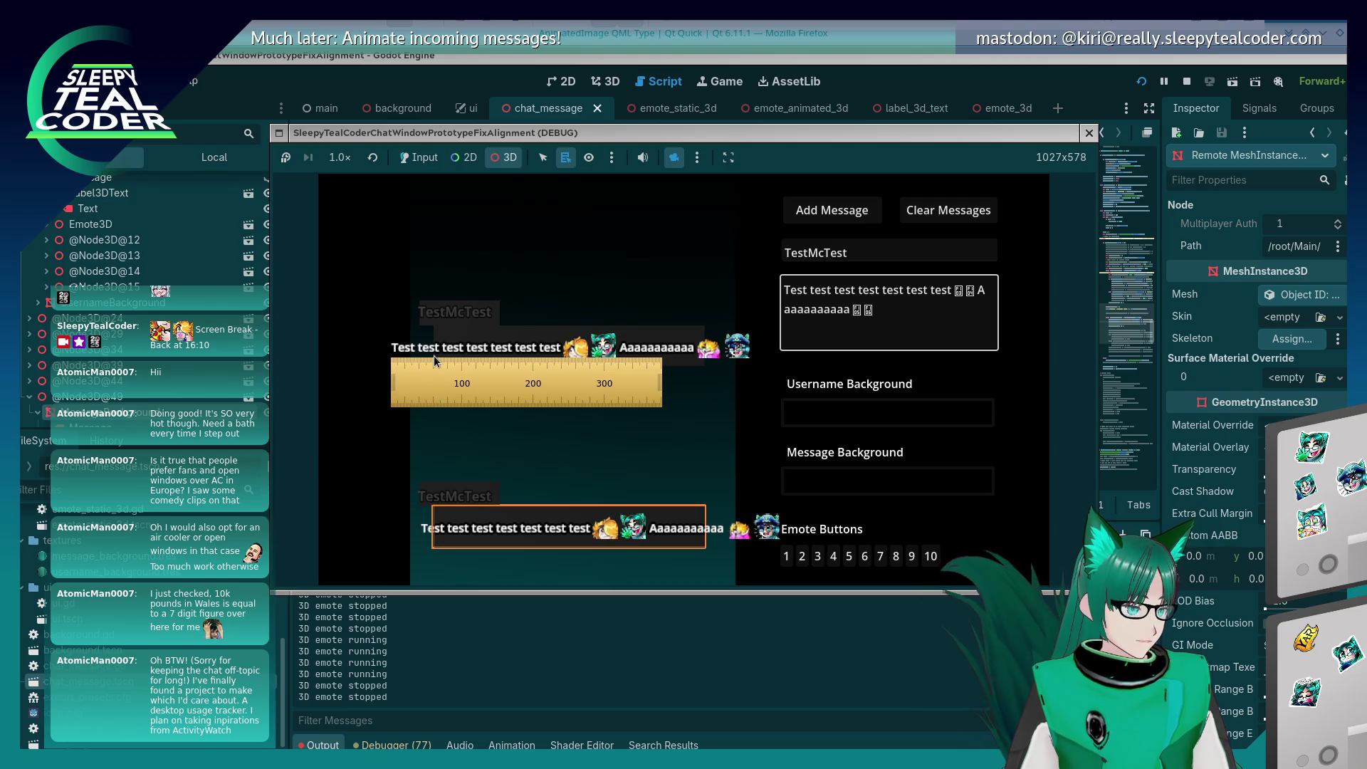
{"action": "mouse_move", "coordinate": [434, 364]}
{"action": "left_mouse_down"}
{"action": "mouse_move", "coordinate": [712, 399]}
{"action": "mouse_move", "coordinate": [755, 373]}
{"action": "mouse_move", "coordinate": [416, 387]}
{"action": "mouse_move", "coordinate": [386, 415]}
{"action": "left_mouse_up"}
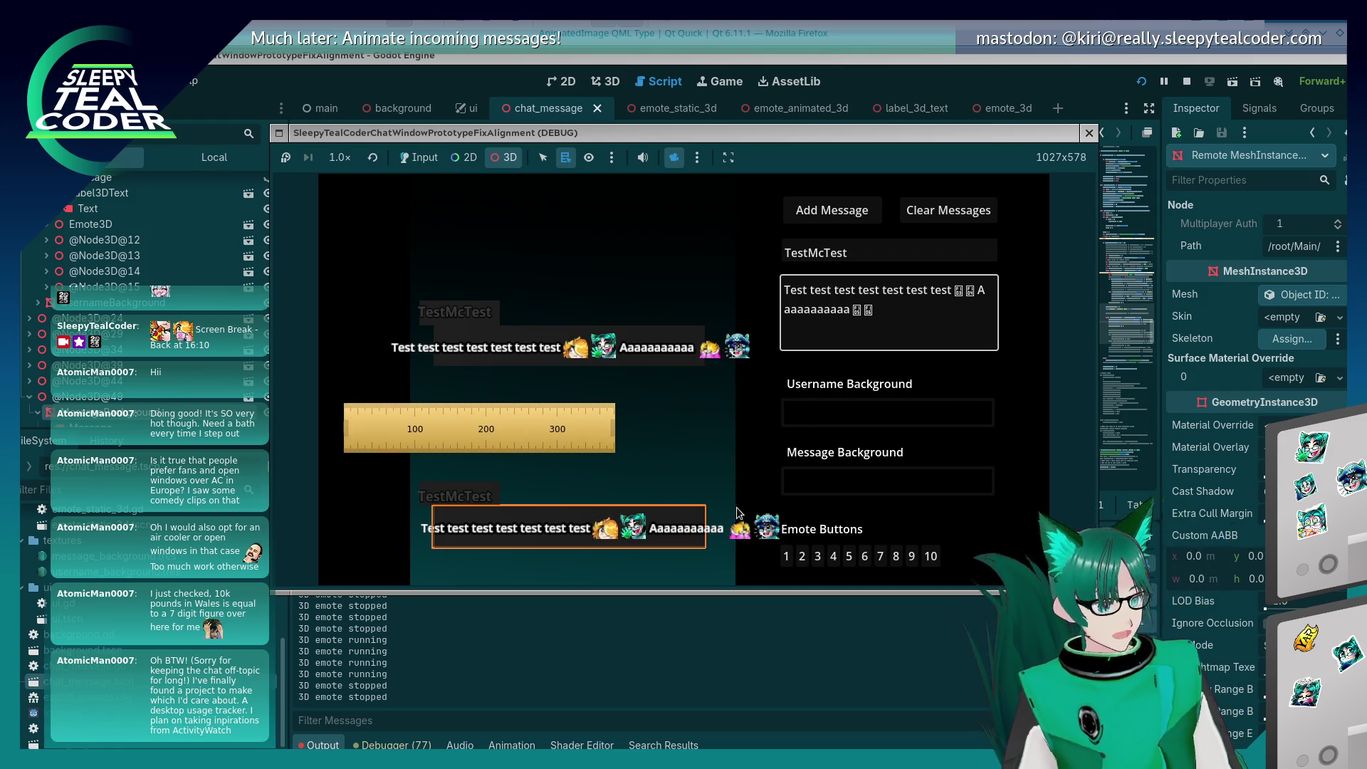
Step: In Input mode, make the username background yellow and bring up the Message Background picker
{"action": "left_click", "coordinate": [431, 159]}
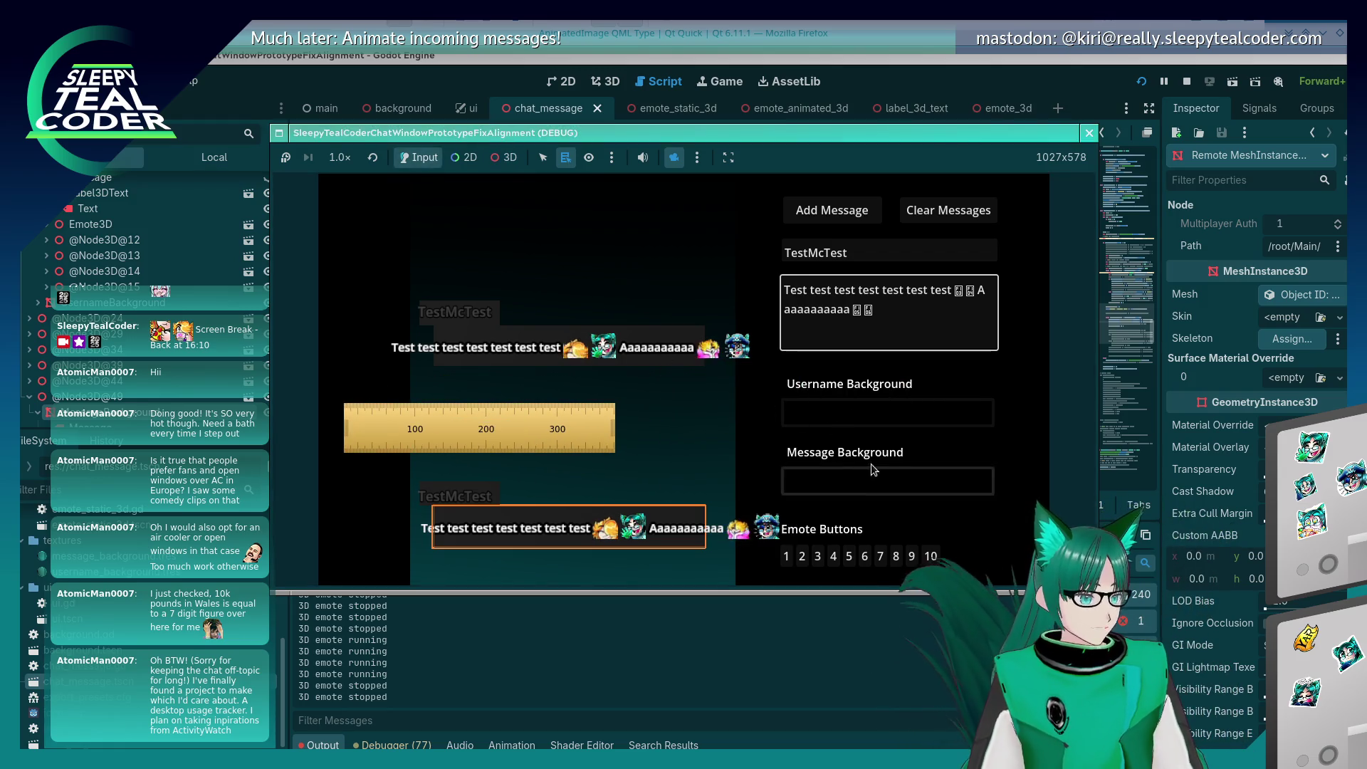
{"action": "left_click", "coordinate": [862, 413]}
{"action": "left_click", "coordinate": [974, 209]}
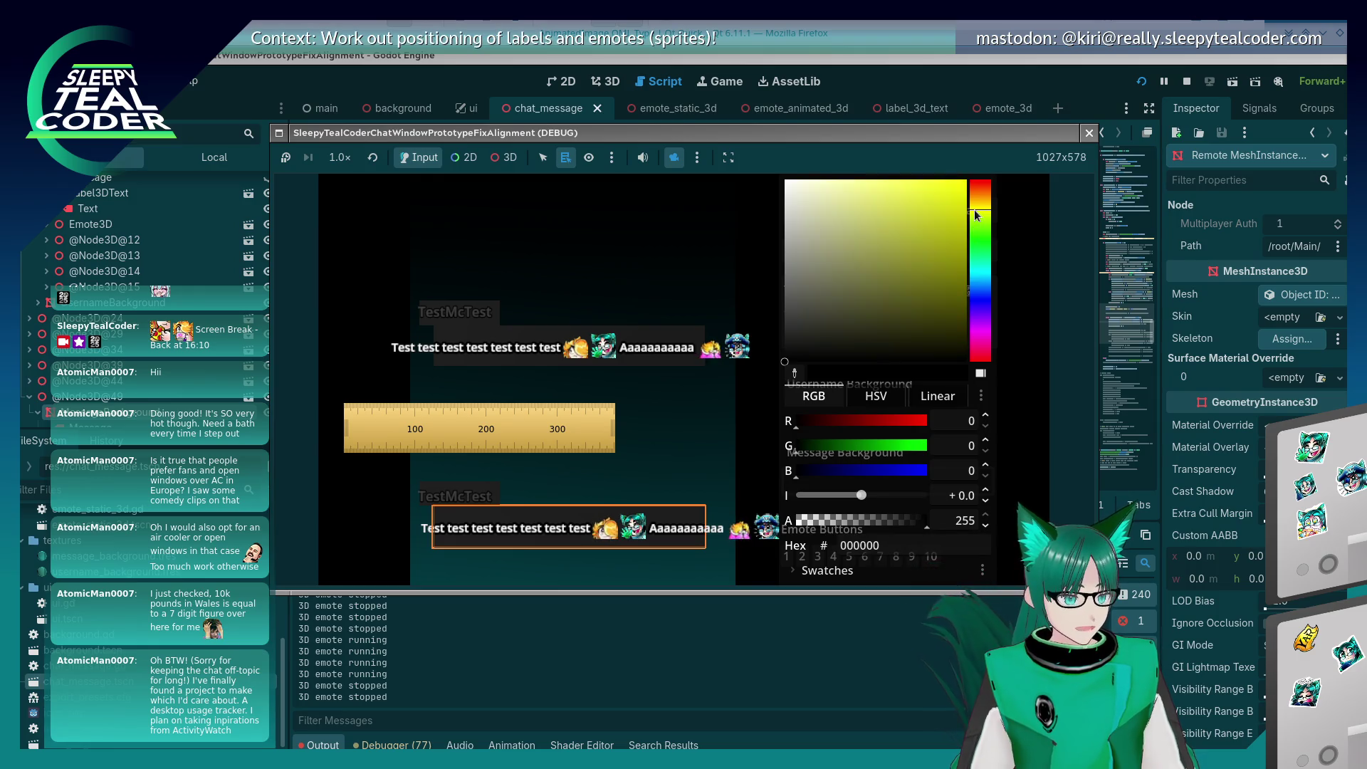
{"action": "left_click", "coordinate": [992, 300]}
{"action": "left_click", "coordinate": [992, 299]}
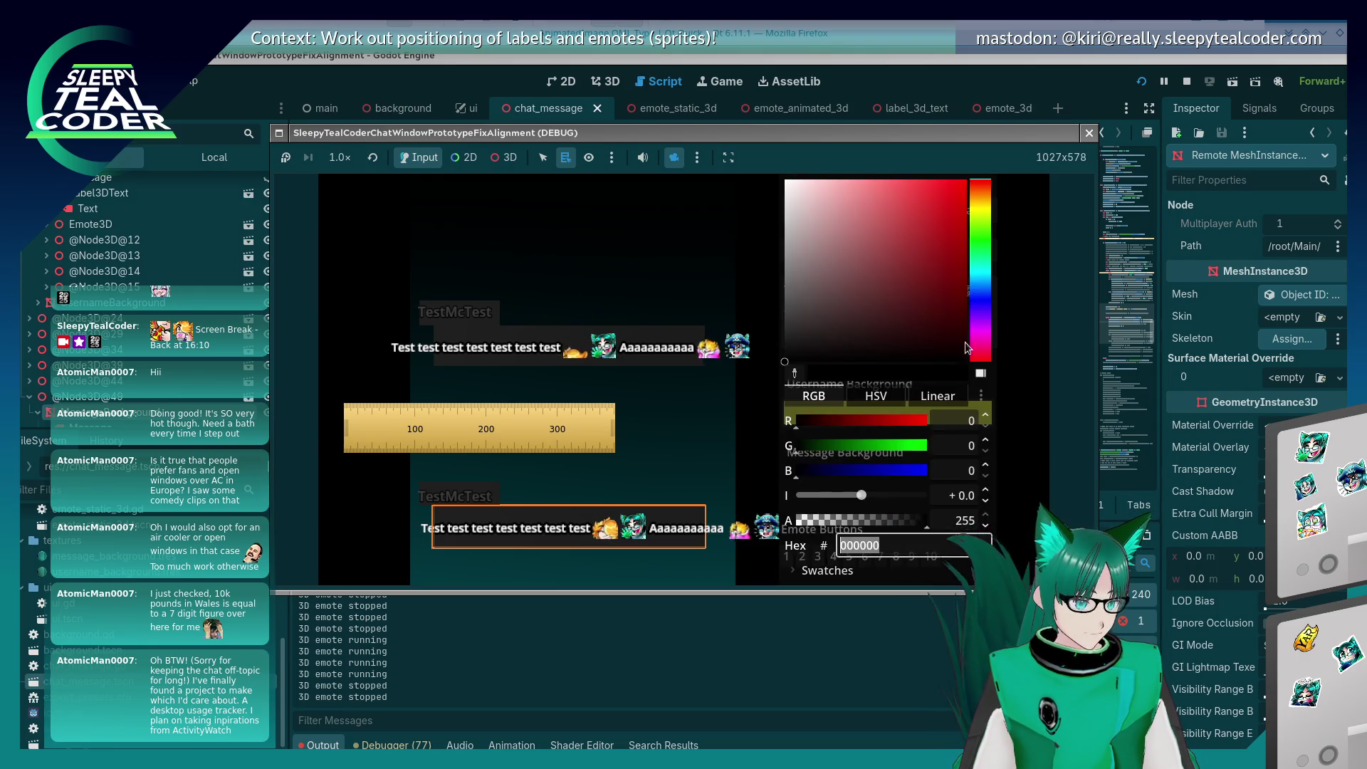
Step: Give the message background a pink-magenta colour and add a new test message
{"action": "left_click", "coordinate": [990, 299]}
{"action": "left_click", "coordinate": [905, 220]}
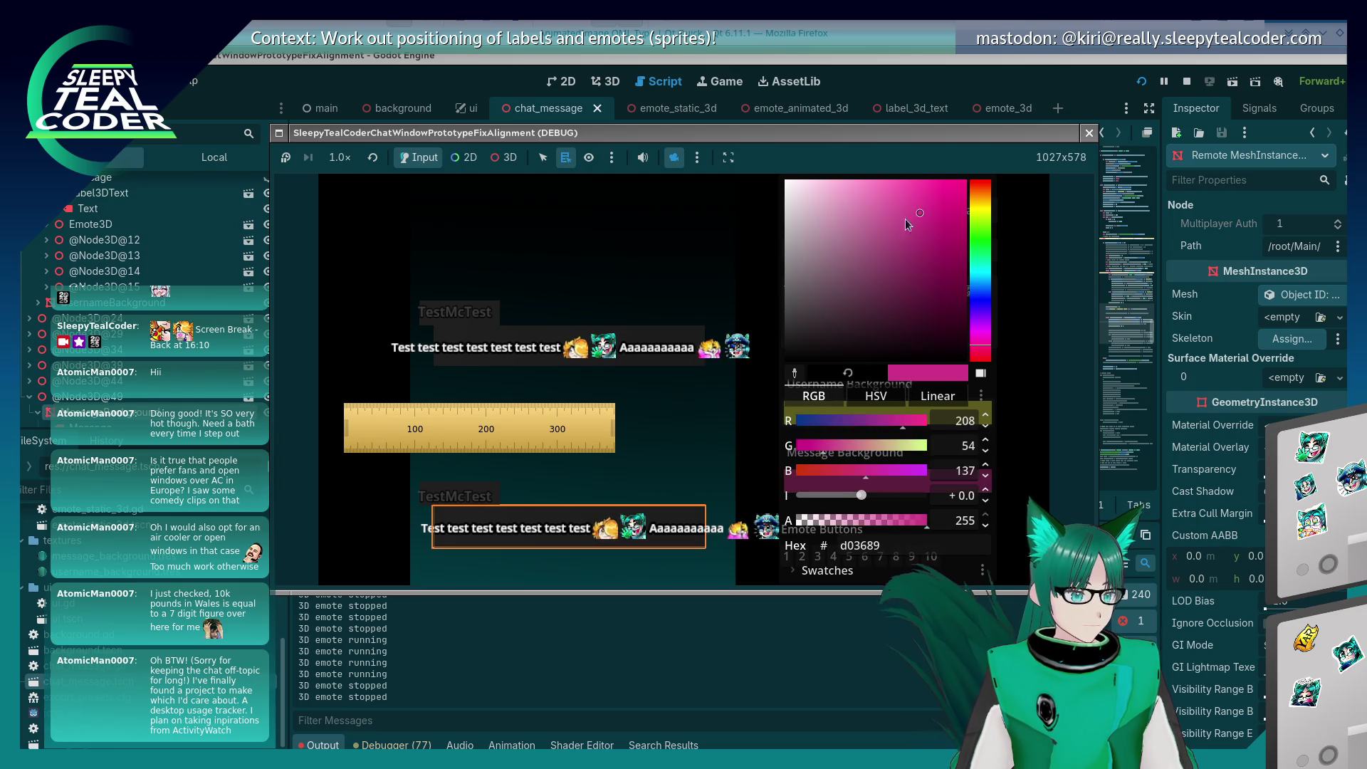
{"action": "key", "text": "Escape"}
{"action": "left_click", "coordinate": [870, 216]}
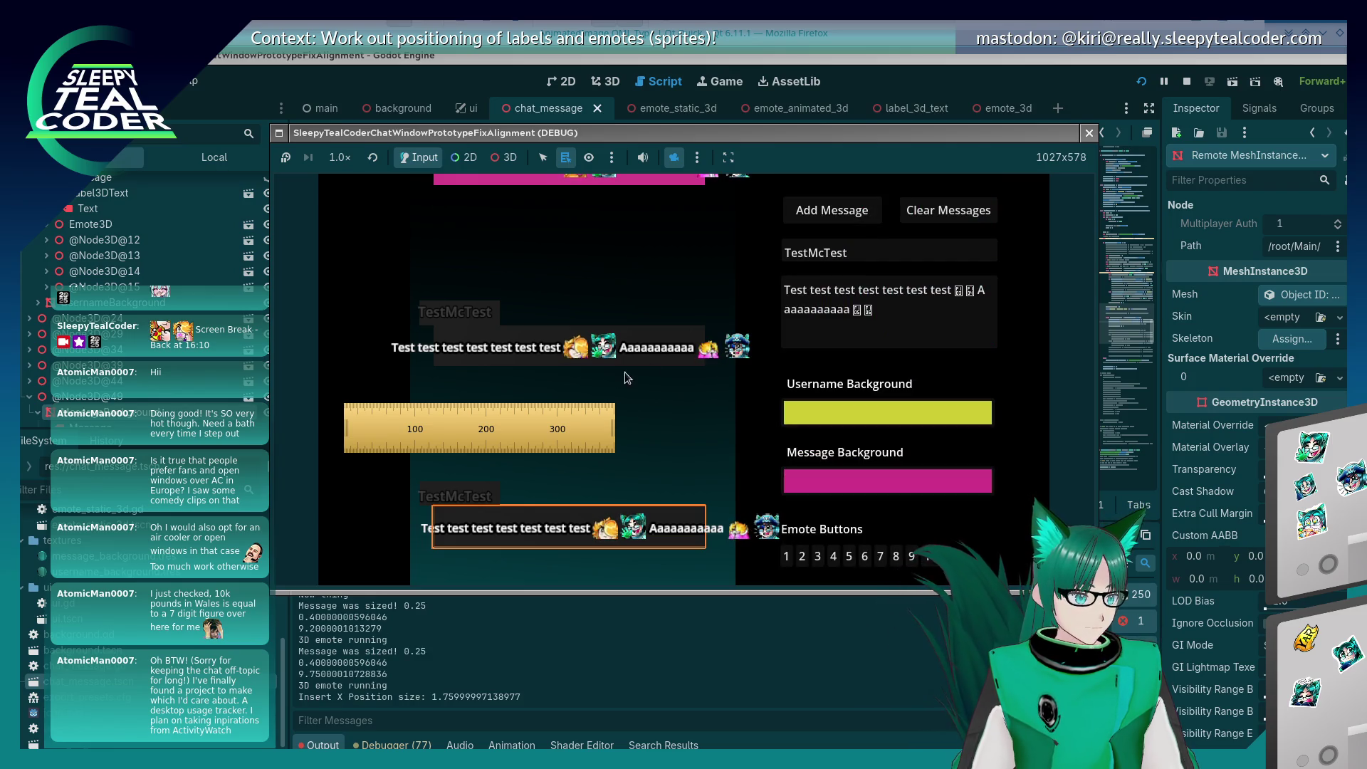
Step: Switch the game to 3D mode and pan the view toward the new message
{"action": "left_click", "coordinate": [510, 160]}
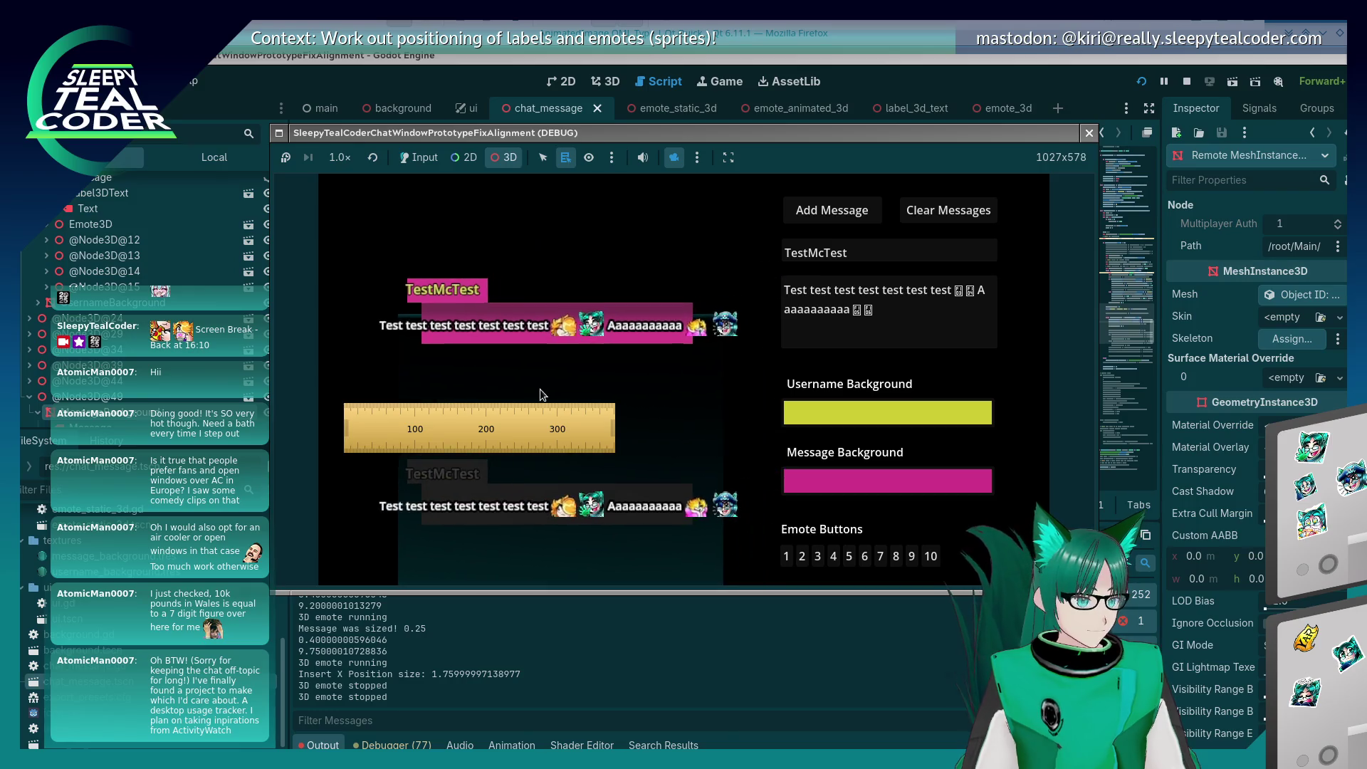
{"action": "mouse_move", "coordinate": [447, 440]}
{"action": "left_mouse_down"}
{"action": "mouse_move", "coordinate": [470, 378]}
{"action": "mouse_move", "coordinate": [483, 401]}
{"action": "left_mouse_up"}
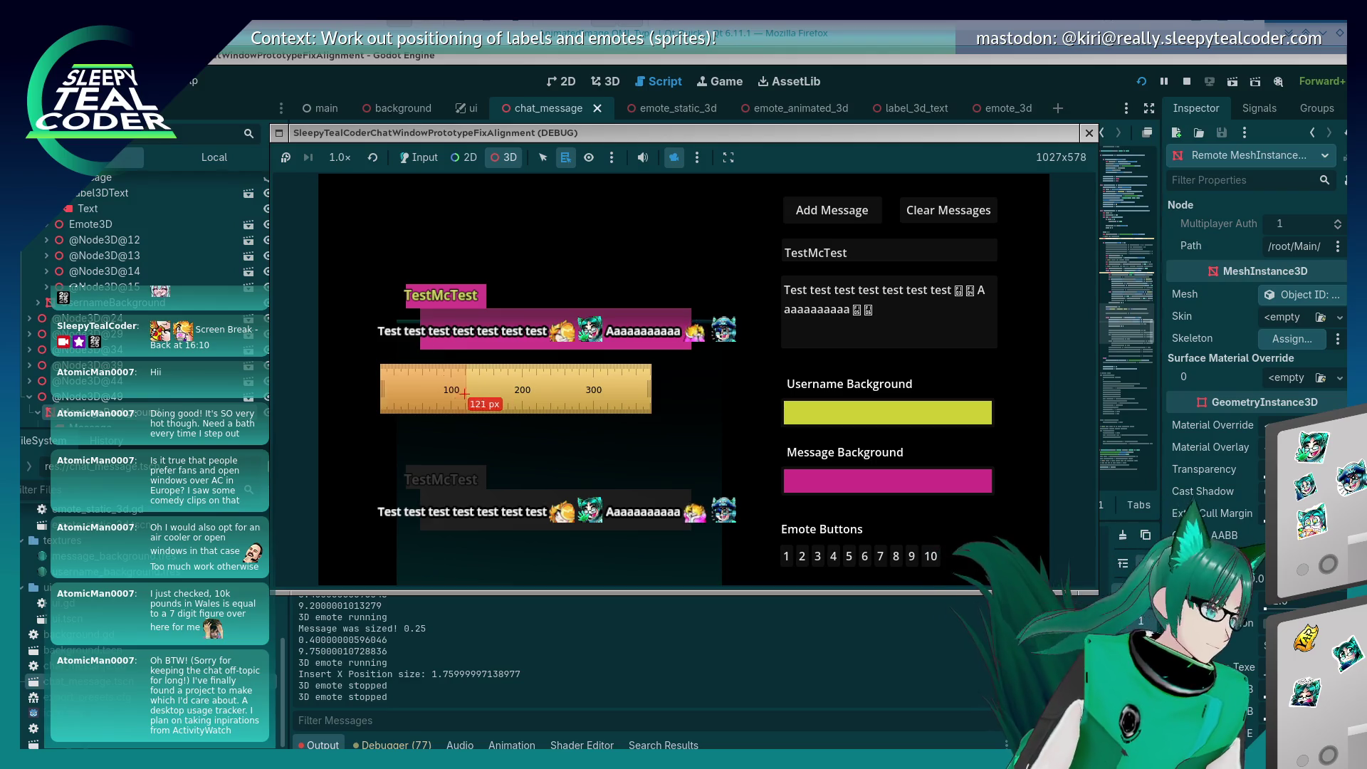
{"action": "scroll", "coordinate": [410, 332], "scroll_direction": "up", "scroll_amount": 3}
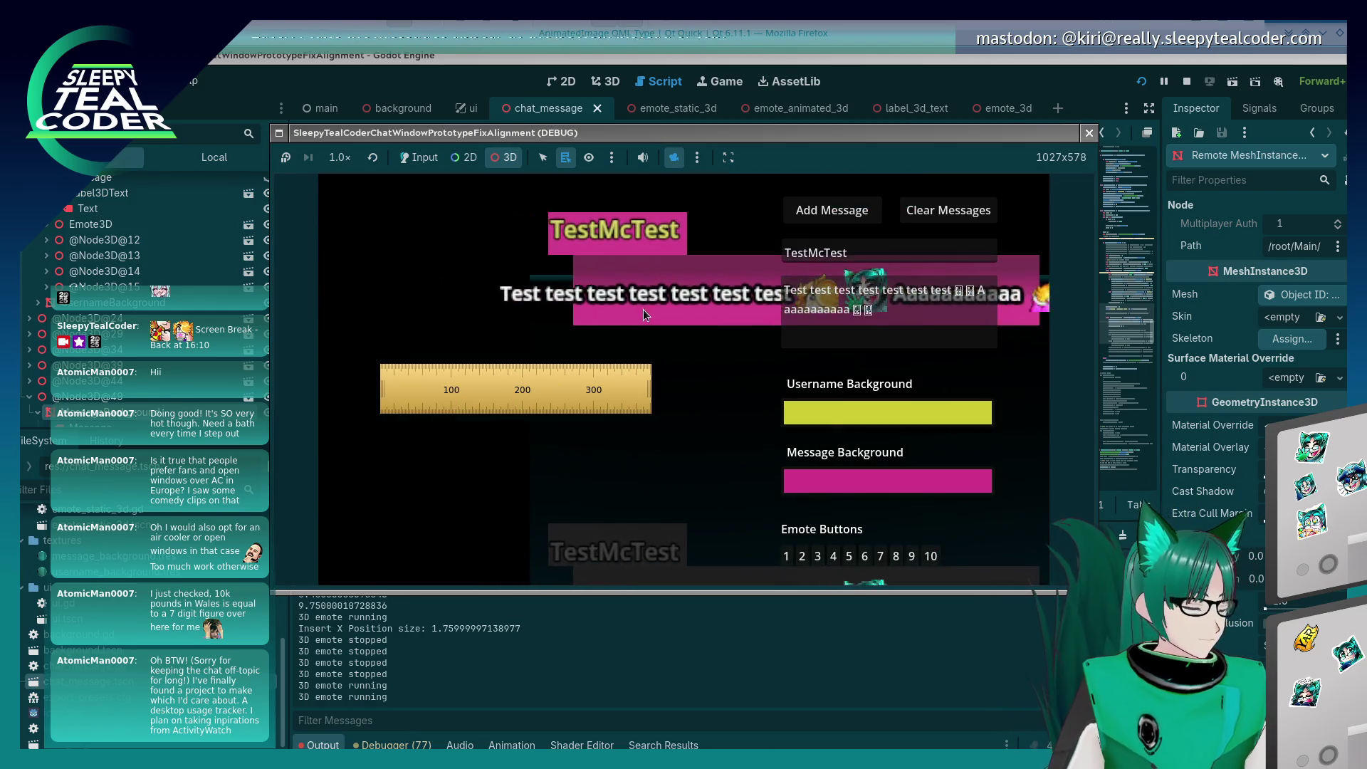
{"action": "mouse_move", "coordinate": [643, 309]}
{"action": "left_mouse_down"}
{"action": "mouse_move", "coordinate": [479, 310]}
{"action": "mouse_move", "coordinate": [516, 293]}
{"action": "mouse_move", "coordinate": [480, 281]}
{"action": "left_mouse_up"}
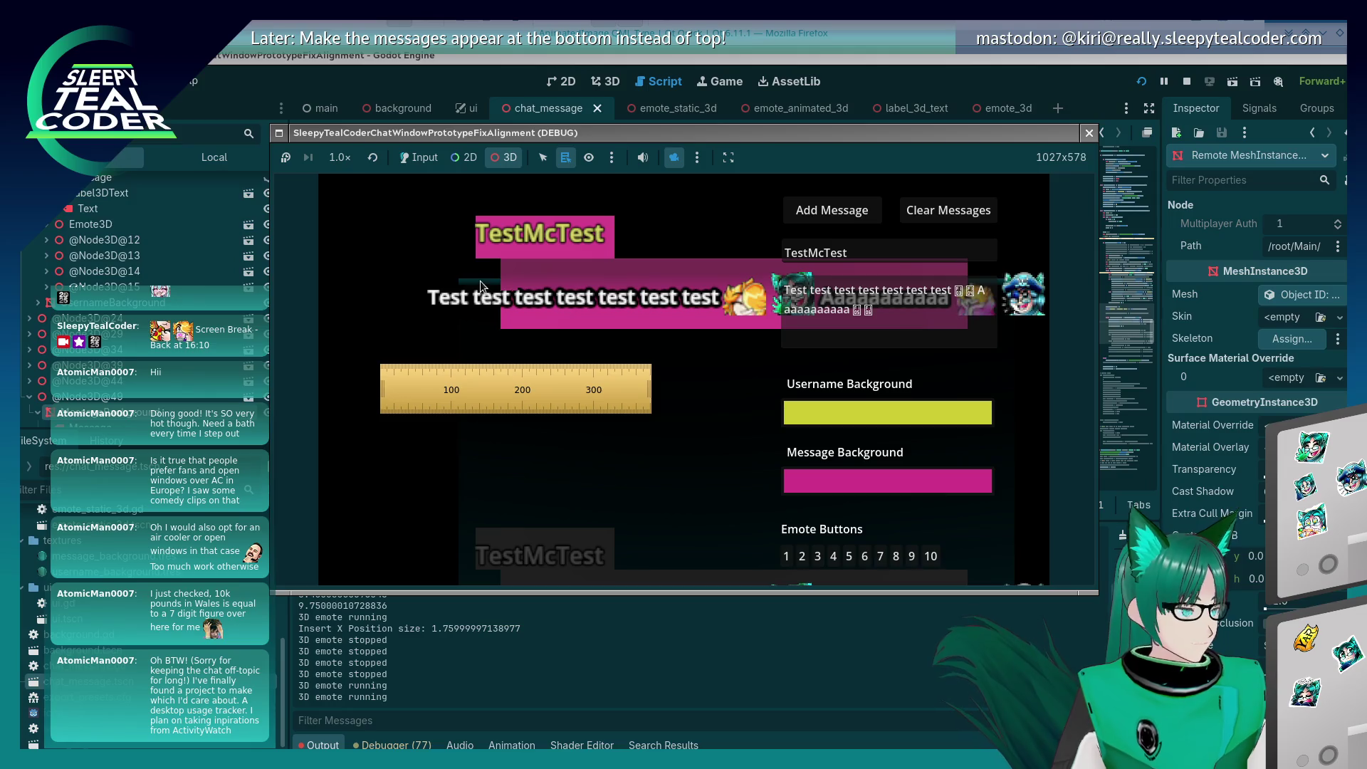
{"action": "scroll", "coordinate": [490, 315], "scroll_direction": "down", "scroll_amount": 5}
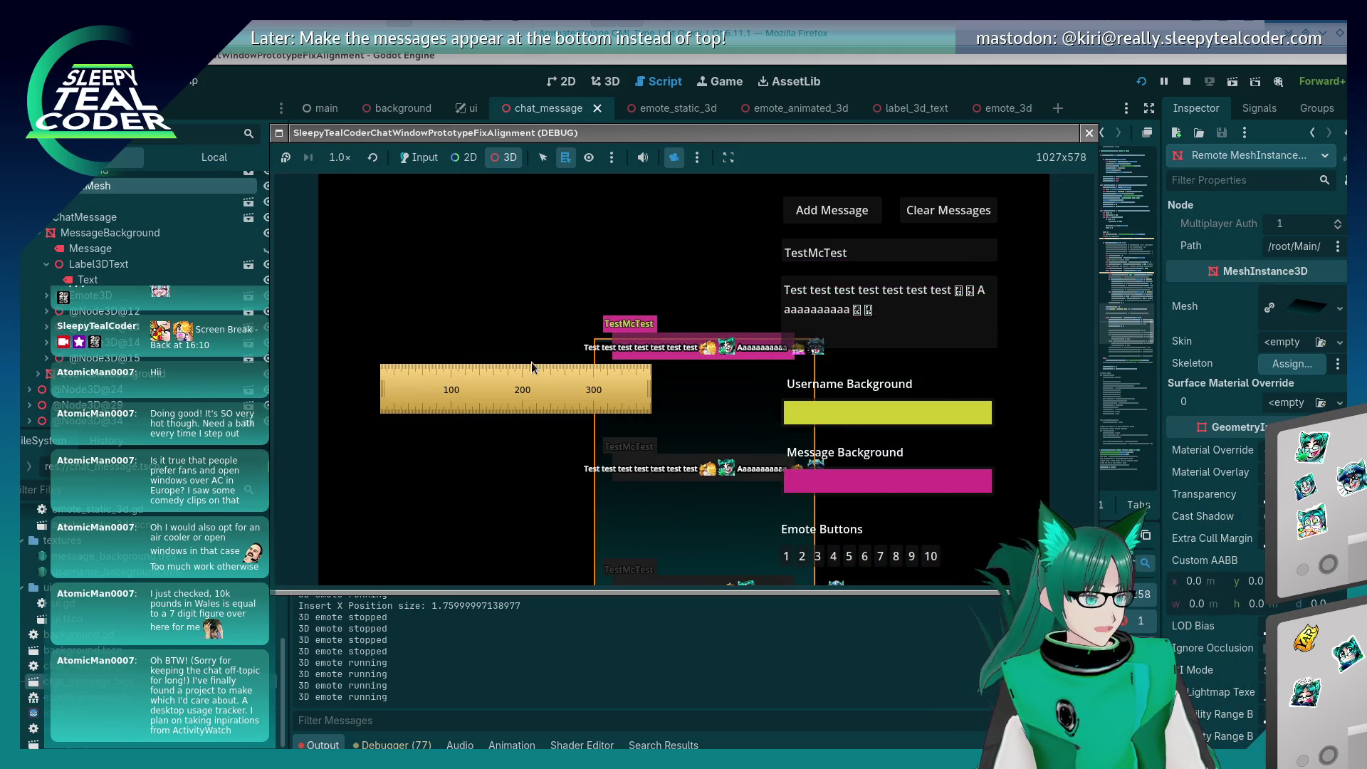
{"action": "left_click", "coordinate": [541, 285]}
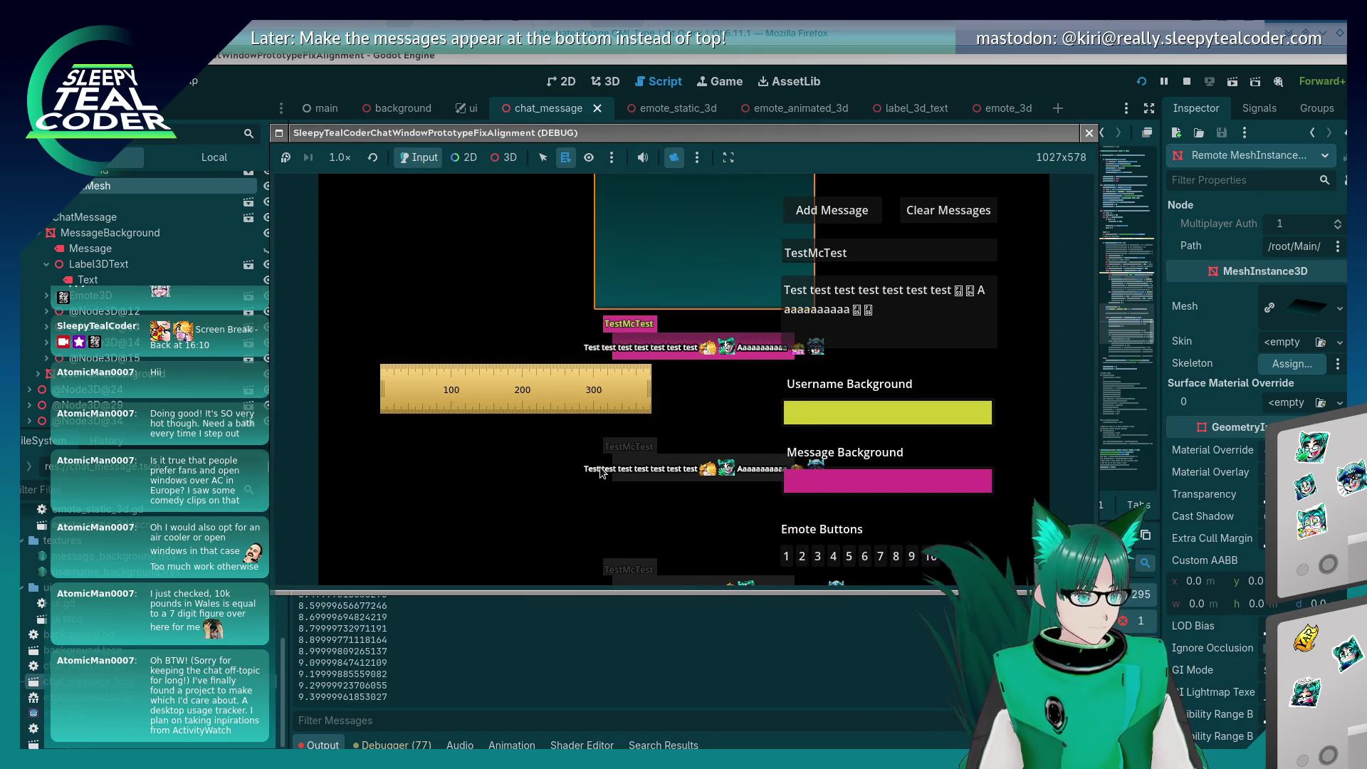
{"action": "left_click", "coordinate": [504, 158]}
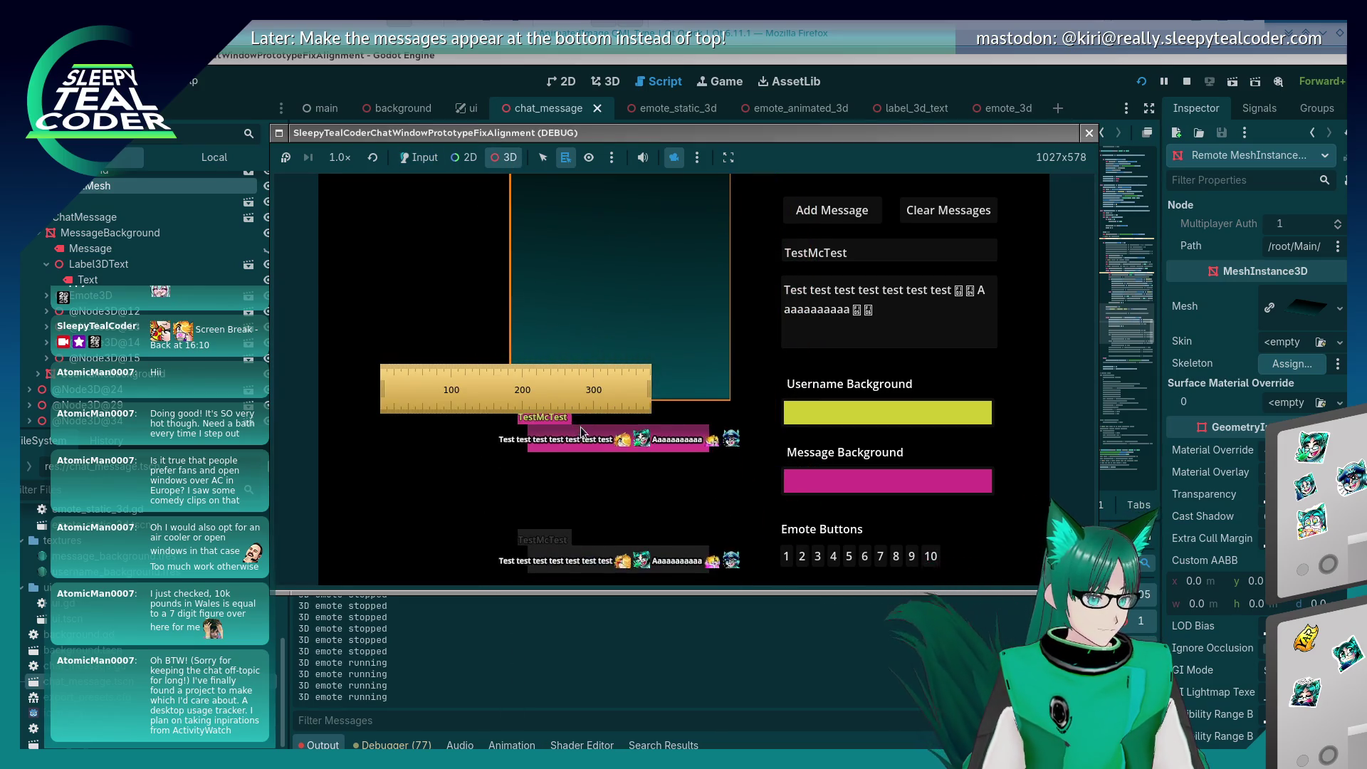
{"action": "mouse_move", "coordinate": [487, 384]}
{"action": "mouse_move", "coordinate": [487, 385]}
{"action": "left_mouse_down"}
{"action": "mouse_move", "coordinate": [586, 519]}
{"action": "mouse_move", "coordinate": [512, 501]}
{"action": "left_mouse_up"}
{"action": "left_click_drag", "start_coordinate": [431, 512], "coordinate": [433, 512]}
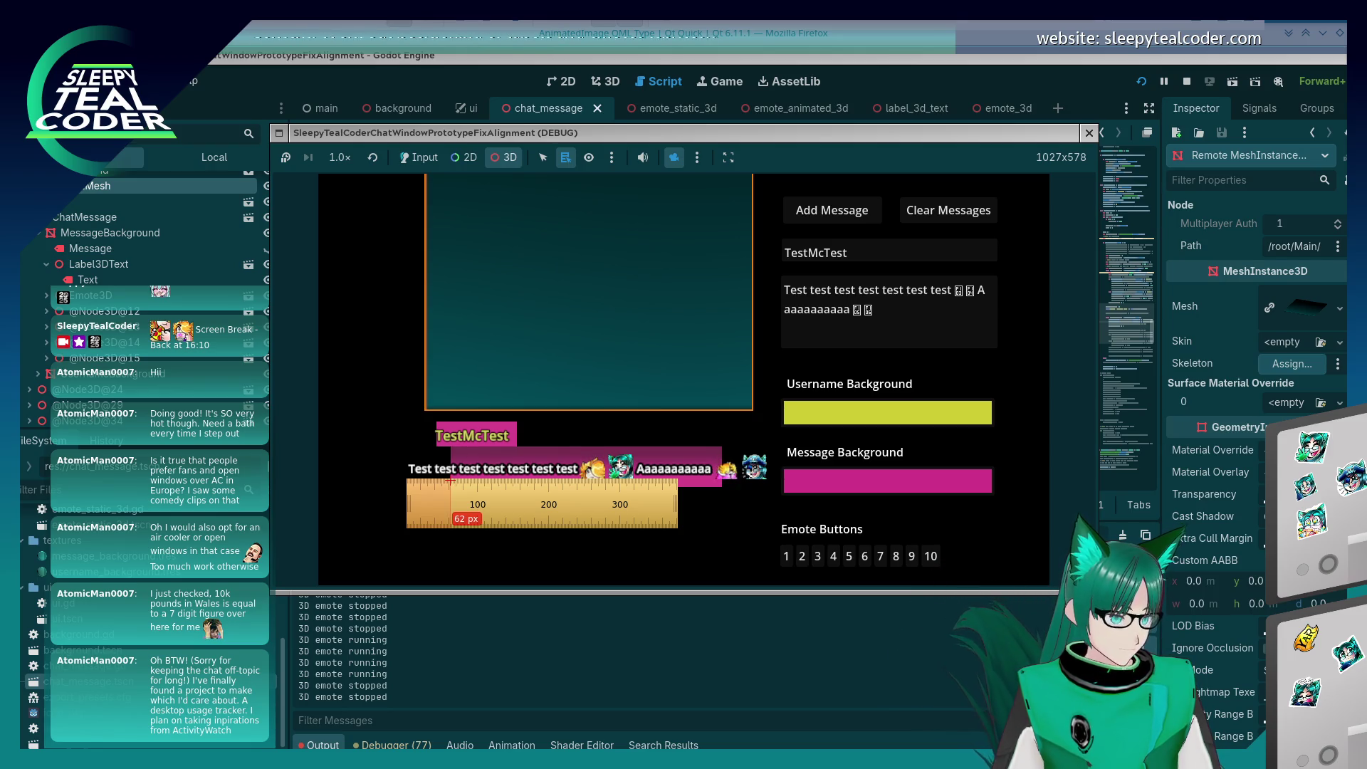
{"action": "mouse_move", "coordinate": [462, 505]}
{"action": "left_mouse_down"}
{"action": "mouse_move", "coordinate": [803, 524]}
{"action": "mouse_move", "coordinate": [777, 510]}
{"action": "left_mouse_up"}
{"action": "key", "text": "Up"}
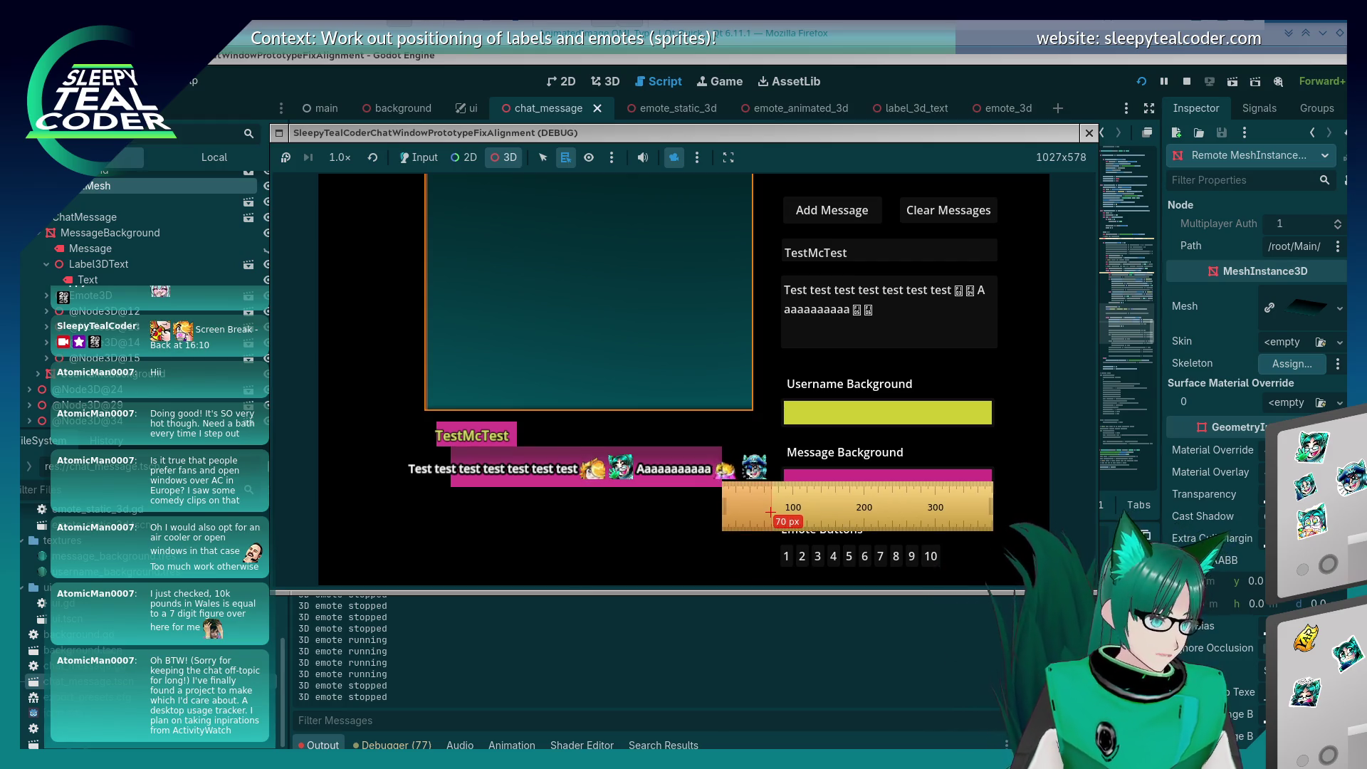
{"action": "key", "text": "Left"}
{"action": "key", "text": "Left"}
{"action": "key", "text": "Up"}
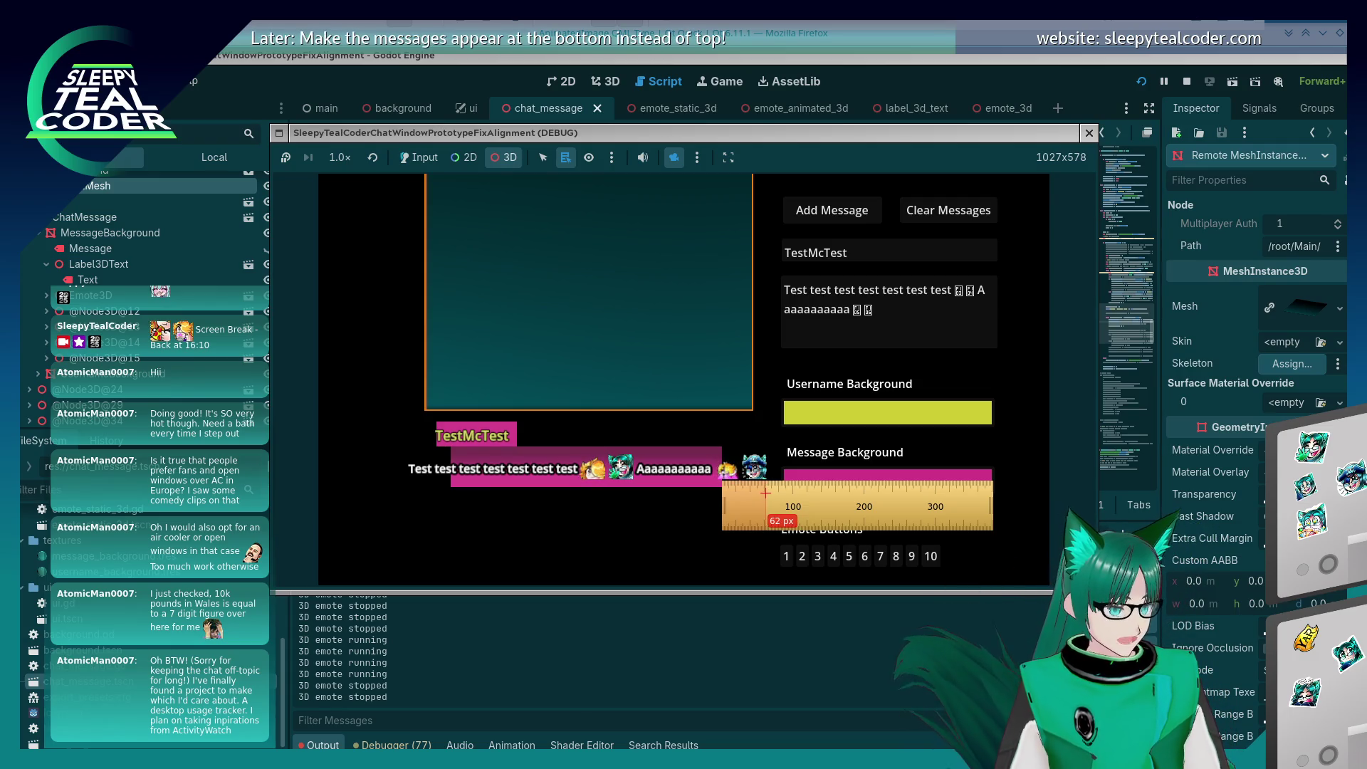
{"action": "mouse_move", "coordinate": [772, 490]}
{"action": "left_mouse_down"}
{"action": "mouse_move", "coordinate": [570, 545]}
{"action": "mouse_move", "coordinate": [479, 541]}
{"action": "mouse_move", "coordinate": [510, 542]}
{"action": "left_mouse_up"}
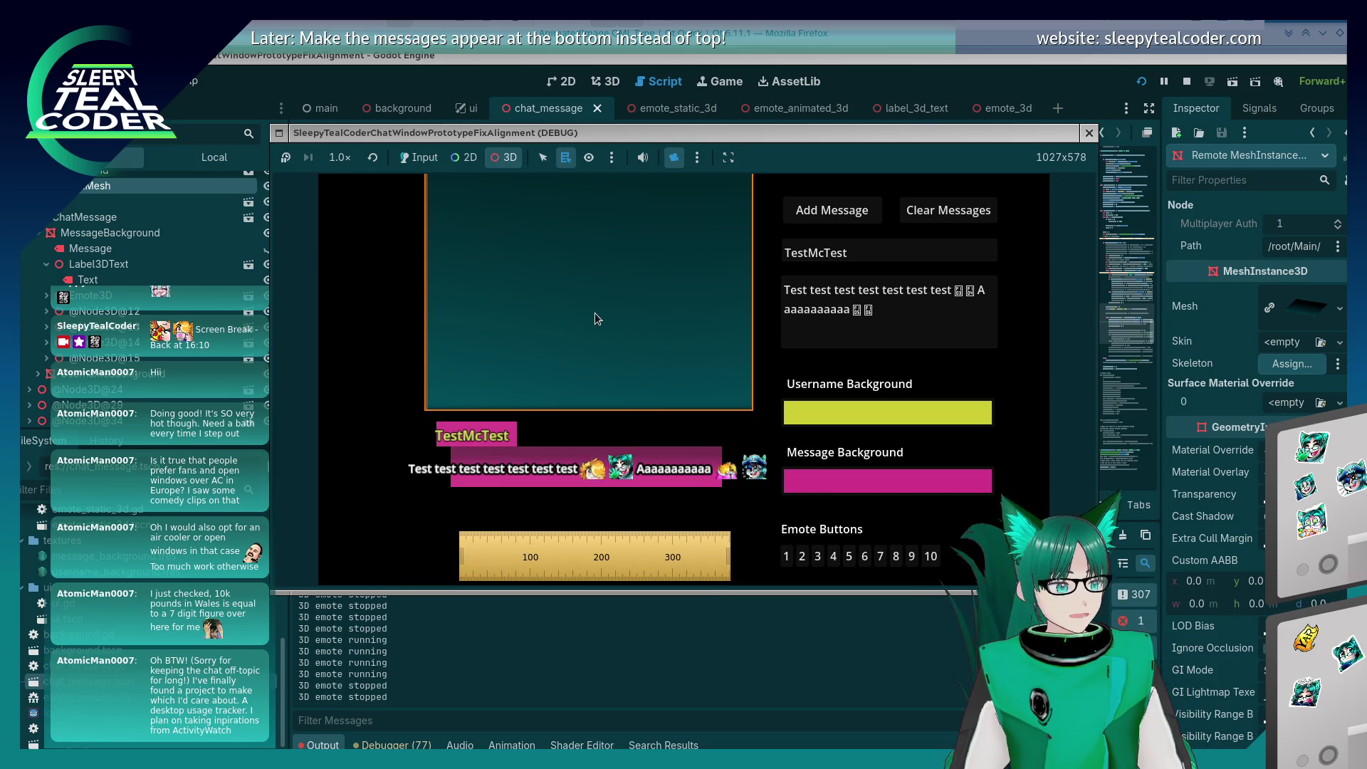
{"action": "left_click", "coordinate": [473, 189]}
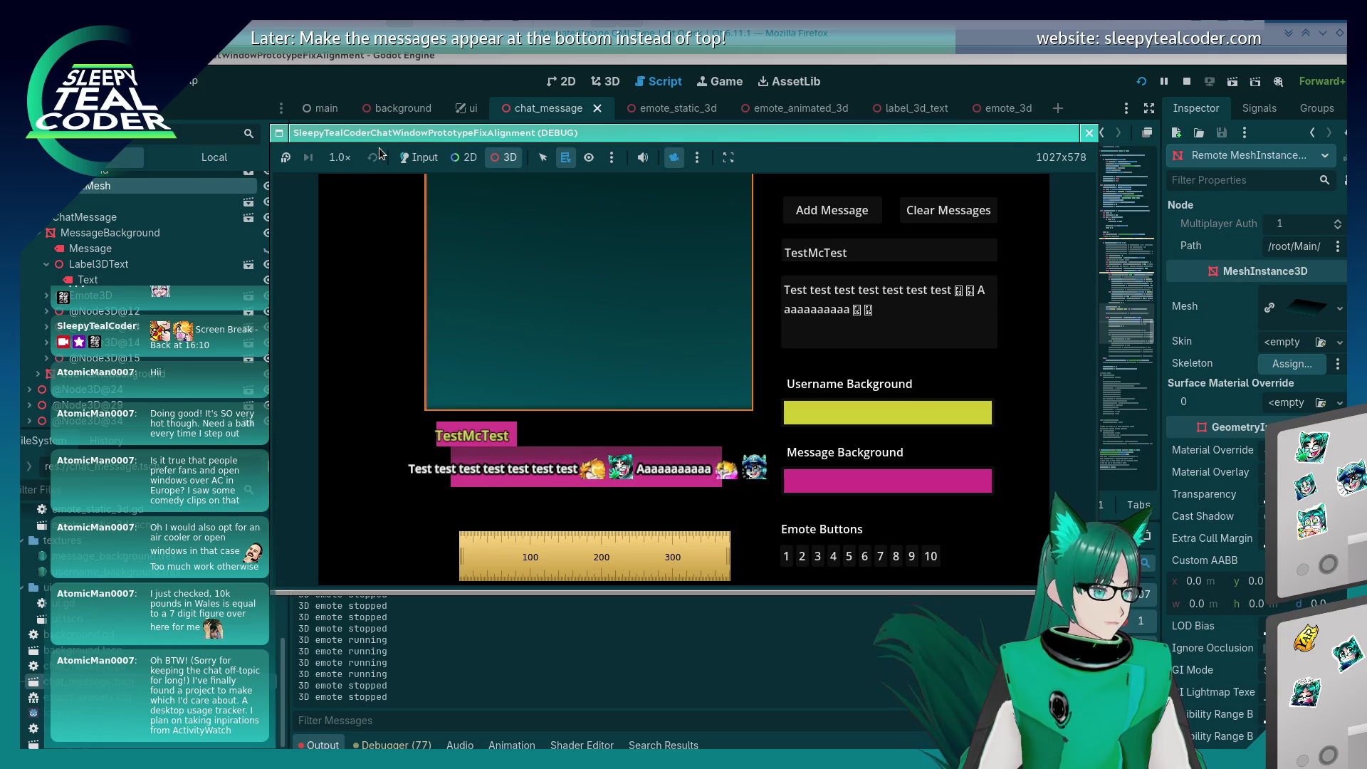
Step: Add a second test message with extra trailing text
{"action": "left_click", "coordinate": [420, 157]}
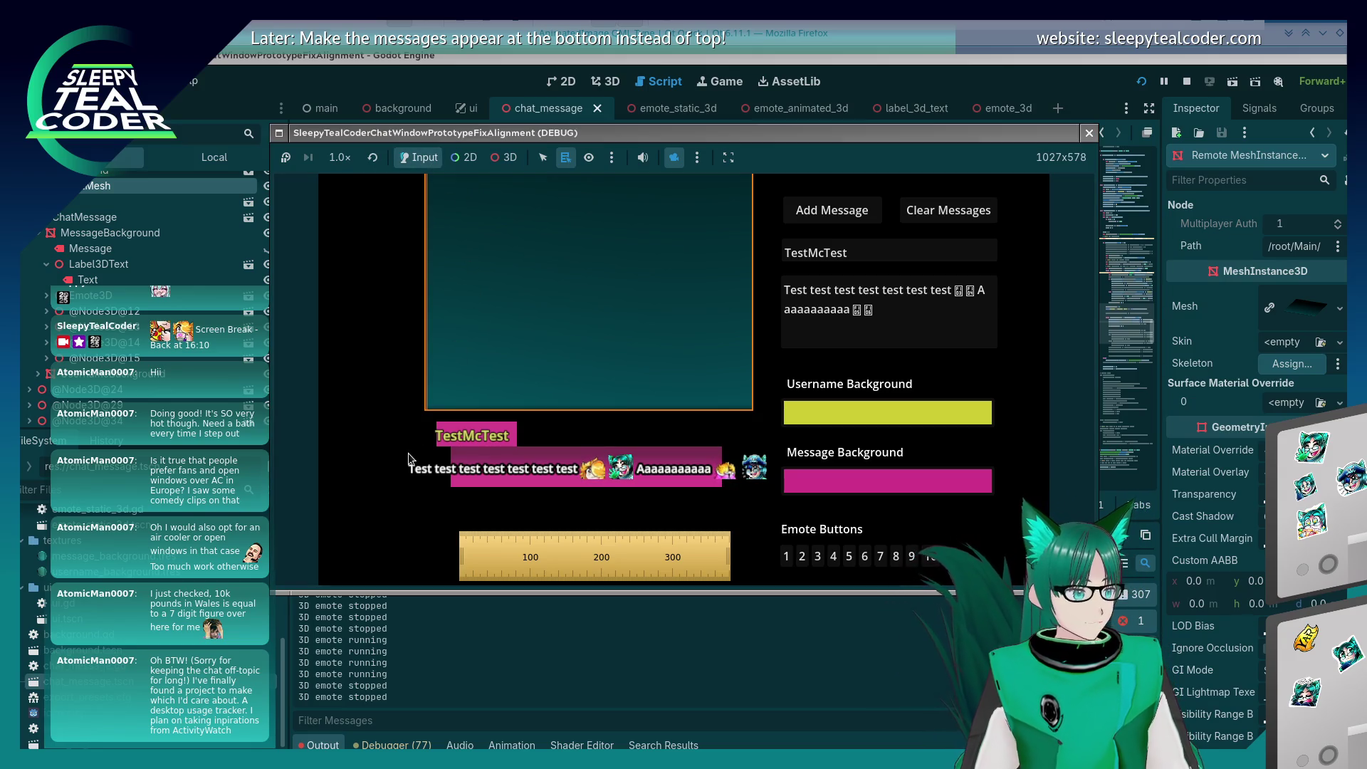
{"action": "left_click", "coordinate": [898, 312]}
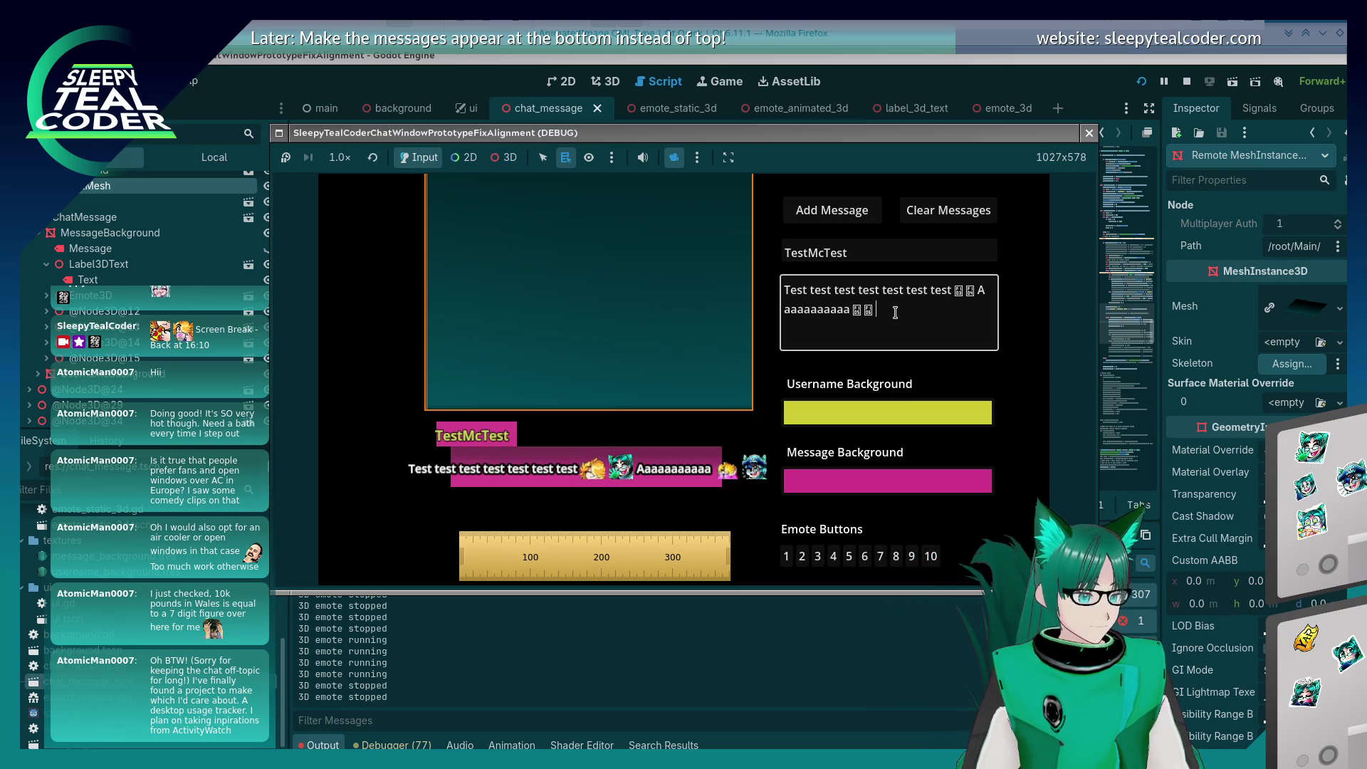
{"action": "left_click", "coordinate": [834, 217]}
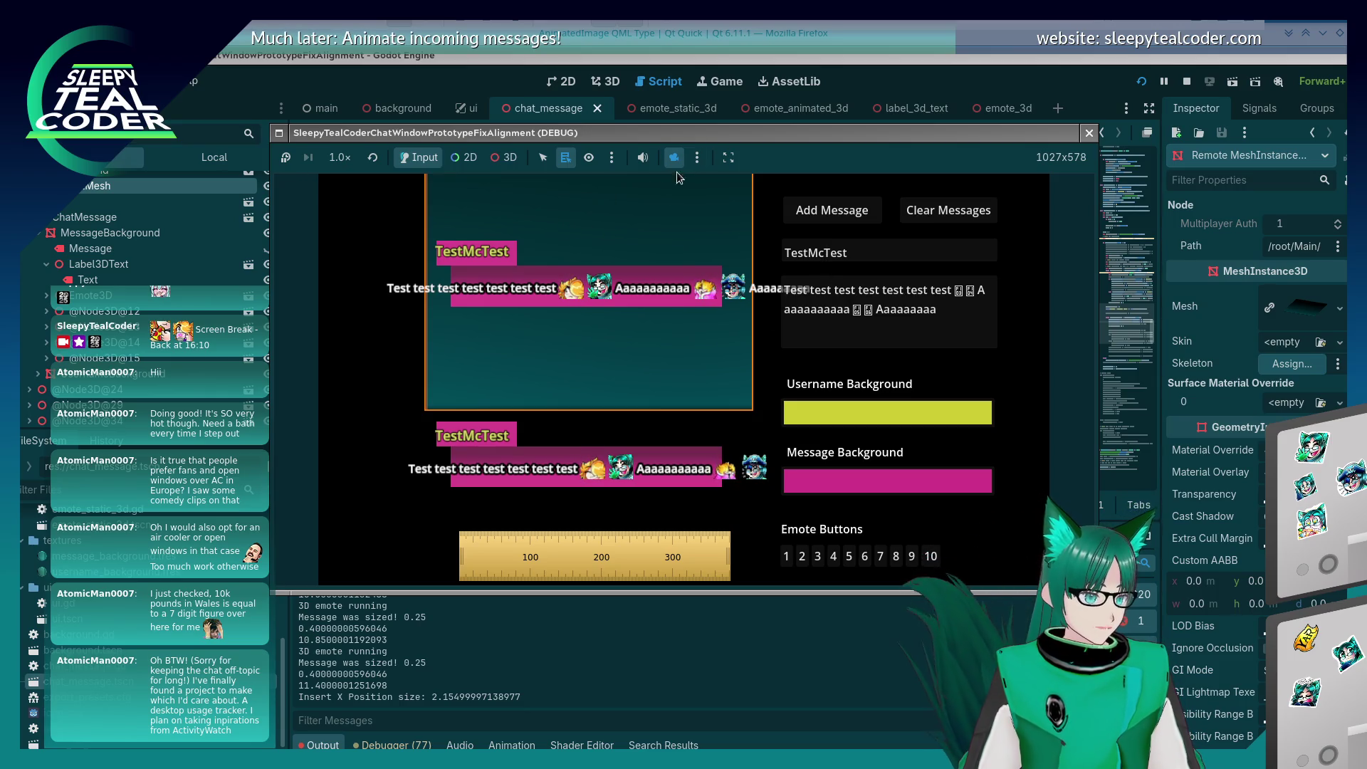
Step: Widen the game window leftward and select the lower message background
{"action": "left_click_drag", "start_coordinate": [273, 581], "coordinate": [191, 580]}
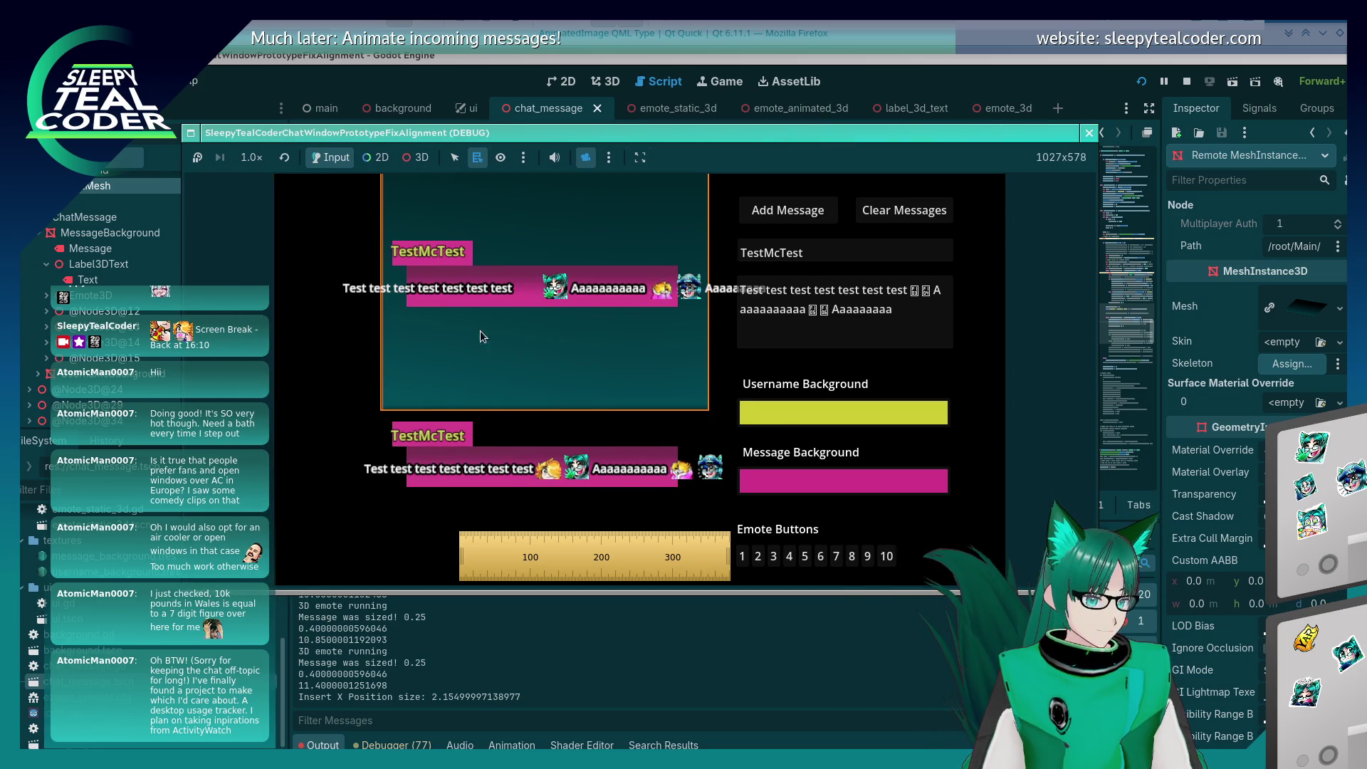
{"action": "left_click", "coordinate": [423, 165]}
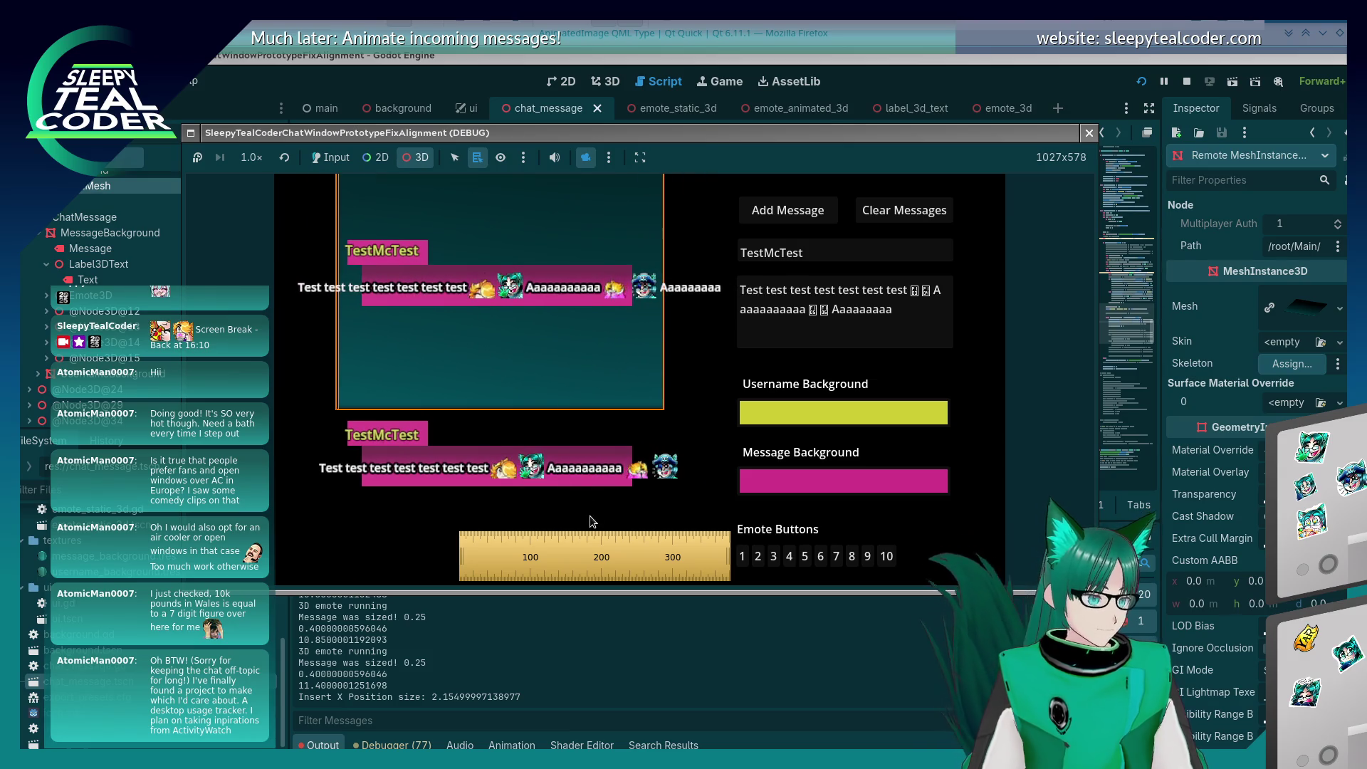
{"action": "left_click", "coordinate": [455, 459]}
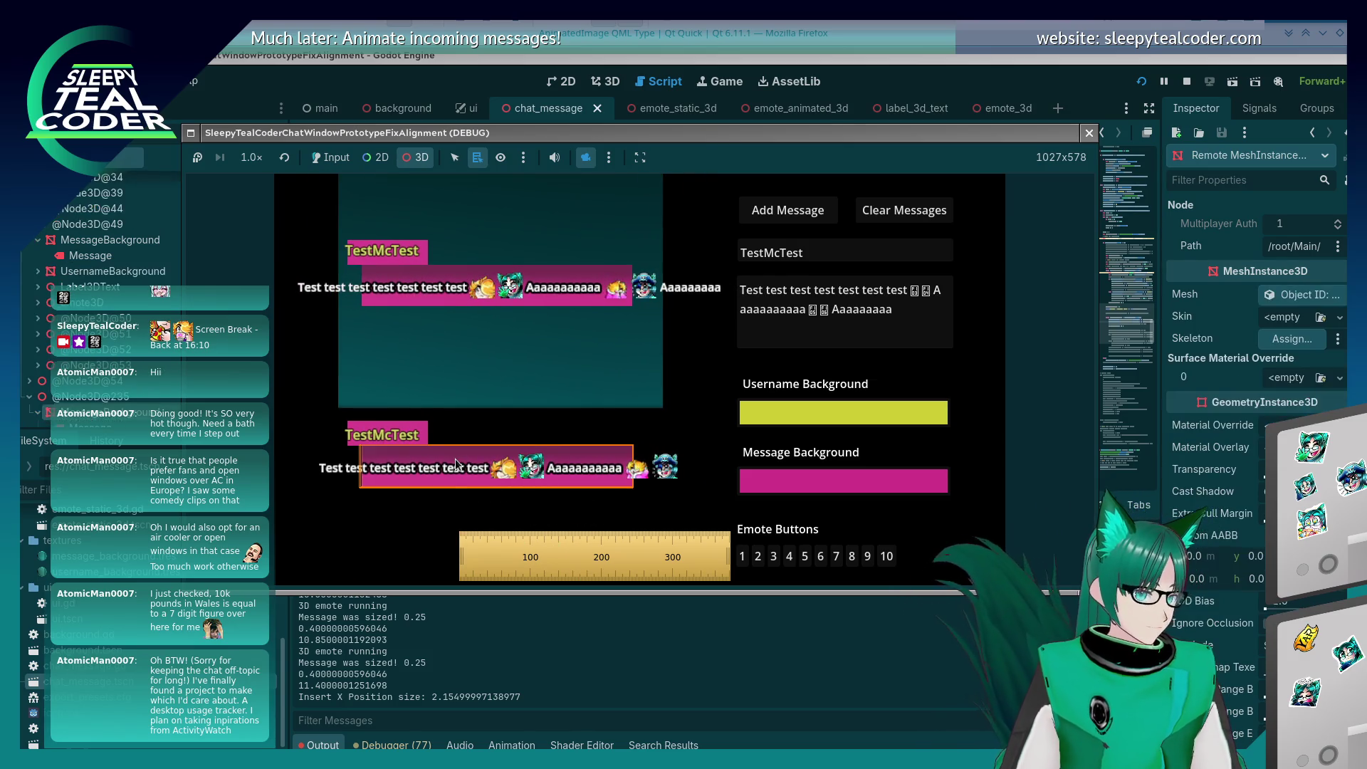
{"action": "mouse_move", "coordinate": [567, 578]}
{"action": "left_mouse_down"}
{"action": "mouse_move", "coordinate": [398, 346]}
{"action": "mouse_move", "coordinate": [449, 341]}
{"action": "mouse_move", "coordinate": [403, 343]}
{"action": "left_mouse_up"}
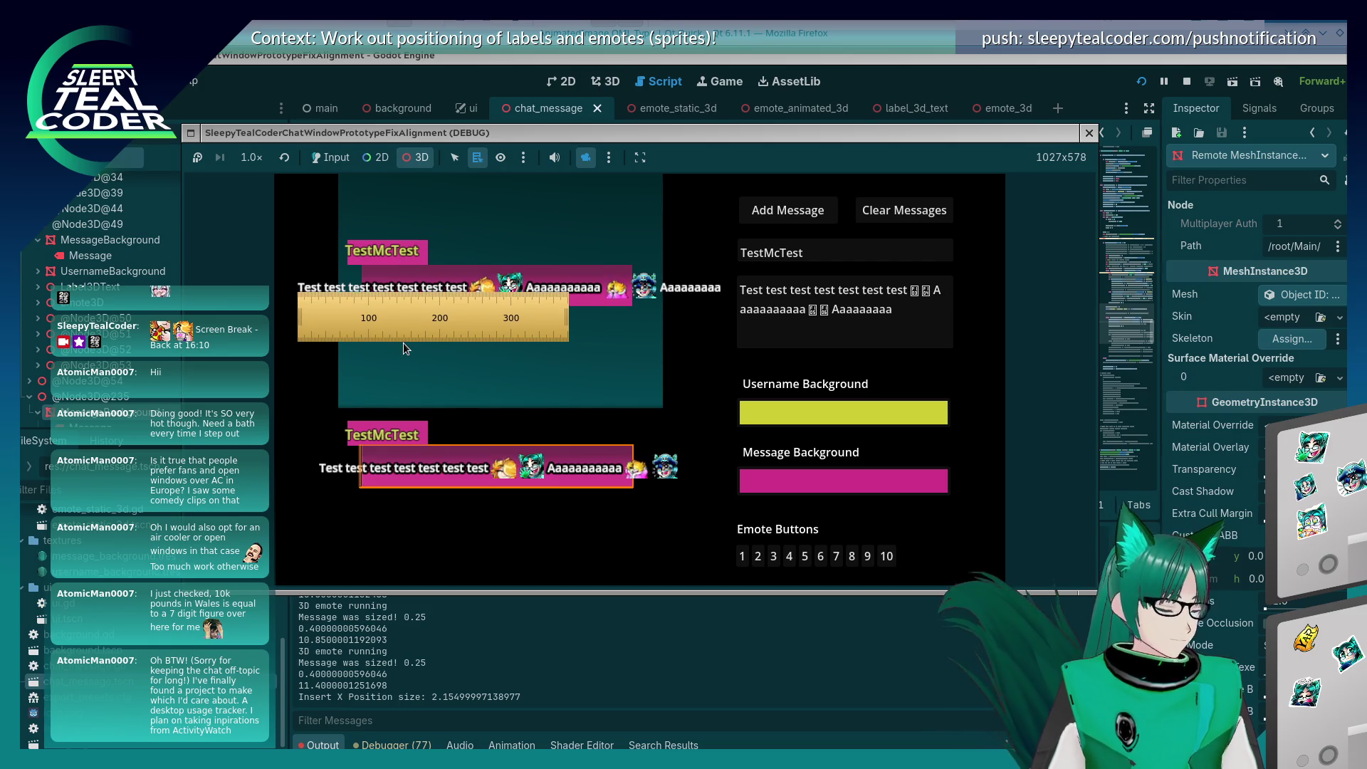
Step: Nudge the screen ruler to measure the message offset, then return to chat_message.gd
{"action": "key", "text": "Up"}
{"action": "key", "text": "Up"}
{"action": "key", "text": "Up"}
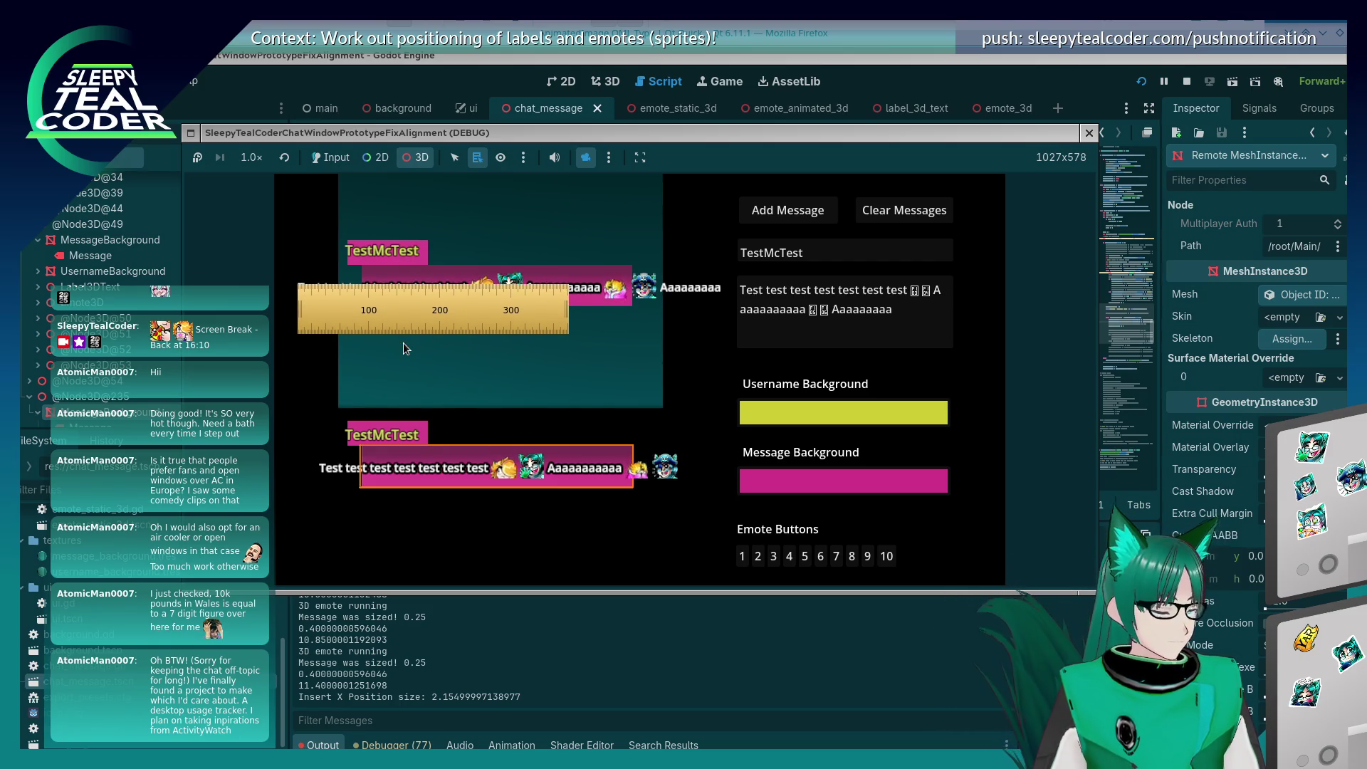
{"action": "key", "text": "Down"}
{"action": "key", "text": "Down"}
{"action": "key", "text": "Down"}
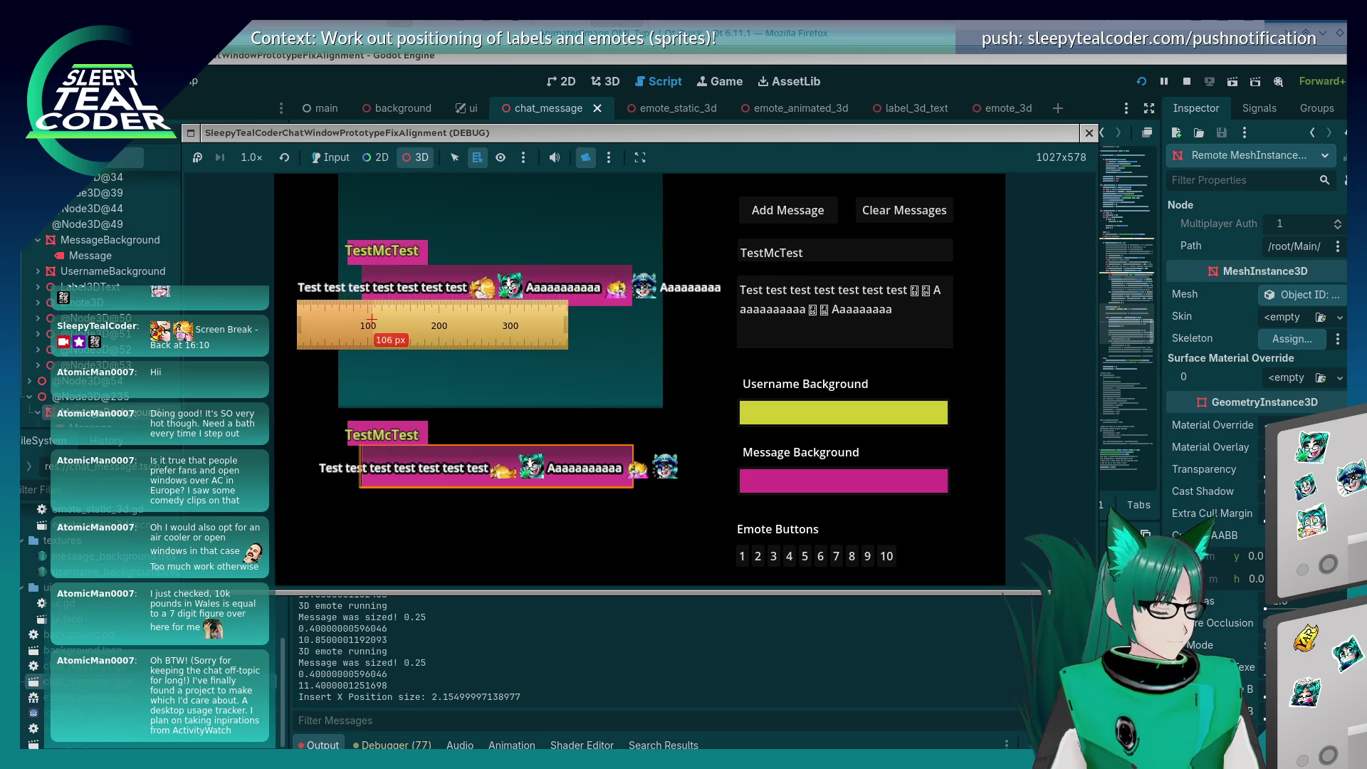
{"action": "key", "text": "Down"}
{"action": "key", "text": "Down"}
{"action": "key", "text": "Down"}
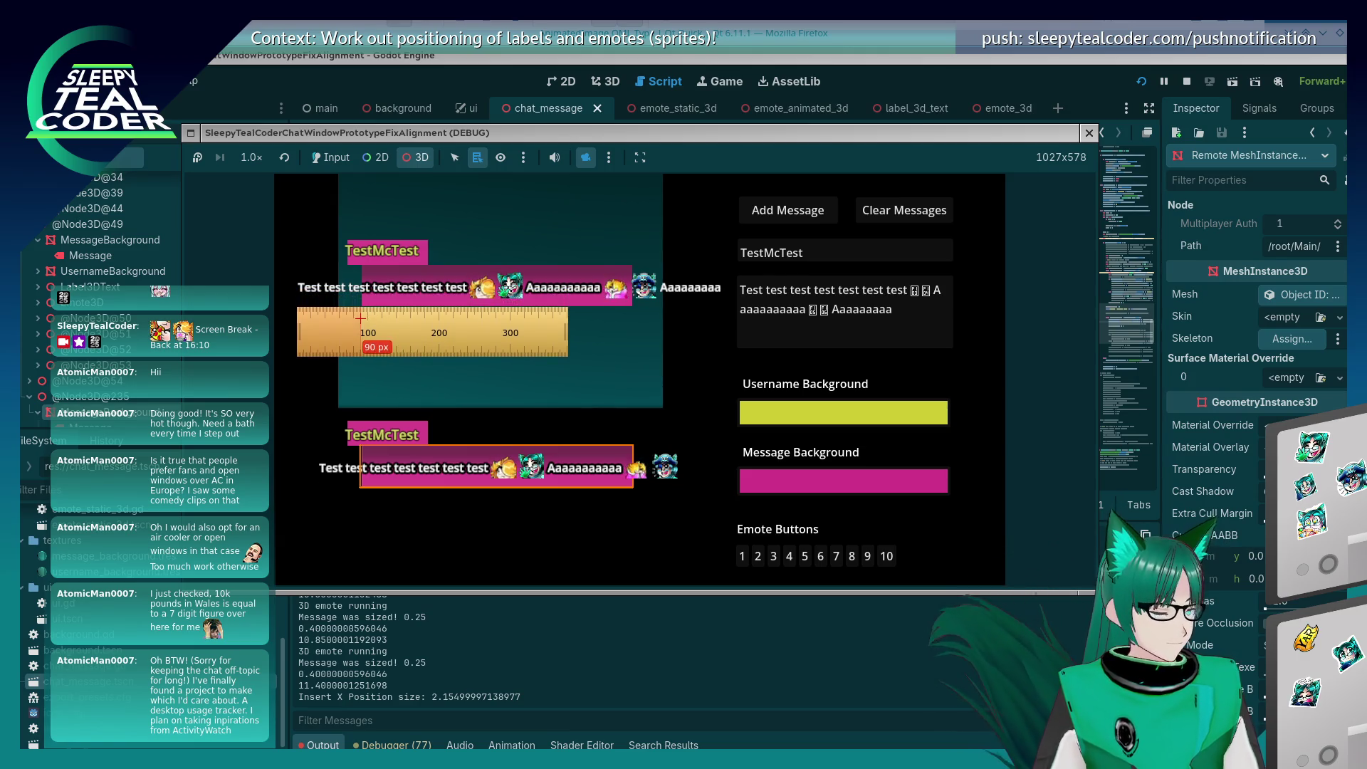
{"action": "key", "text": "Up"}
{"action": "key", "text": "Up"}
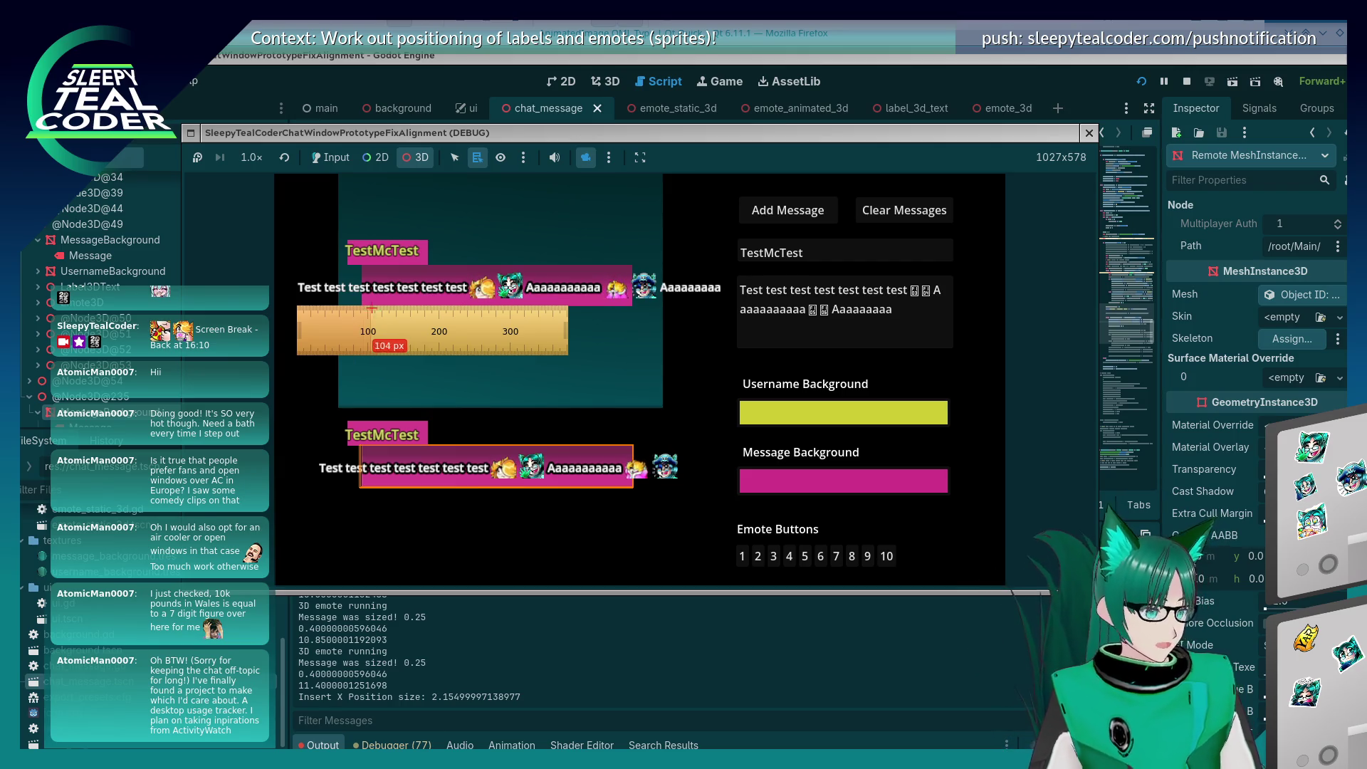
{"action": "mouse_move", "coordinate": [432, 331]}
{"action": "left_mouse_down"}
{"action": "mouse_move", "coordinate": [783, 380]}
{"action": "mouse_move", "coordinate": [768, 330]}
{"action": "left_mouse_up"}
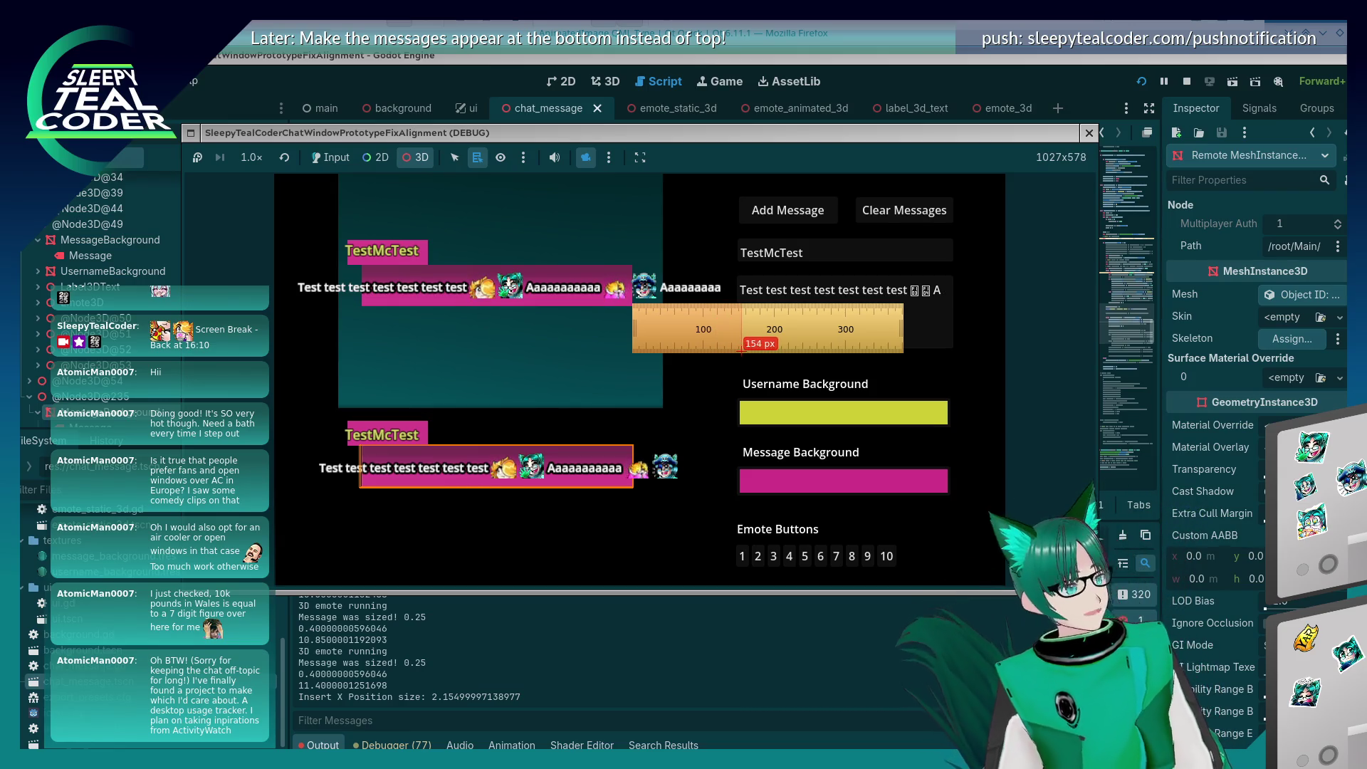
{"action": "left_click", "coordinate": [963, 64]}
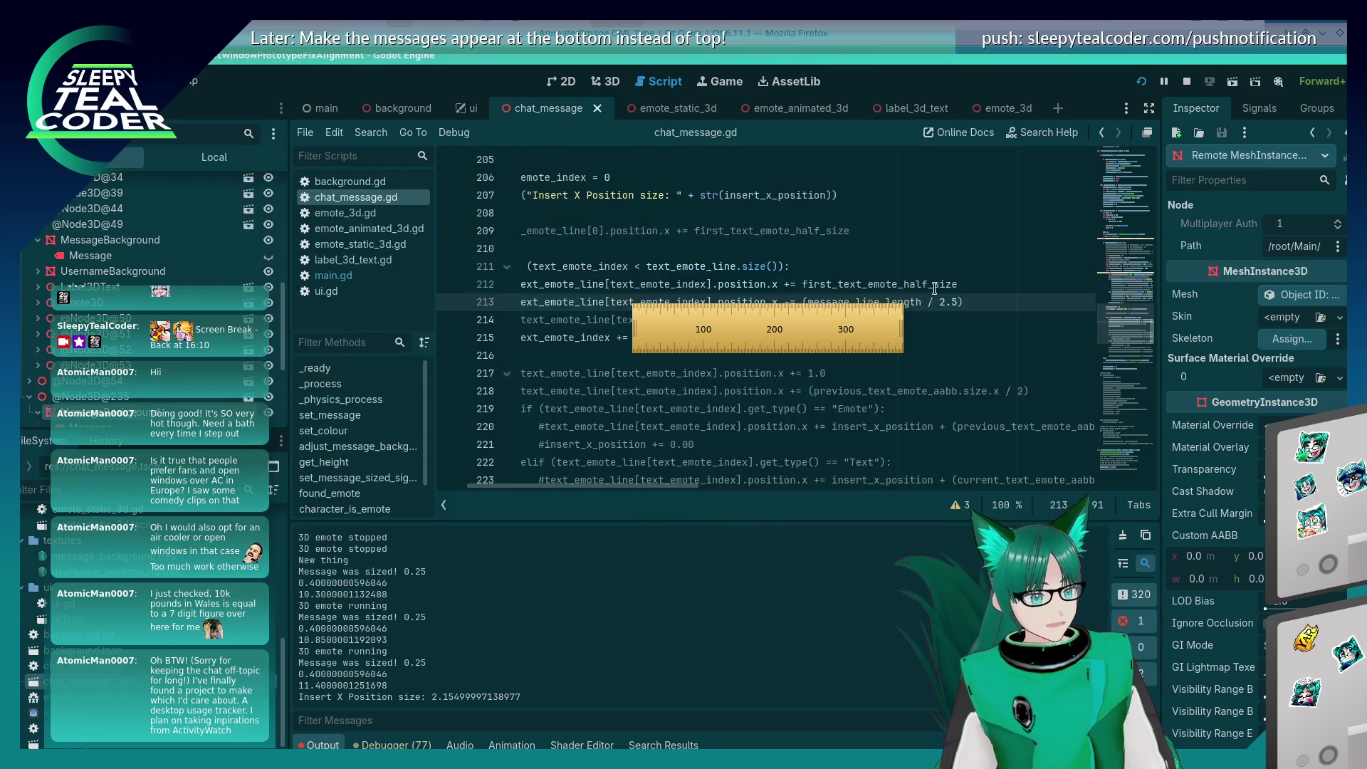
Step: Close the screen ruler and look through chat_message.gd around lines 202–214
{"action": "left_click_drag", "start_coordinate": [843, 332], "coordinate": [1230, 267]}
{"action": "key", "text": "Escape"}
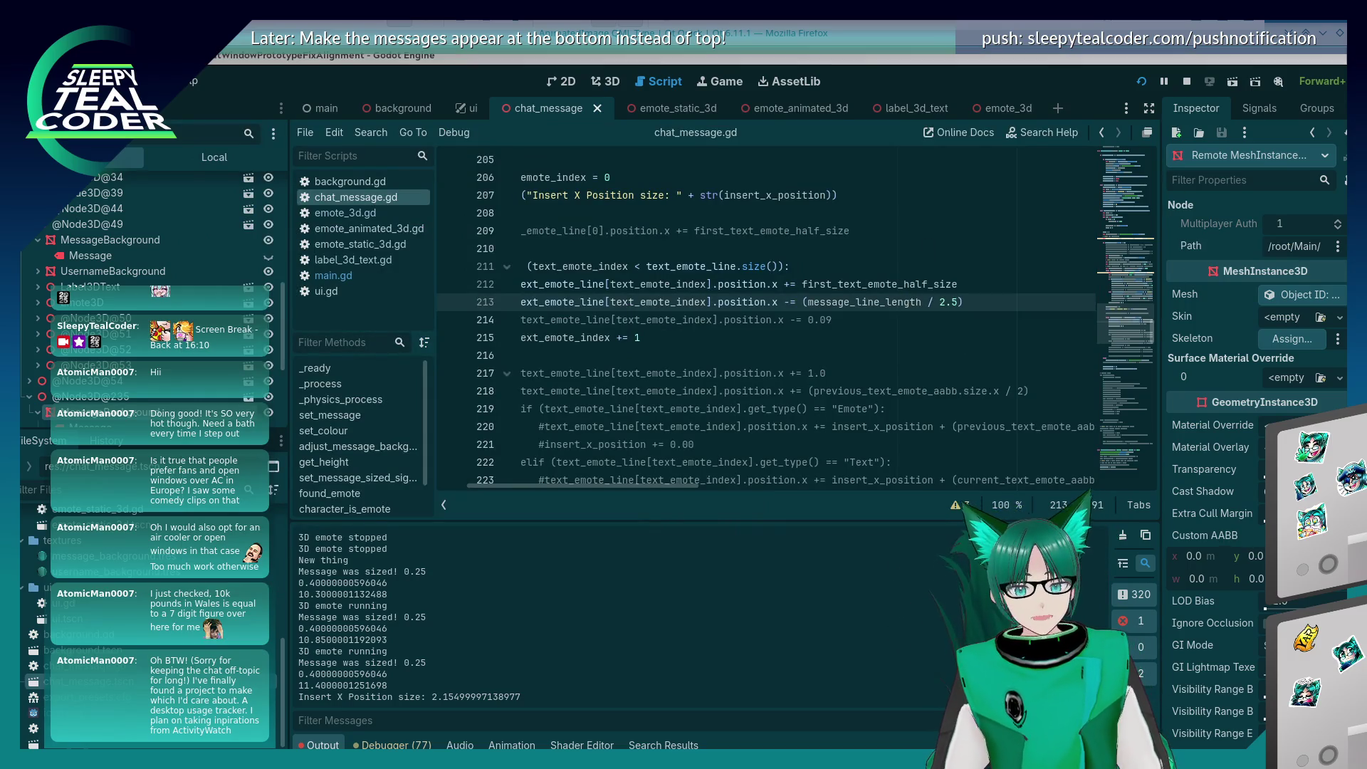
{"action": "left_click", "coordinate": [870, 318]}
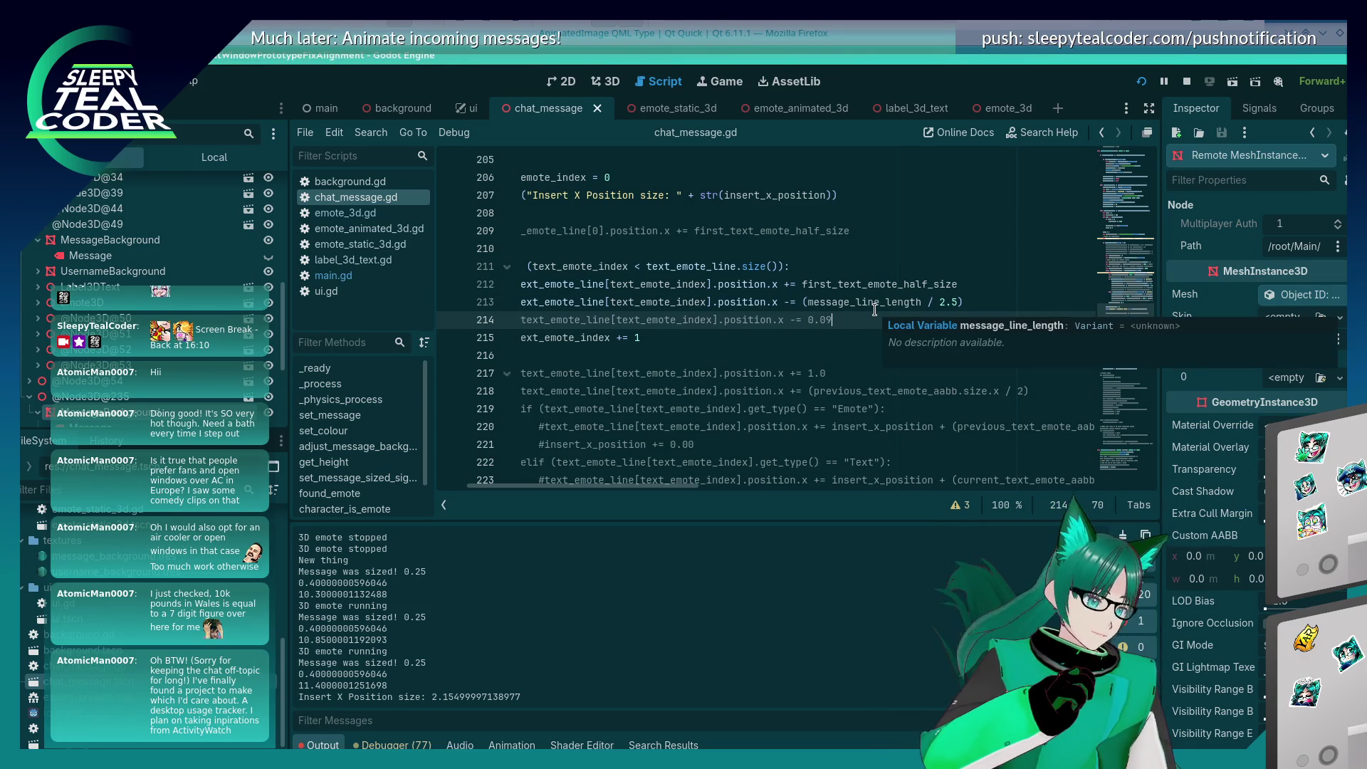
{"action": "key", "text": "Home"}
{"action": "scroll", "coordinate": [721, 305], "scroll_direction": "up", "scroll_amount": 7}
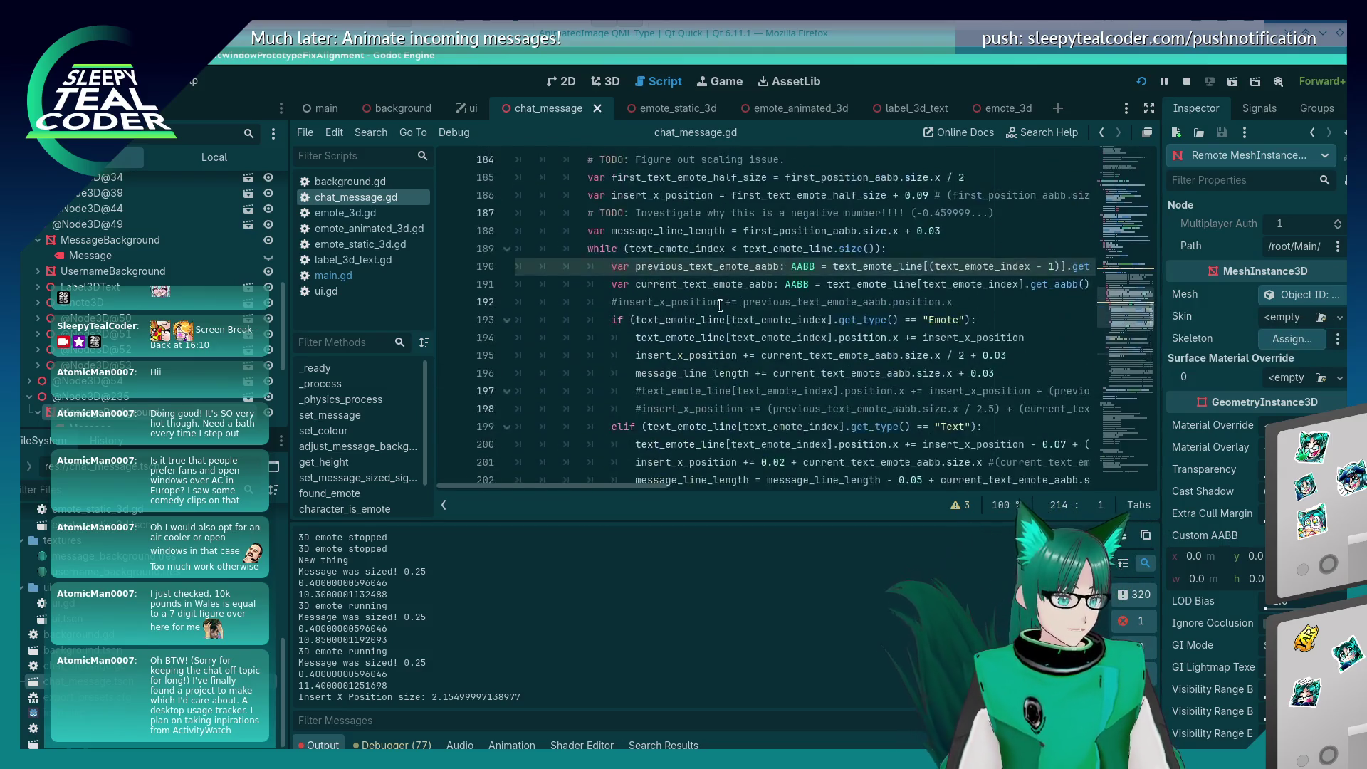
{"action": "scroll", "coordinate": [774, 399], "scroll_direction": "down", "scroll_amount": 1}
{"action": "left_click", "coordinate": [749, 422]}
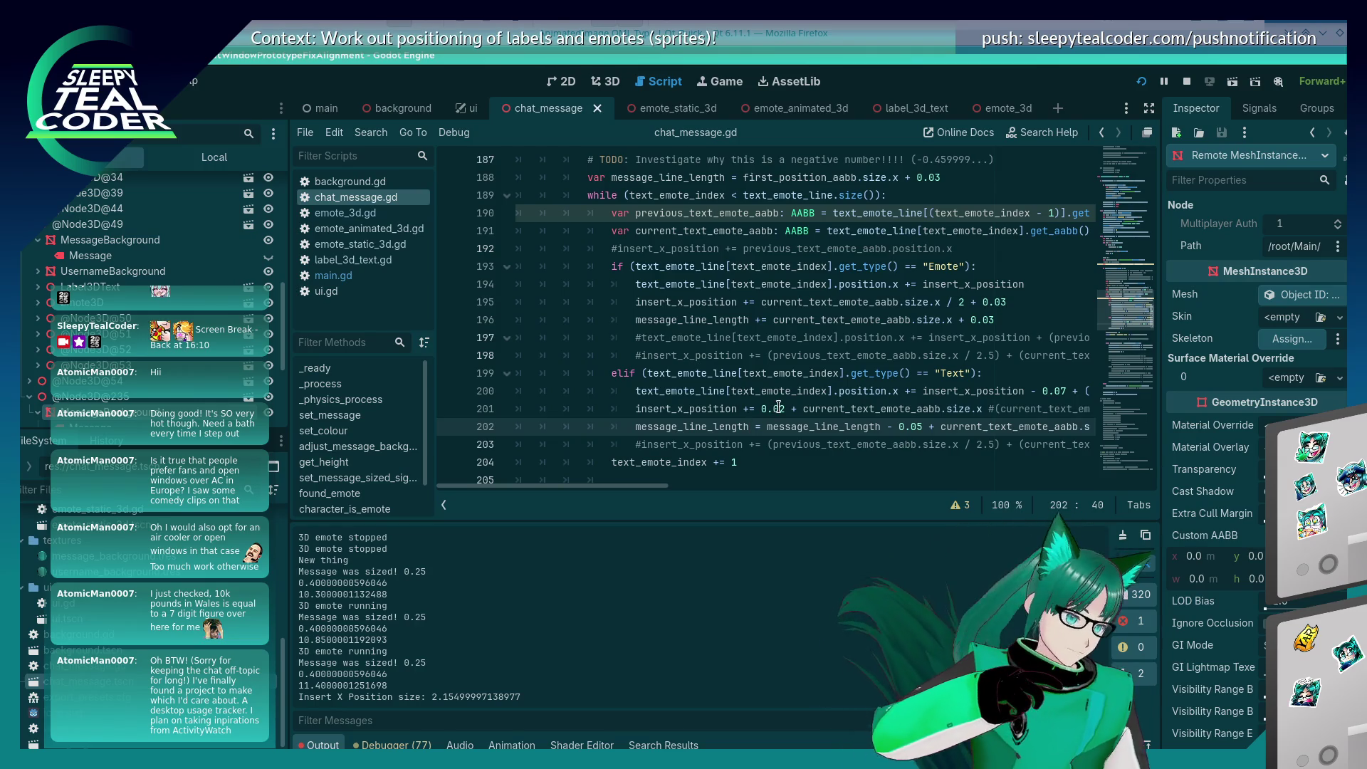
{"action": "scroll", "coordinate": [774, 407], "scroll_direction": "down", "scroll_amount": 5}
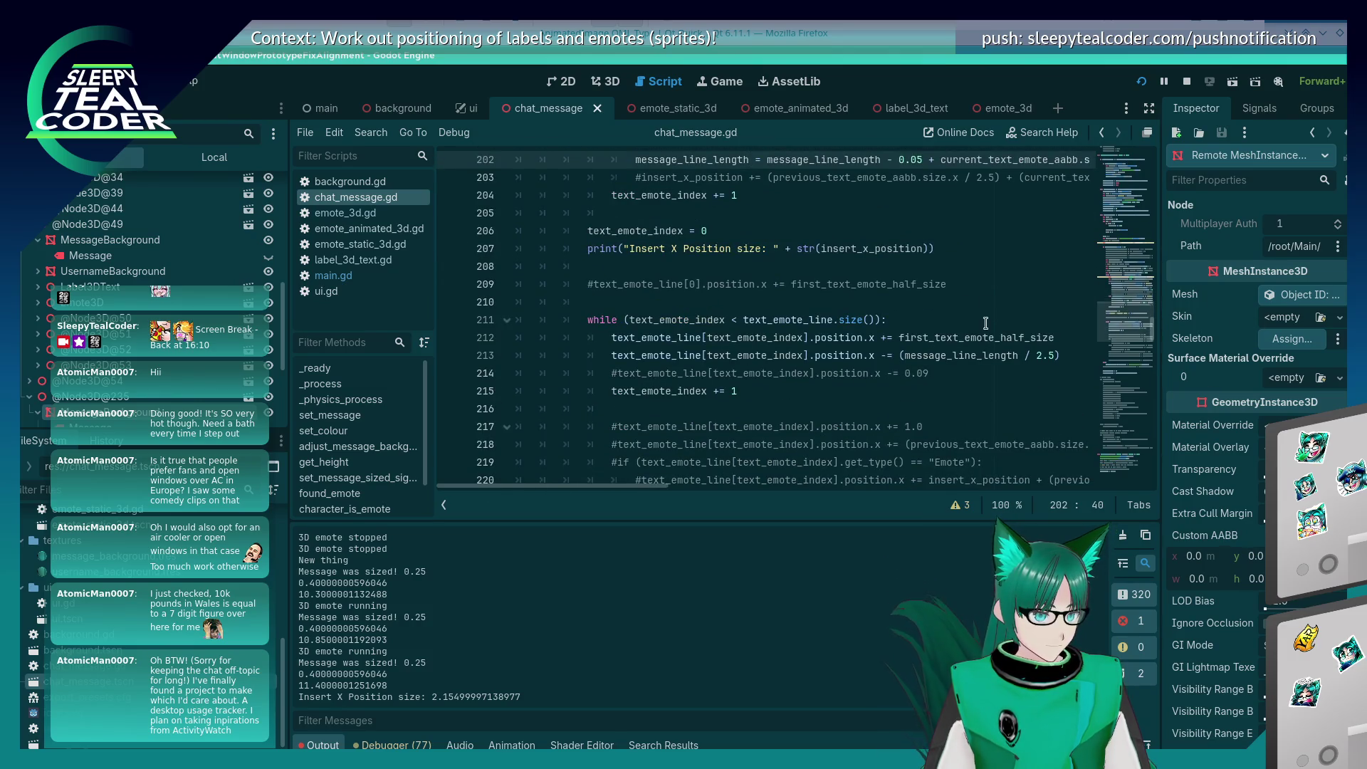
Step: Delete the message_line_length / 2.5 offset on line 213 and comment the line out
{"action": "left_click", "coordinate": [905, 355]}
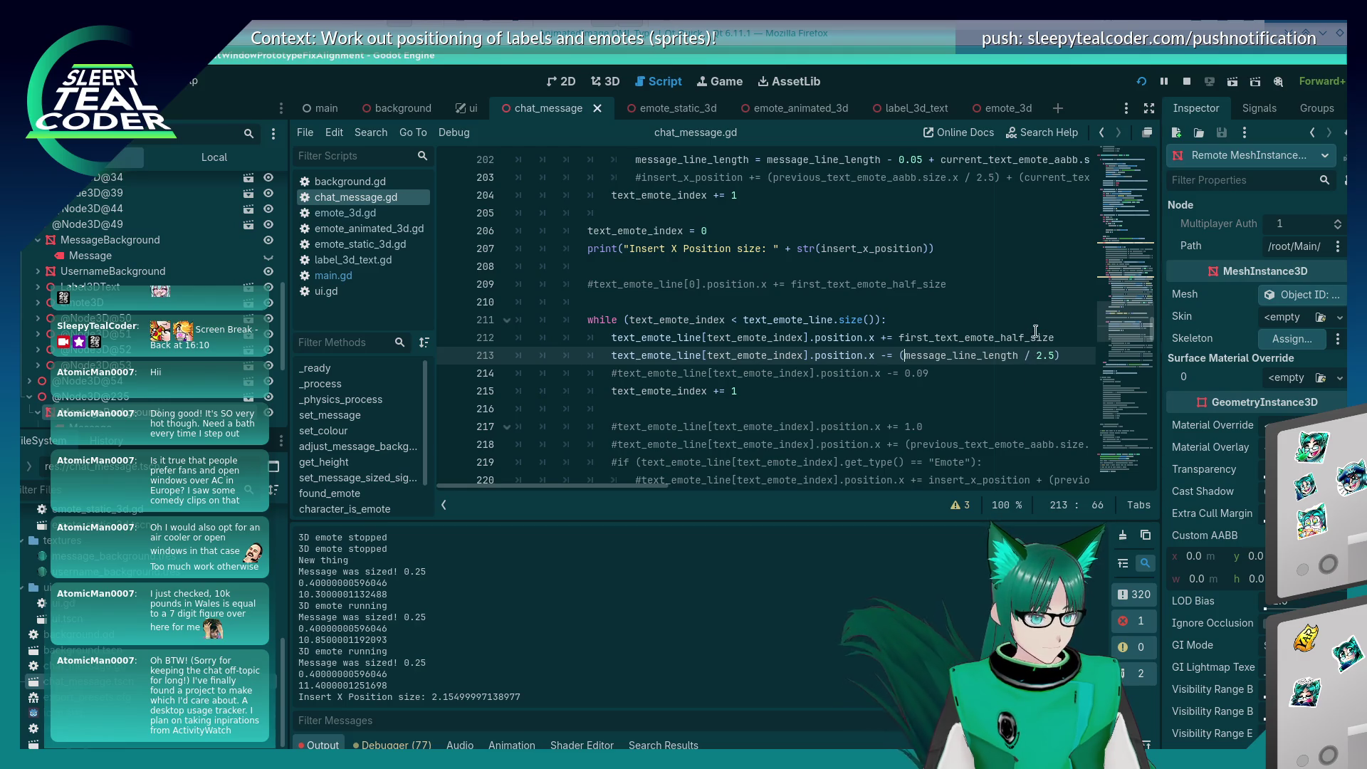
{"action": "left_click", "coordinate": [1061, 355]}
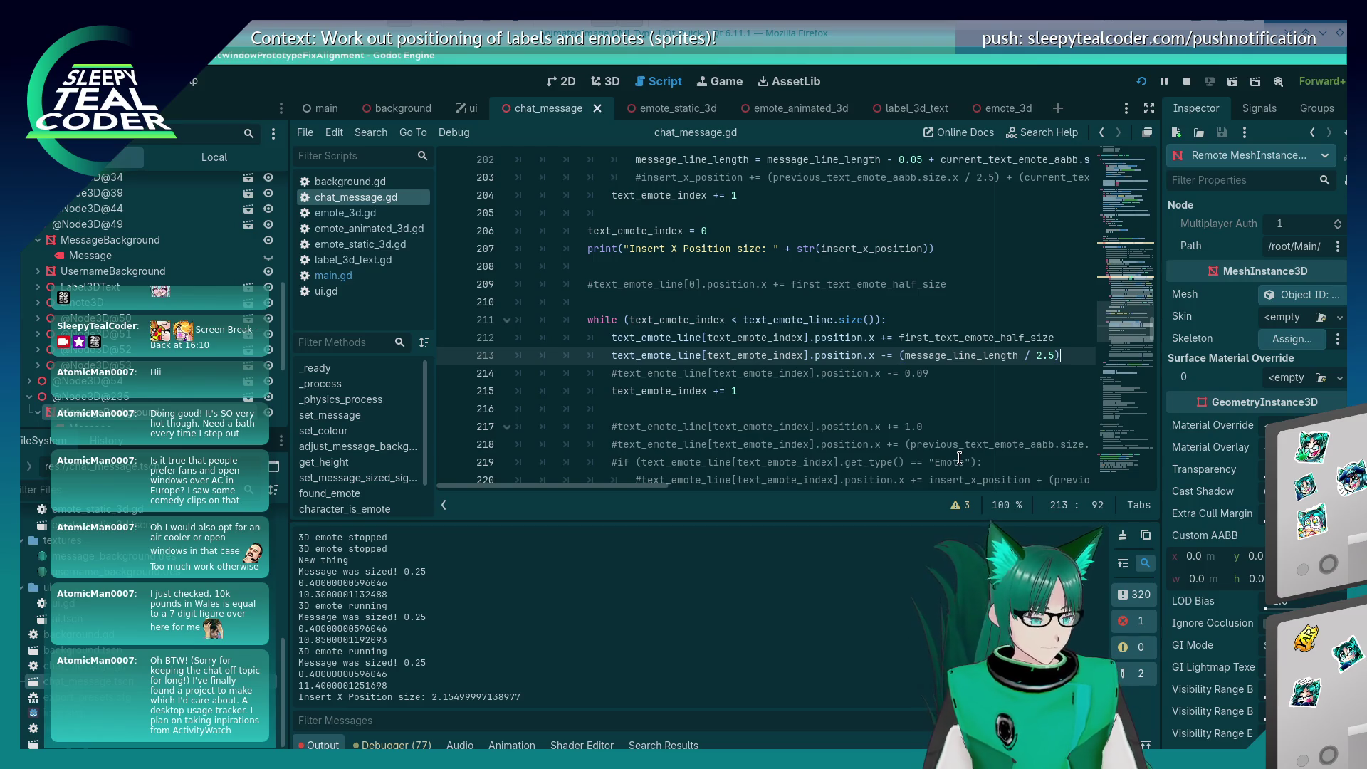
{"action": "key", "text": "BackSpace"}
{"action": "key", "text": "BackSpace"}
{"action": "key", "text": "BackSpace"}
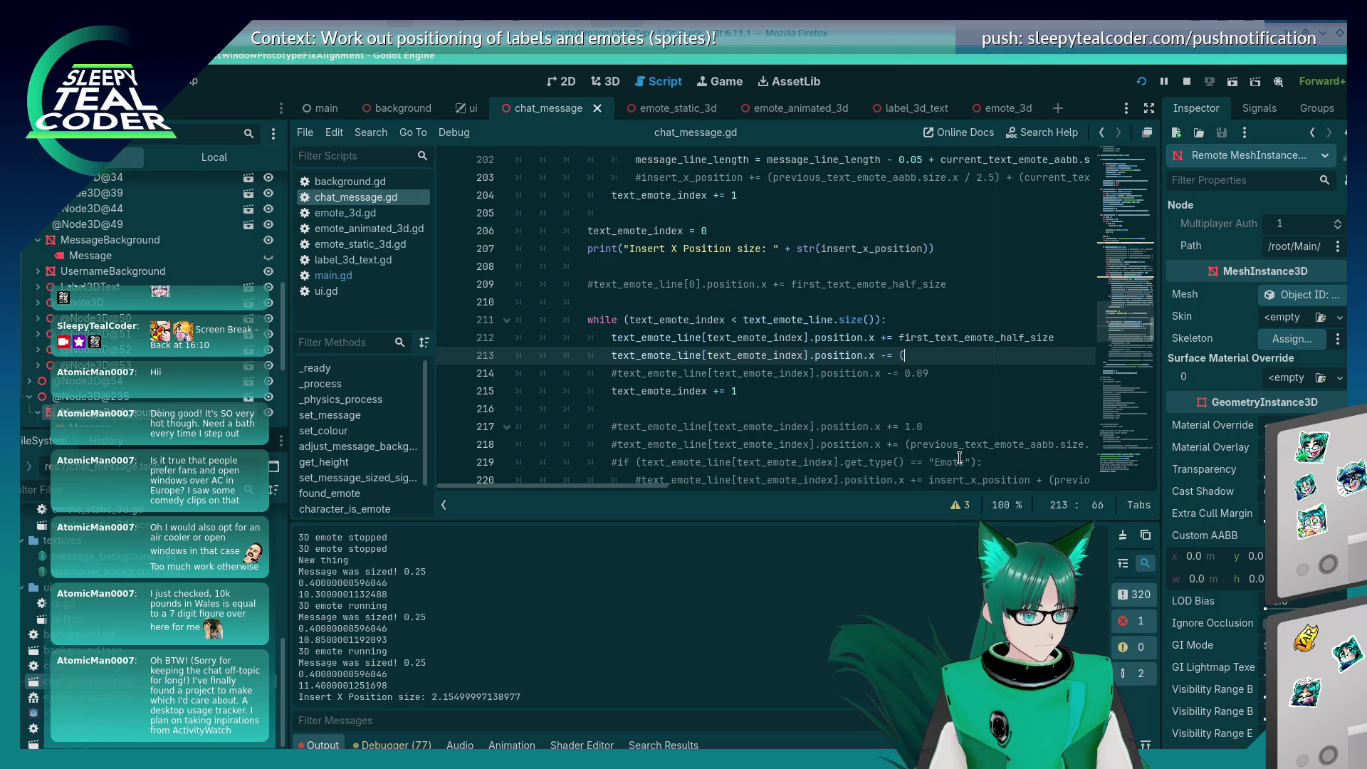
{"action": "key", "text": "BackSpace"}
{"action": "key", "text": "ctrl+k"}
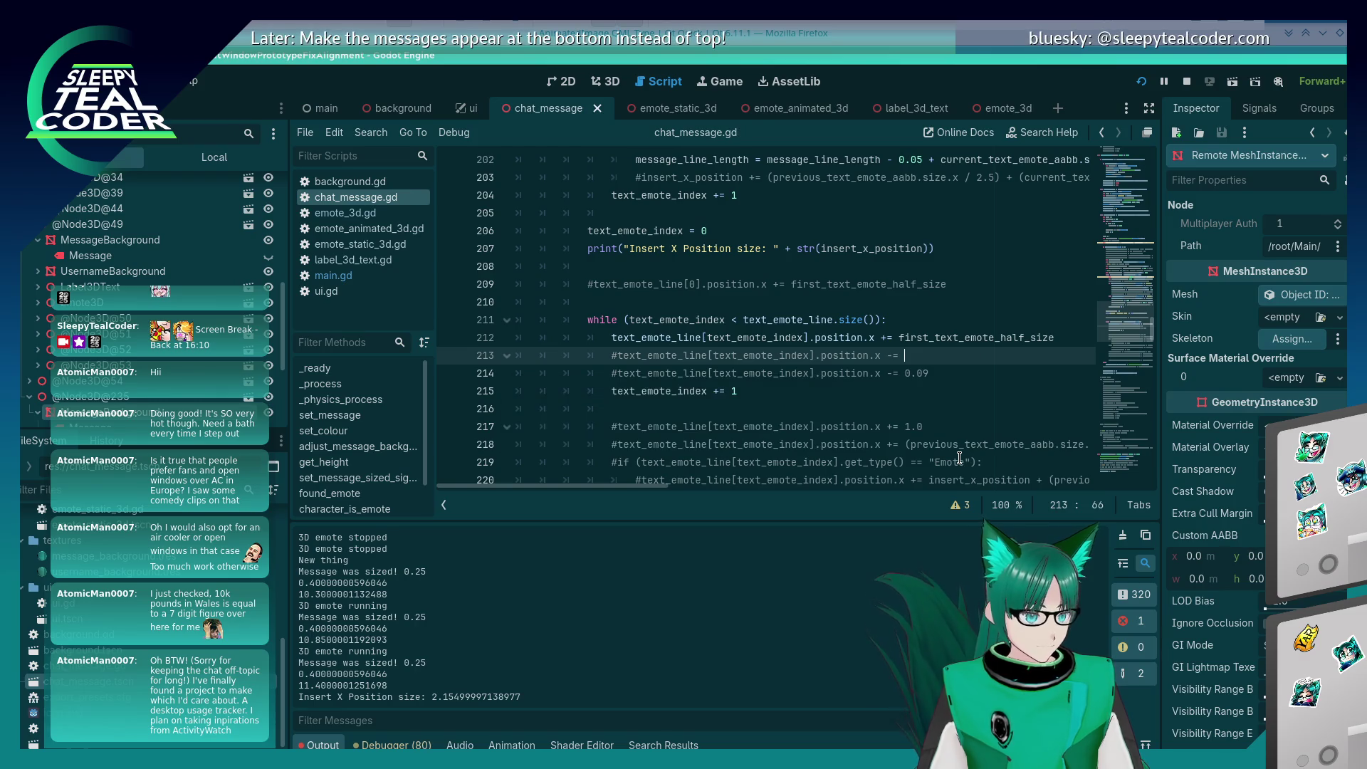
{"action": "key", "text": "alt+Tab"}
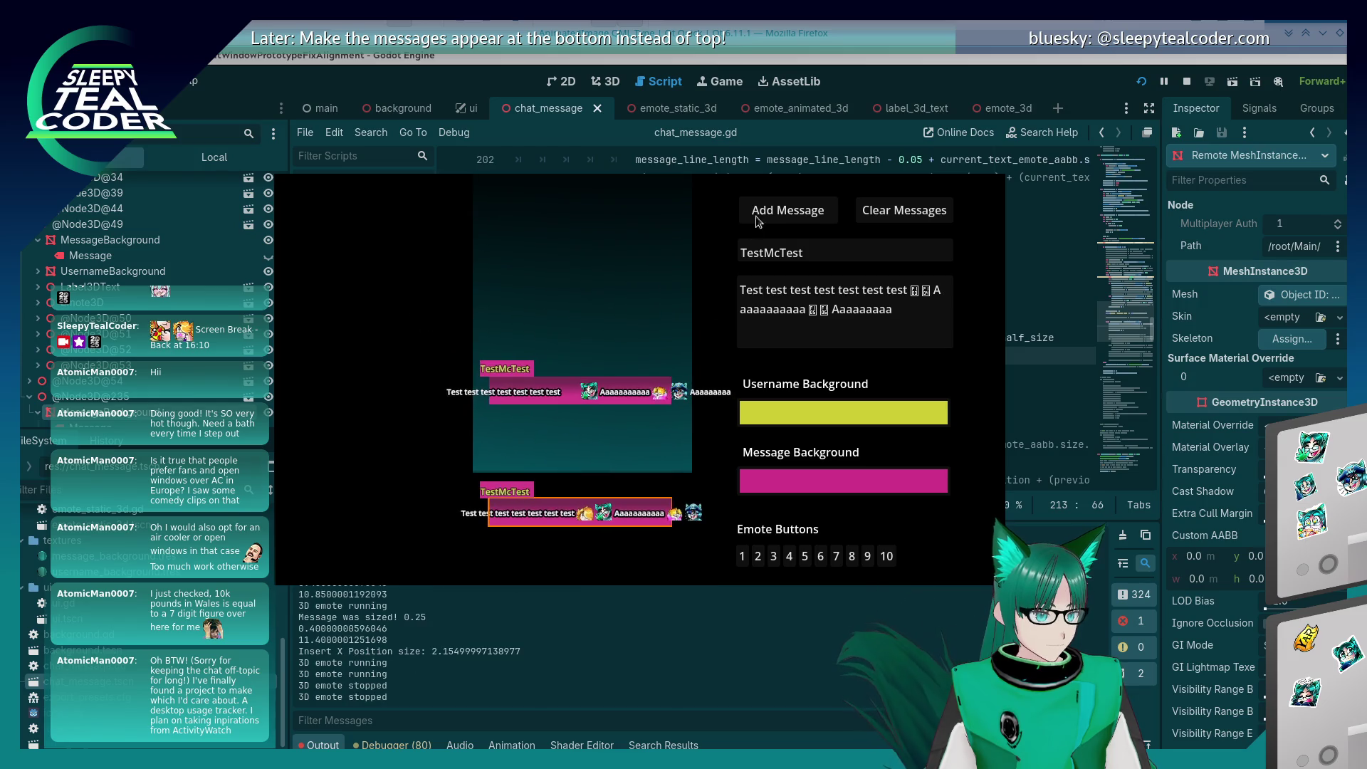
Step: Add another TestMcTest message and pan the free 3D camera to check its alignment
{"action": "key", "text": "alt+Tab"}
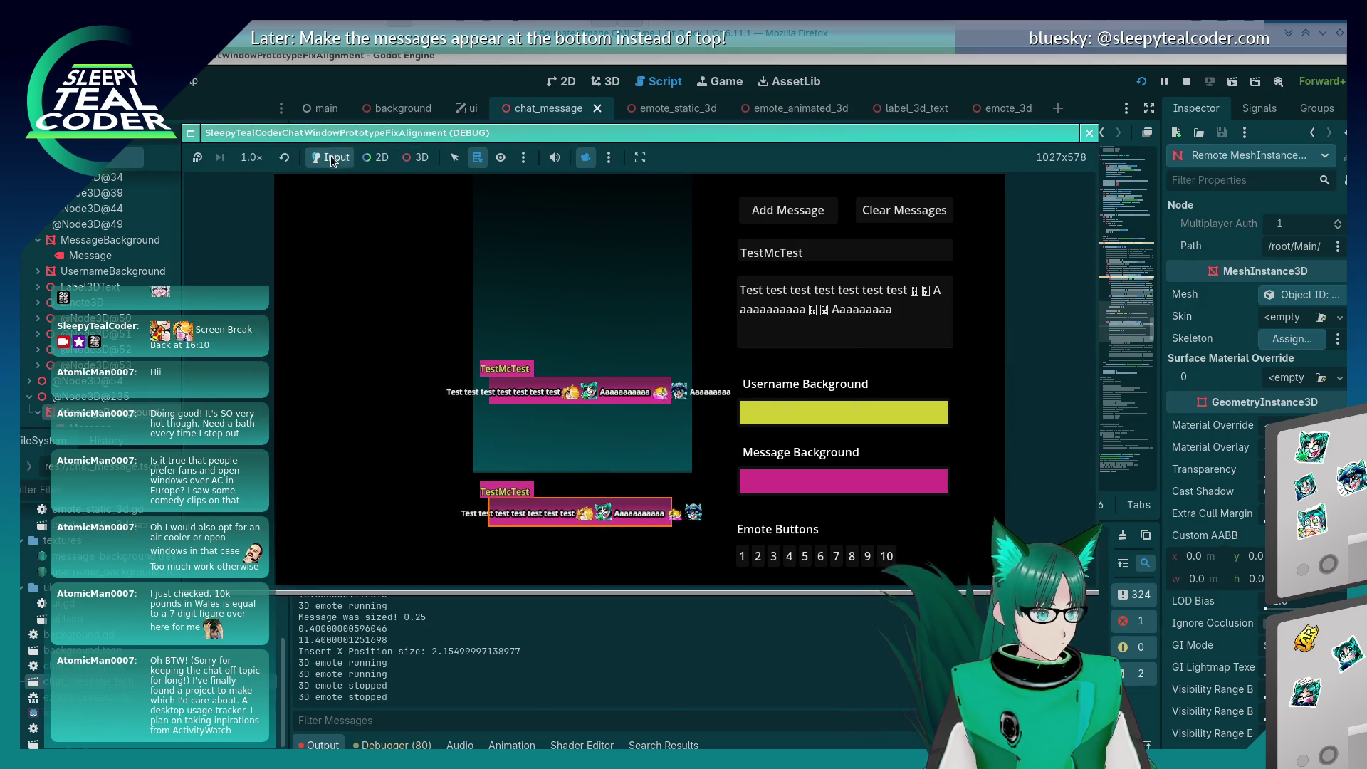
{"action": "left_click", "coordinate": [794, 212]}
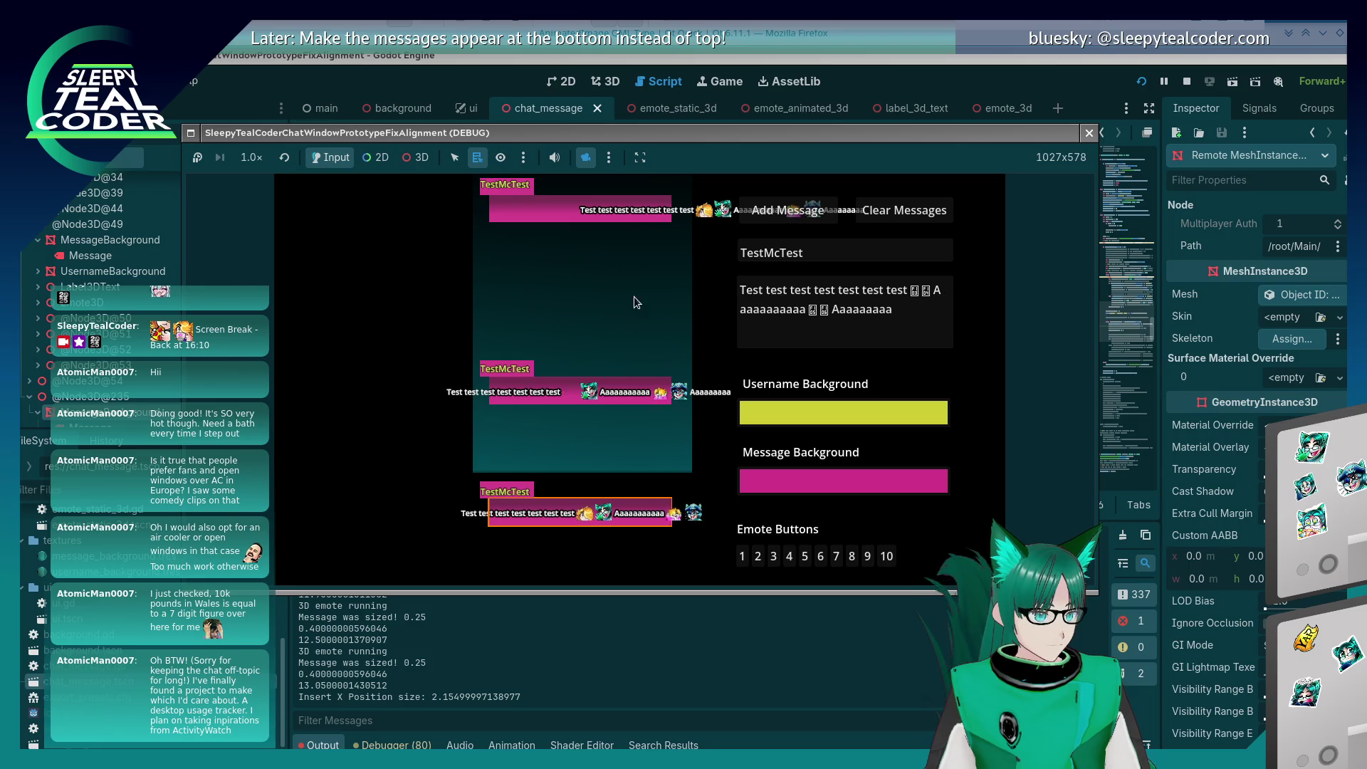
{"action": "left_click", "coordinate": [403, 159]}
{"action": "left_click", "coordinate": [402, 159]}
{"action": "left_click_drag", "start_coordinate": [561, 285], "coordinate": [395, 382]}
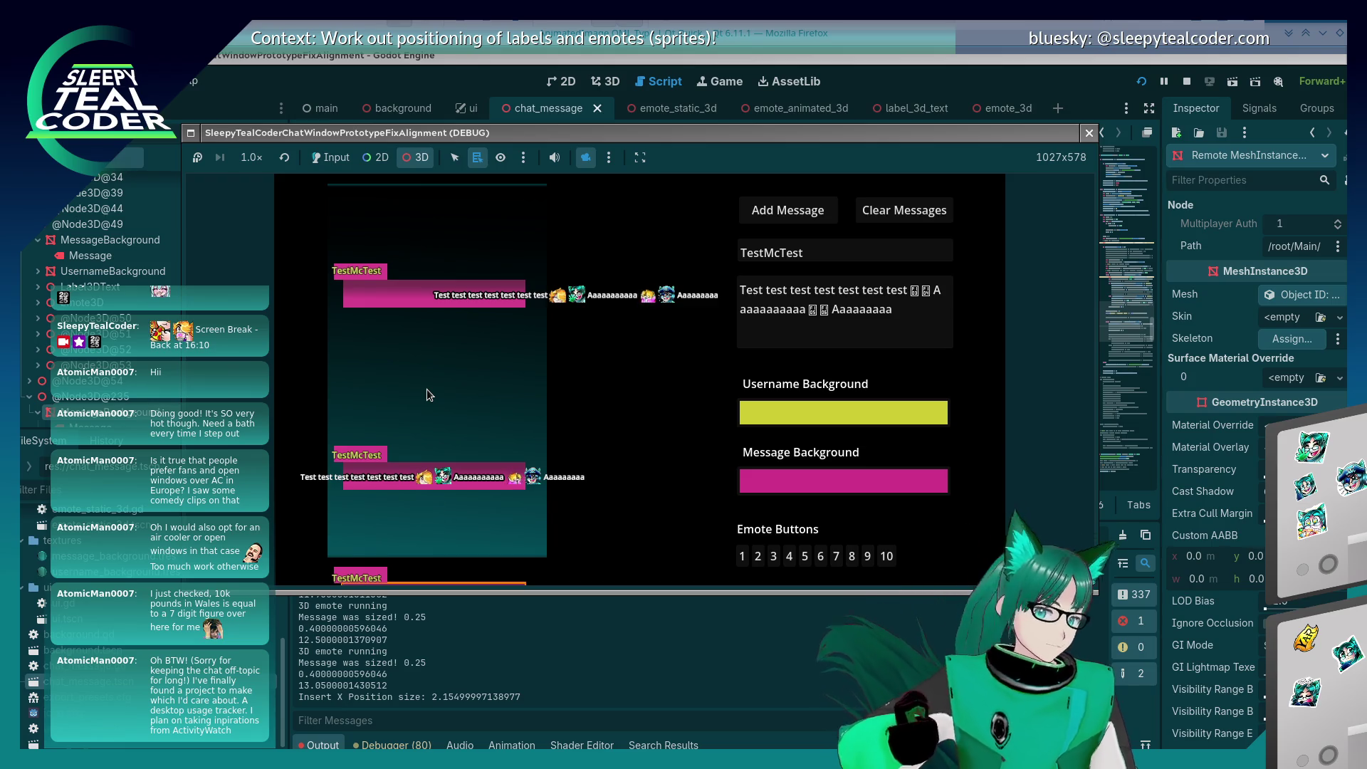
{"action": "left_click", "coordinate": [954, 91]}
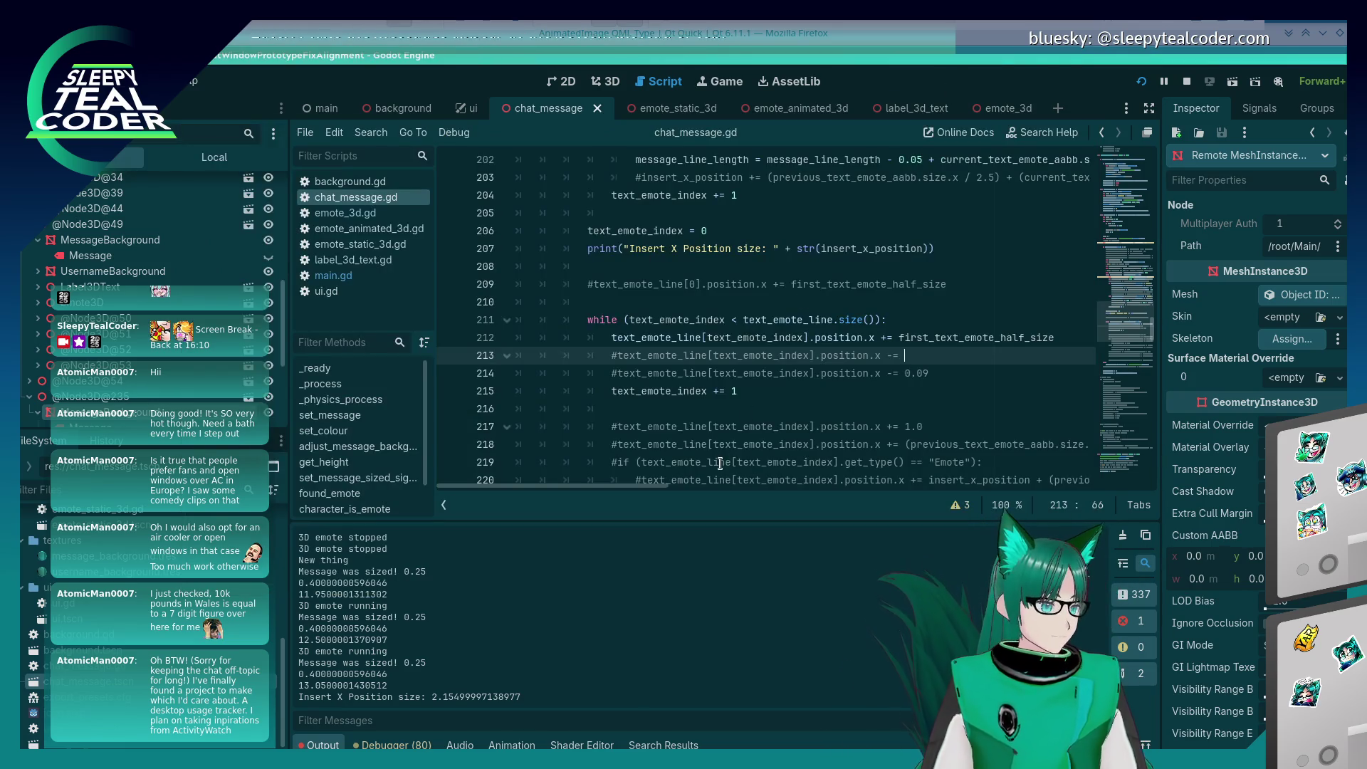
Step: Uncomment line 213 of chat_message.gd
{"action": "left_click", "coordinate": [725, 410]}
{"action": "scroll", "coordinate": [724, 413], "scroll_direction": "up", "scroll_amount": 1}
{"action": "scroll", "coordinate": [724, 412], "scroll_direction": "down", "scroll_amount": 1}
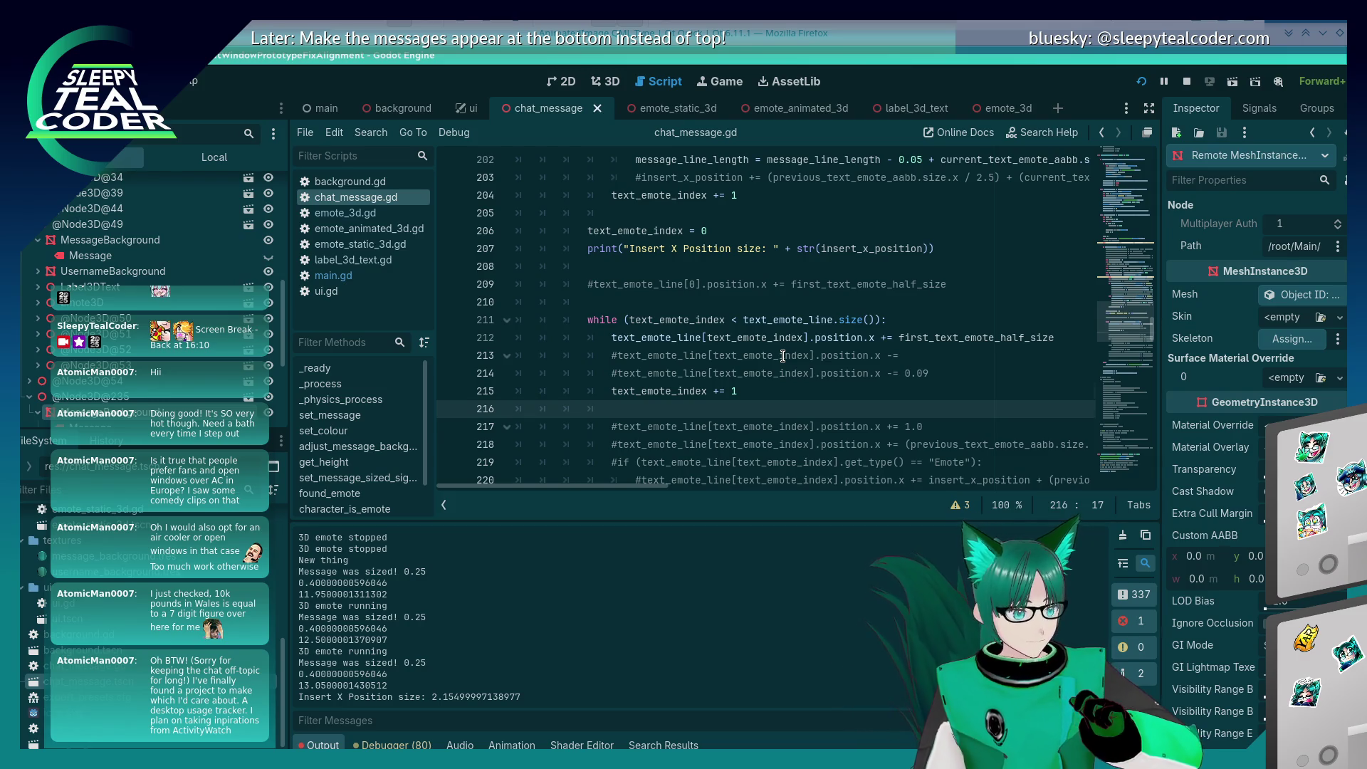
{"action": "key", "text": "Up"}
{"action": "key", "text": "Up"}
{"action": "key", "text": "Up"}
{"action": "key", "text": "ctrl+k"}
{"action": "key", "text": "End"}
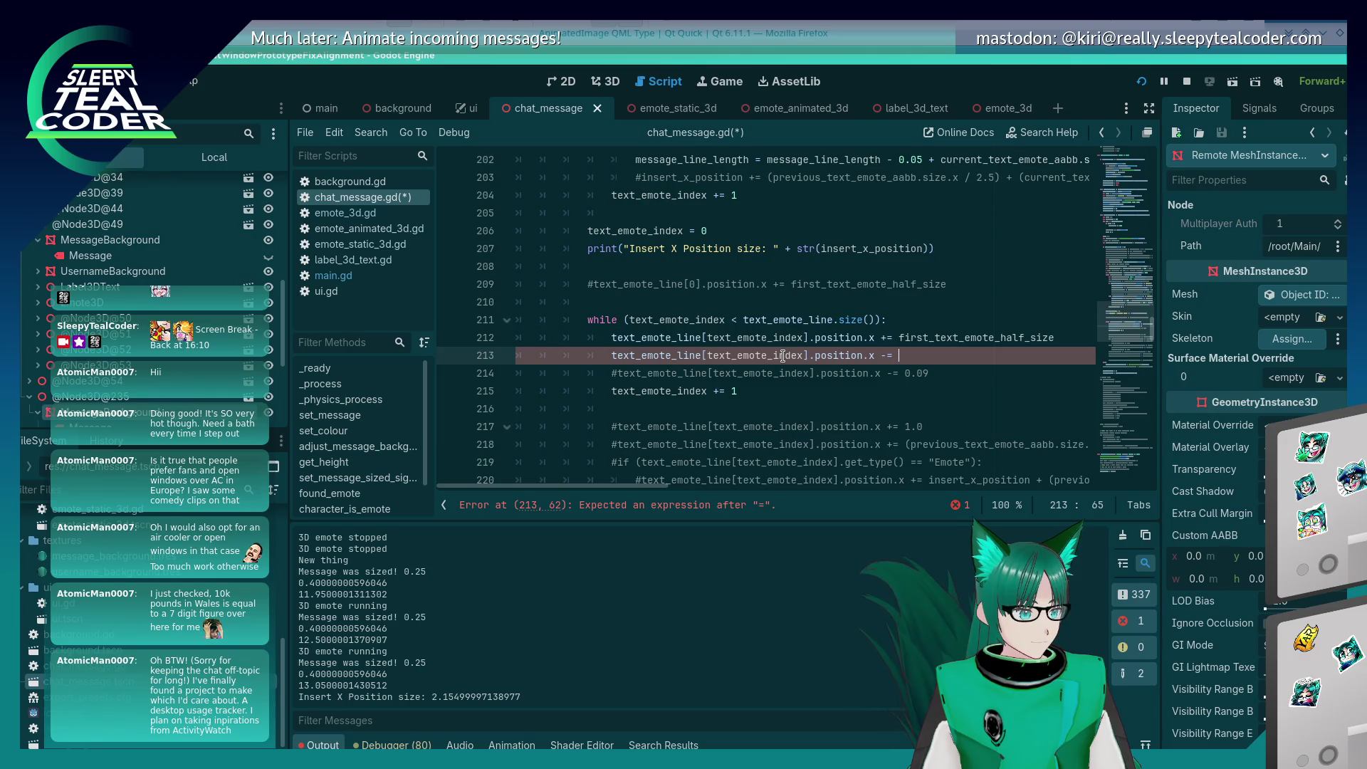
Step: Duplicate the Insert X Position print line and relabel the copy 'Message Length'
{"action": "key", "text": "Up"}
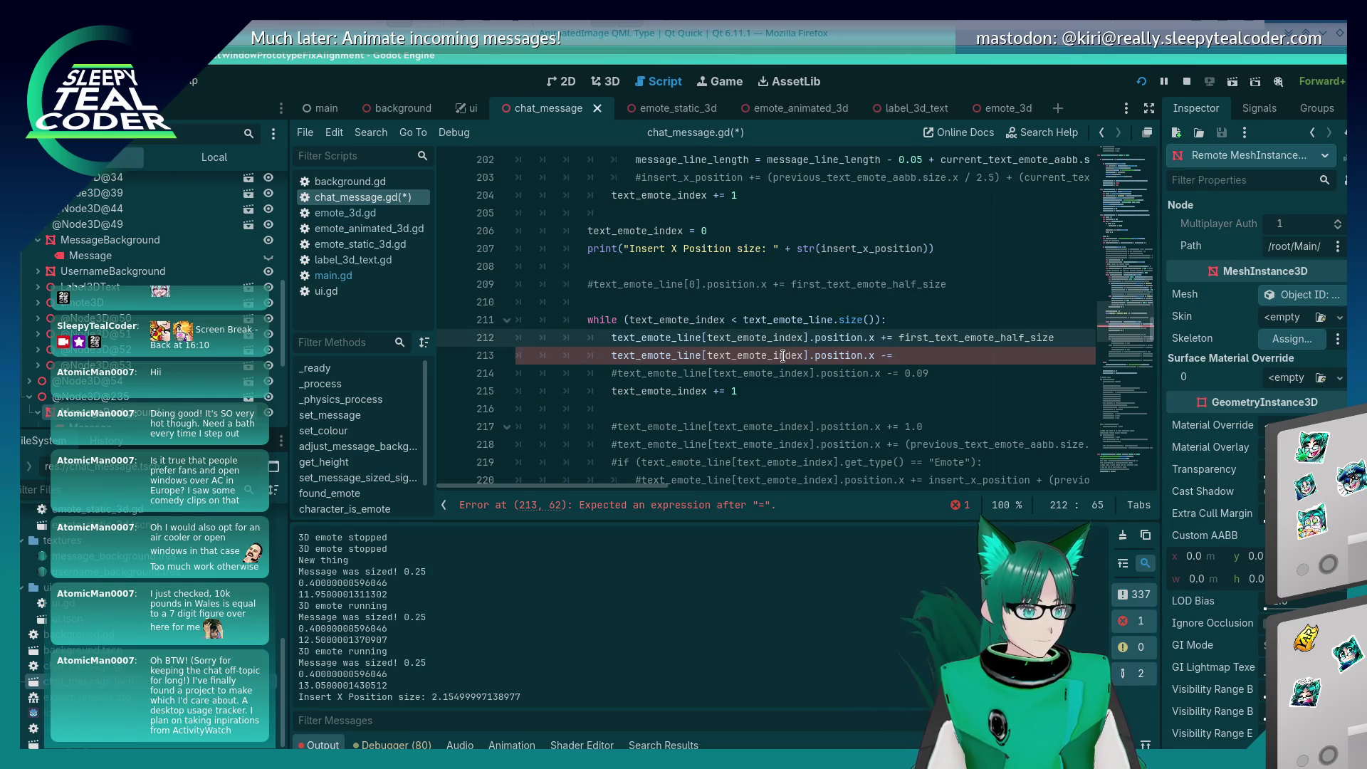
{"action": "key", "text": "Up"}
{"action": "key", "text": "Up"}
{"action": "key", "text": "Up"}
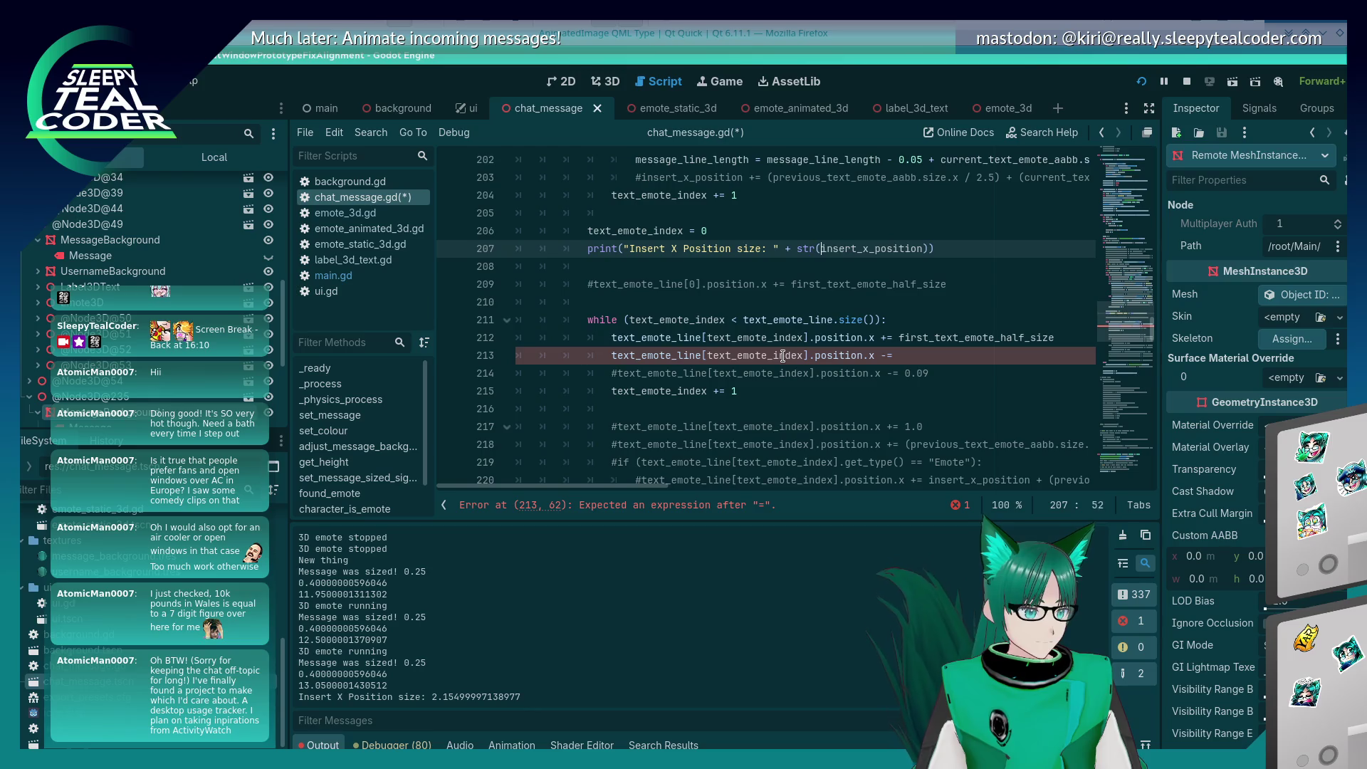
{"action": "key", "text": "ctrl+shift+d"}
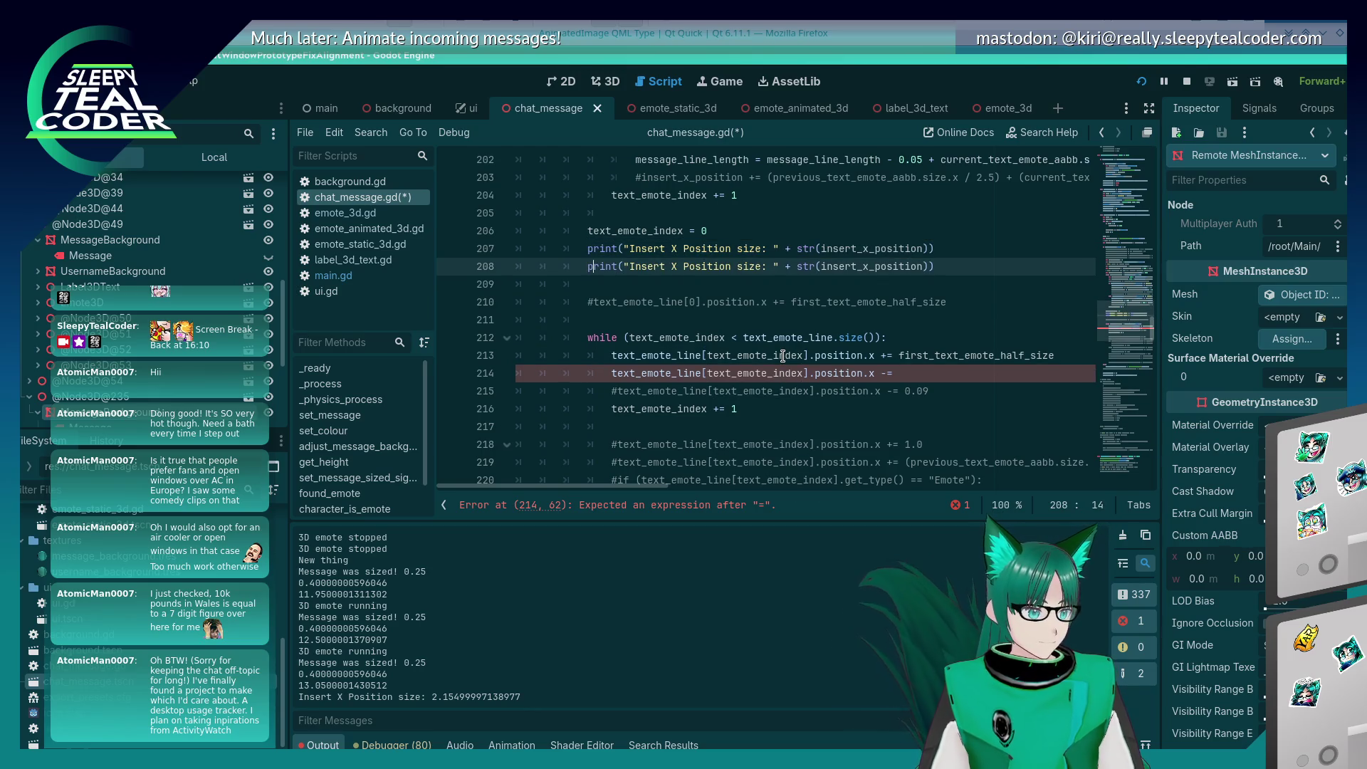
{"action": "key", "text": "ctrl+Delete"}
{"action": "key", "text": "ctrl+Delete"}
{"action": "key", "text": "ctrl+Delete"}
{"action": "key", "text": "BackSpace"}
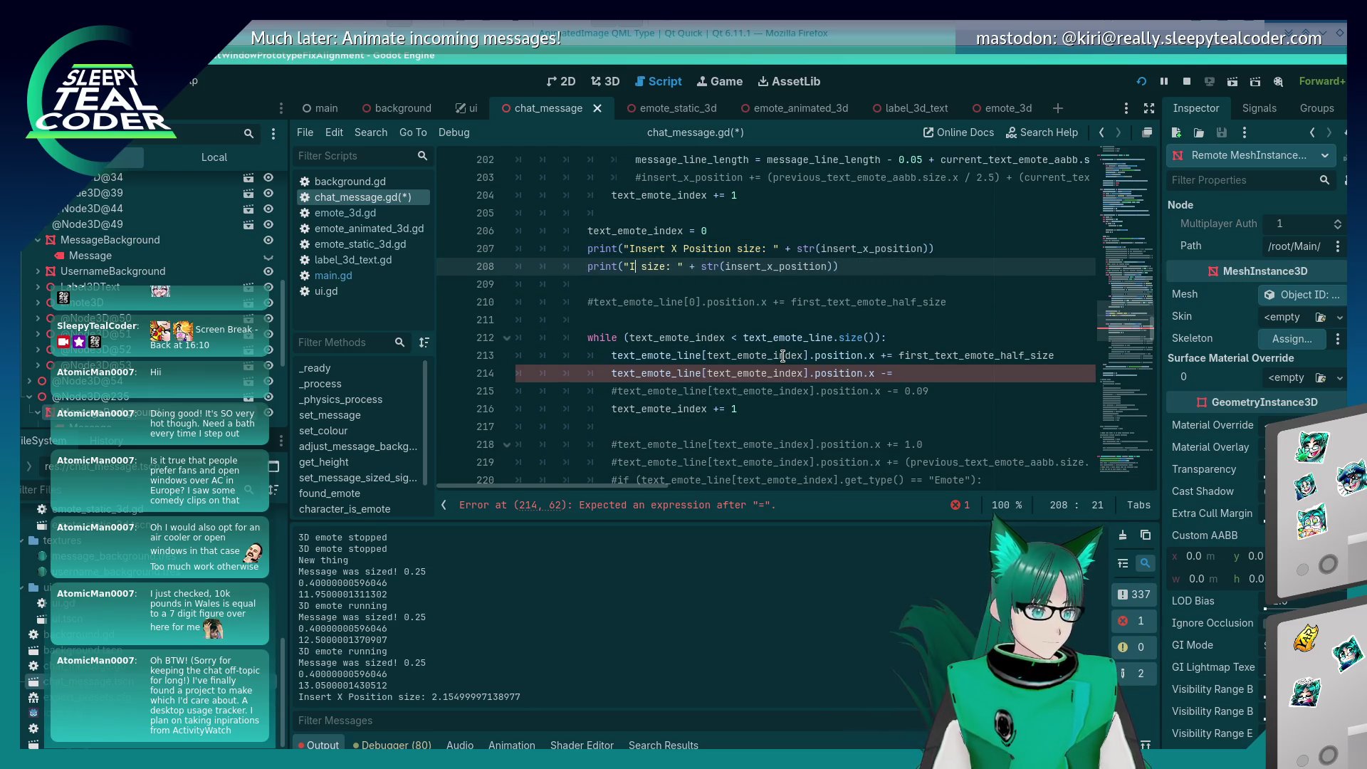
{"action": "type", "text": "Message Length"}
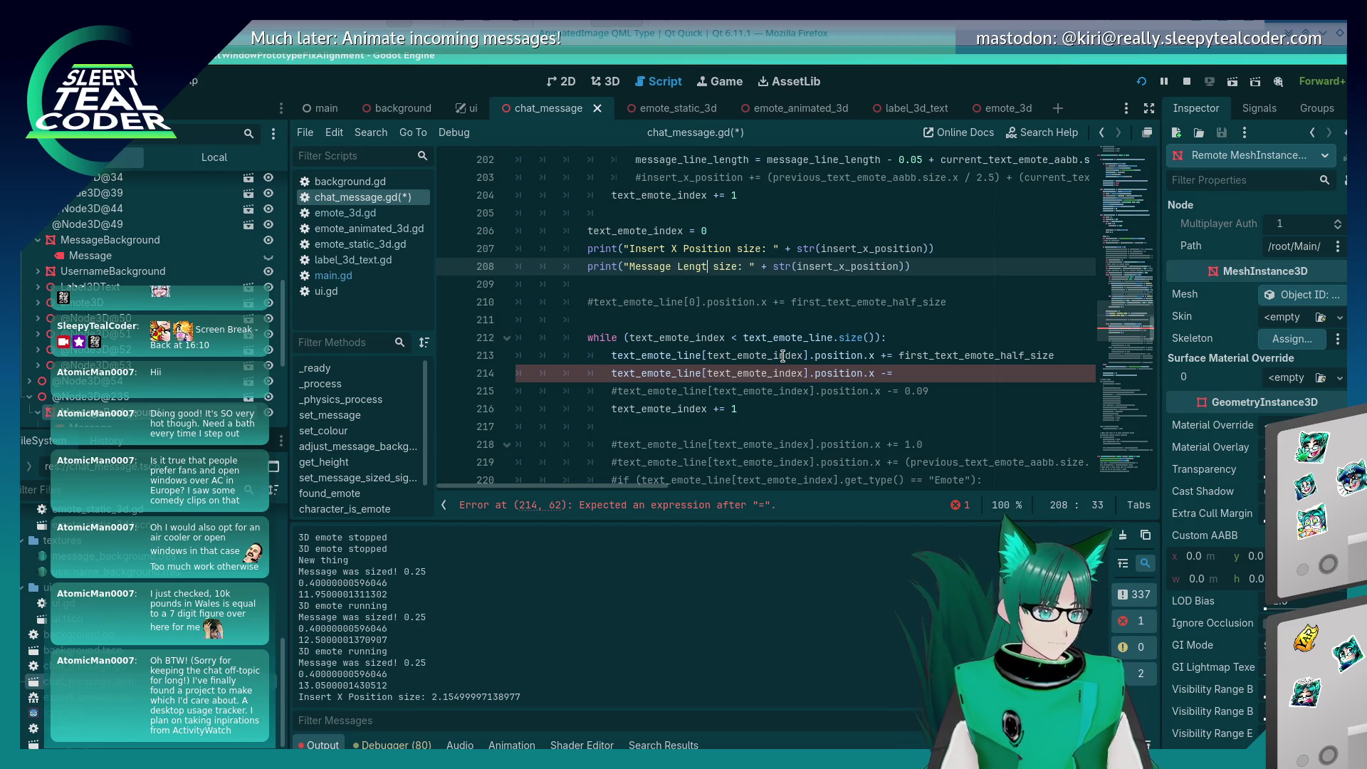
Step: Make the copied print output message_line_length with a Message Line length label, and save
{"action": "key", "text": "End"}
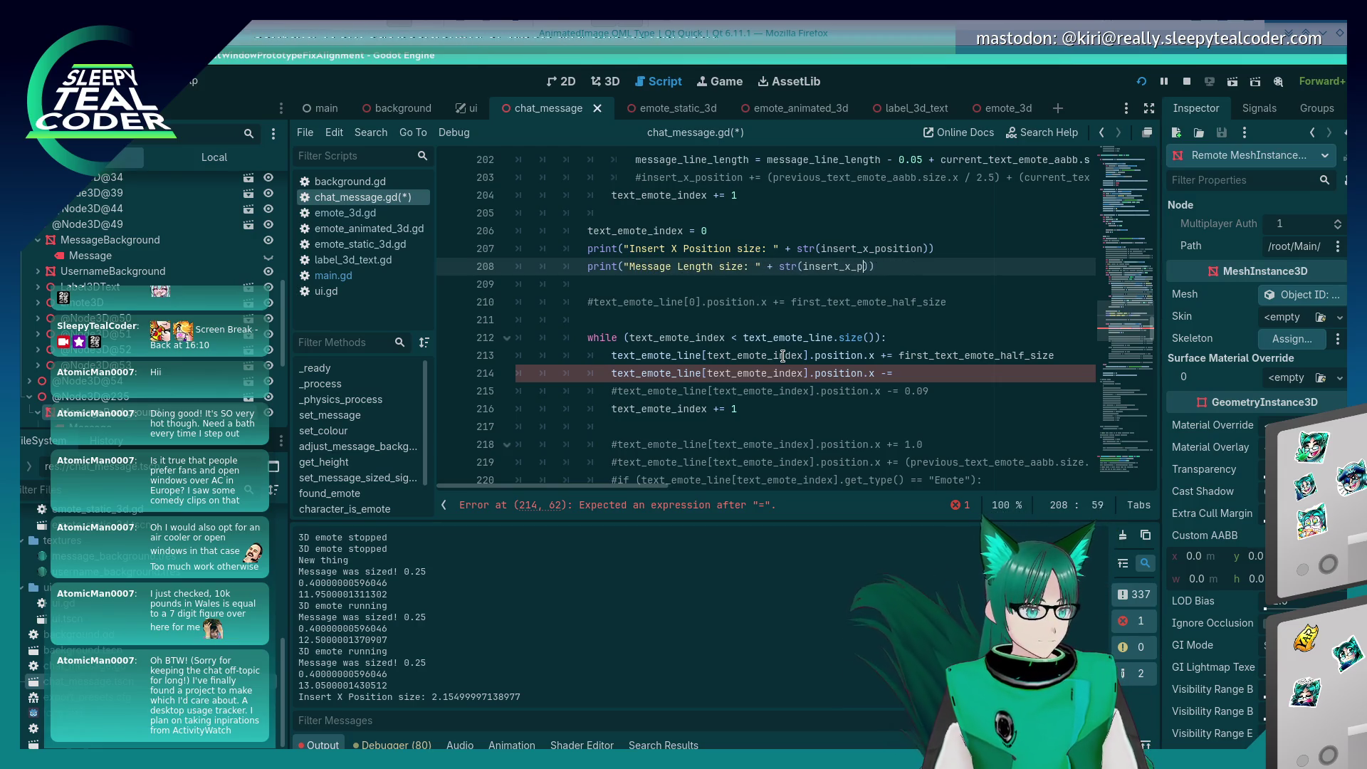
{"action": "key", "text": "ctrl+BackSpace"}
{"action": "type", "text": "messa"}
{"action": "type", "text": "ge_lengt"}
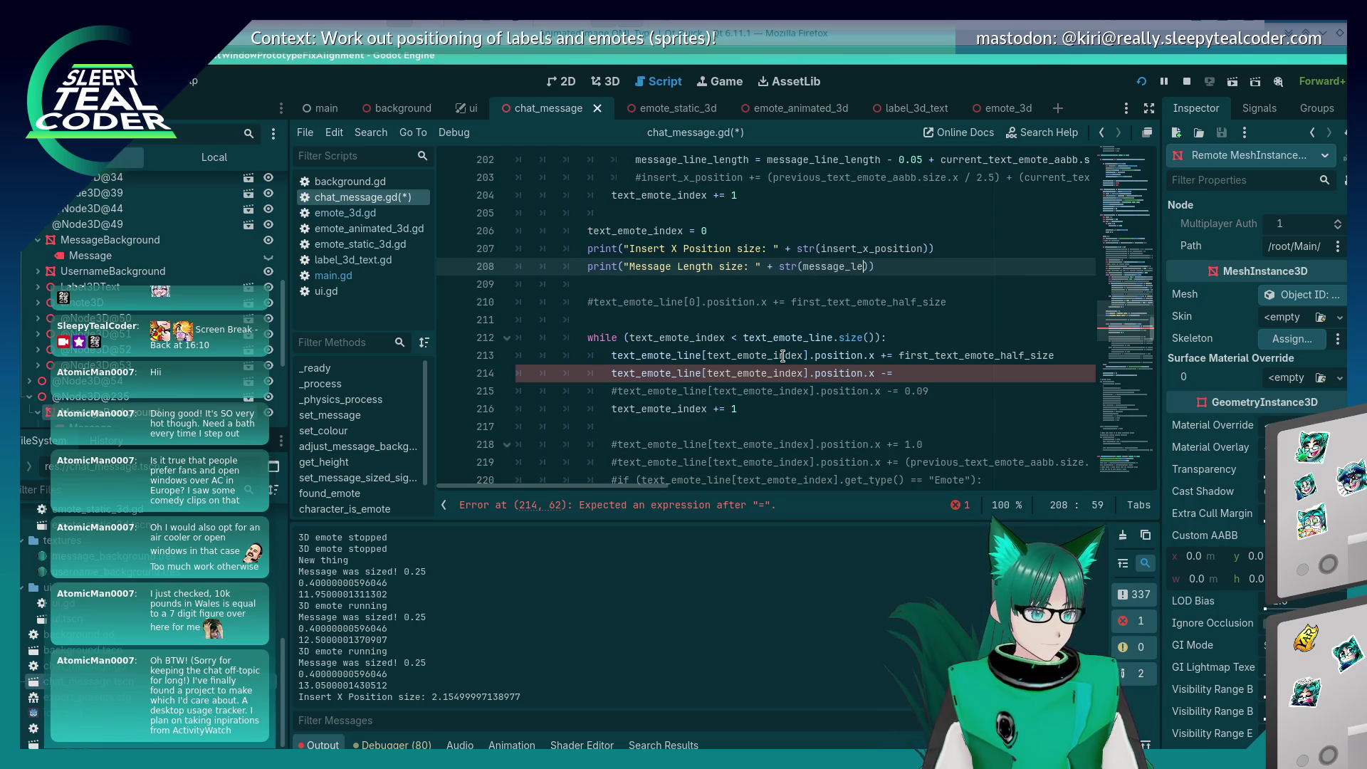
{"action": "key", "text": "BackSpace"}
{"action": "key", "text": "BackSpace"}
{"action": "key", "text": "BackSpace"}
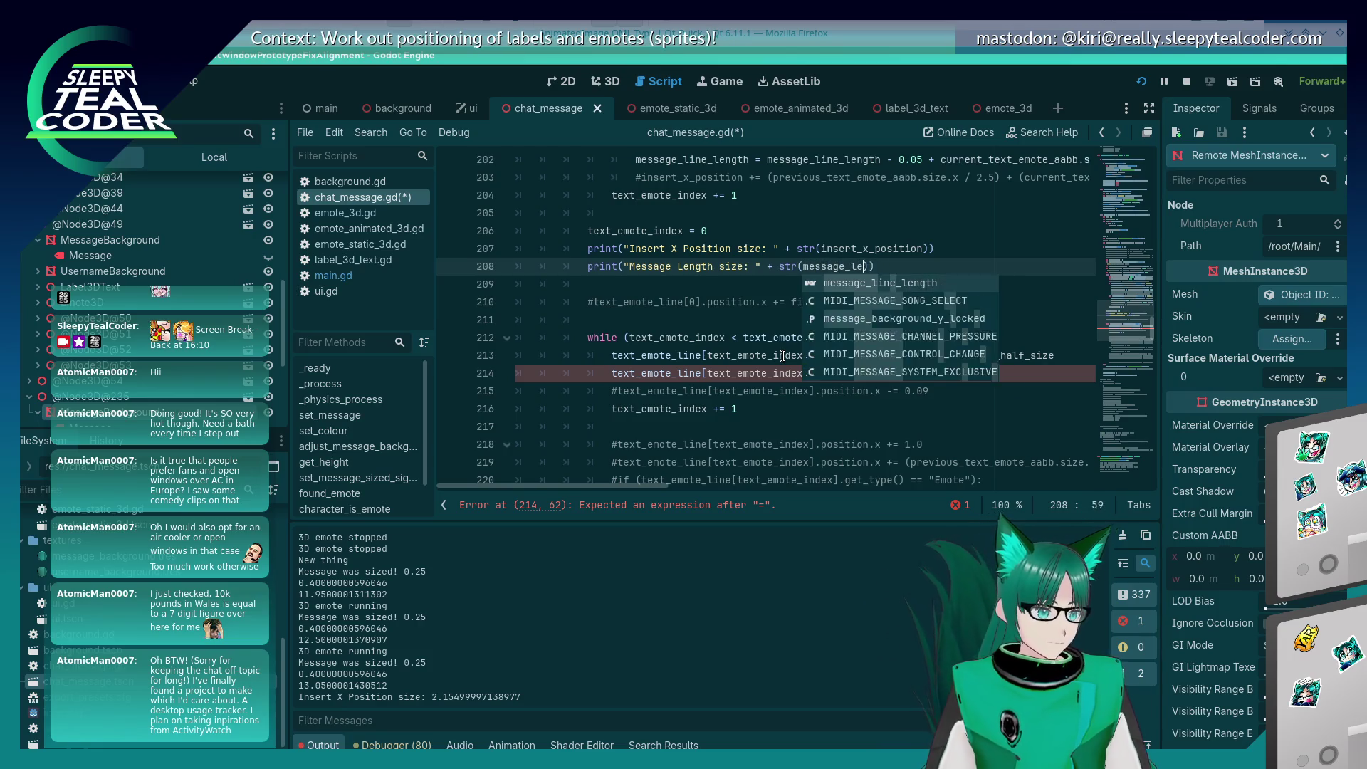
{"action": "type", "text": "ine_el"}
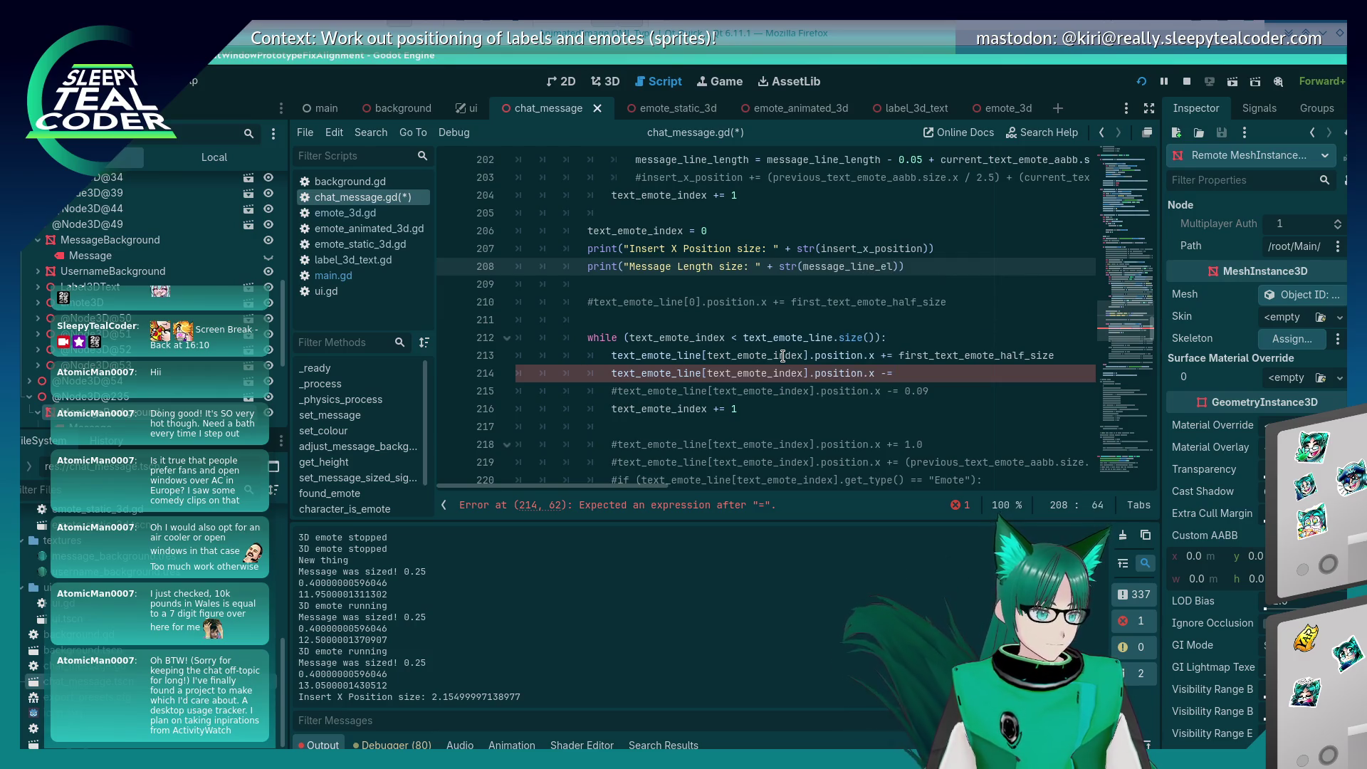
{"action": "type", "text": "ngth"}
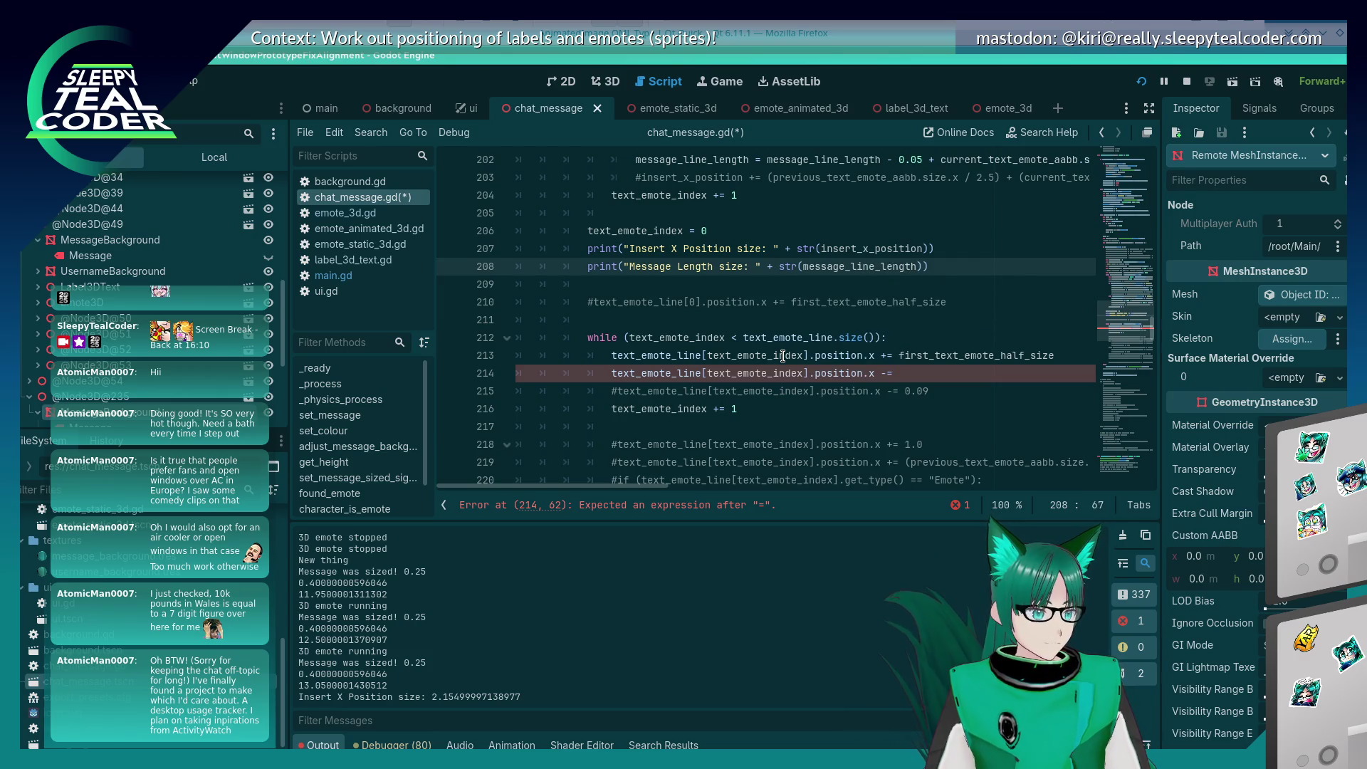
{"action": "key", "text": "Left"}
{"action": "key", "text": "Left"}
{"action": "key", "text": "Left"}
{"action": "key", "text": "BackSpace"}
{"action": "key", "text": "BackSpace"}
{"action": "key", "text": "BackSpace"}
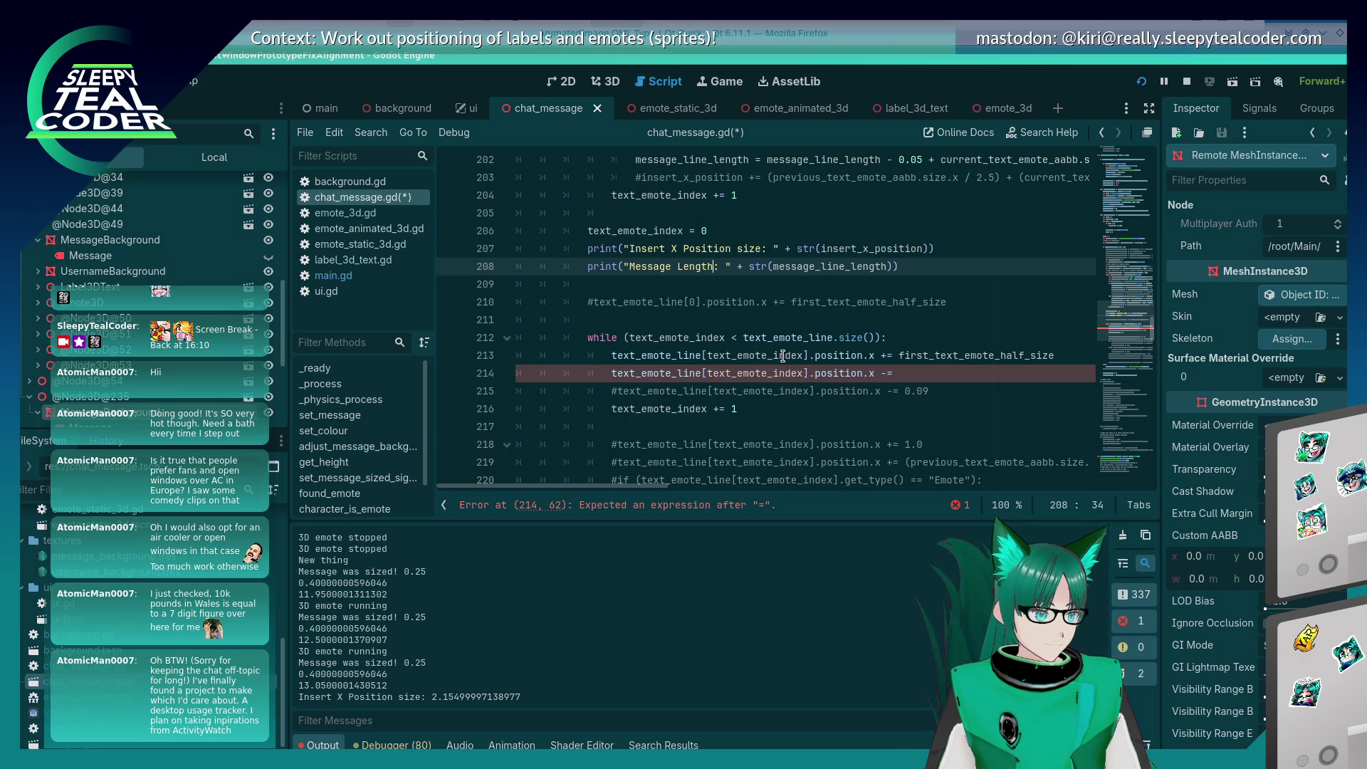
{"action": "type", "text": "line_"}
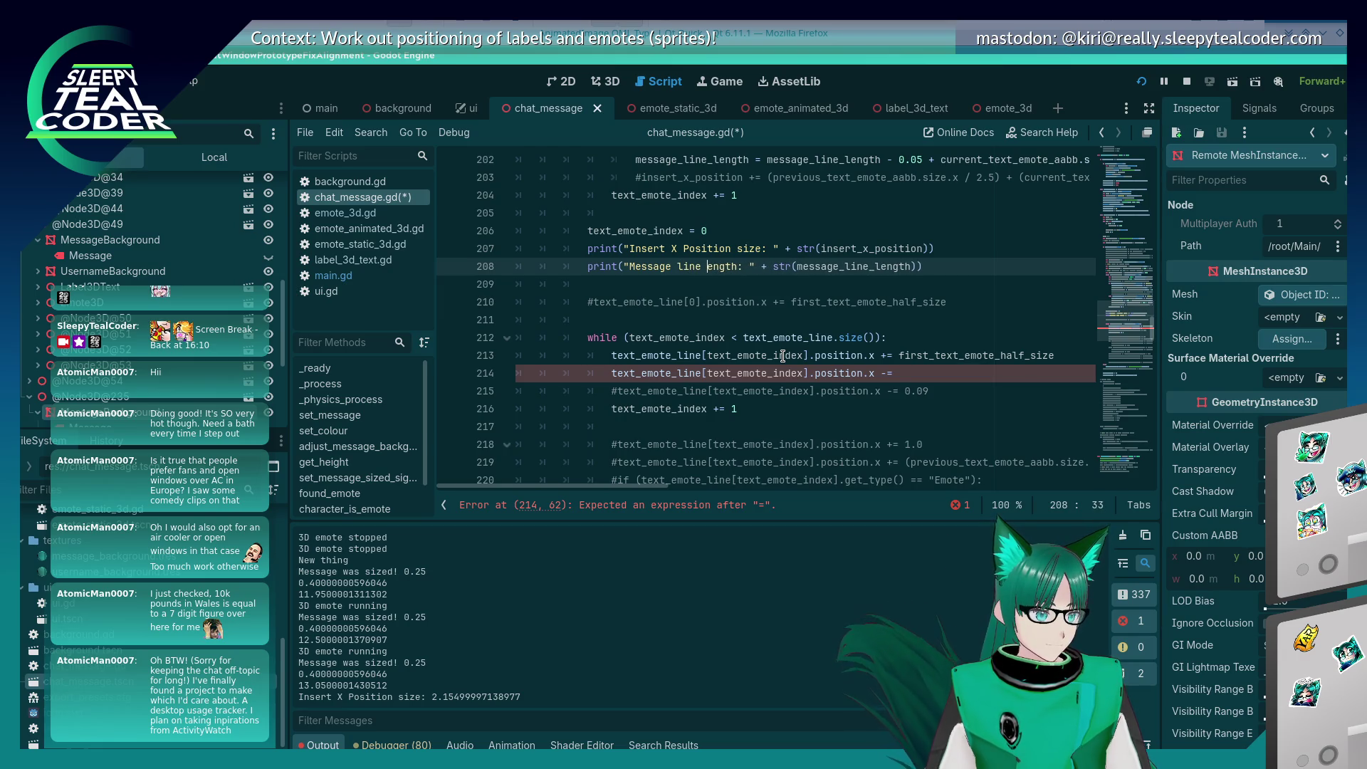
{"action": "type", "text": "l"}
{"action": "key", "text": "ctrl+s"}
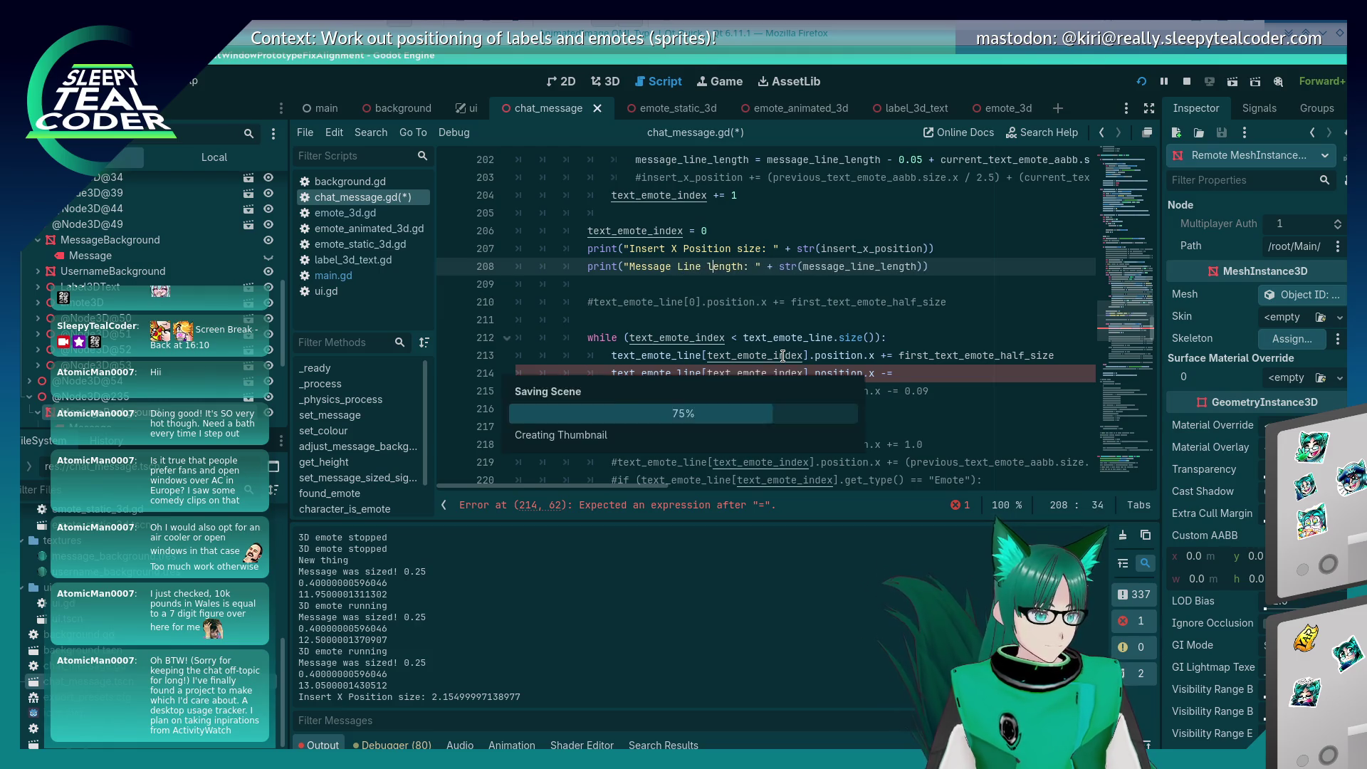
Step: Subtract message_line_length after '-=' on line 214 and relaunch the chat test
{"action": "key", "text": "End"}
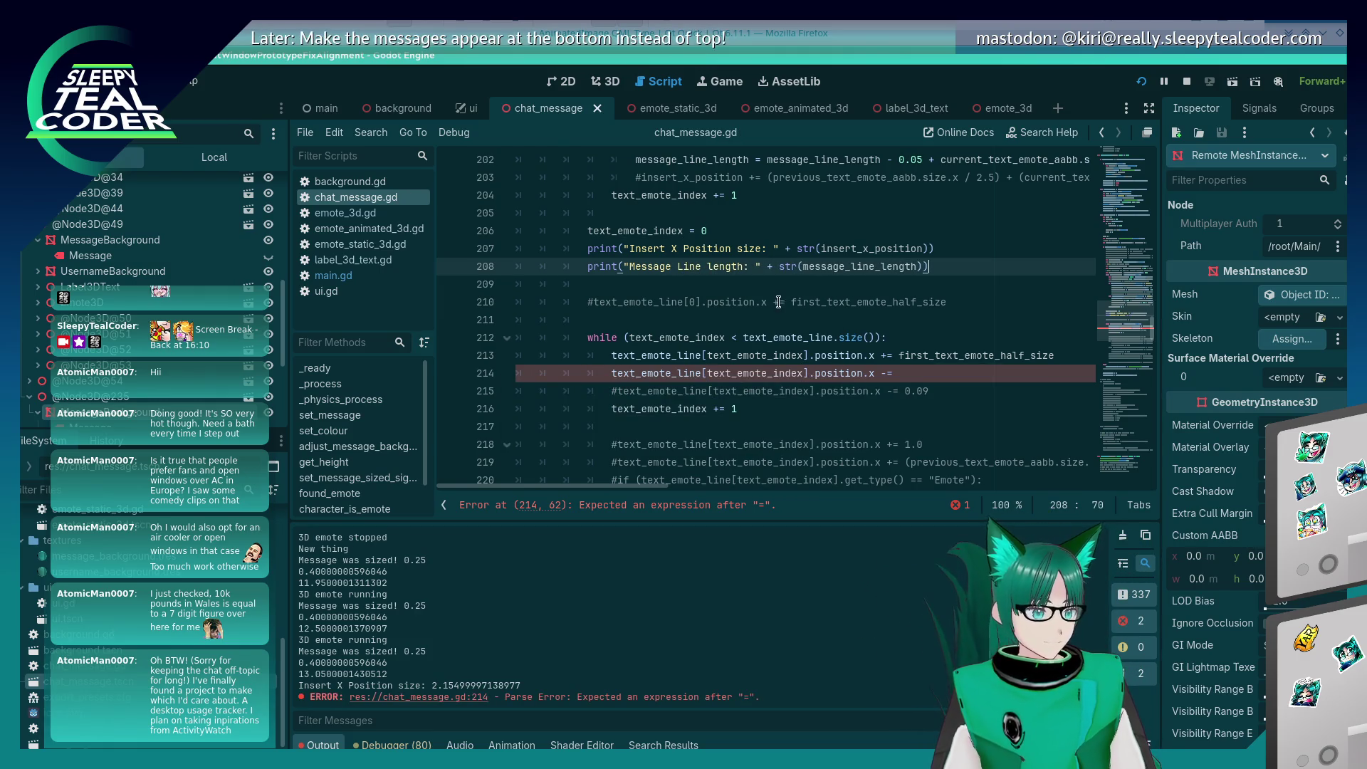
{"action": "key", "text": "Down"}
{"action": "key", "text": "Down"}
{"action": "key", "text": "Down"}
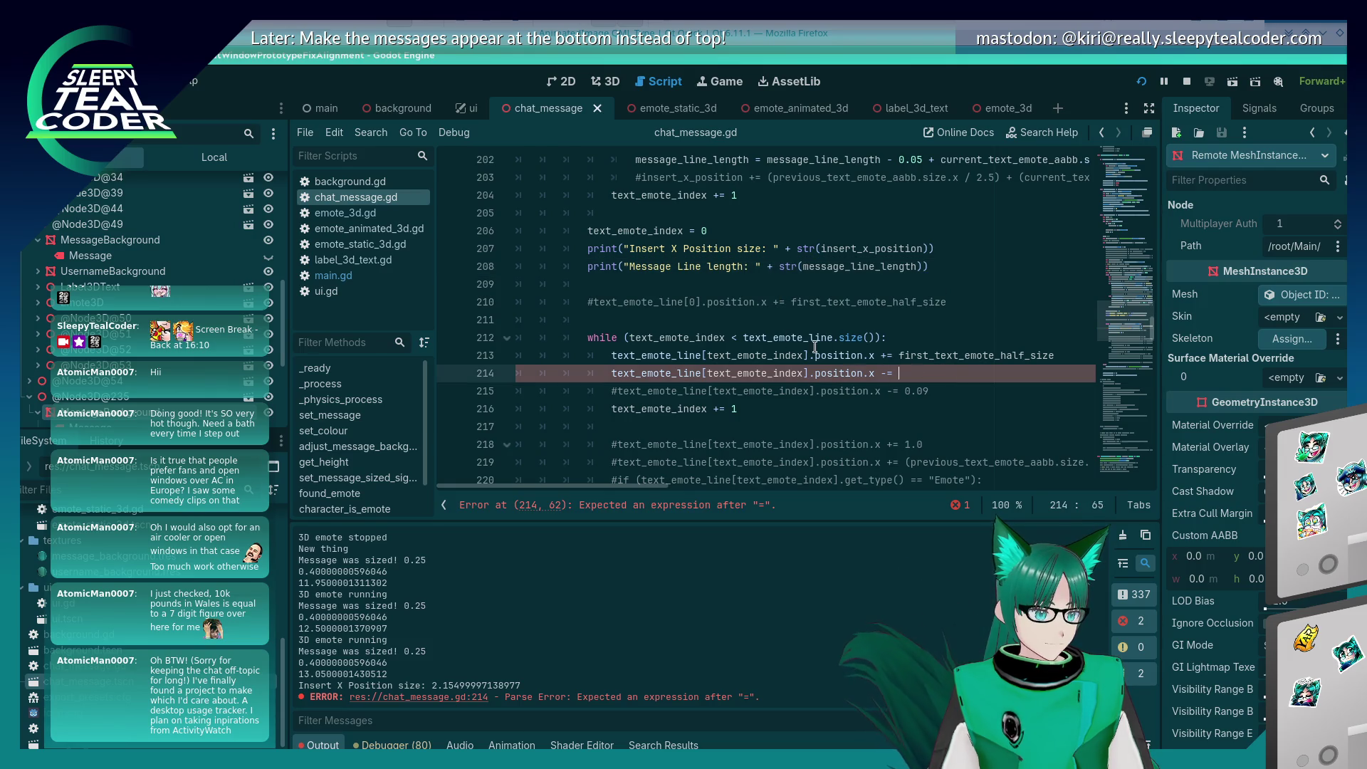
{"action": "double_click", "coordinate": [901, 266]}
{"action": "key", "text": "ctrl+c"}
{"action": "left_click", "coordinate": [931, 376]}
{"action": "key", "text": "ctrl+v"}
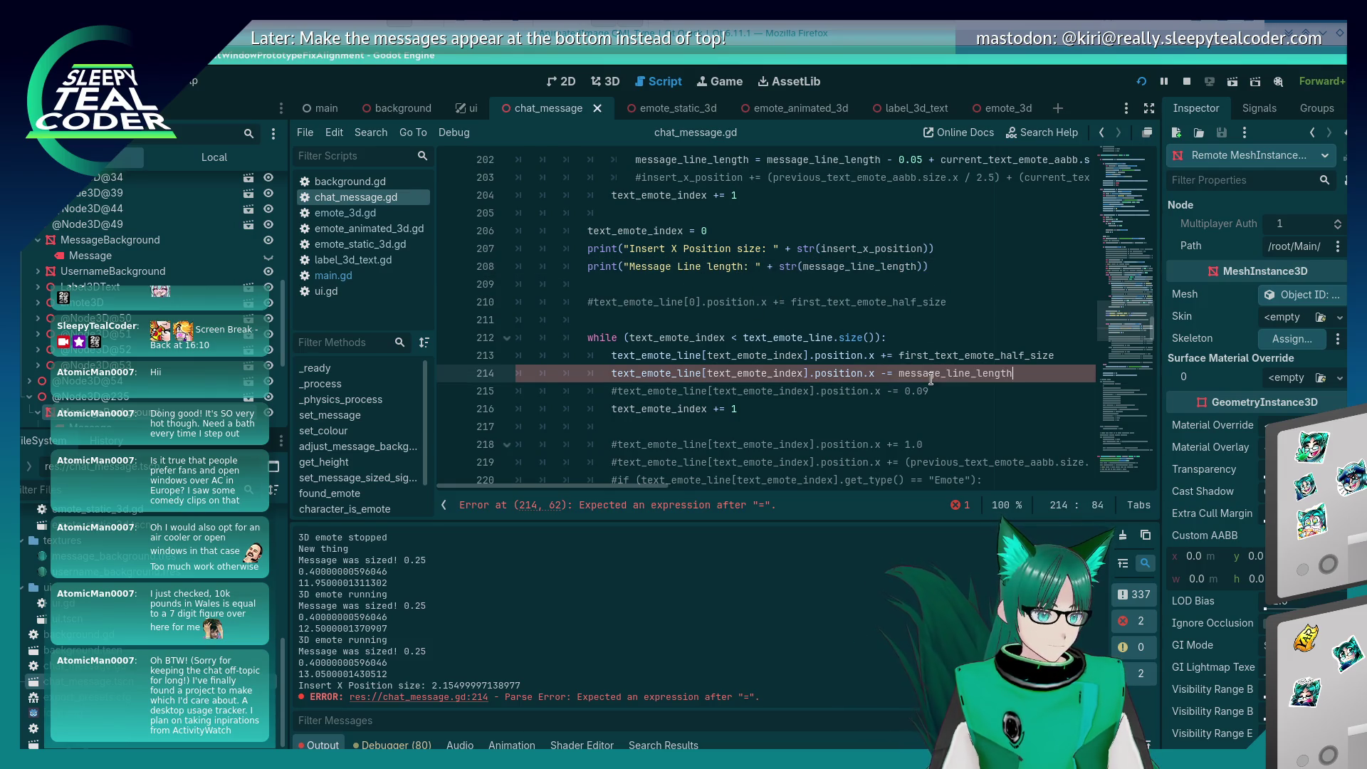
{"action": "key", "text": "F5"}
{"action": "key", "text": "alt+Tab"}
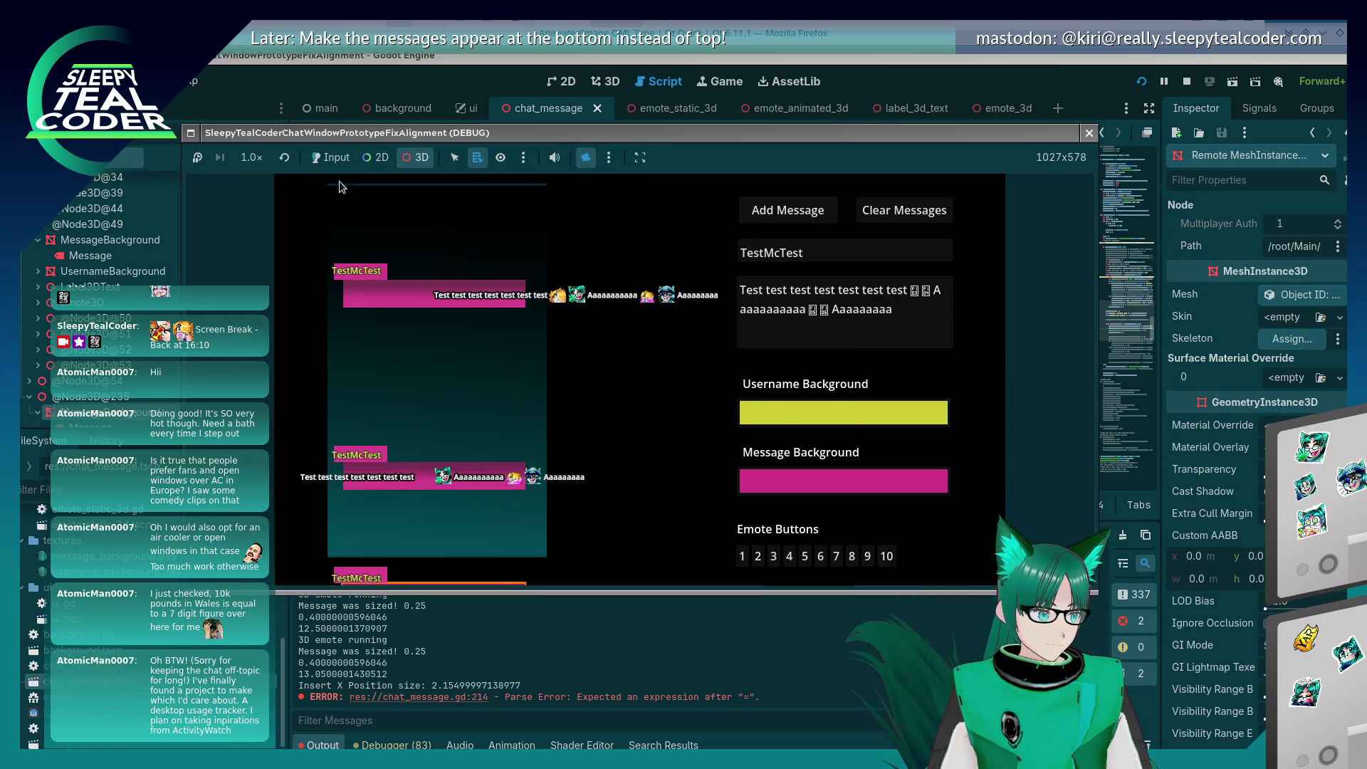
Step: Add two more test messages and switch the game view to the free 3D camera
{"action": "left_click", "coordinate": [741, 211]}
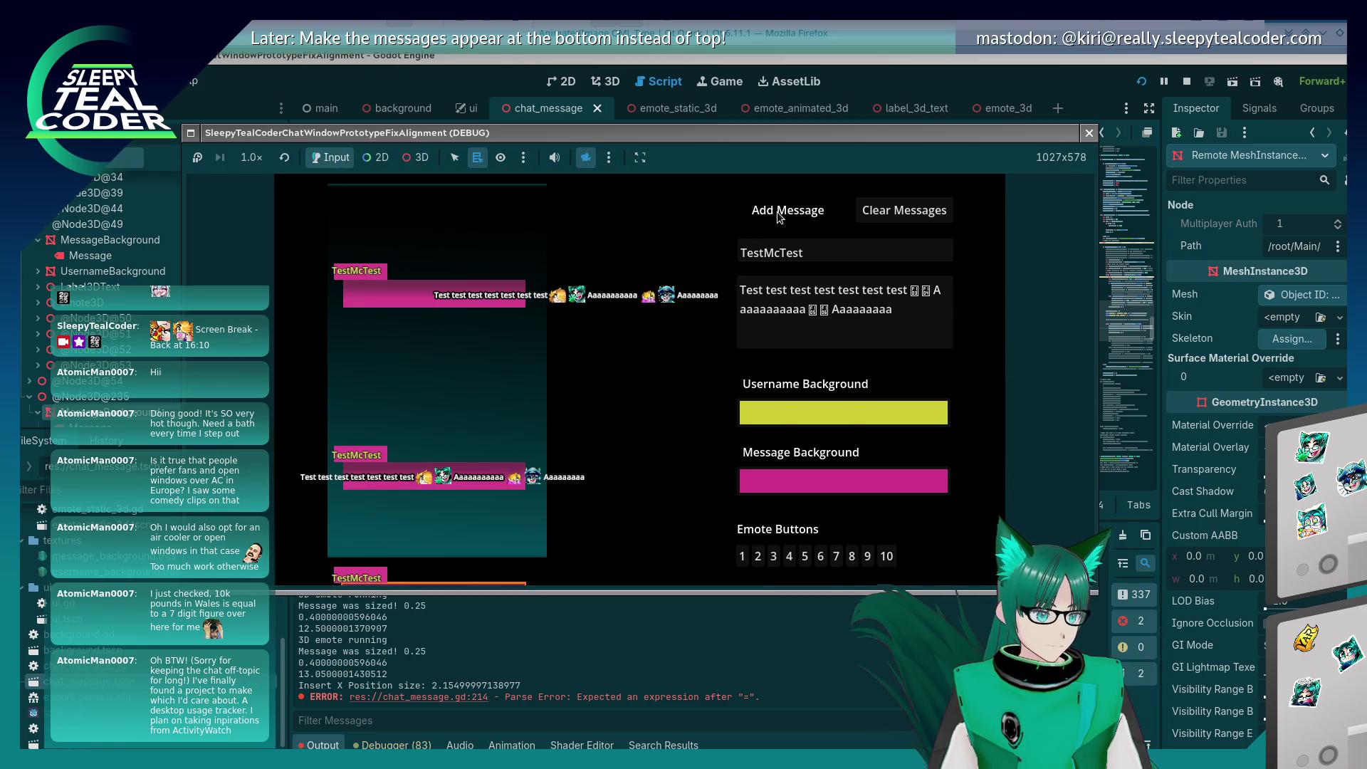
{"action": "left_click", "coordinate": [615, 354]}
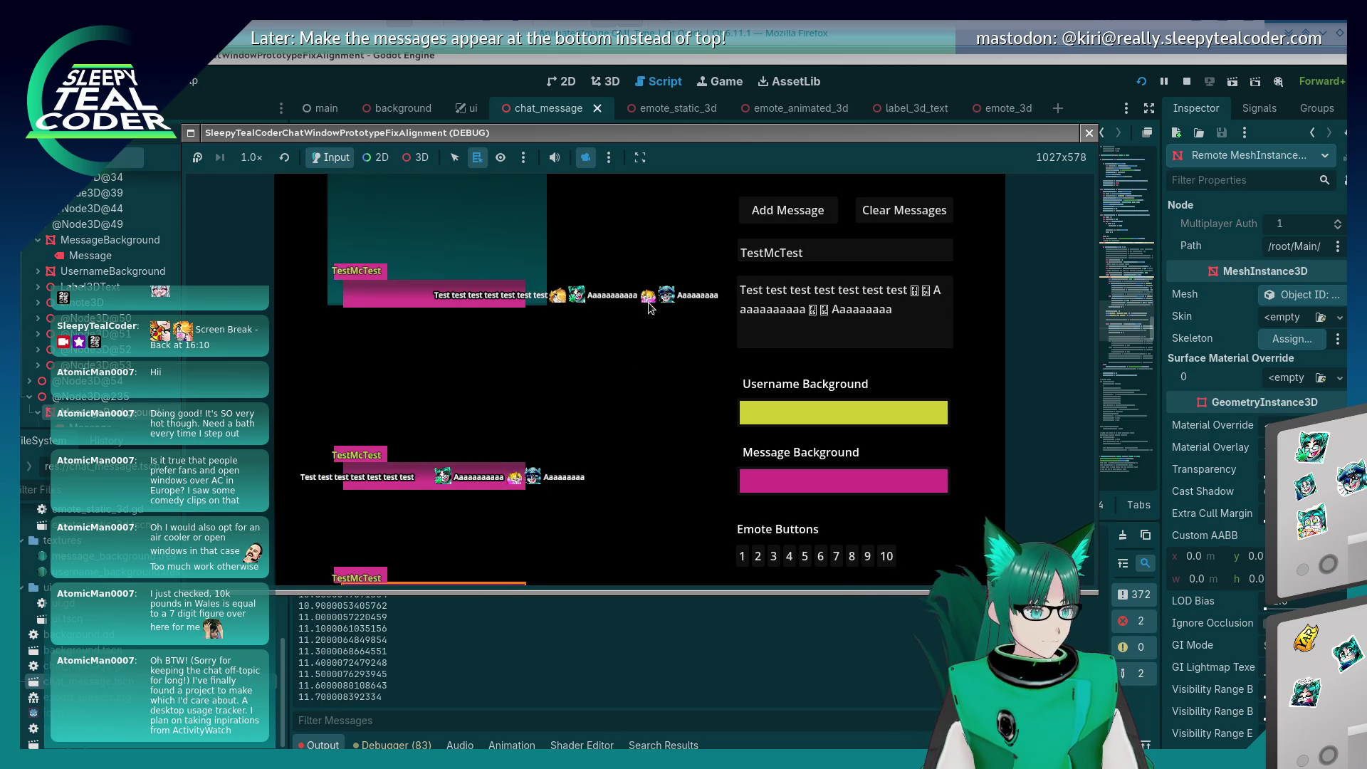
{"action": "left_click", "coordinate": [420, 157]}
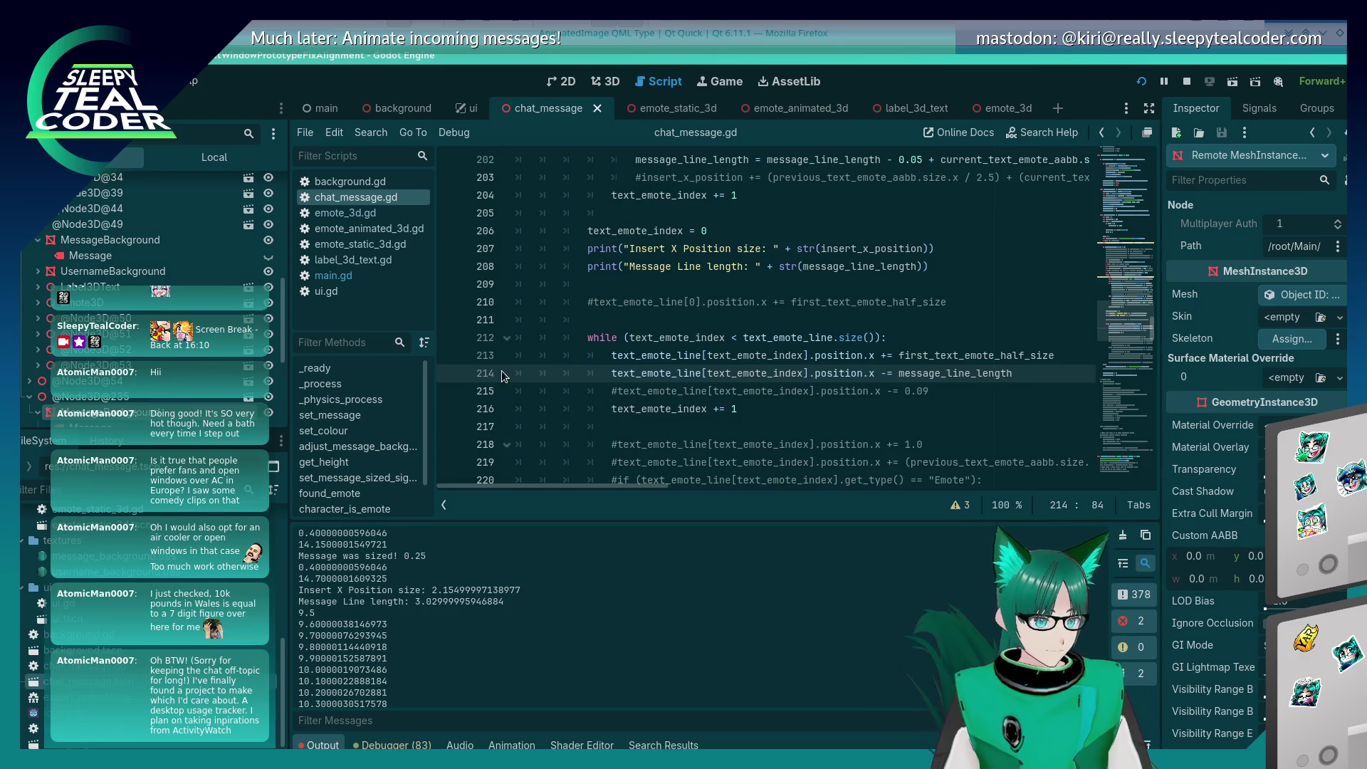
Step: Scroll through chat_message.gd and compare it against the running chat test
{"action": "scroll", "coordinate": [502, 370], "scroll_direction": "down", "scroll_amount": 5}
{"action": "scroll", "coordinate": [502, 370], "scroll_direction": "up", "scroll_amount": 4}
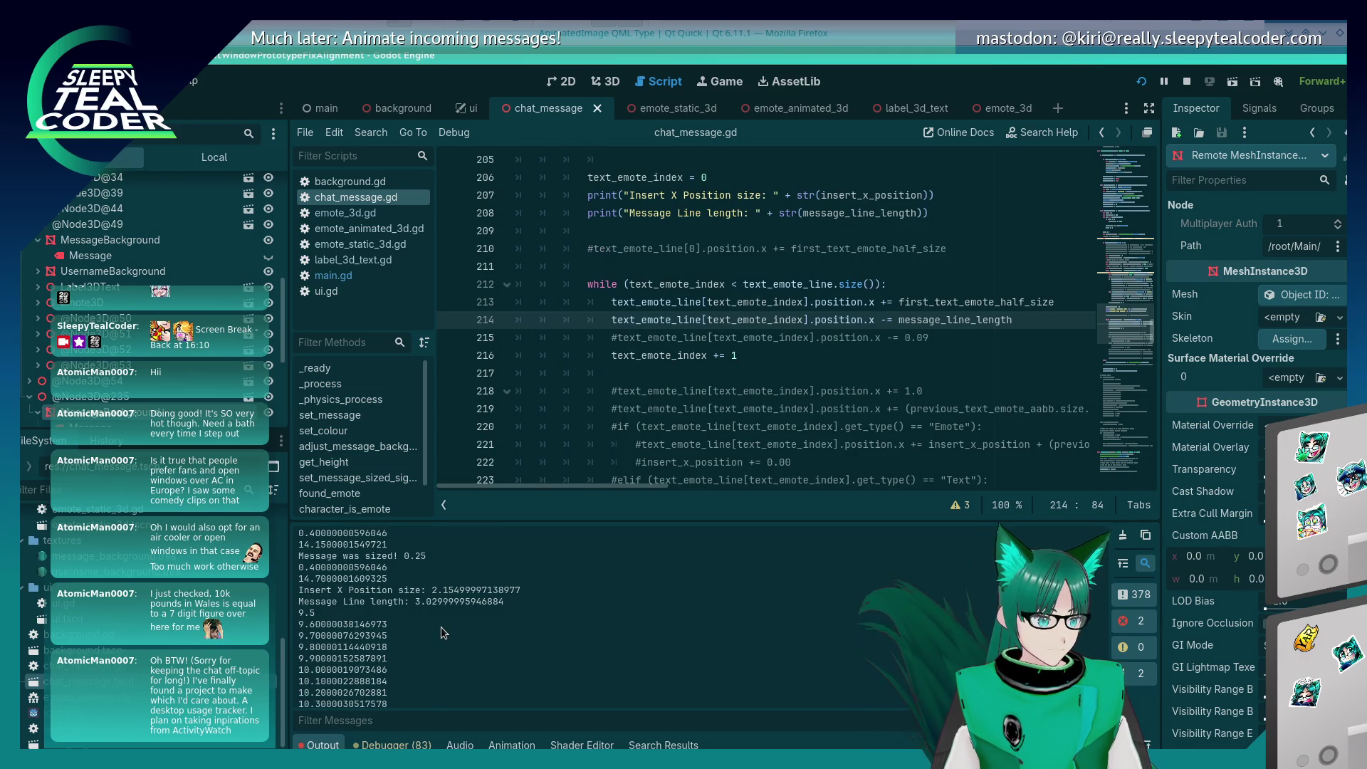
{"action": "scroll", "coordinate": [750, 317], "scroll_direction": "up", "scroll_amount": 5}
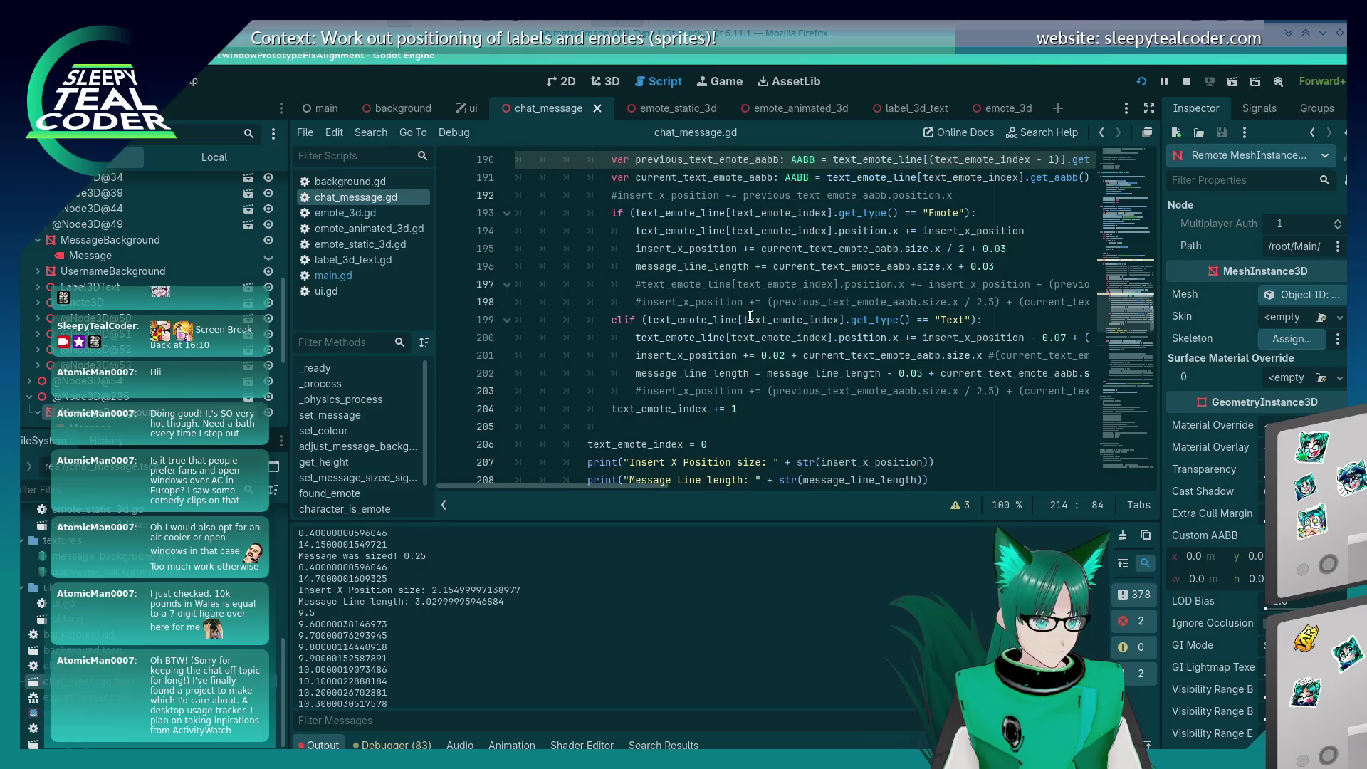
{"action": "scroll", "coordinate": [630, 488], "scroll_direction": "right", "scroll_amount": 3}
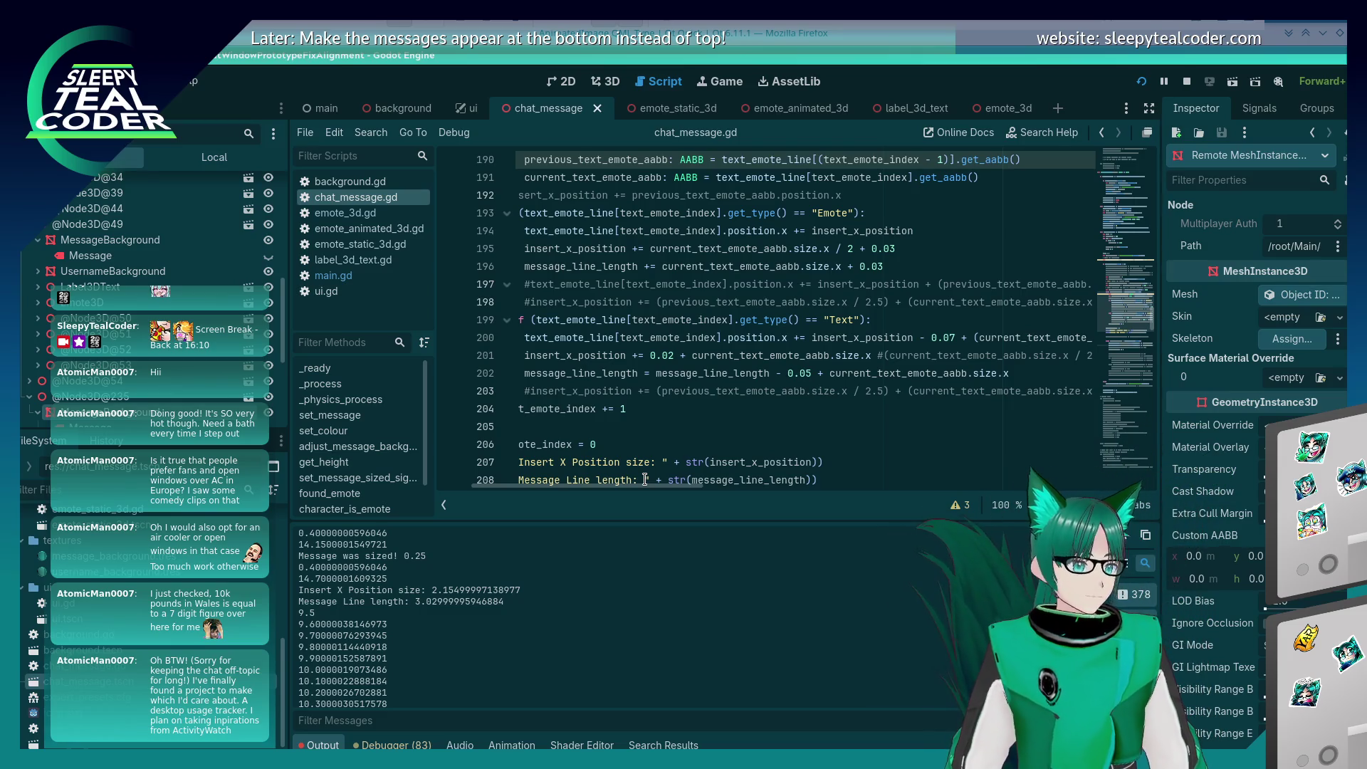
{"action": "key", "text": "alt+Tab"}
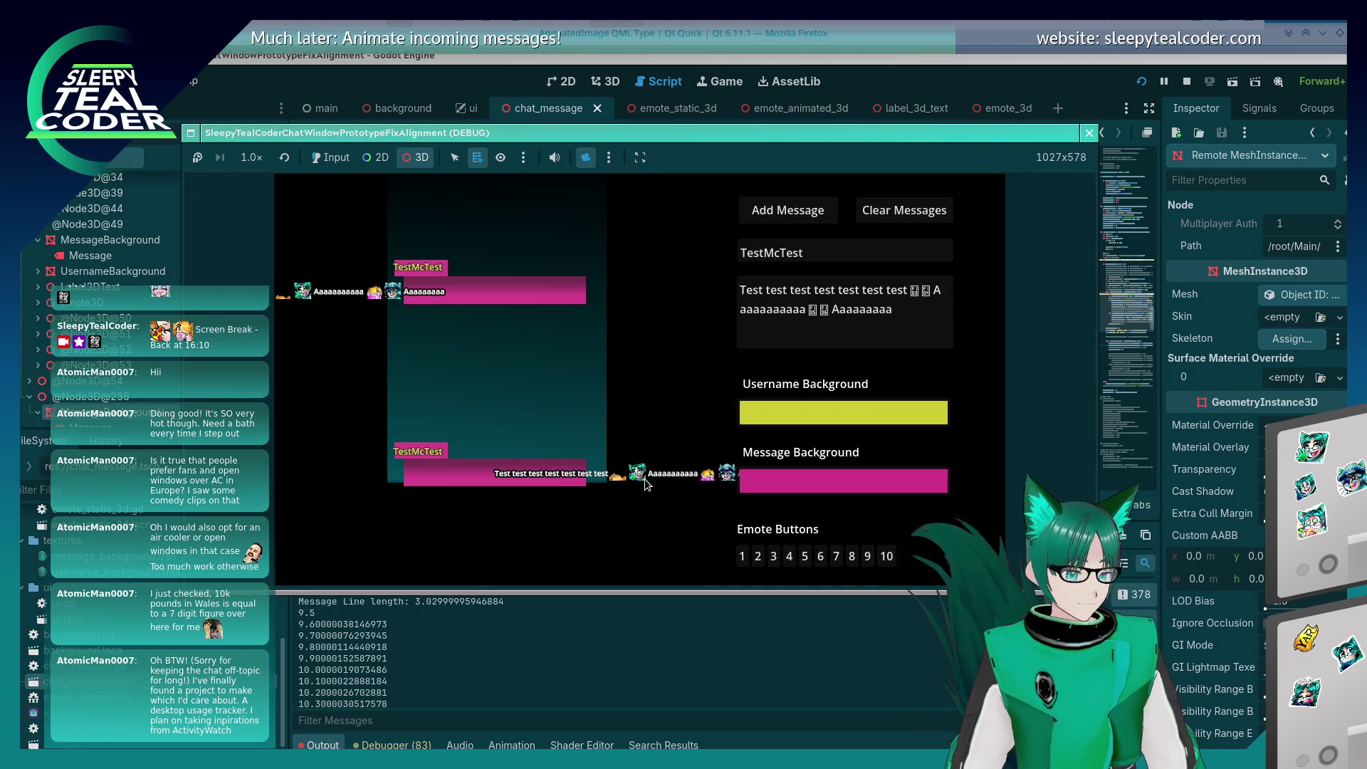
{"action": "left_click", "coordinate": [858, 66]}
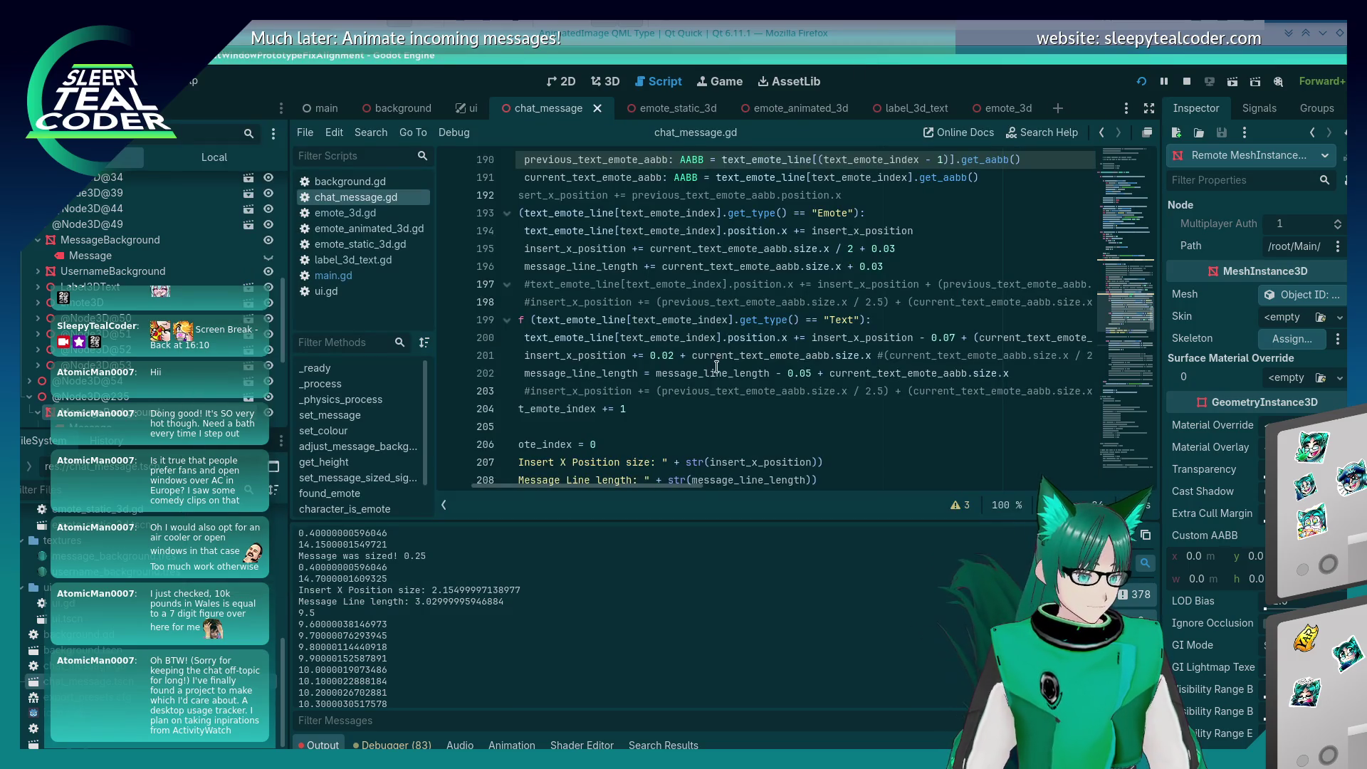
Step: Append '/ 2.75' to message_line_length on line 214 and relaunch the game
{"action": "scroll", "coordinate": [639, 485], "scroll_direction": "left", "scroll_amount": 3}
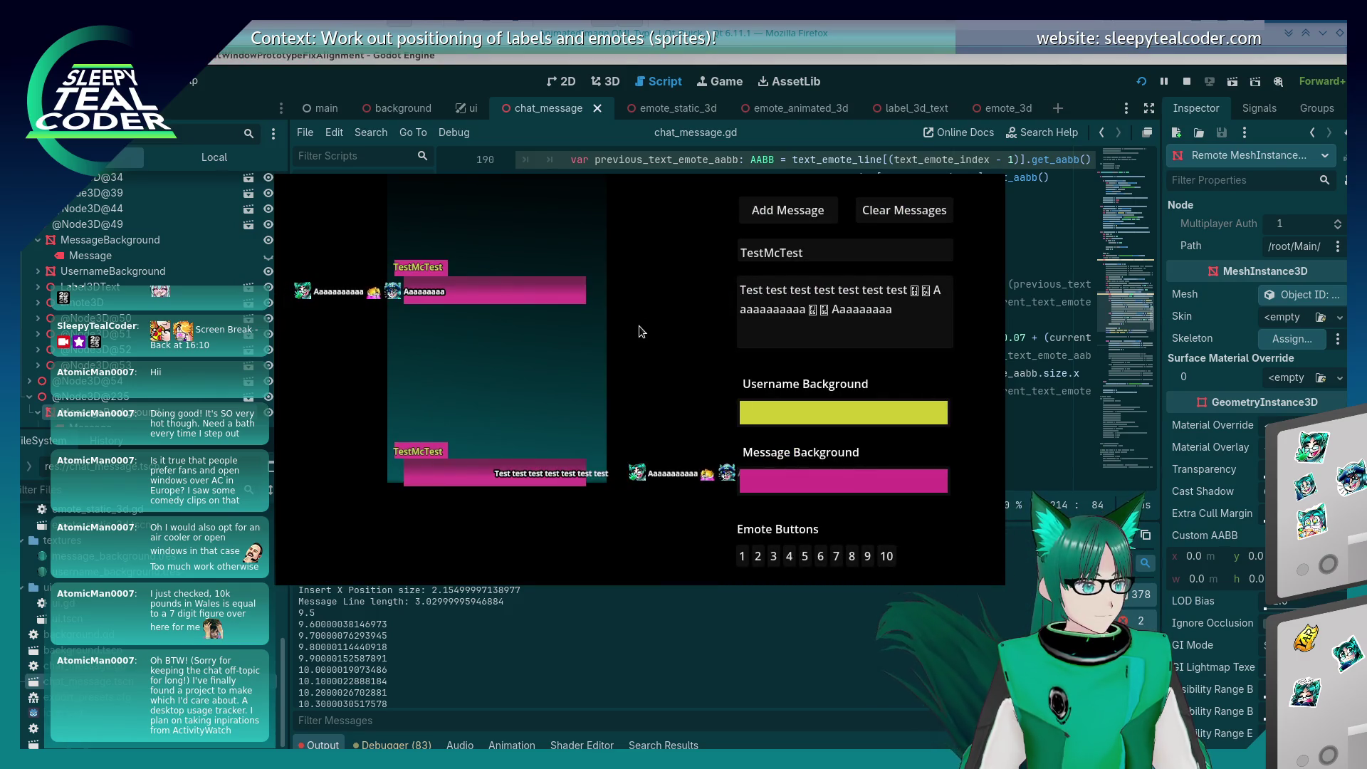
{"action": "key", "text": "alt+Tab"}
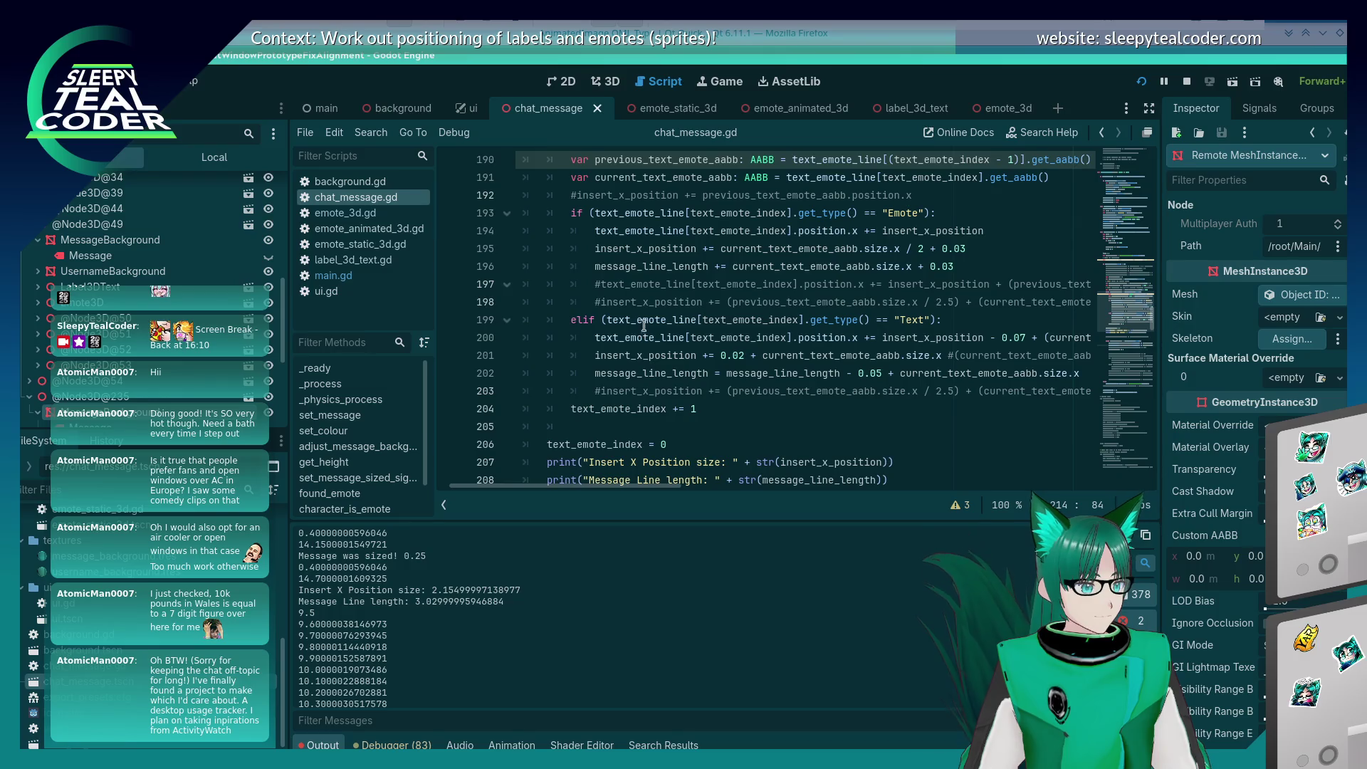
{"action": "scroll", "coordinate": [784, 320], "scroll_direction": "down", "scroll_amount": 4}
{"action": "type", "text": "/ 2.75"}
{"action": "key", "text": "F5"}
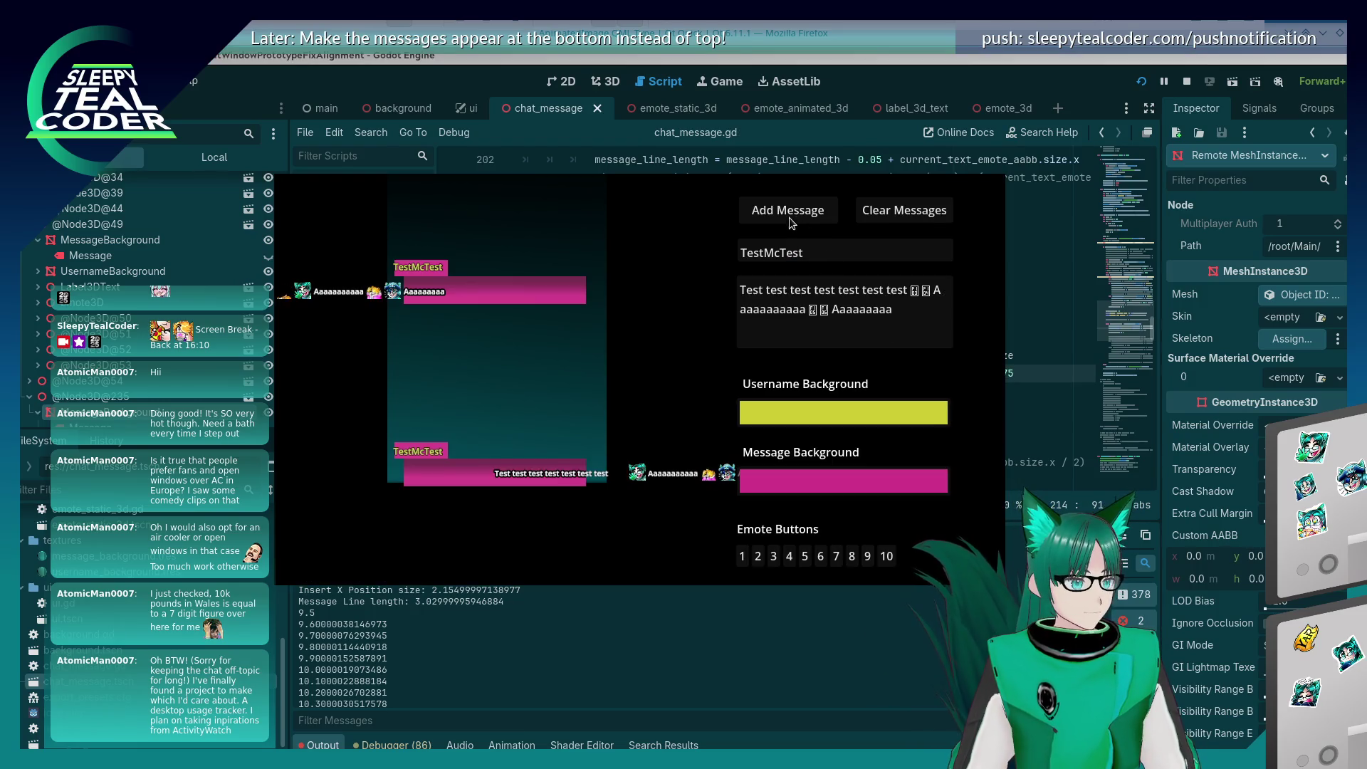
Step: Inspect the 2.75 result, then relaunch with divisor 2.0 and frame the messages in 3D
{"action": "key", "text": "alt+Tab"}
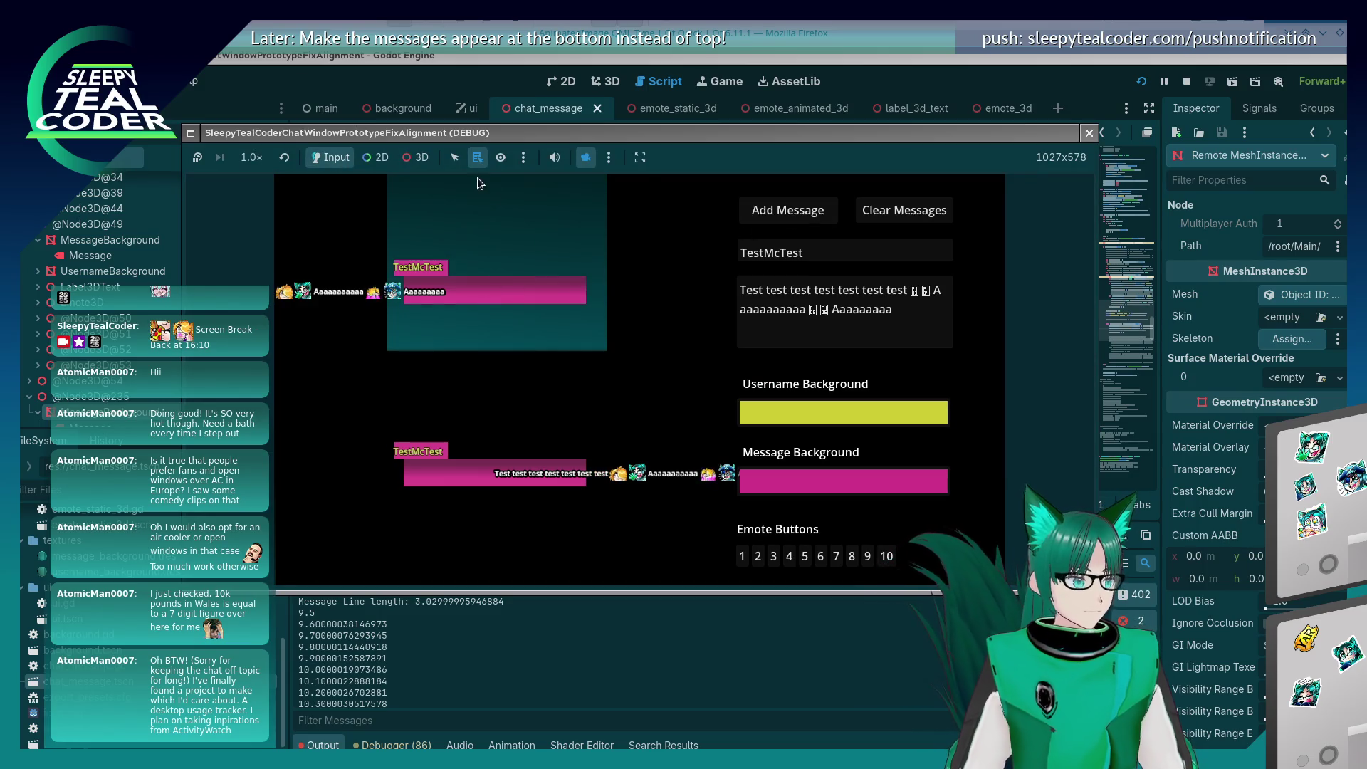
{"action": "left_click", "coordinate": [425, 152]}
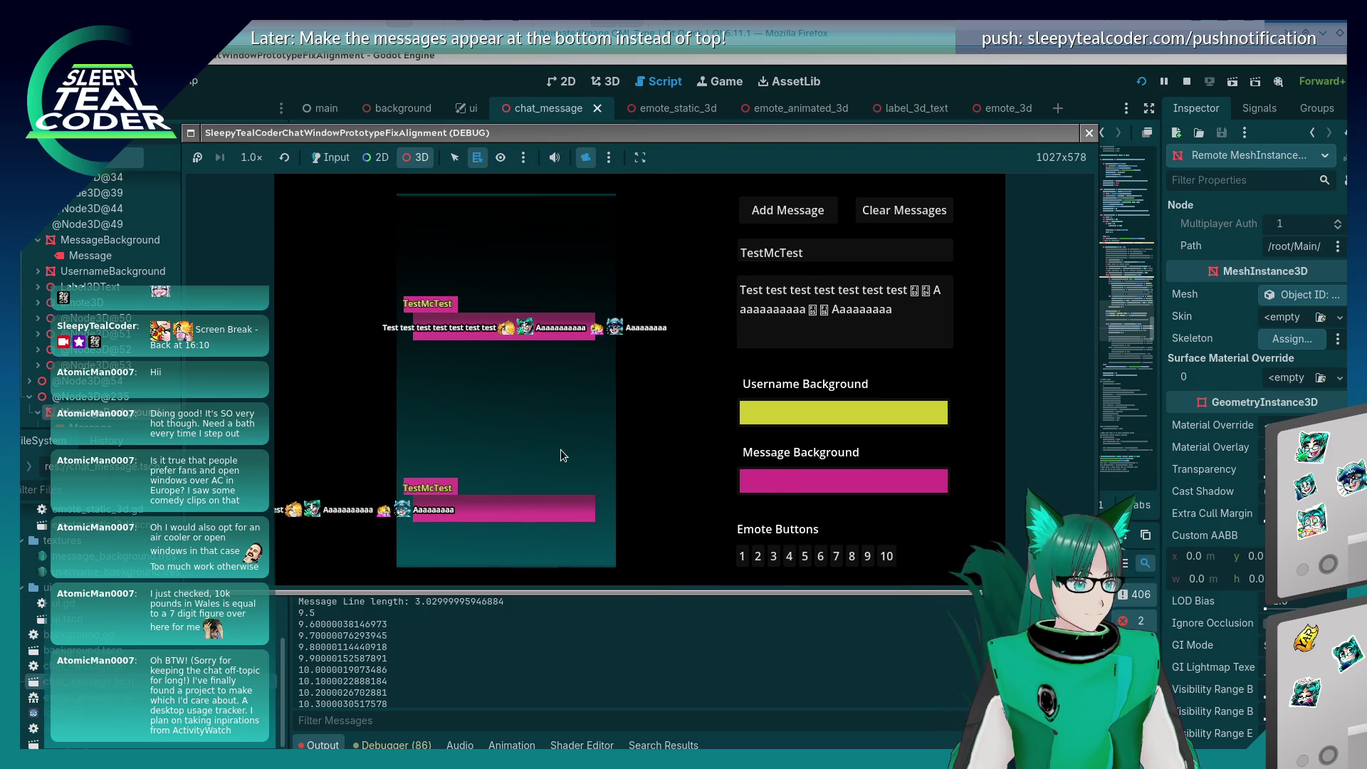
{"action": "left_click", "coordinate": [998, 76]}
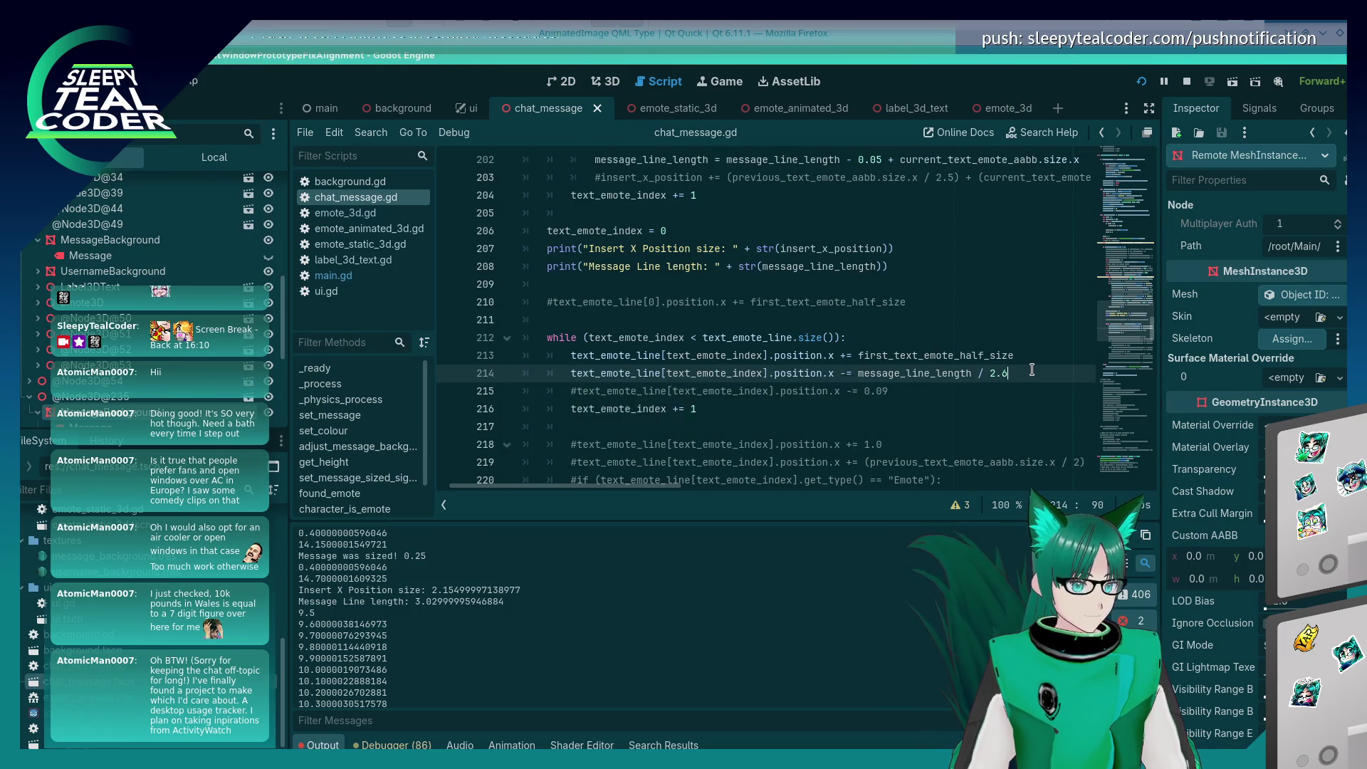
{"action": "key", "text": "F5"}
{"action": "key", "text": "alt+Tab"}
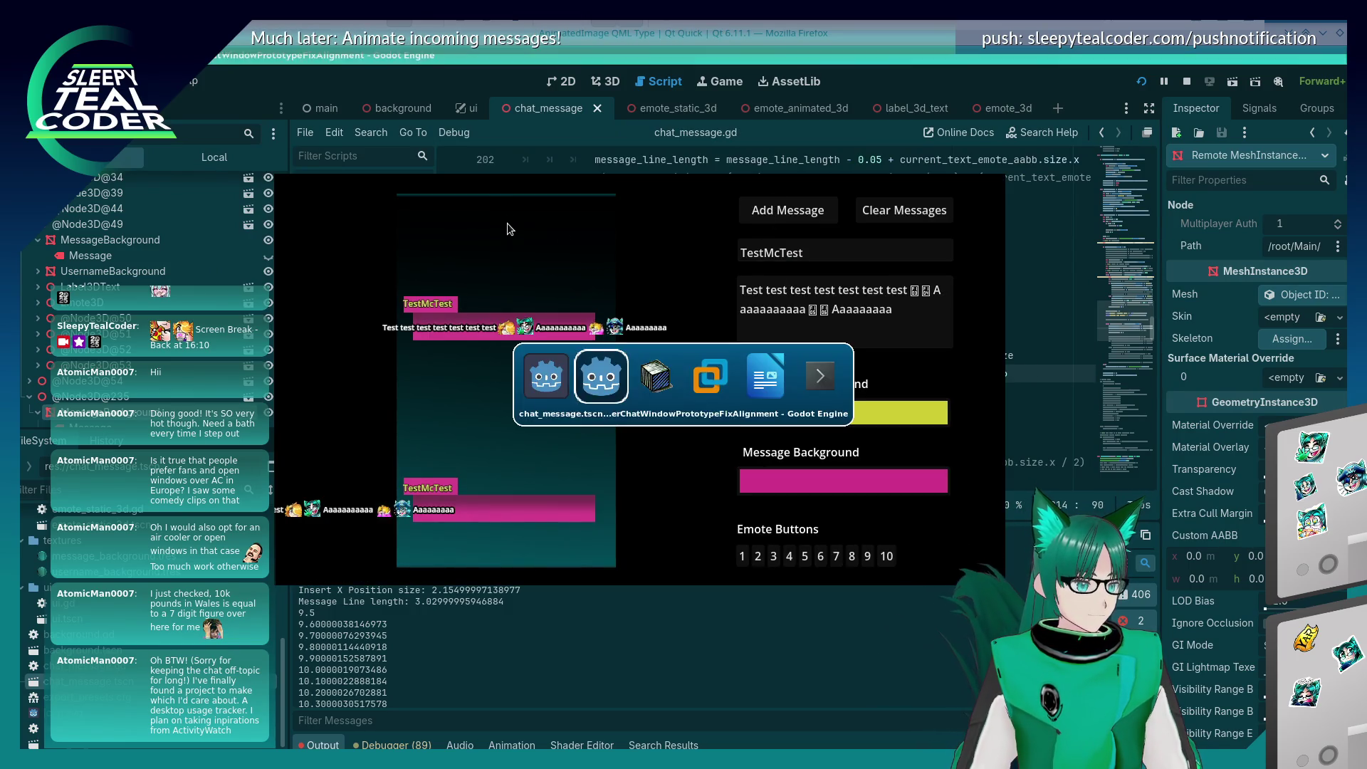
{"action": "left_click", "coordinate": [336, 160]}
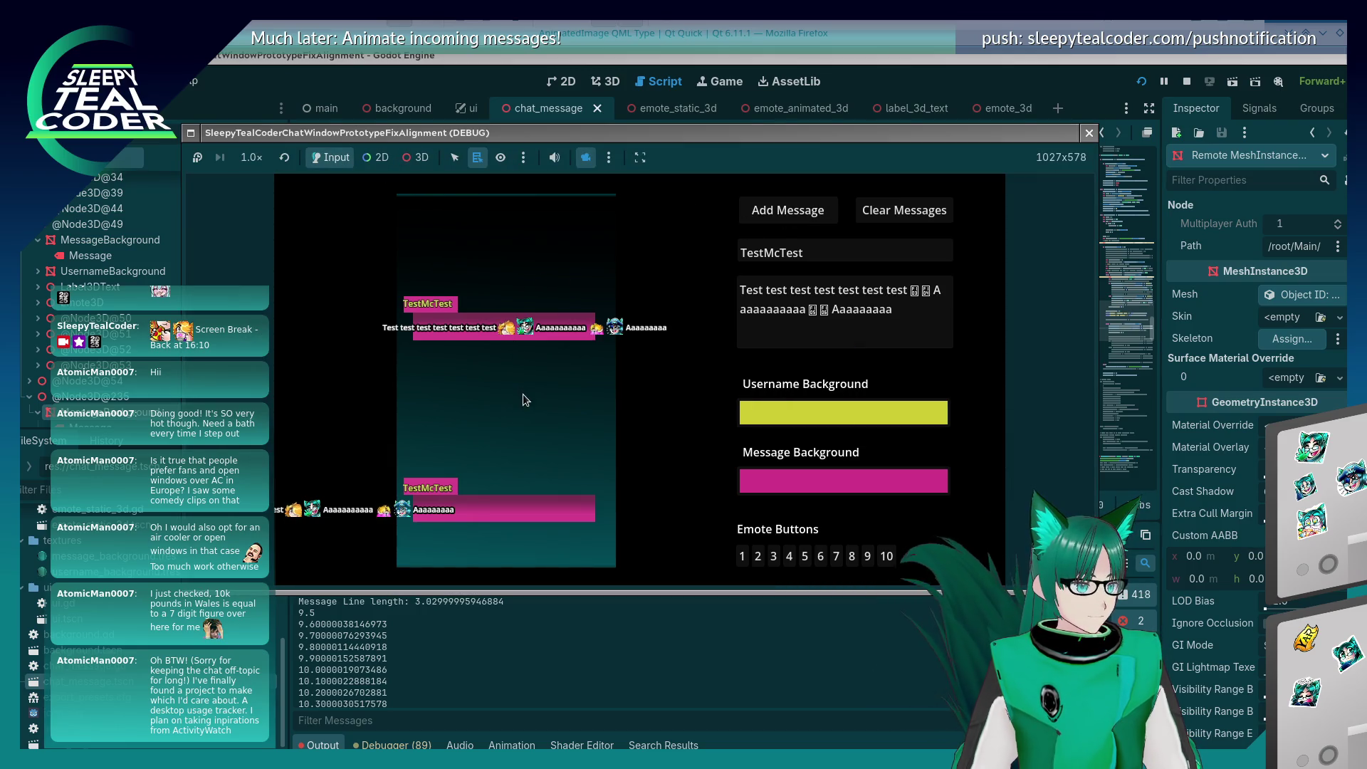
{"action": "left_click", "coordinate": [410, 165]}
{"action": "left_click_drag", "start_coordinate": [499, 342], "coordinate": [507, 437]}
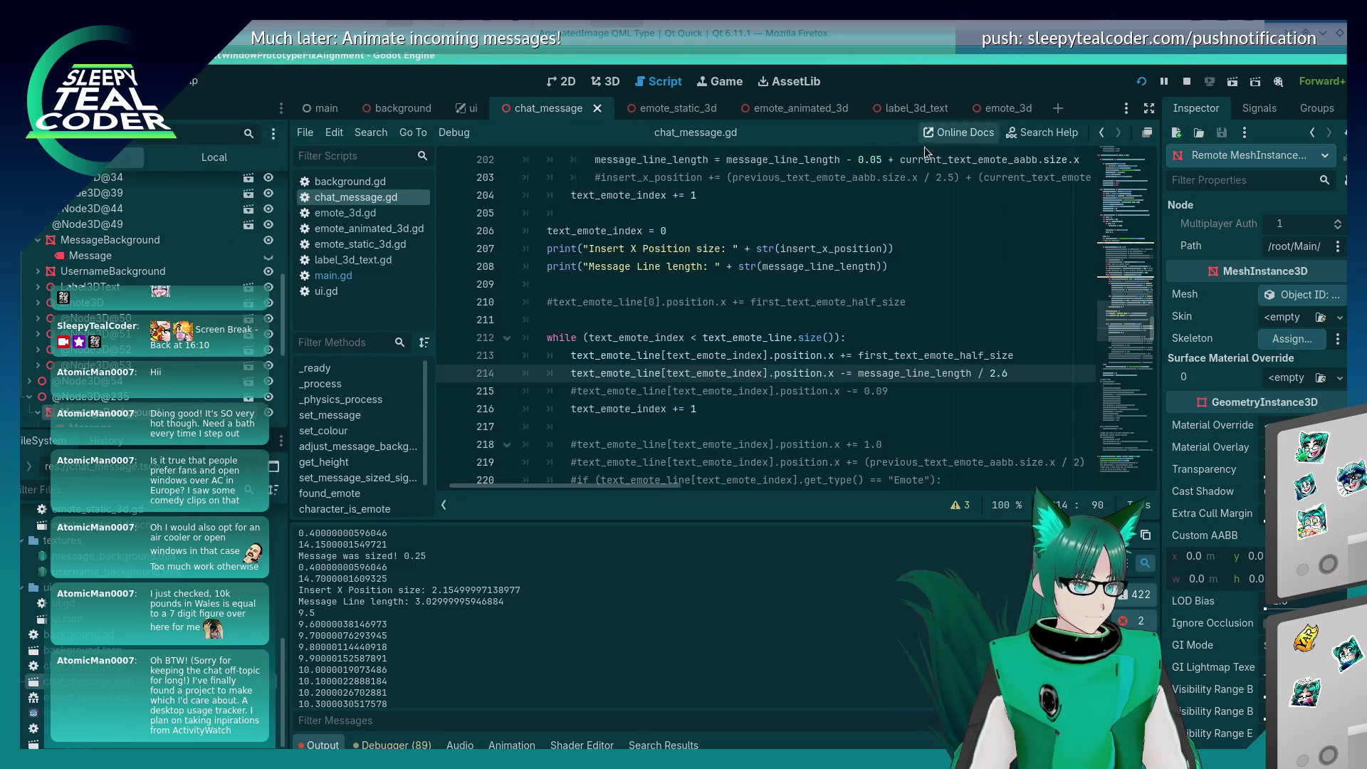
Step: Relaunch with divisor 2.5 and pan the 3D view to check the message alignment
{"action": "left_click", "coordinate": [909, 75]}
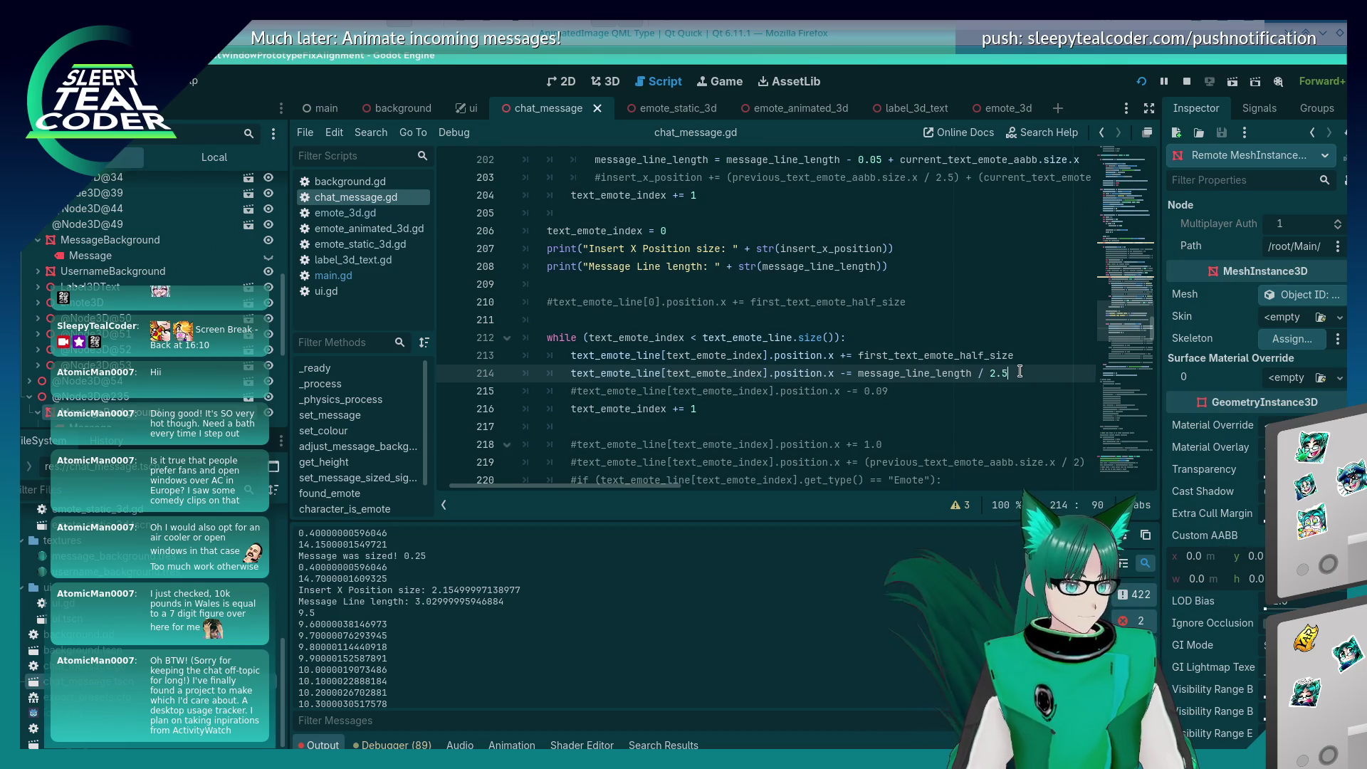
{"action": "key", "text": "alt+Tab"}
{"action": "key", "text": "alt+Tab"}
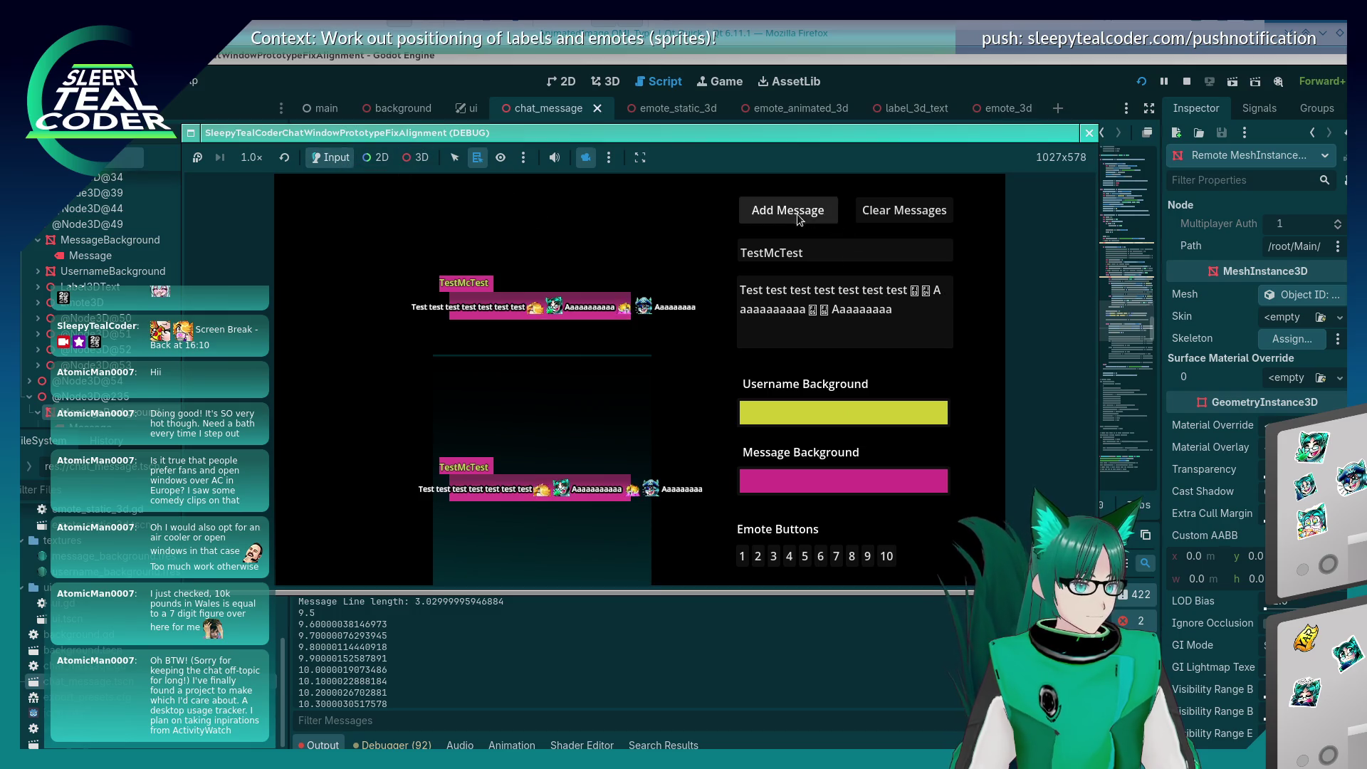
{"action": "left_click", "coordinate": [415, 157]}
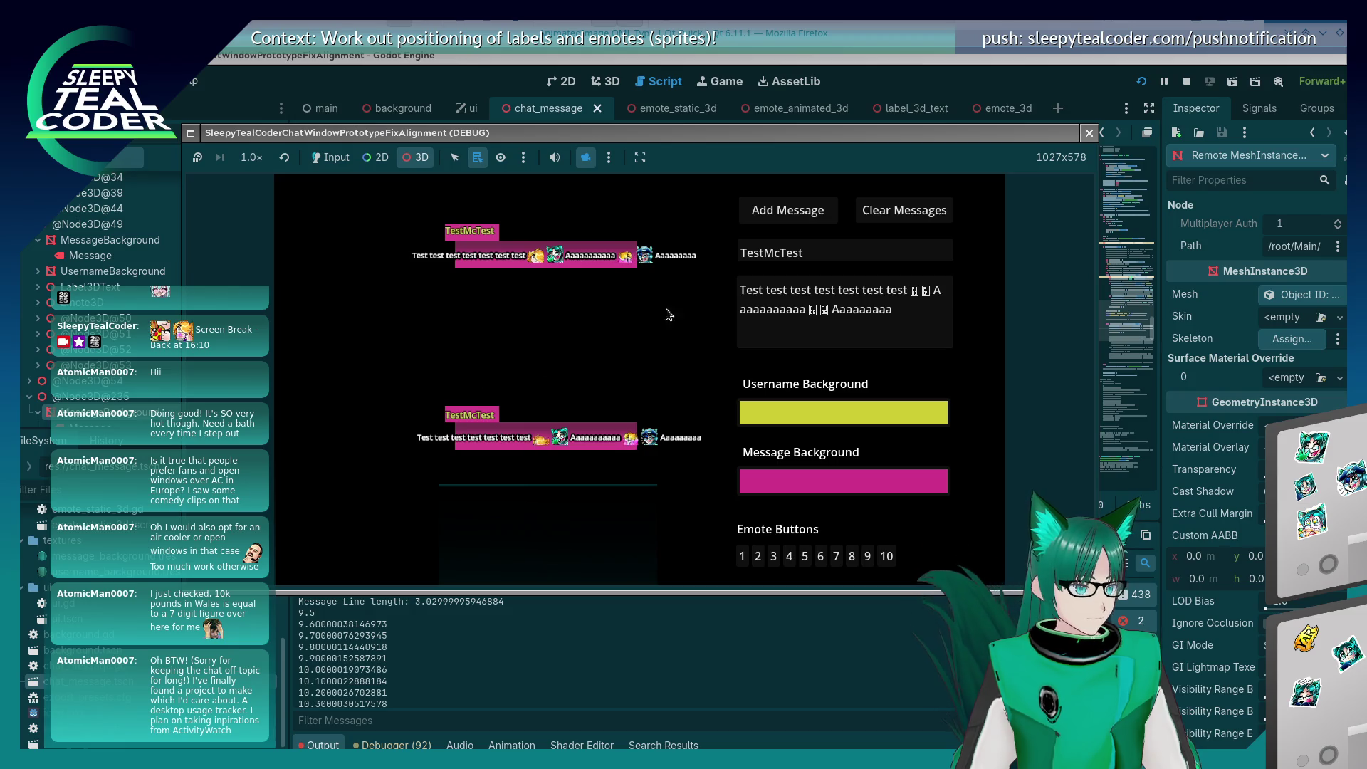
{"action": "key", "text": "alt+Tab"}
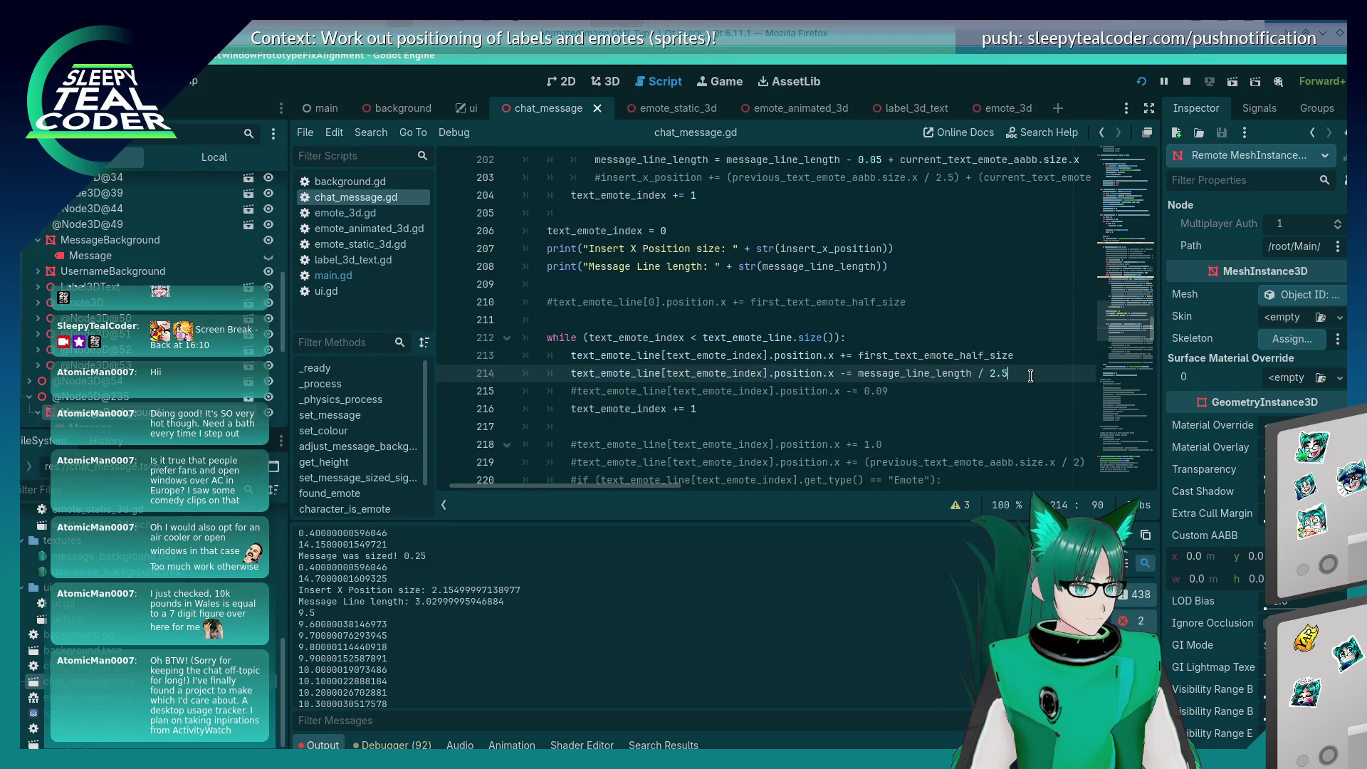
{"action": "key", "text": "F5"}
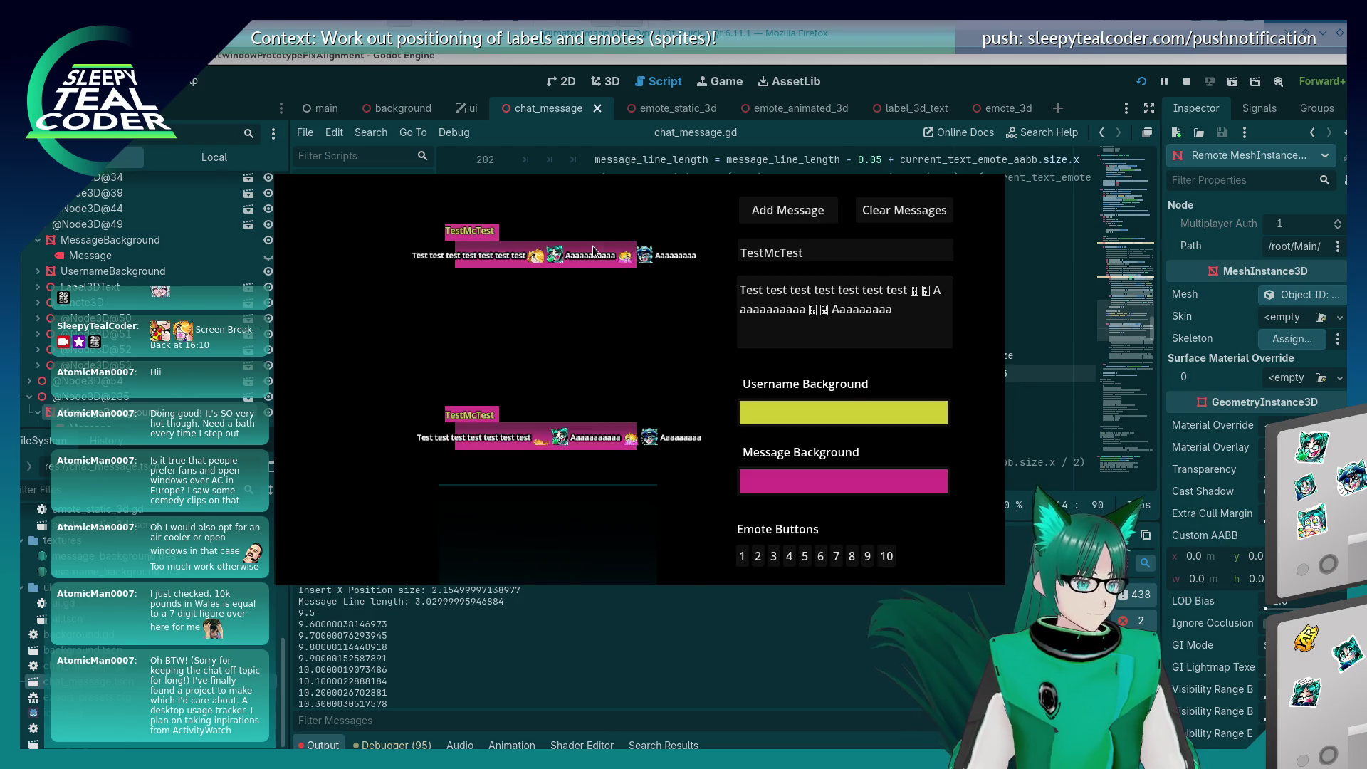
{"action": "key", "text": "alt+Tab"}
{"action": "key", "text": "alt+Tab"}
{"action": "key", "text": "alt+Tab"}
{"action": "key", "text": "alt+Tab"}
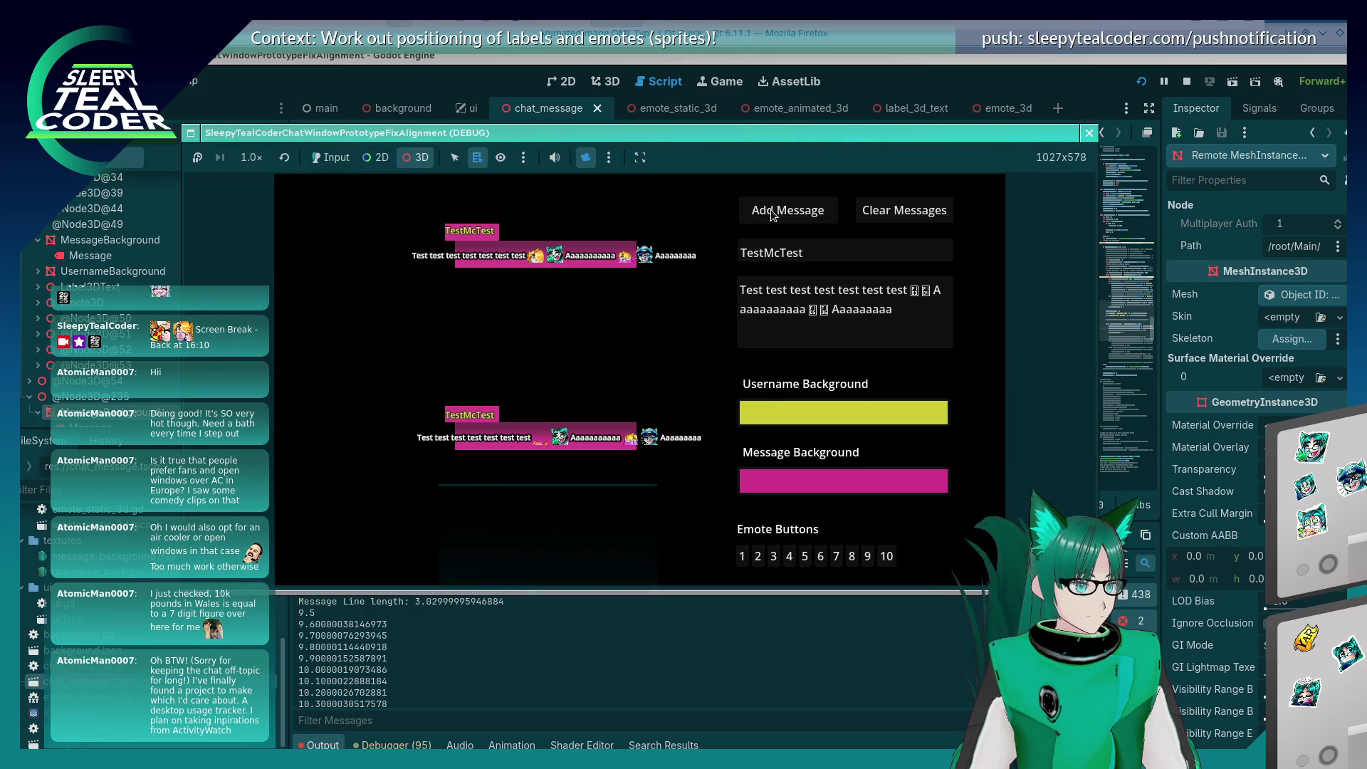
{"action": "left_click", "coordinate": [330, 158]}
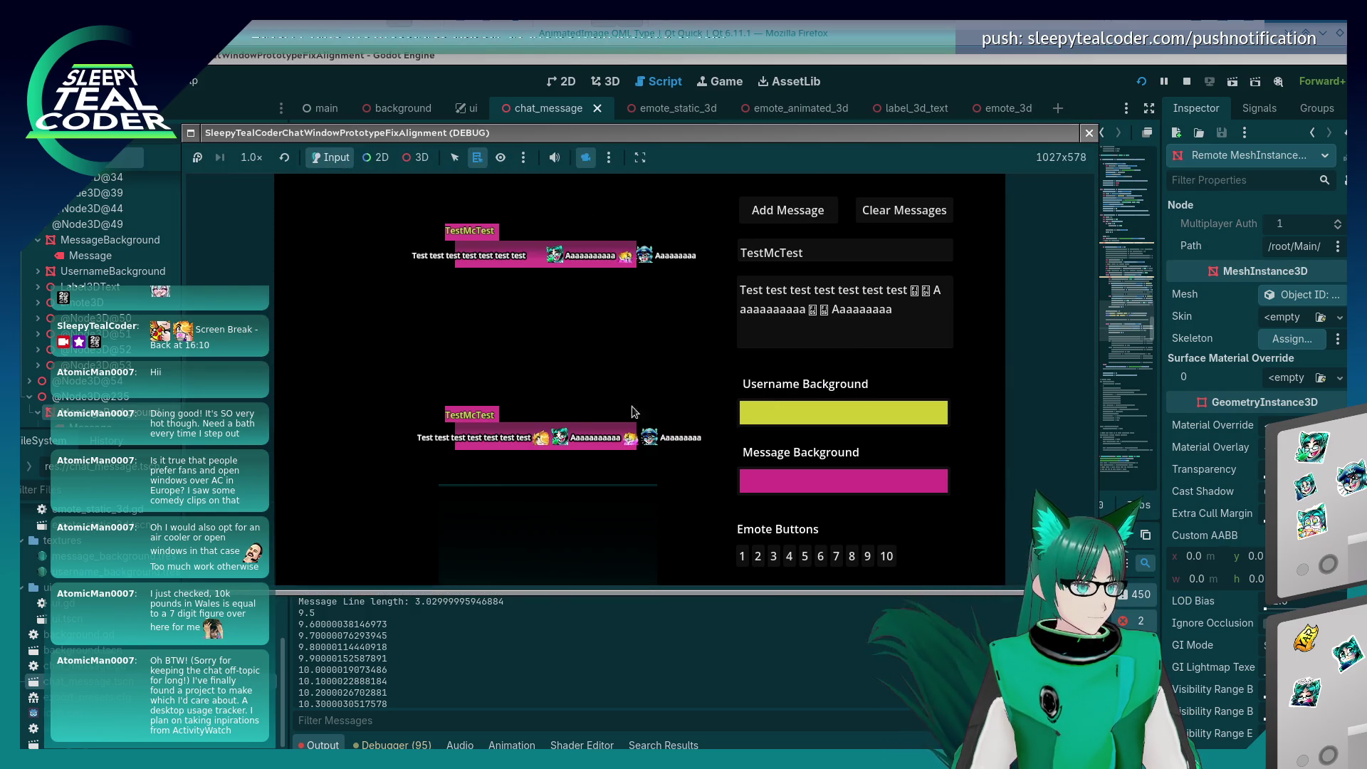
{"action": "left_click", "coordinate": [415, 158]}
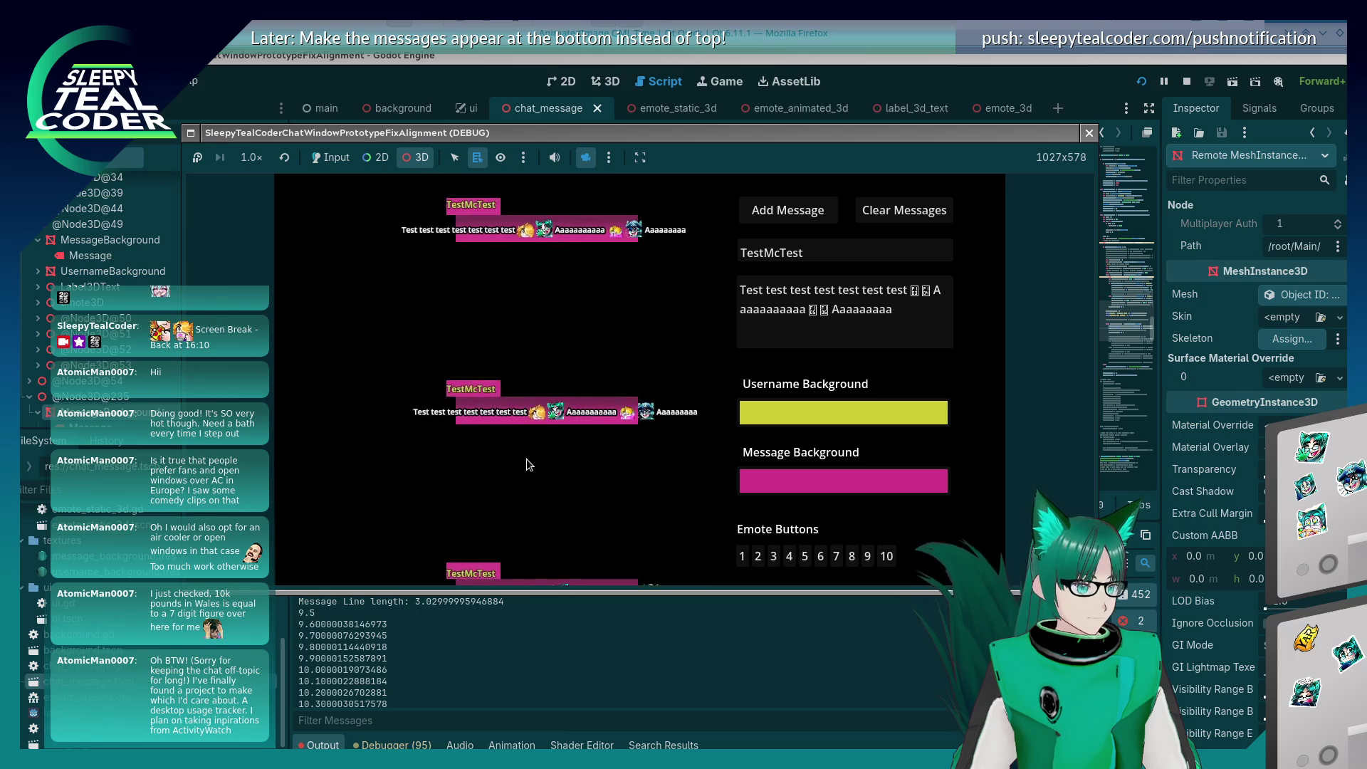
{"action": "left_click_drag", "start_coordinate": [527, 464], "coordinate": [533, 488]}
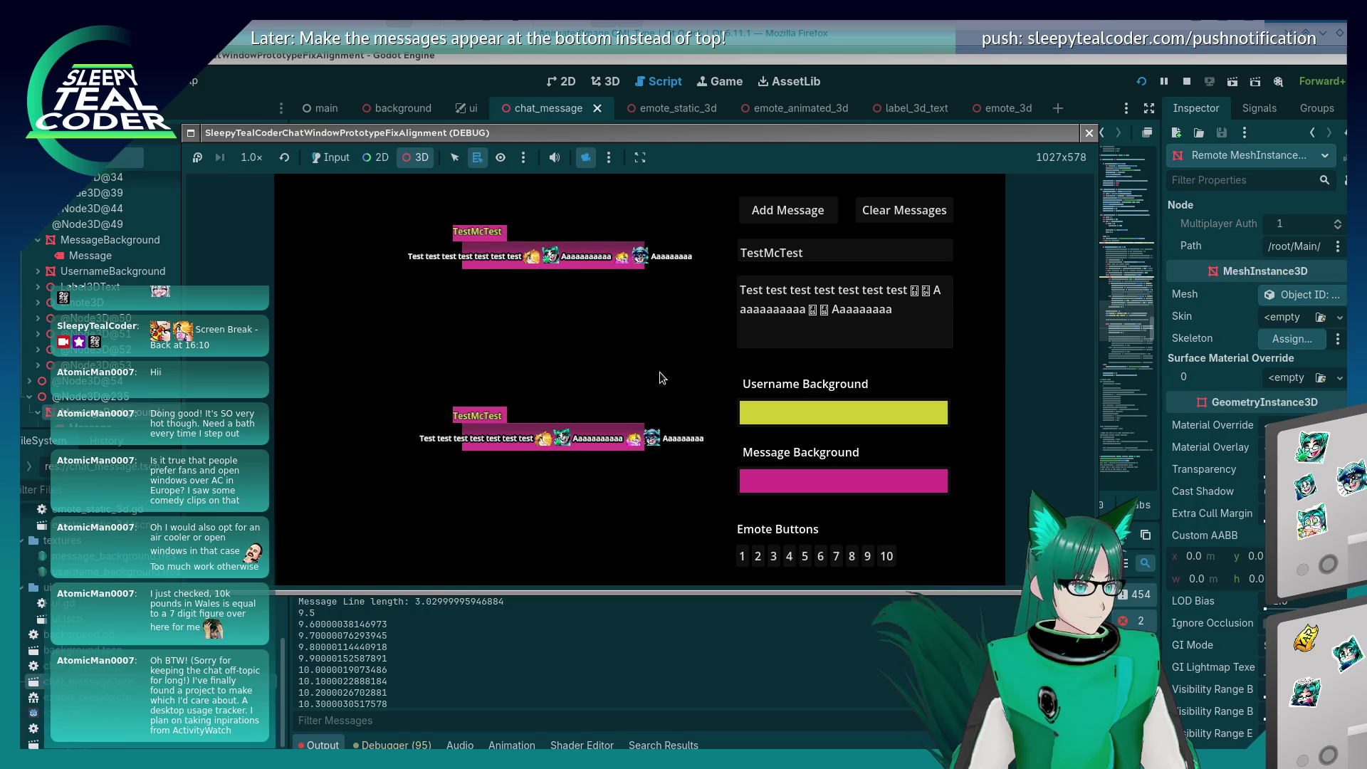
Step: Relaunch with divisor 2.4 and centre the two TestMcTest messages in view
{"action": "key", "text": "ctrl+F3"}
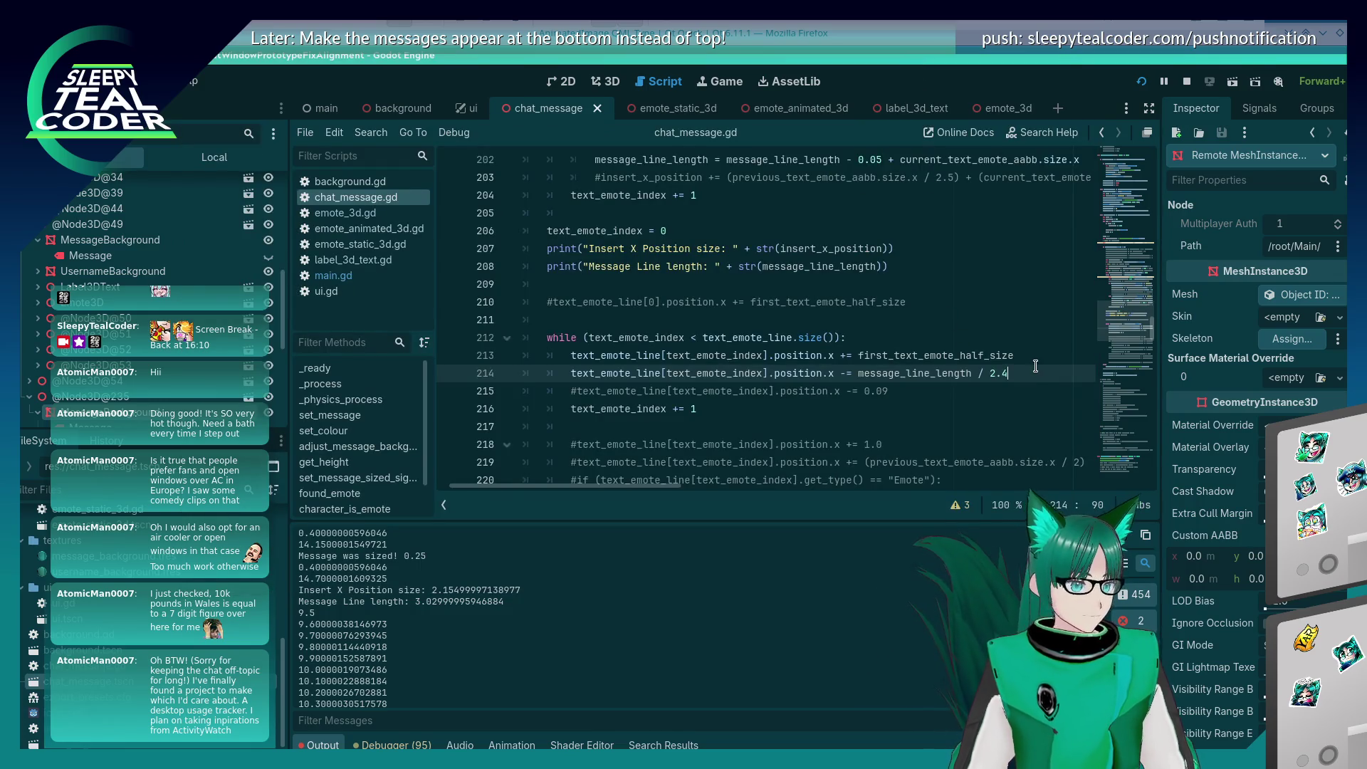
{"action": "key", "text": "F5"}
{"action": "key", "text": "alt+Tab"}
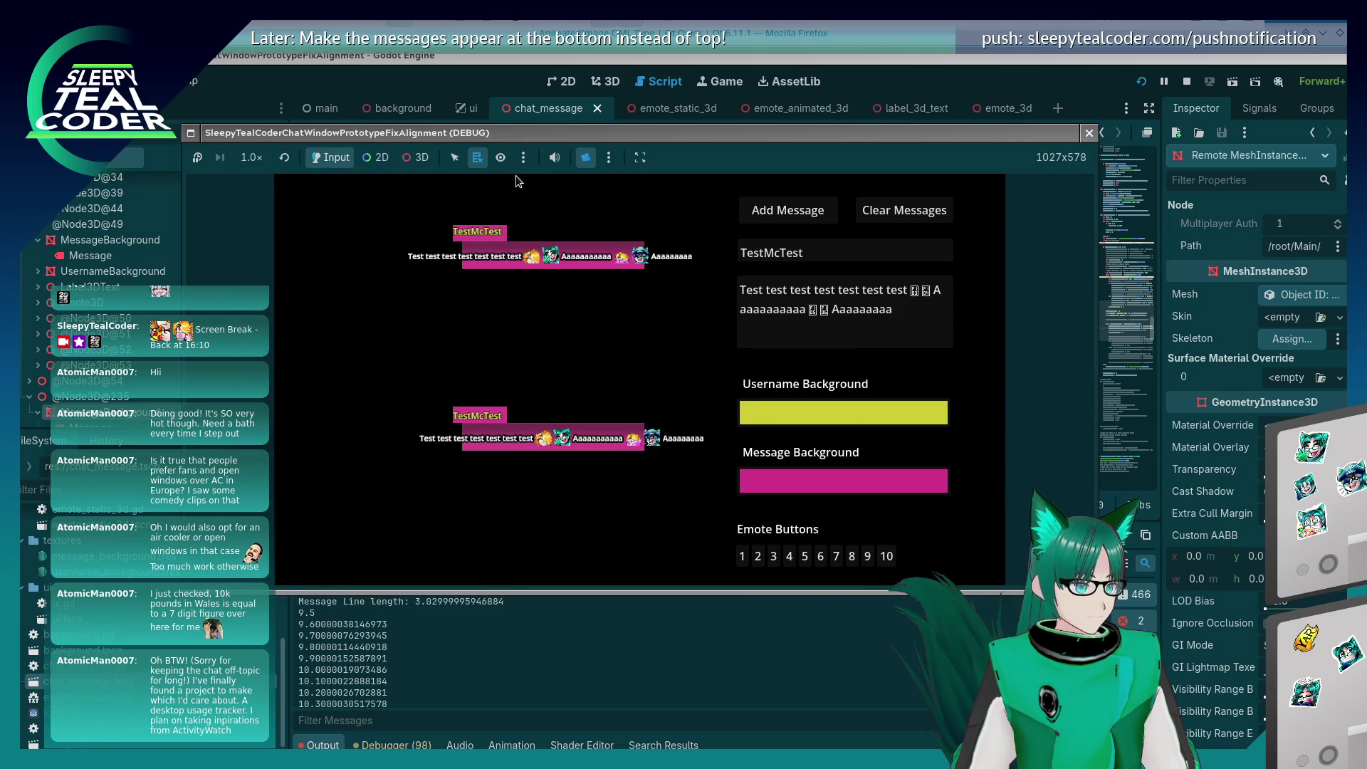
{"action": "left_click", "coordinate": [416, 157]}
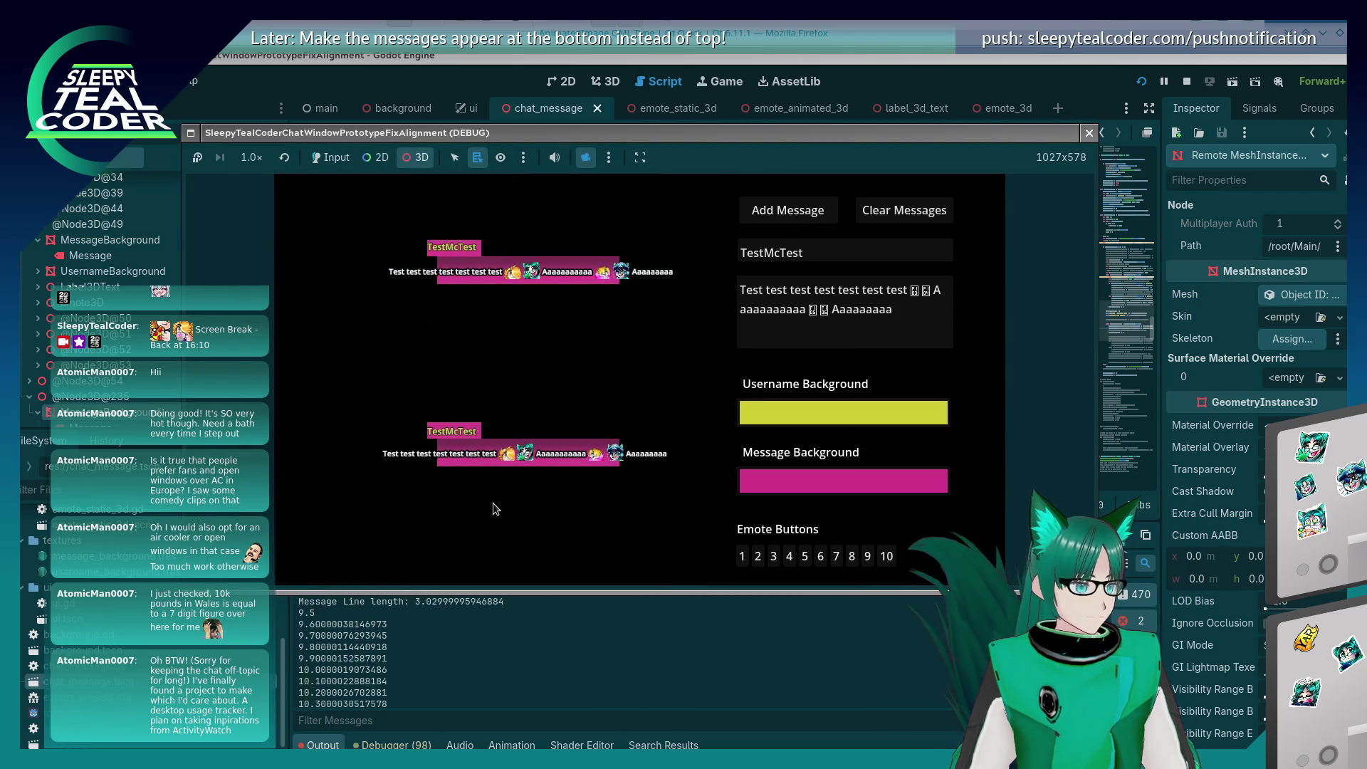
{"action": "left_click_drag", "start_coordinate": [577, 346], "coordinate": [546, 191]}
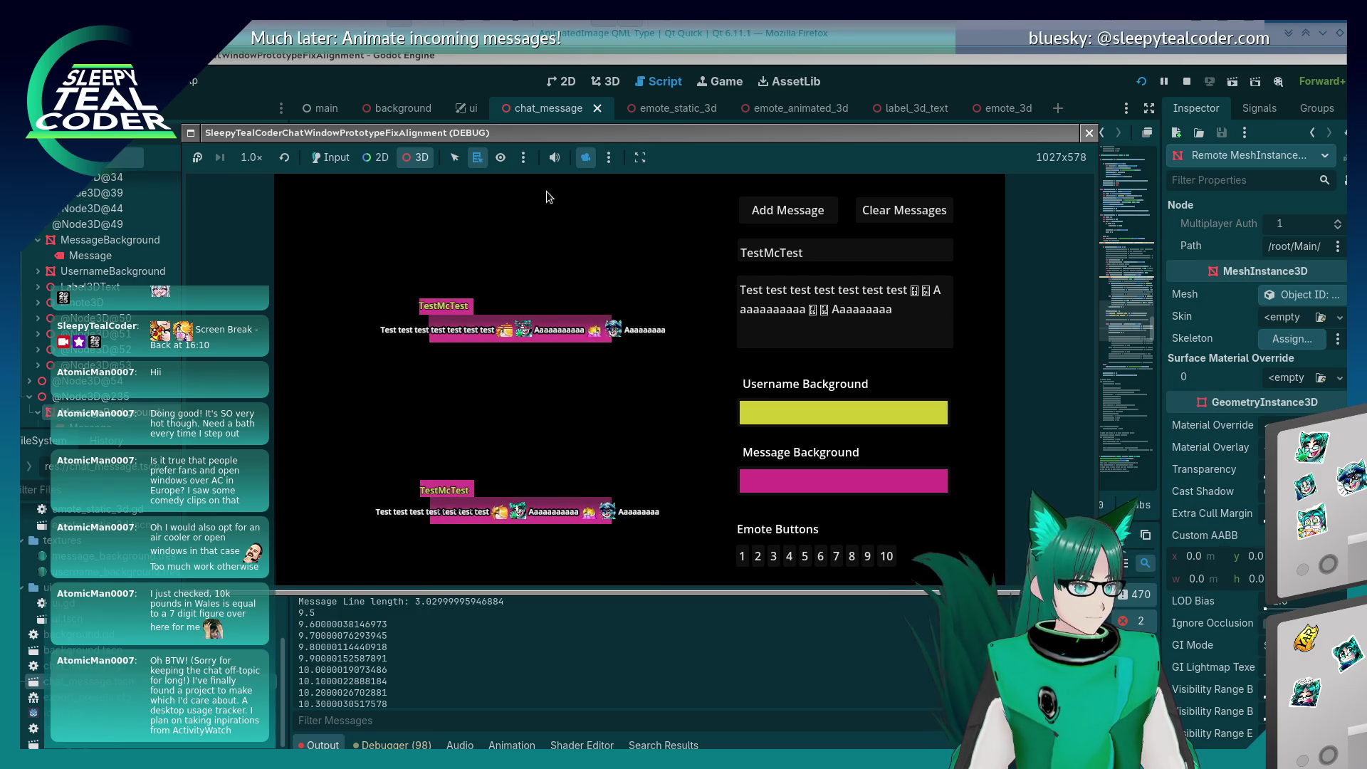
{"action": "left_click", "coordinate": [339, 169]}
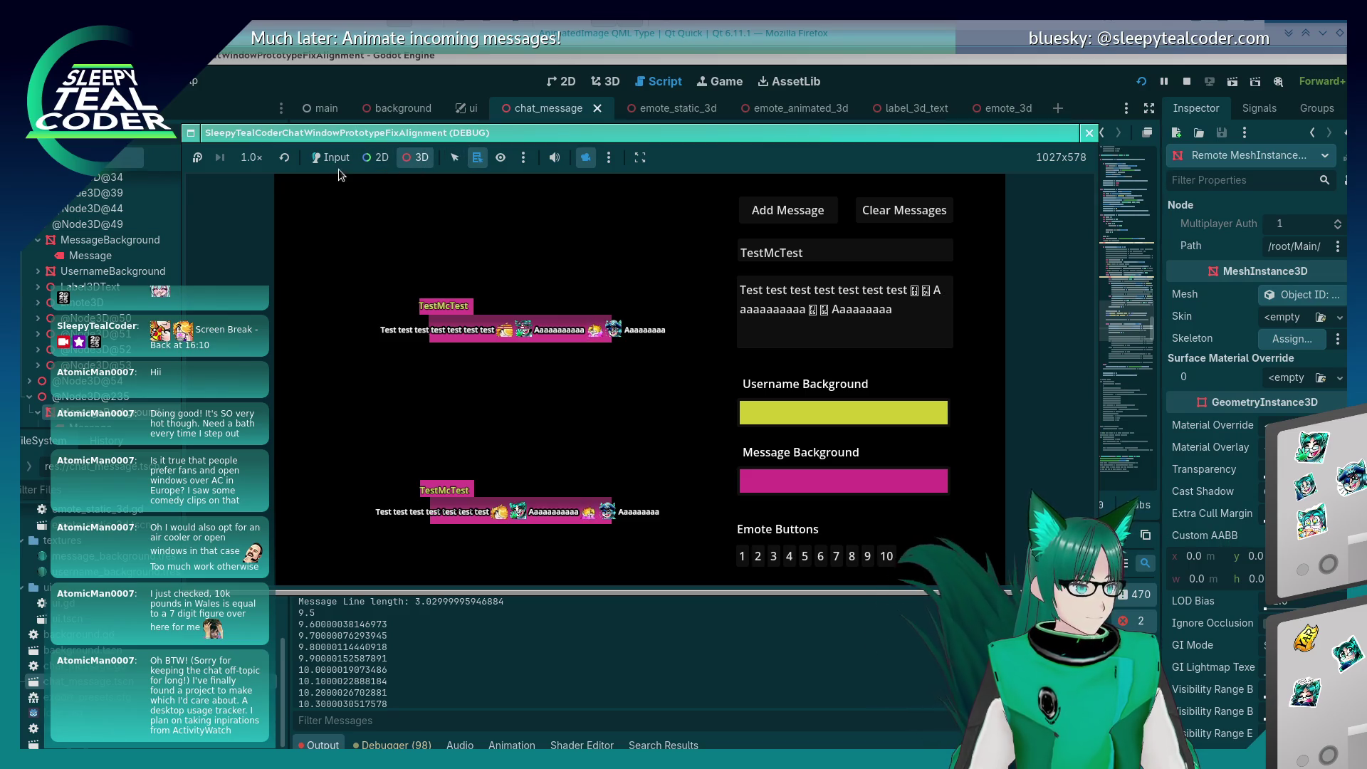
Step: In the running chat test, delete the trailing 'Aaaaaaaaa' word from the message text
{"action": "left_click", "coordinate": [332, 158]}
{"action": "double_click", "coordinate": [922, 313]}
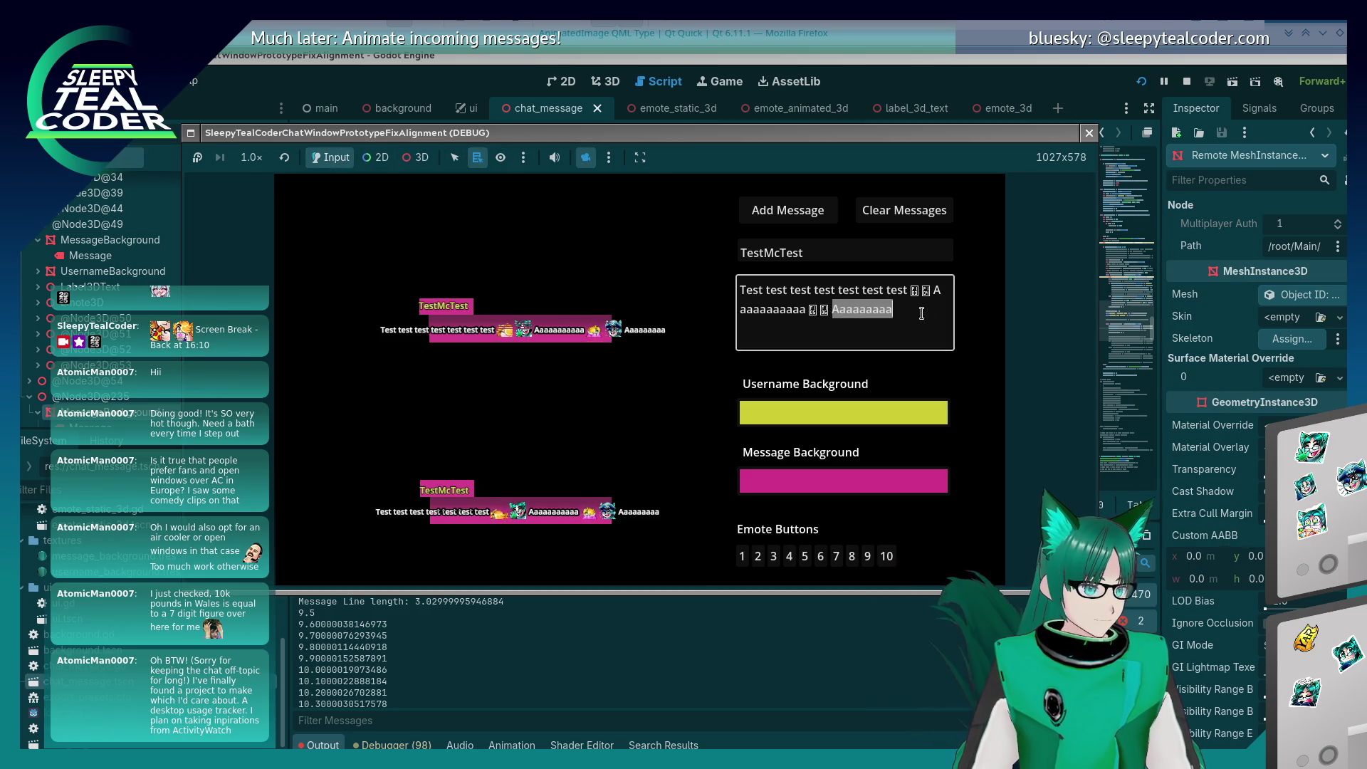
{"action": "key", "text": "BackSpace"}
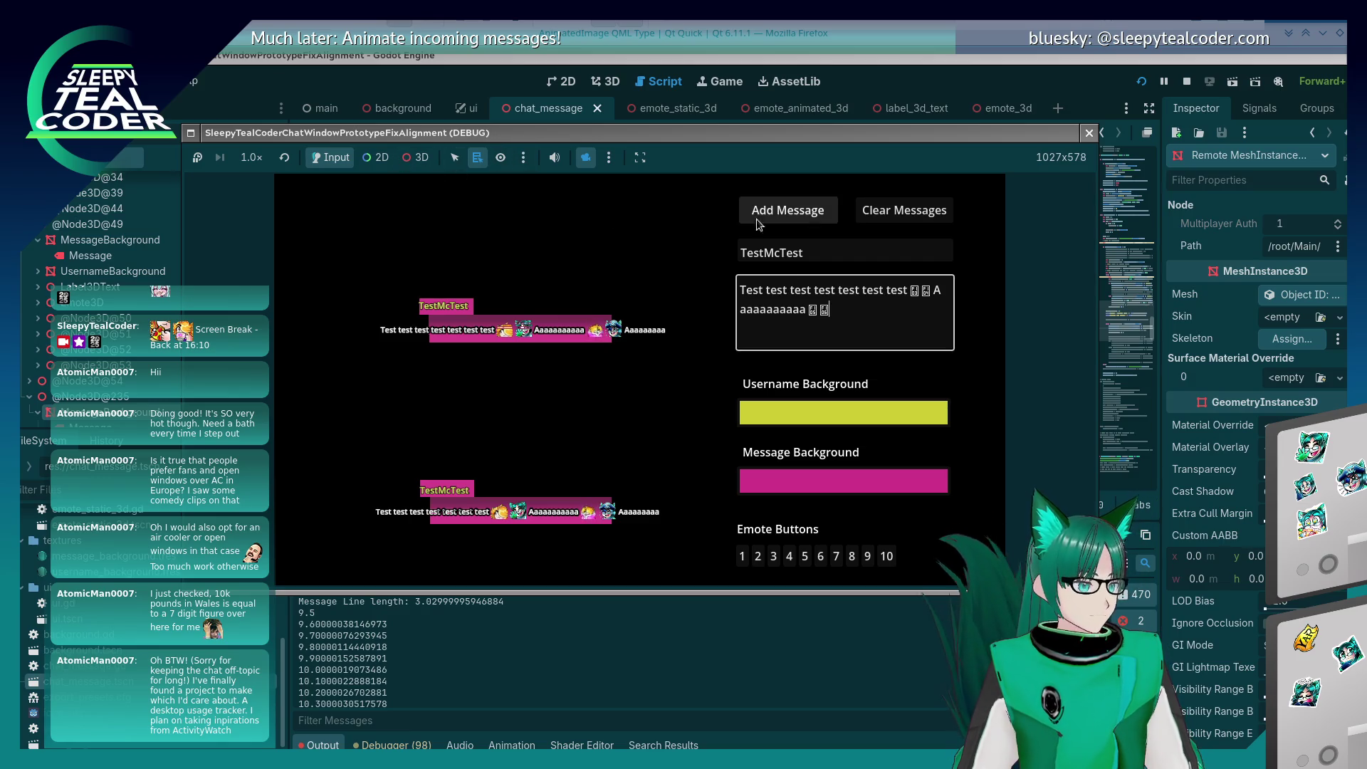
Step: Switch to 3D camera control, pan to shift the messages, then stop the game with F8
{"action": "left_click", "coordinate": [415, 157]}
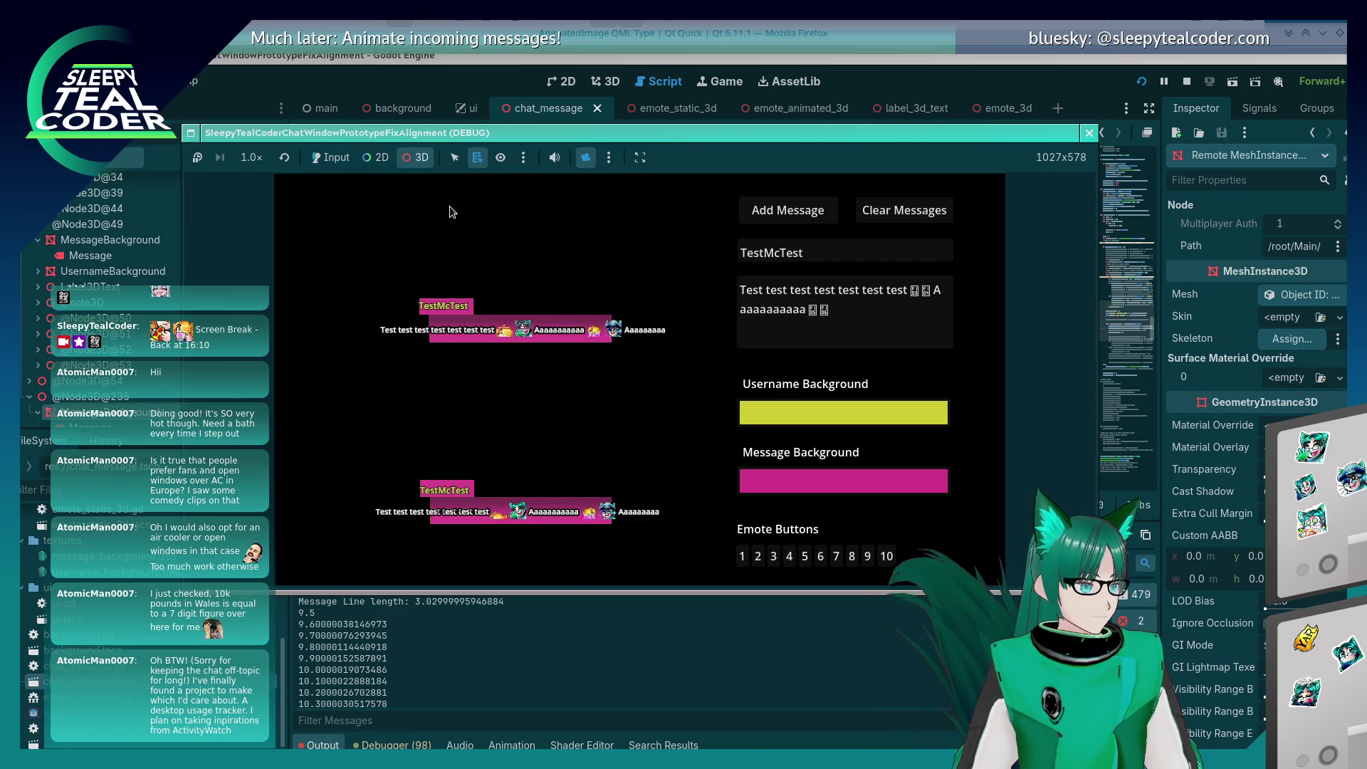
{"action": "left_click_drag", "start_coordinate": [450, 212], "coordinate": [446, 360]}
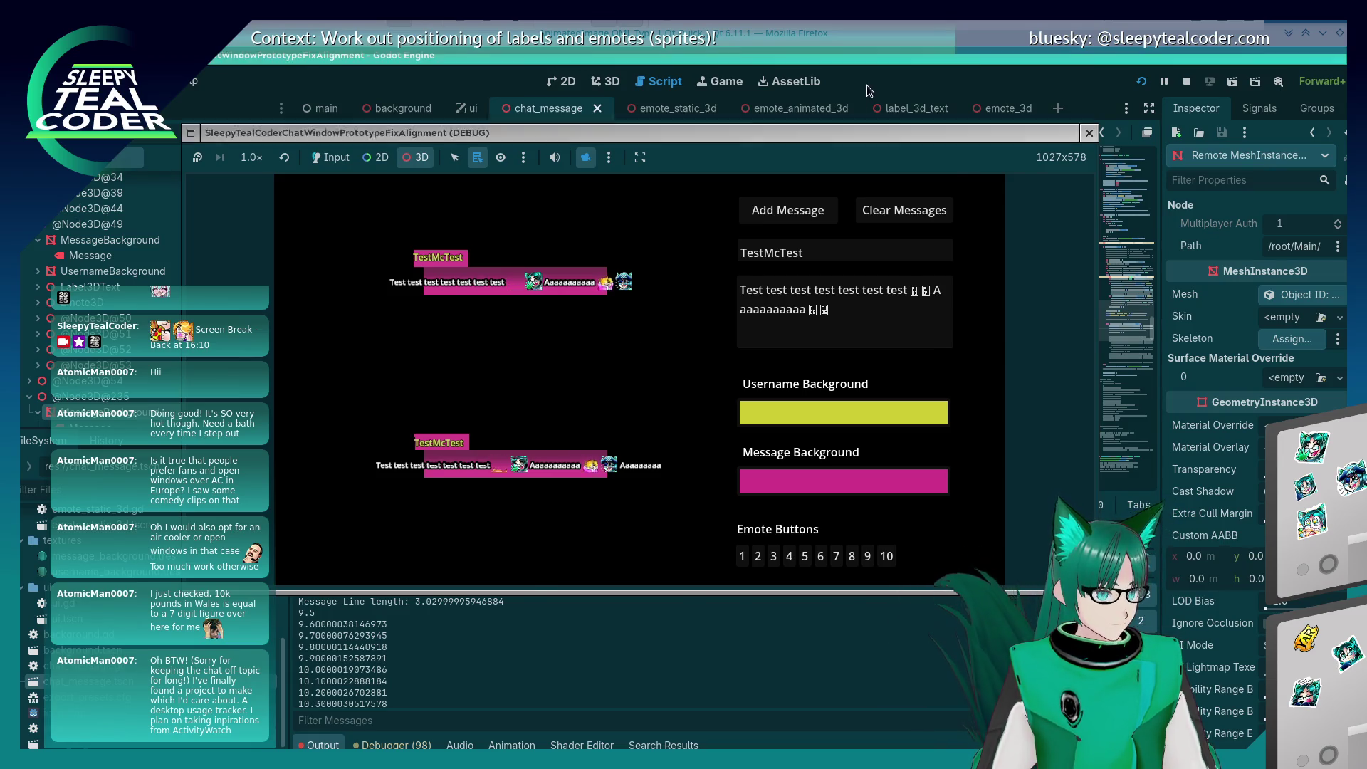
{"action": "key", "text": "F8"}
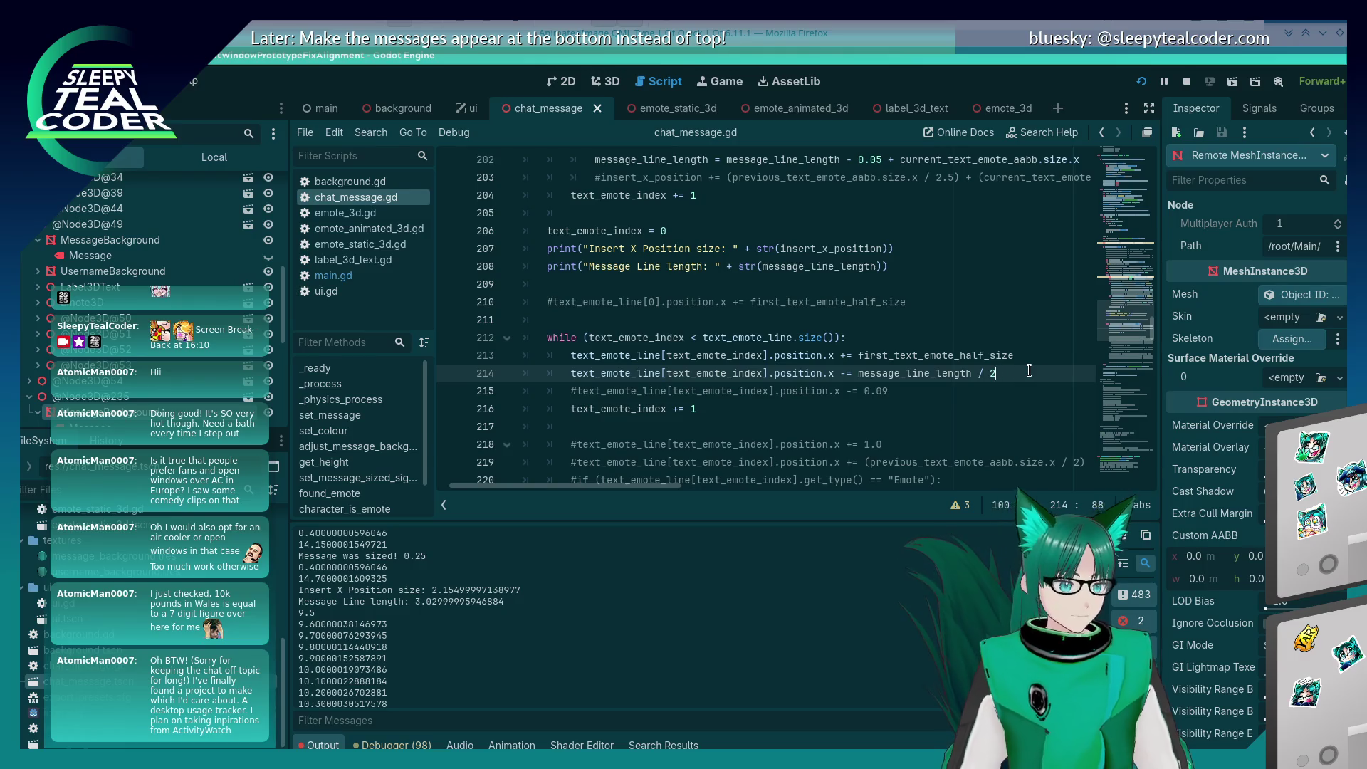
Step: Wrap first_text_emote_half_size in parentheses on line 213 to double it
{"action": "key", "text": "Up"}
{"action": "key", "text": "ctrl+z"}
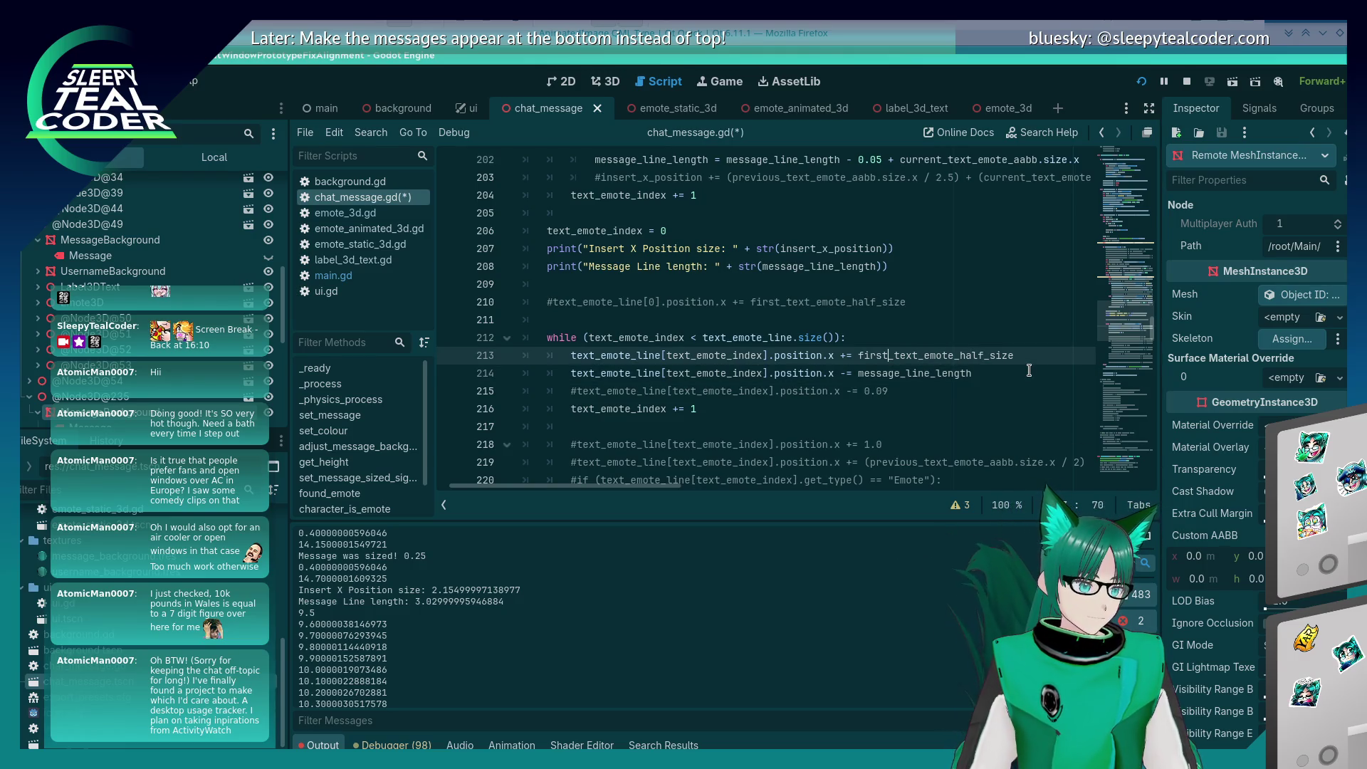
{"action": "type", "text": "("}
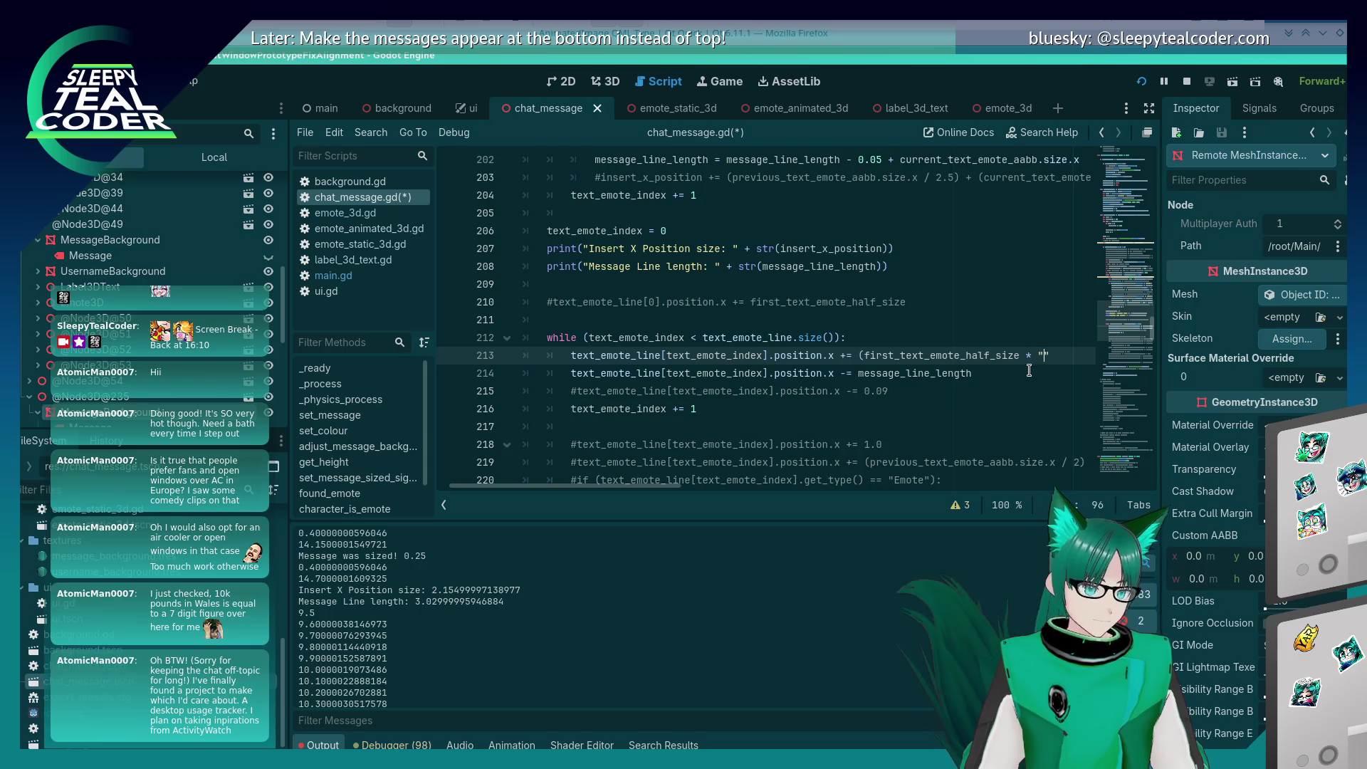
{"action": "type", "text": ")"}
Step: Save and rerun the overlay with F5, then switch the game view to 3D camera control
{"action": "key", "text": "F5"}
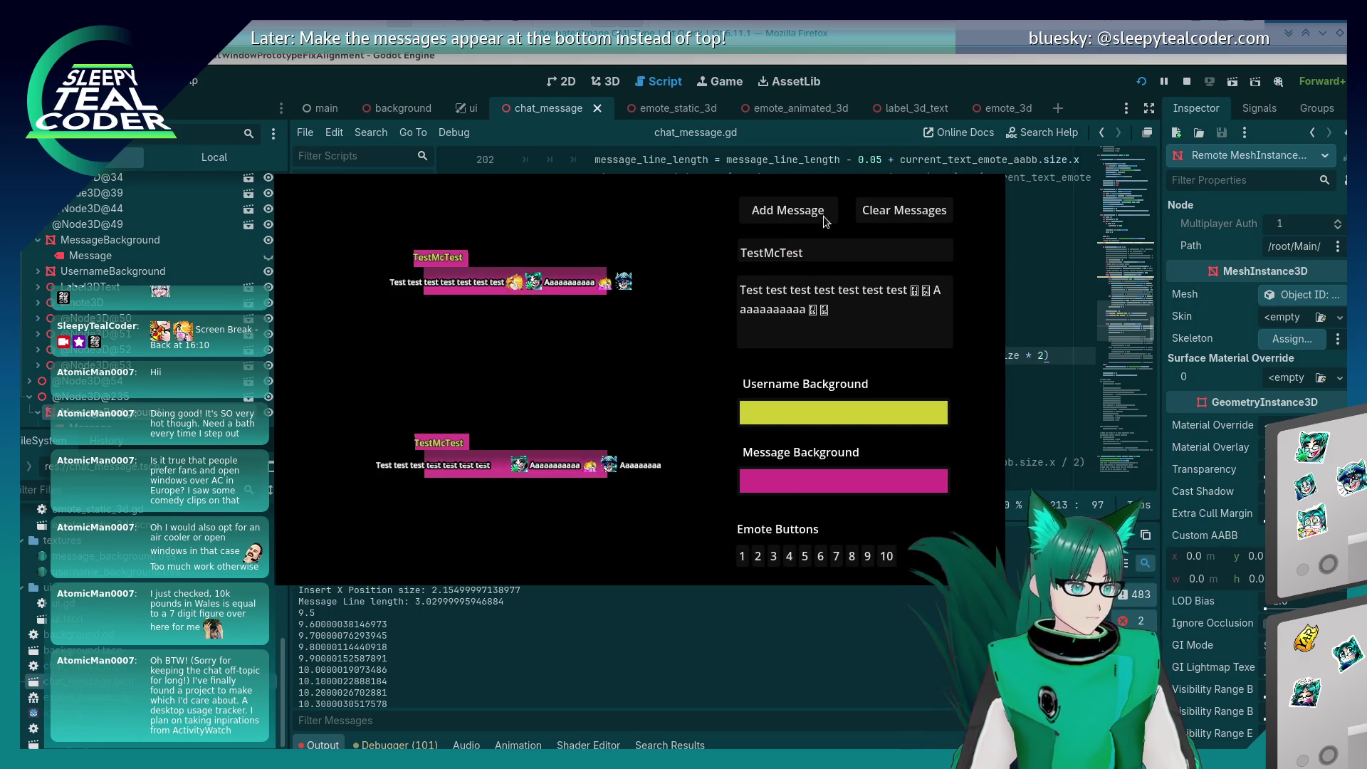
{"action": "key", "text": "alt+Tab"}
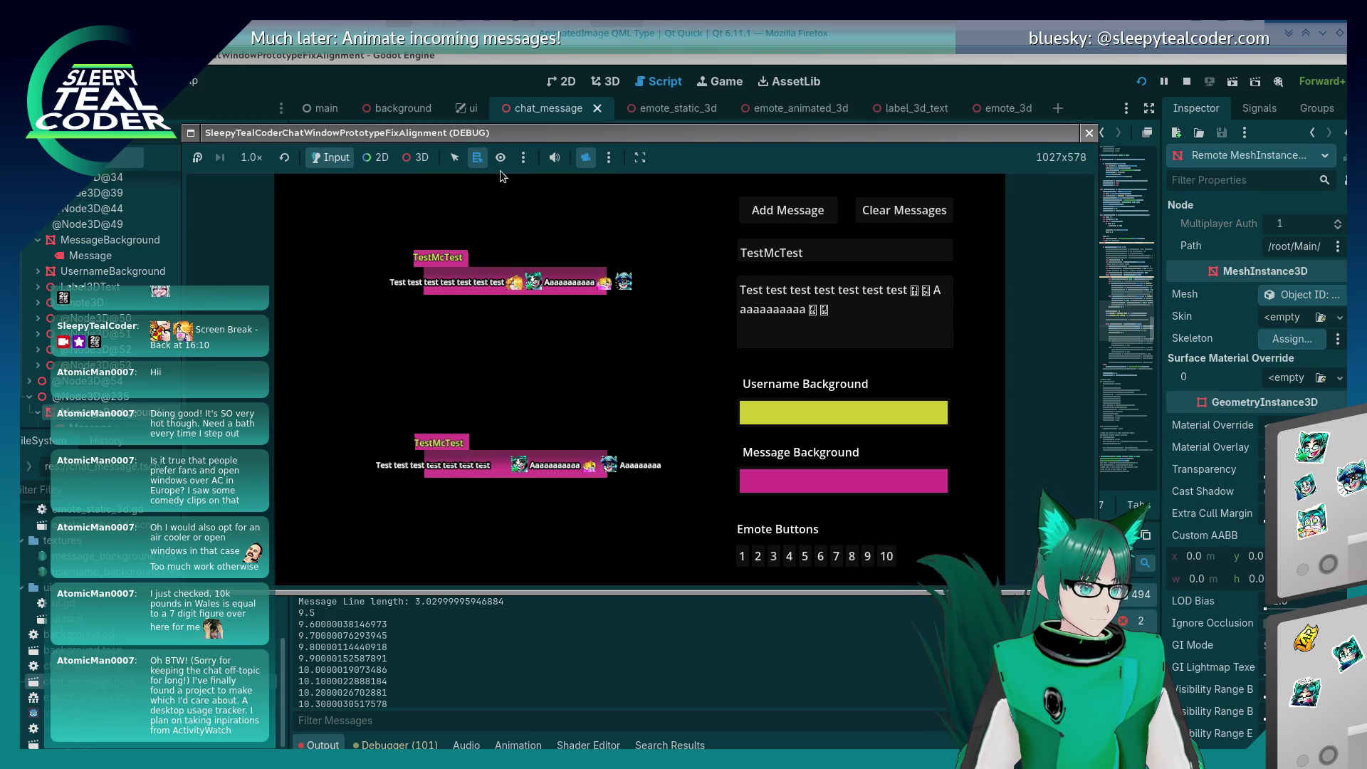
{"action": "left_click", "coordinate": [431, 158]}
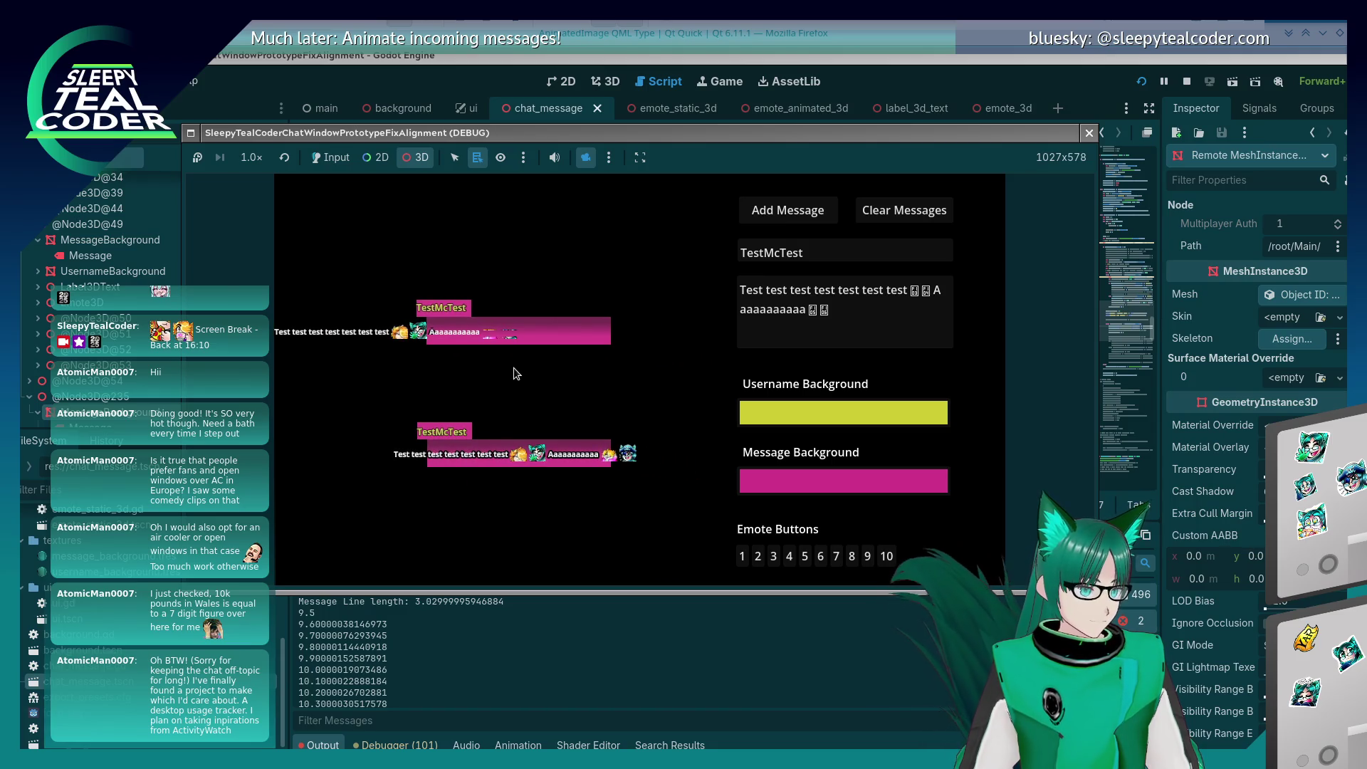
Step: Reset the running game's 3D camera view from the ⋮ options menu
{"action": "scroll", "coordinate": [514, 368], "scroll_direction": "down", "scroll_amount": 2}
{"action": "scroll", "coordinate": [514, 366], "scroll_direction": "up", "scroll_amount": 2}
{"action": "left_click", "coordinate": [609, 158]}
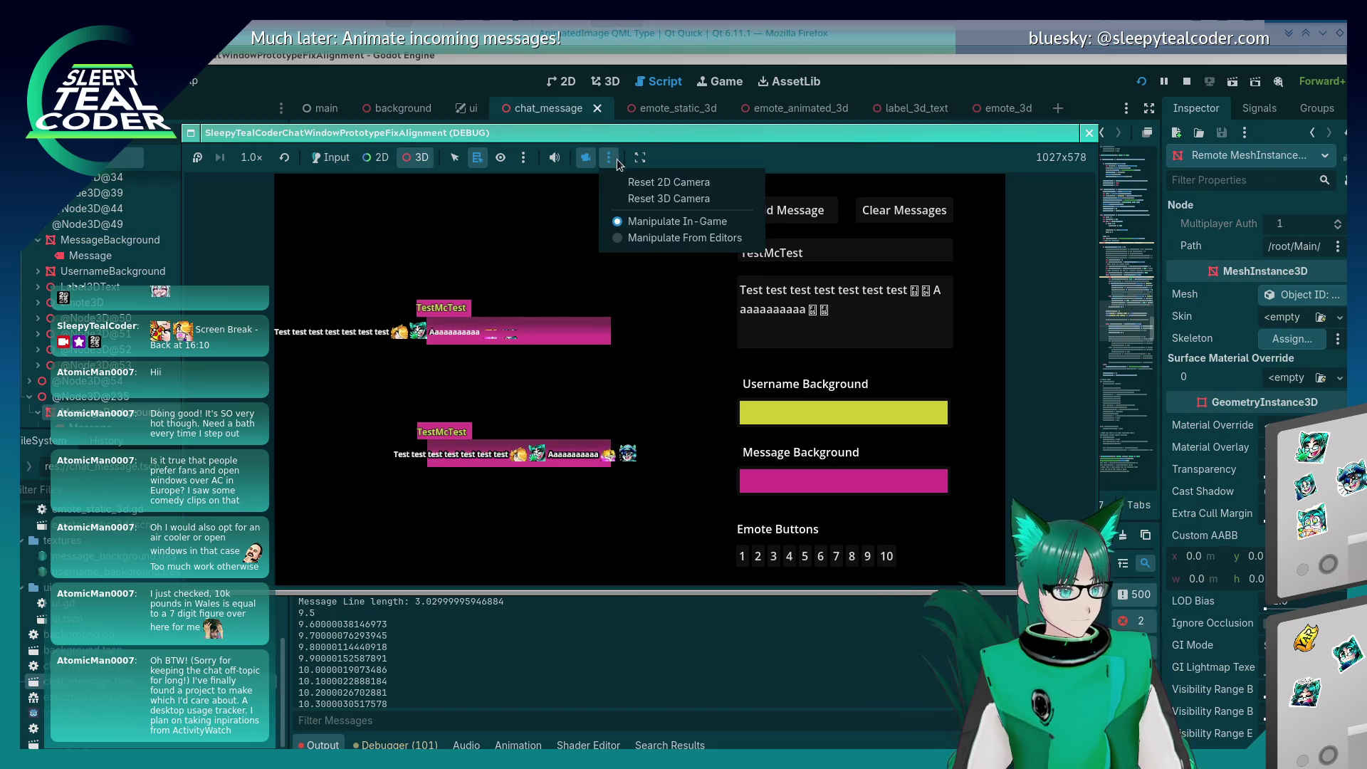
{"action": "left_click", "coordinate": [639, 200]}
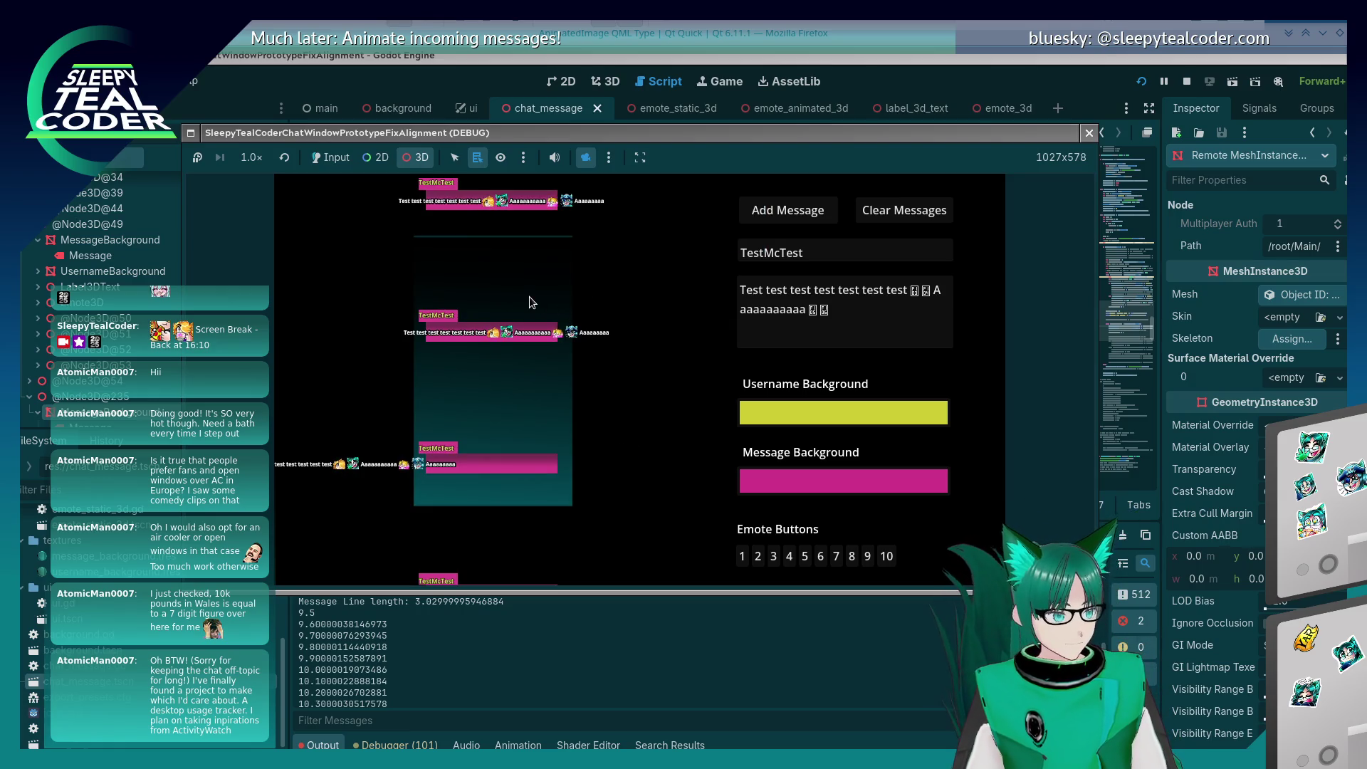
{"action": "left_click", "coordinate": [523, 157]}
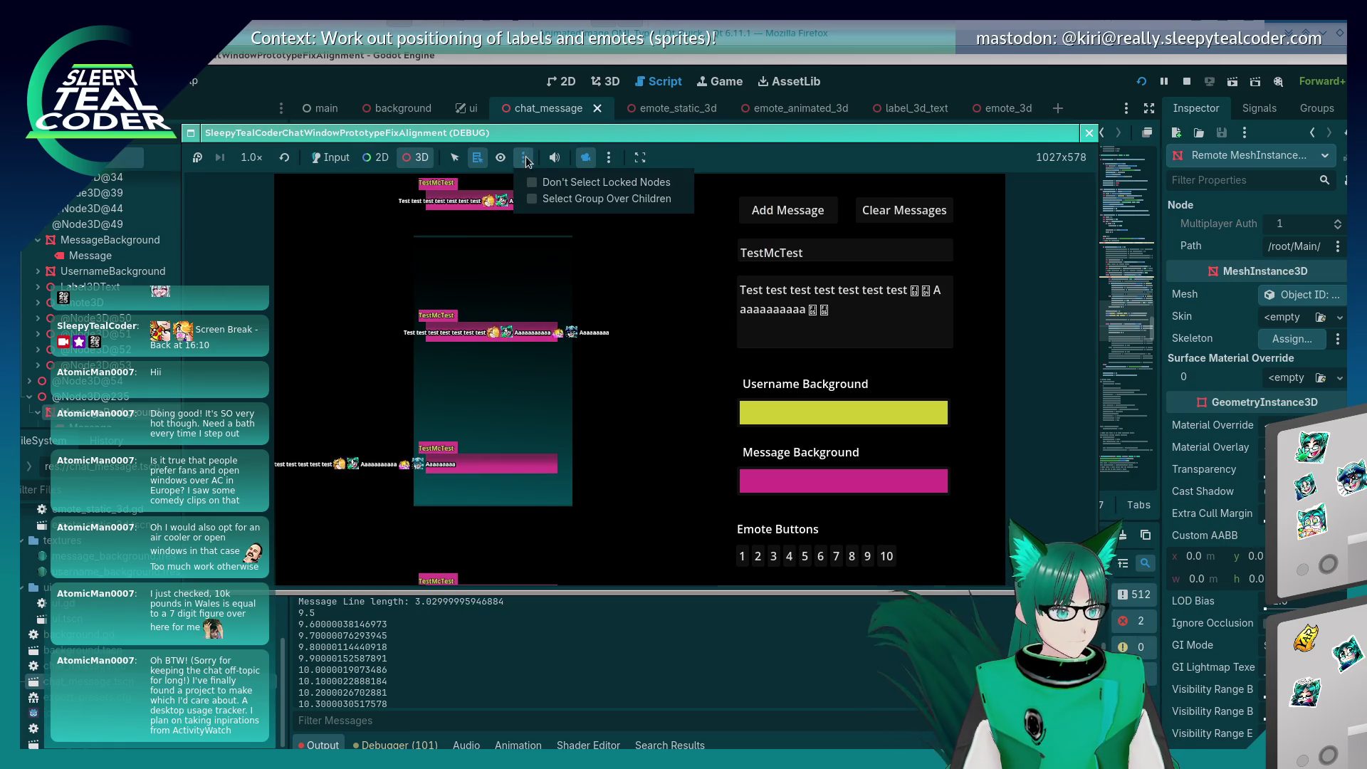
{"action": "left_click", "coordinate": [611, 156]}
{"action": "left_click", "coordinate": [611, 156]}
{"action": "left_click", "coordinate": [631, 199]}
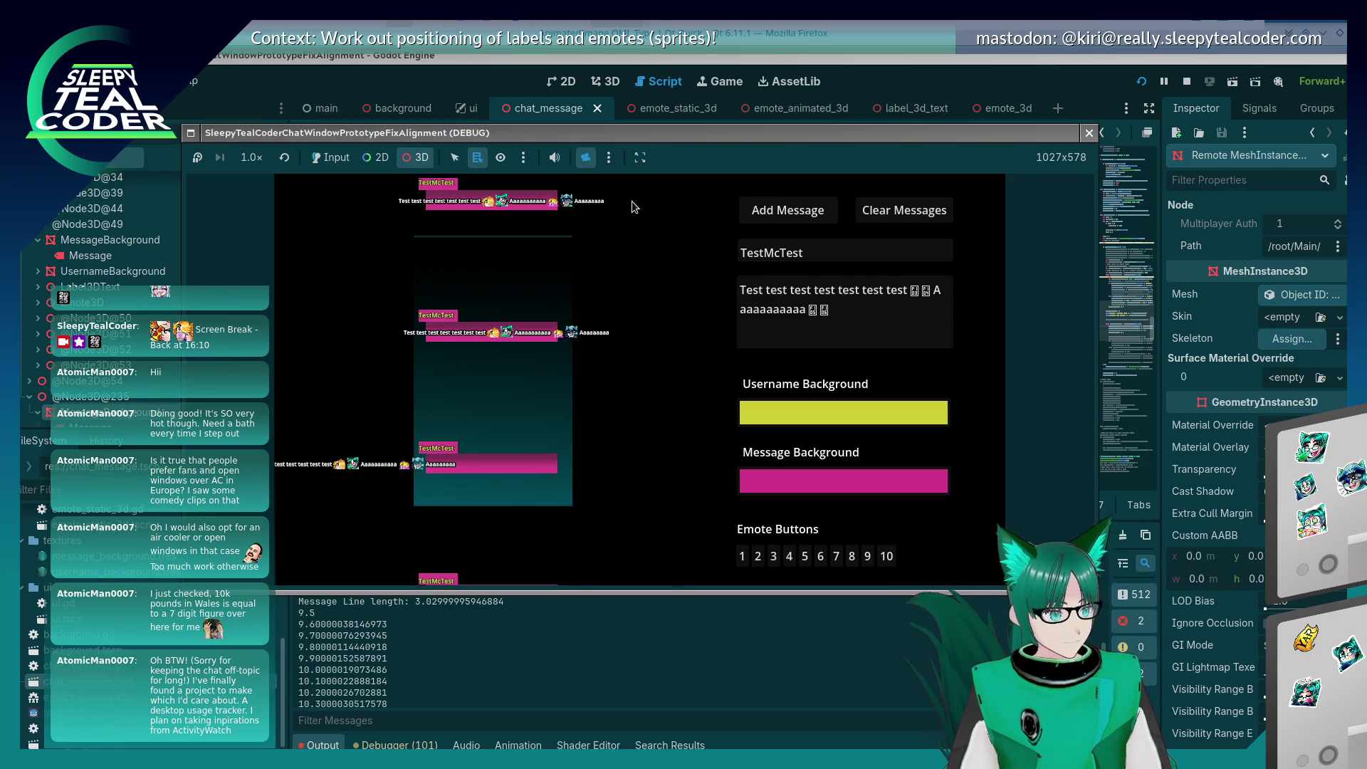
Step: Return to the game's own camera and input mode, then add another TestMcTest message
{"action": "left_click", "coordinate": [589, 164]}
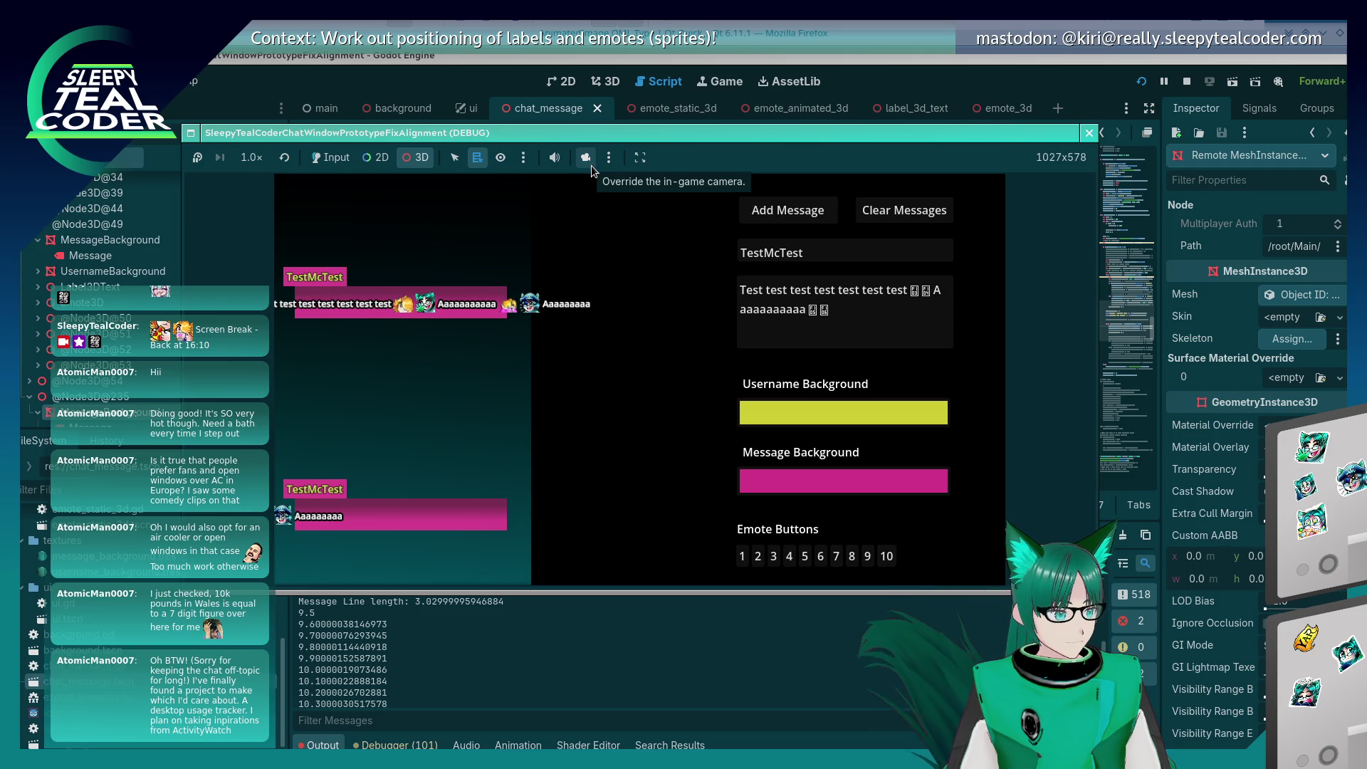
{"action": "left_click", "coordinate": [348, 157]}
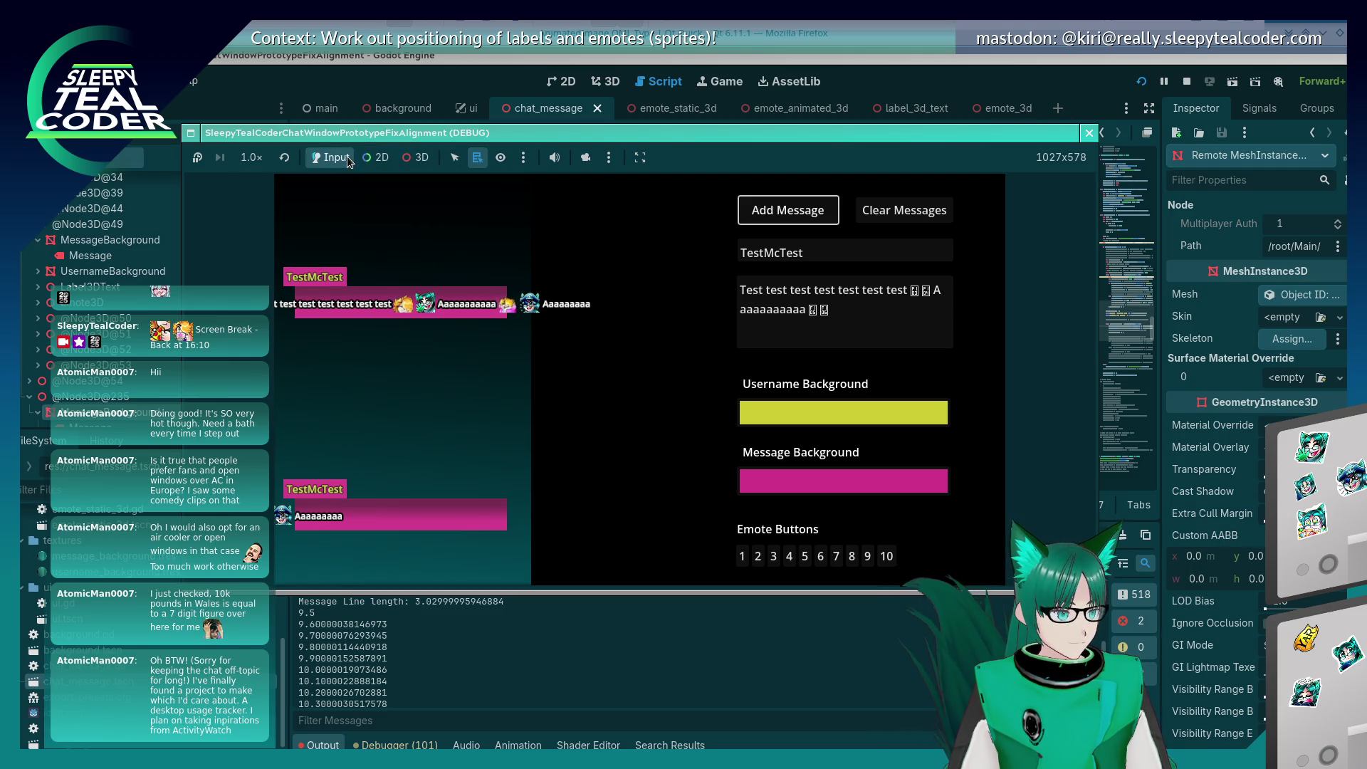
{"action": "left_click", "coordinate": [399, 195]}
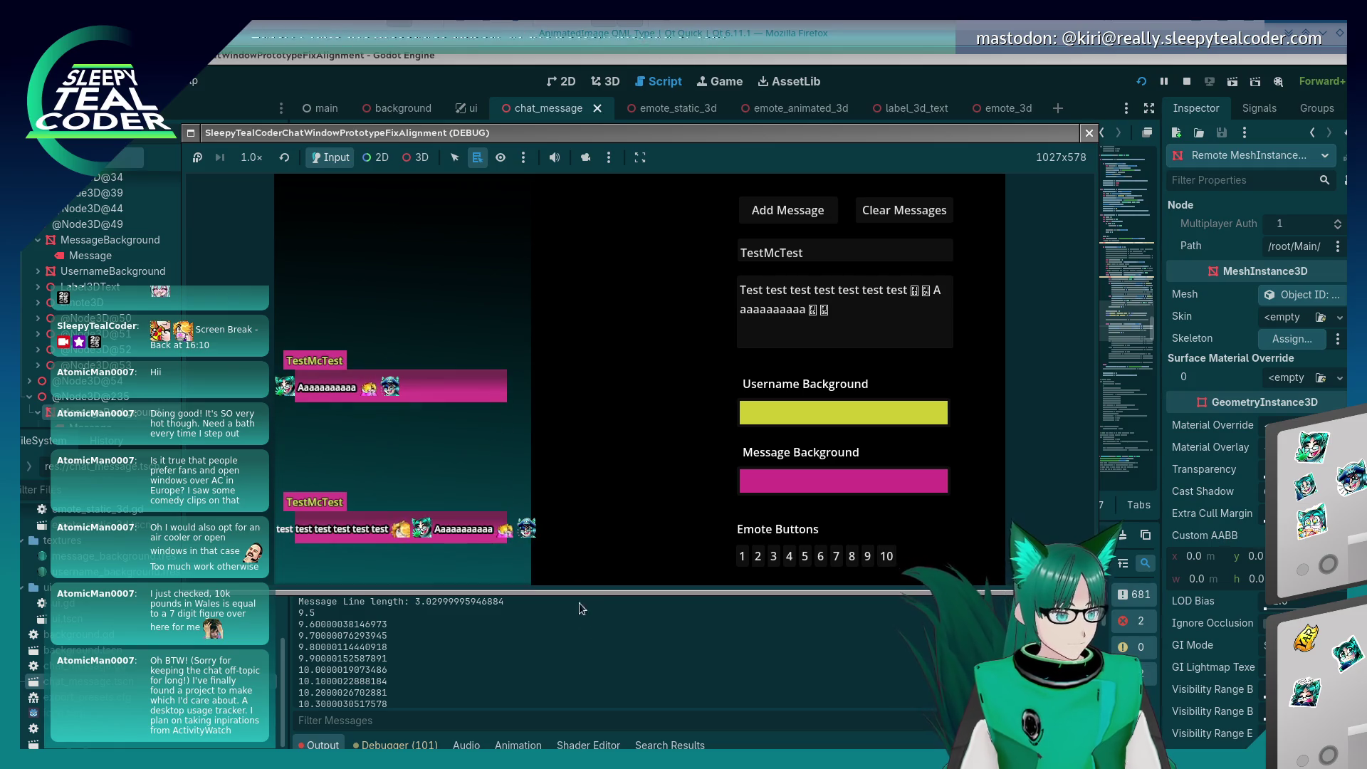
Step: Drag the Output splitter down to enlarge the game view to 1152x648, then return to chat_message.gd
{"action": "left_click_drag", "start_coordinate": [562, 595], "coordinate": [553, 680]}
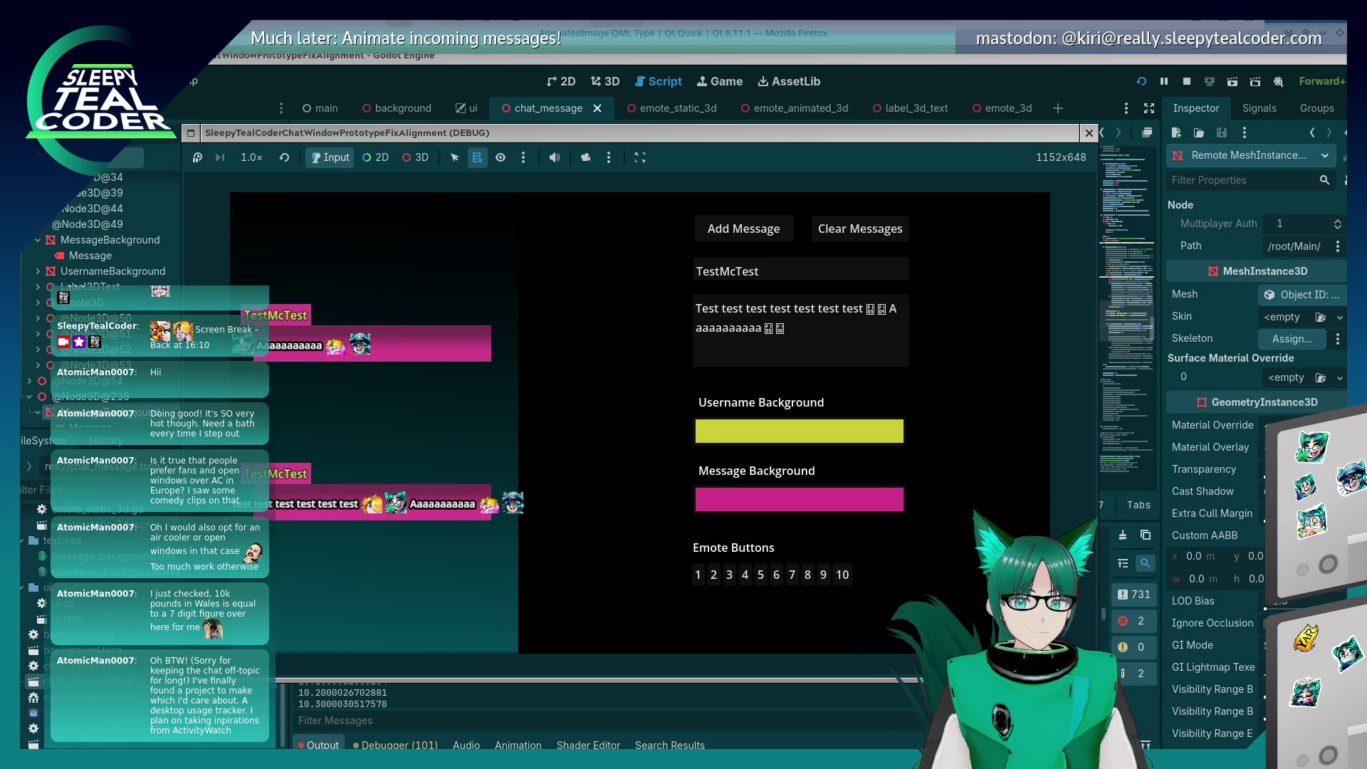
{"action": "left_click", "coordinate": [836, 70]}
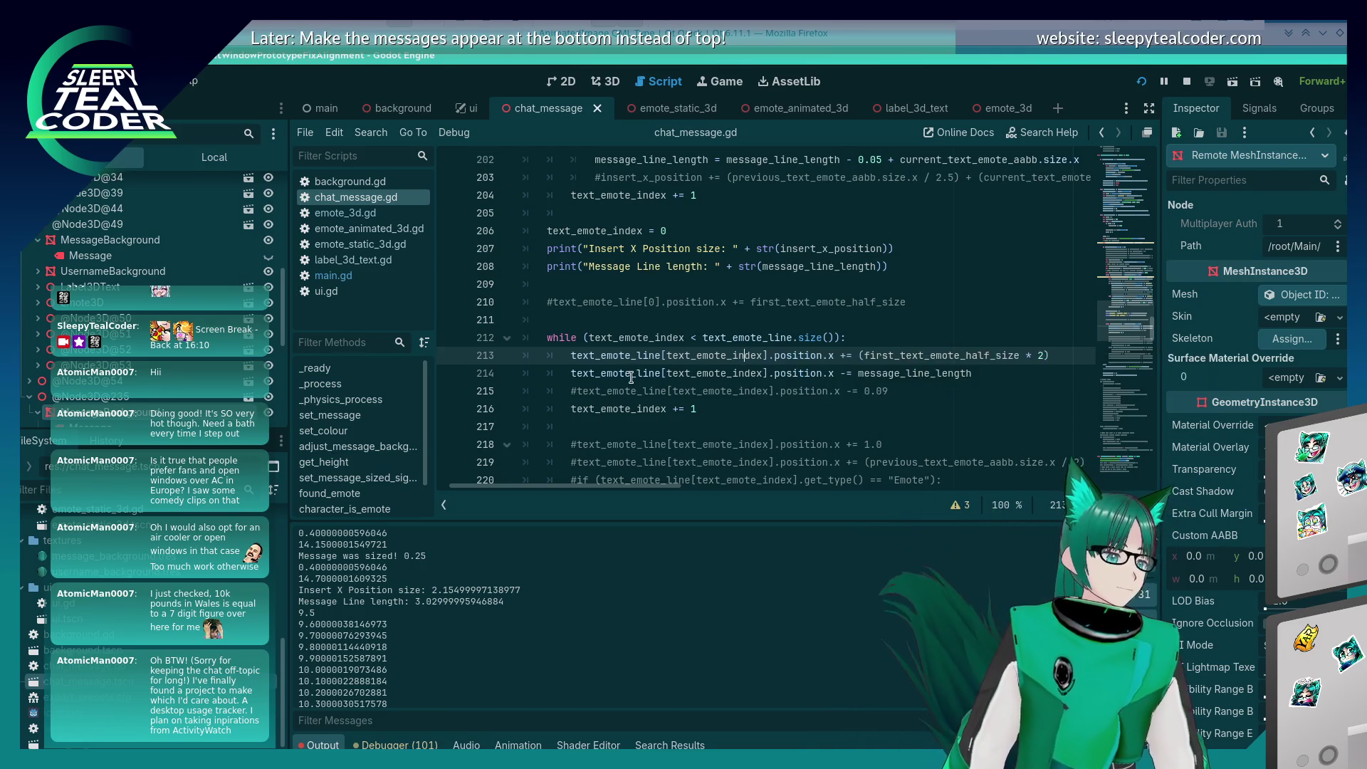
Step: Revert line 213 to add plain first_text_emote_half_size, removing the parentheses and '* 2'
{"action": "triple_click", "coordinate": [660, 356]}
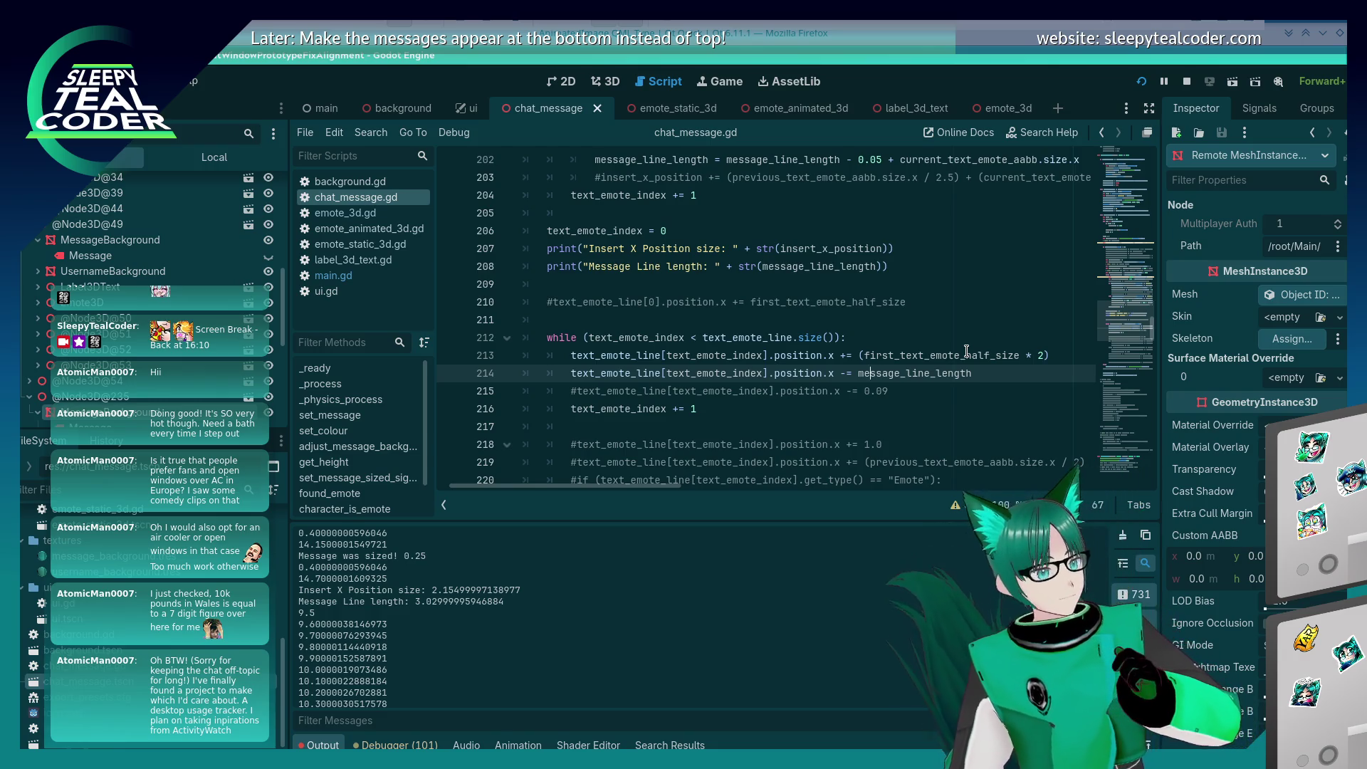
{"action": "key", "text": "alt+Tab"}
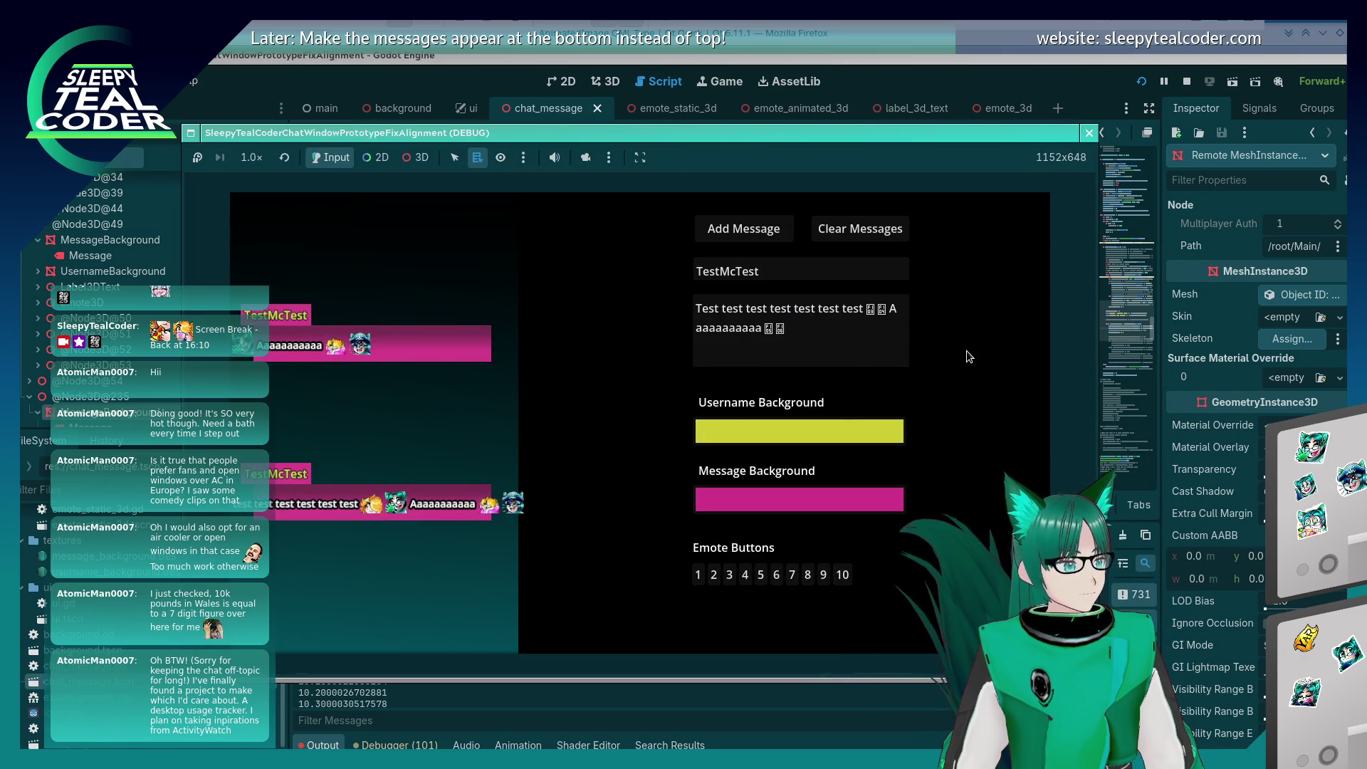
{"action": "left_click", "coordinate": [972, 59]}
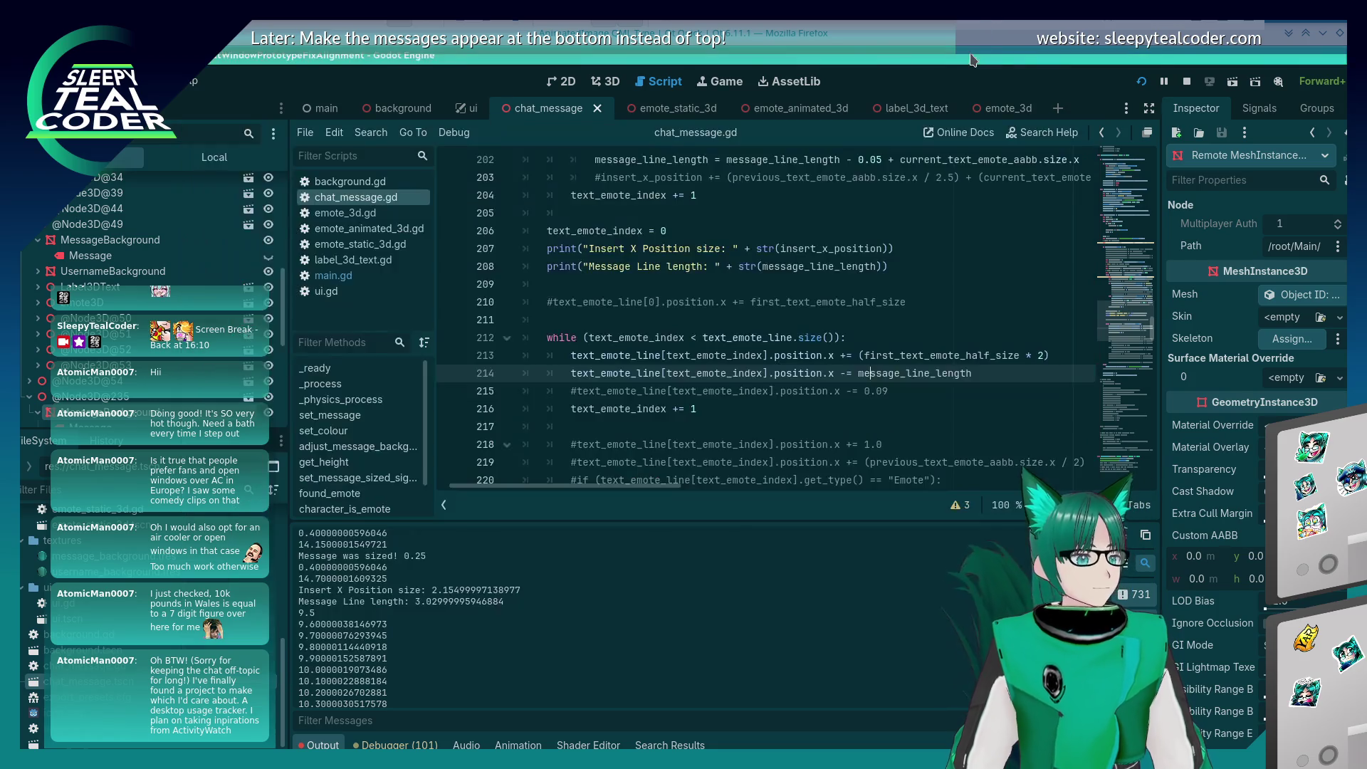
{"action": "left_click", "coordinate": [883, 353]}
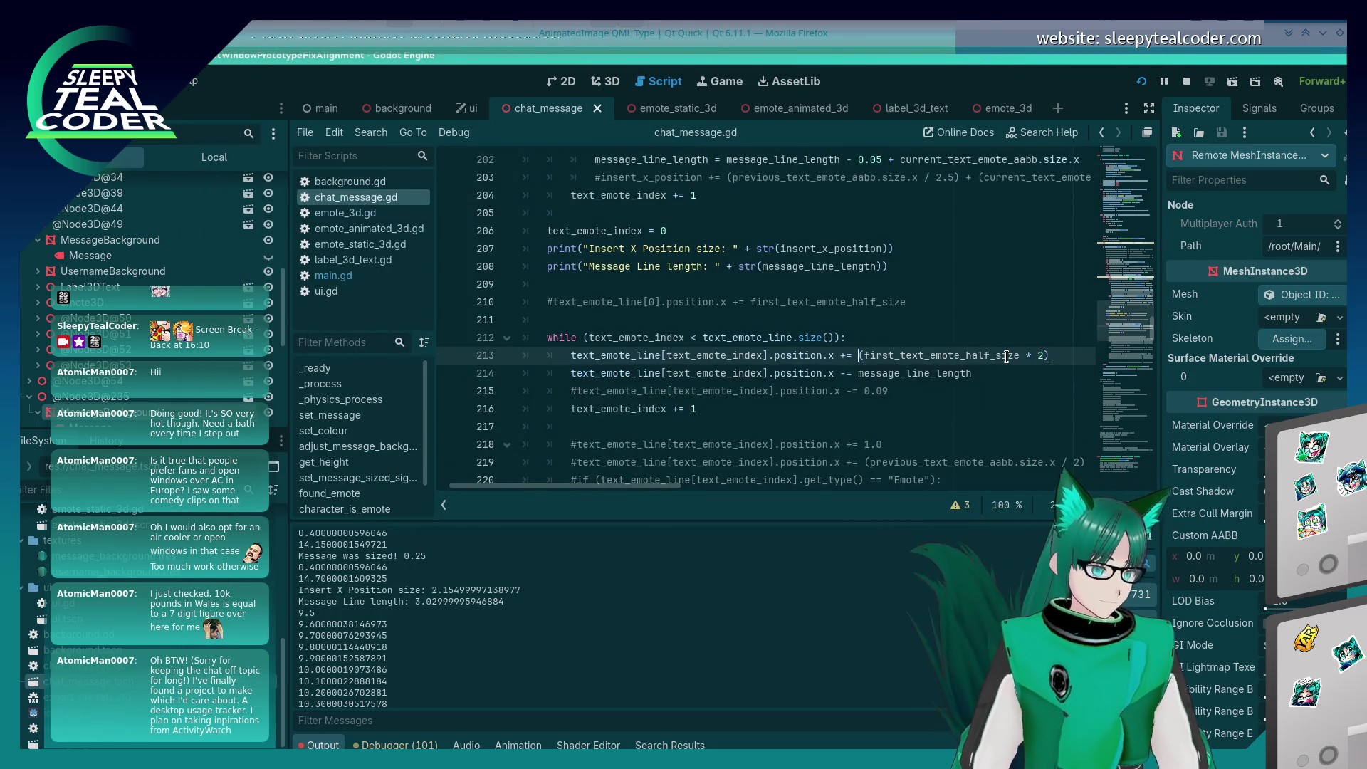
{"action": "key", "text": "BackSpace"}
{"action": "key", "text": "End"}
Step: Save and rerun with F5, then add two new TestMcTest chat messages
{"action": "key", "text": "F5"}
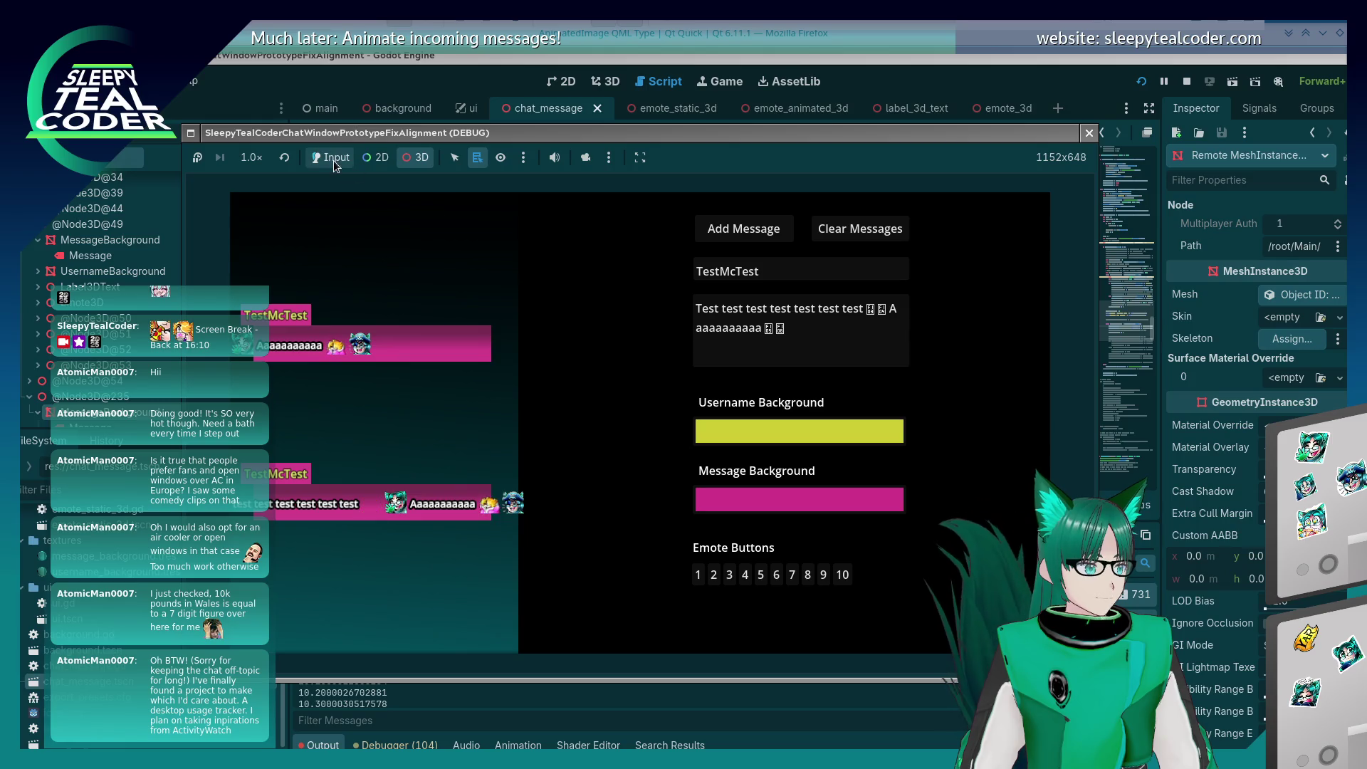
{"action": "left_click", "coordinate": [744, 229]}
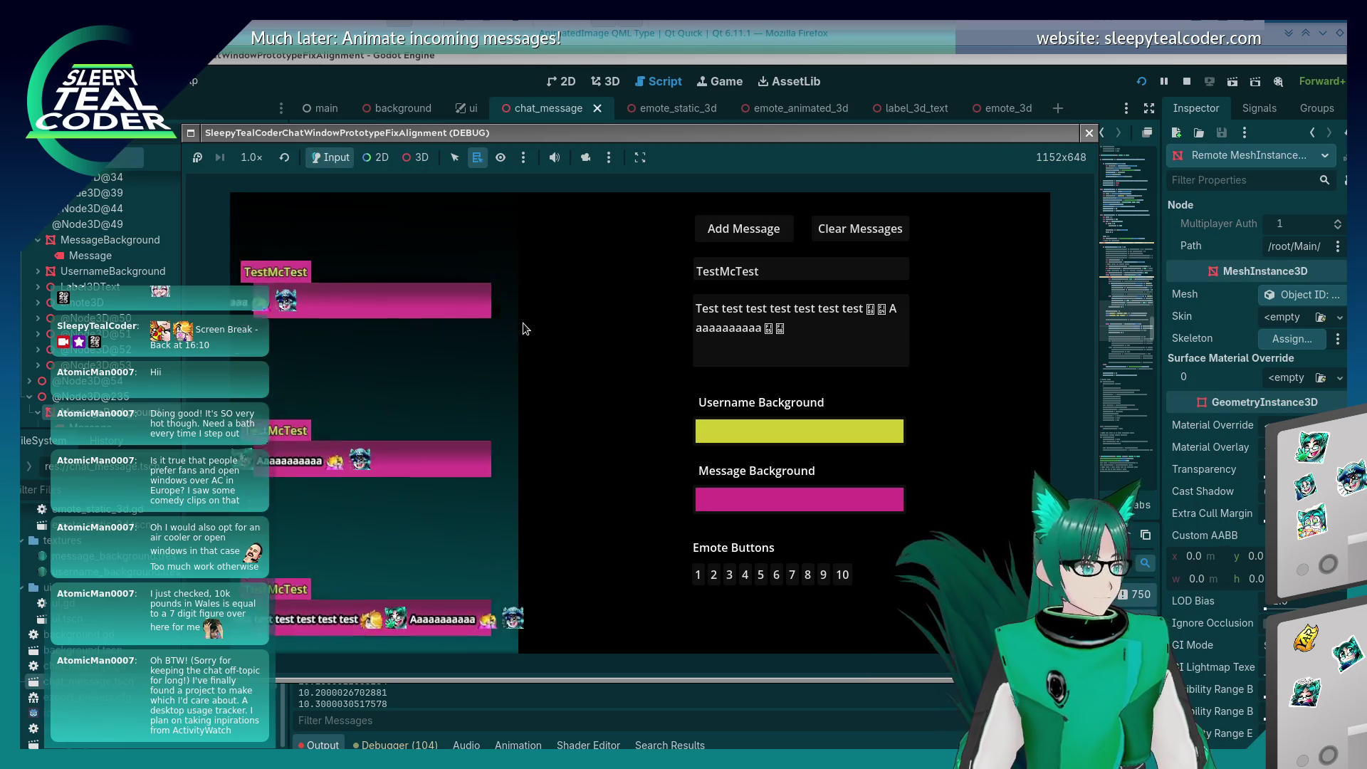
{"action": "left_click", "coordinate": [801, 118]}
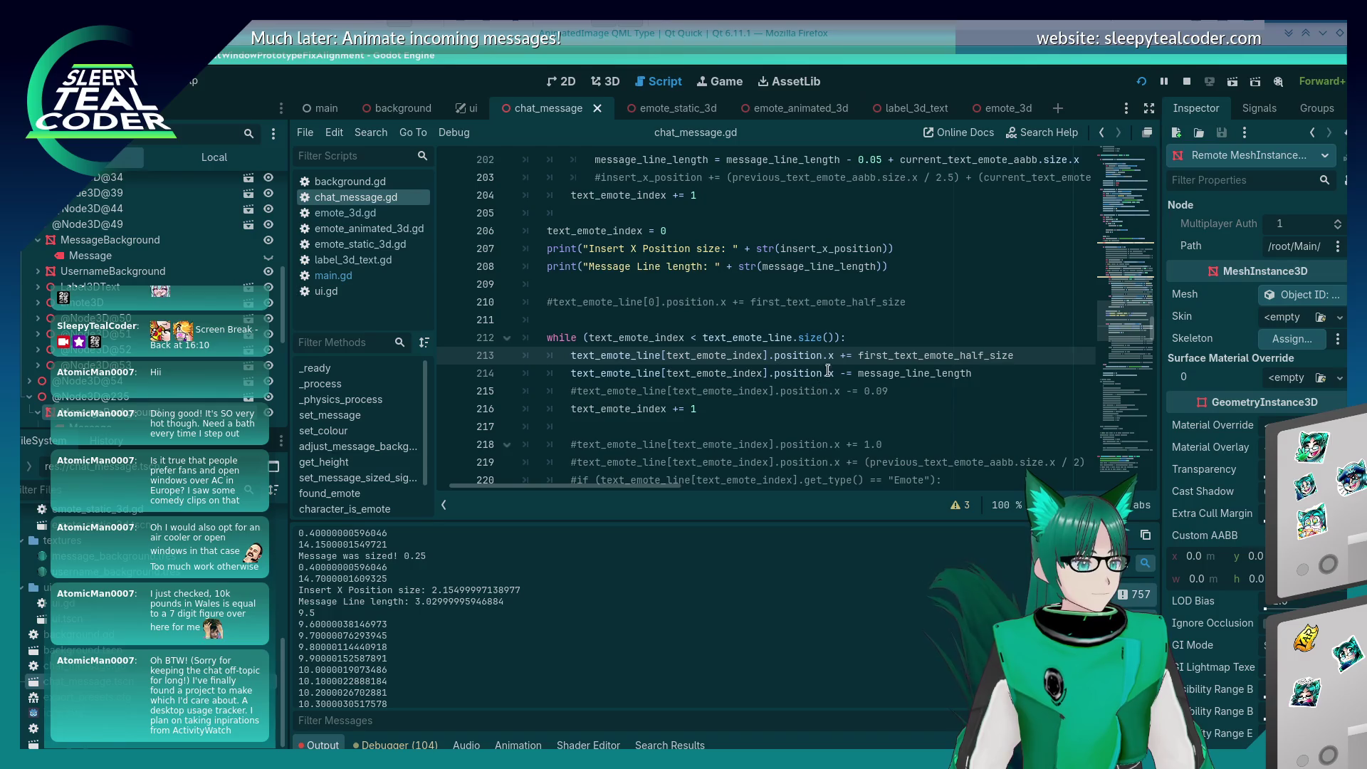
{"action": "left_click", "coordinate": [911, 374]}
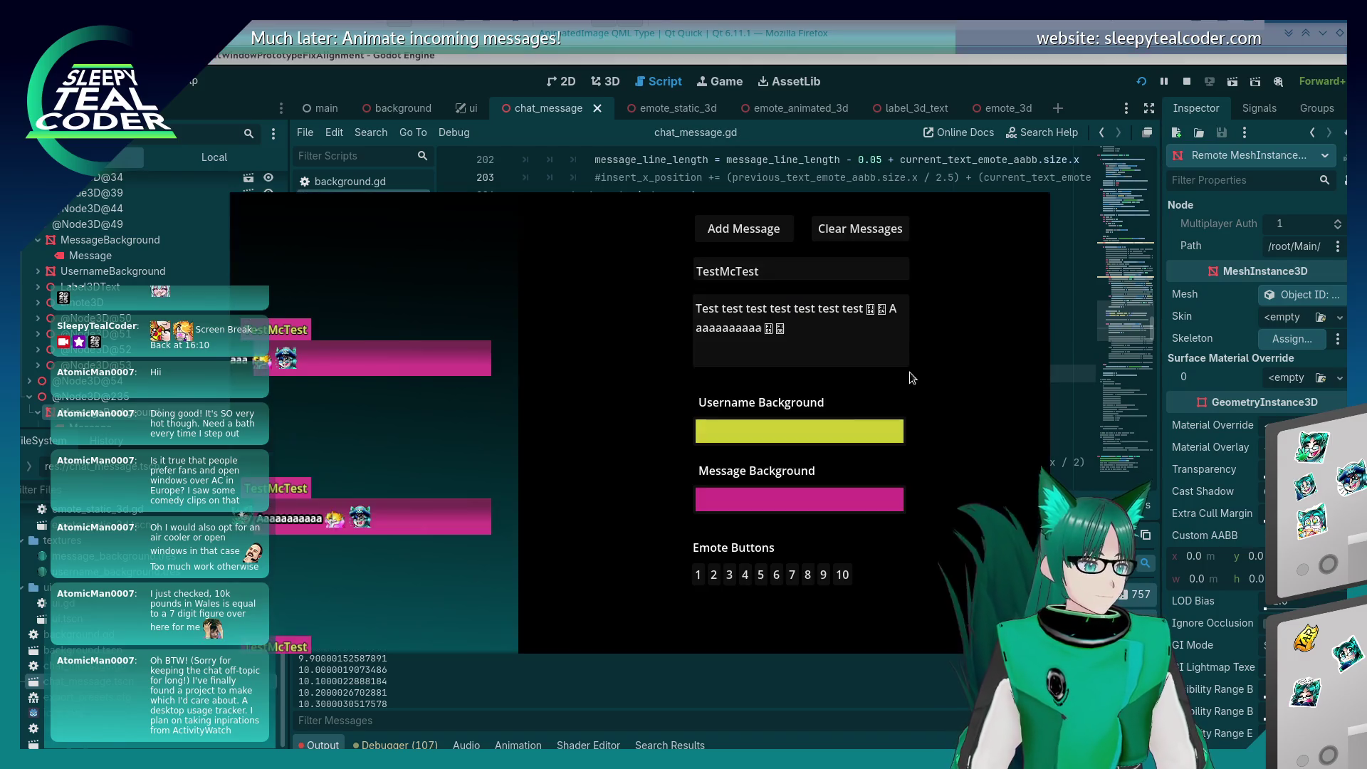
{"action": "left_click", "coordinate": [744, 229]}
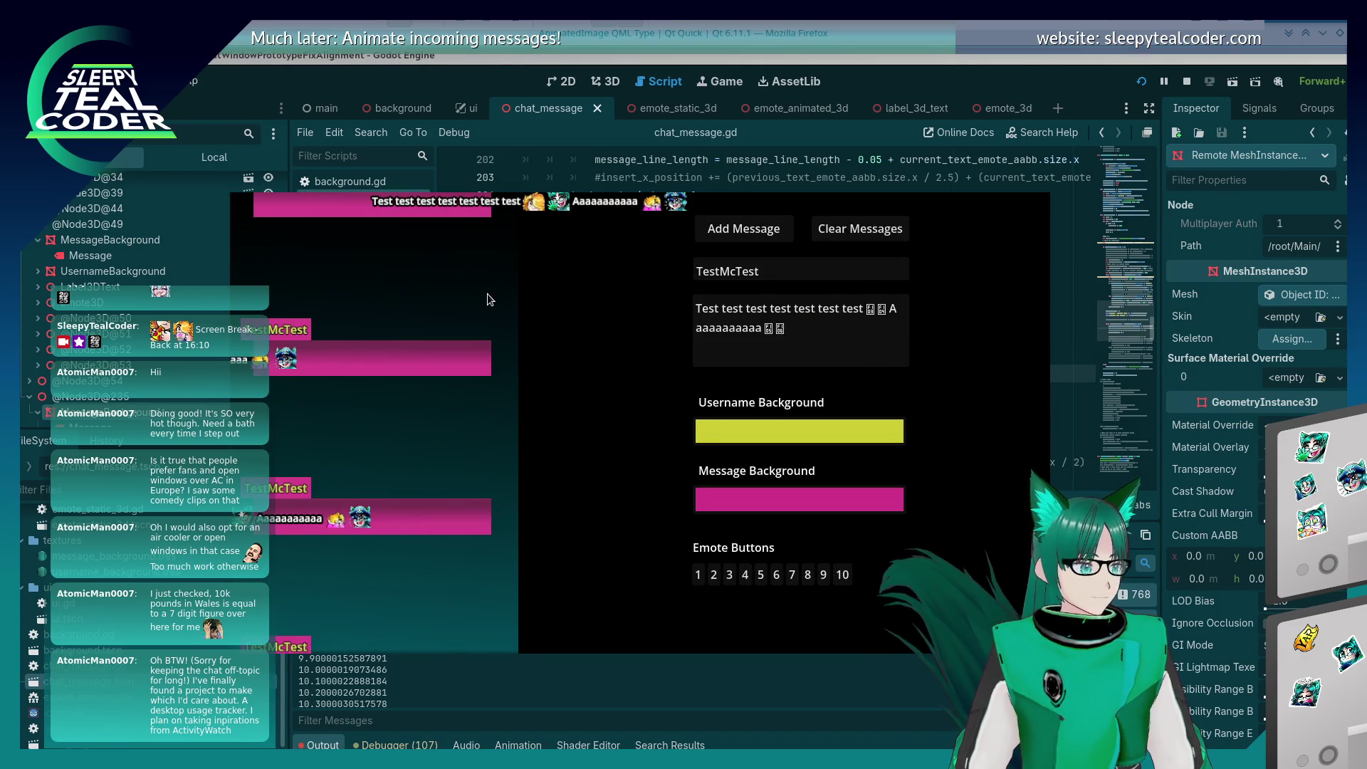
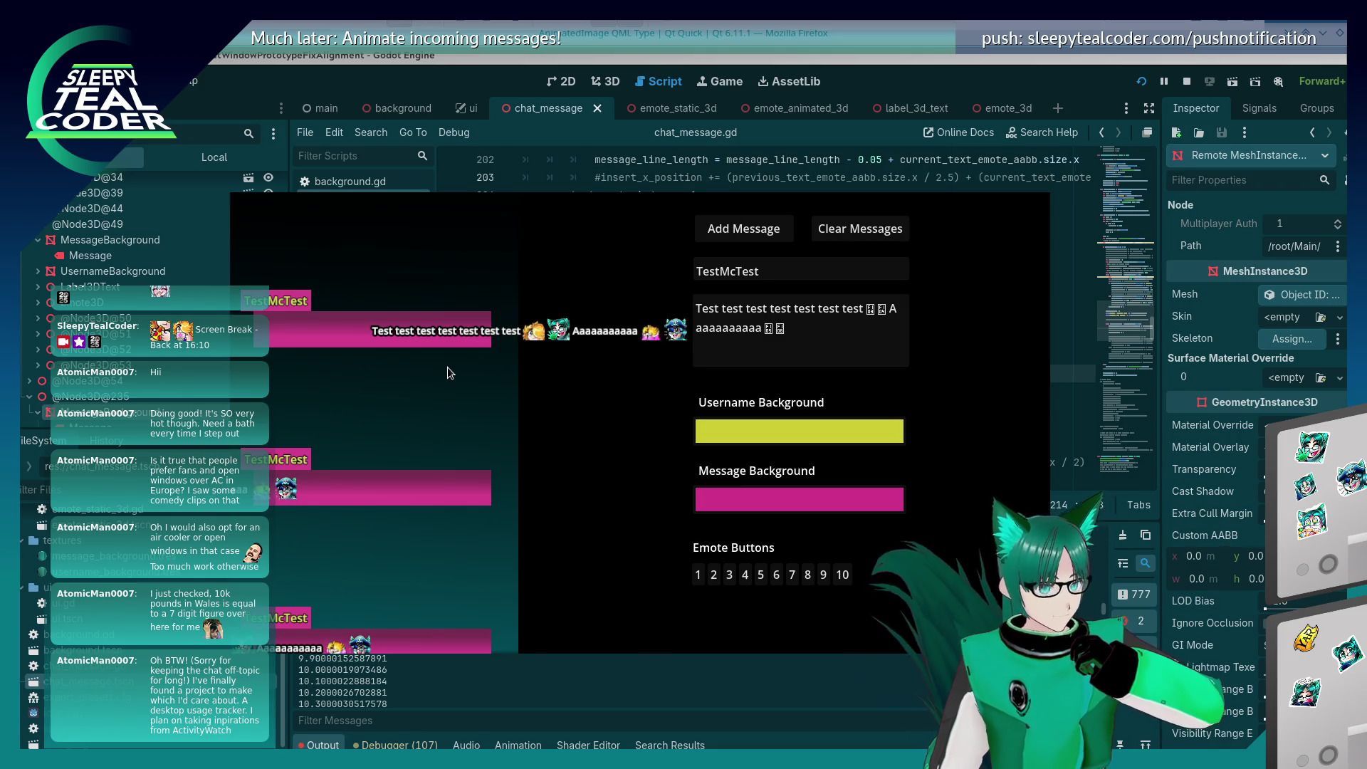
Step: Bring chat_message.gd over the running game and scroll through its entry-layout code
{"action": "left_click", "coordinate": [925, 66]}
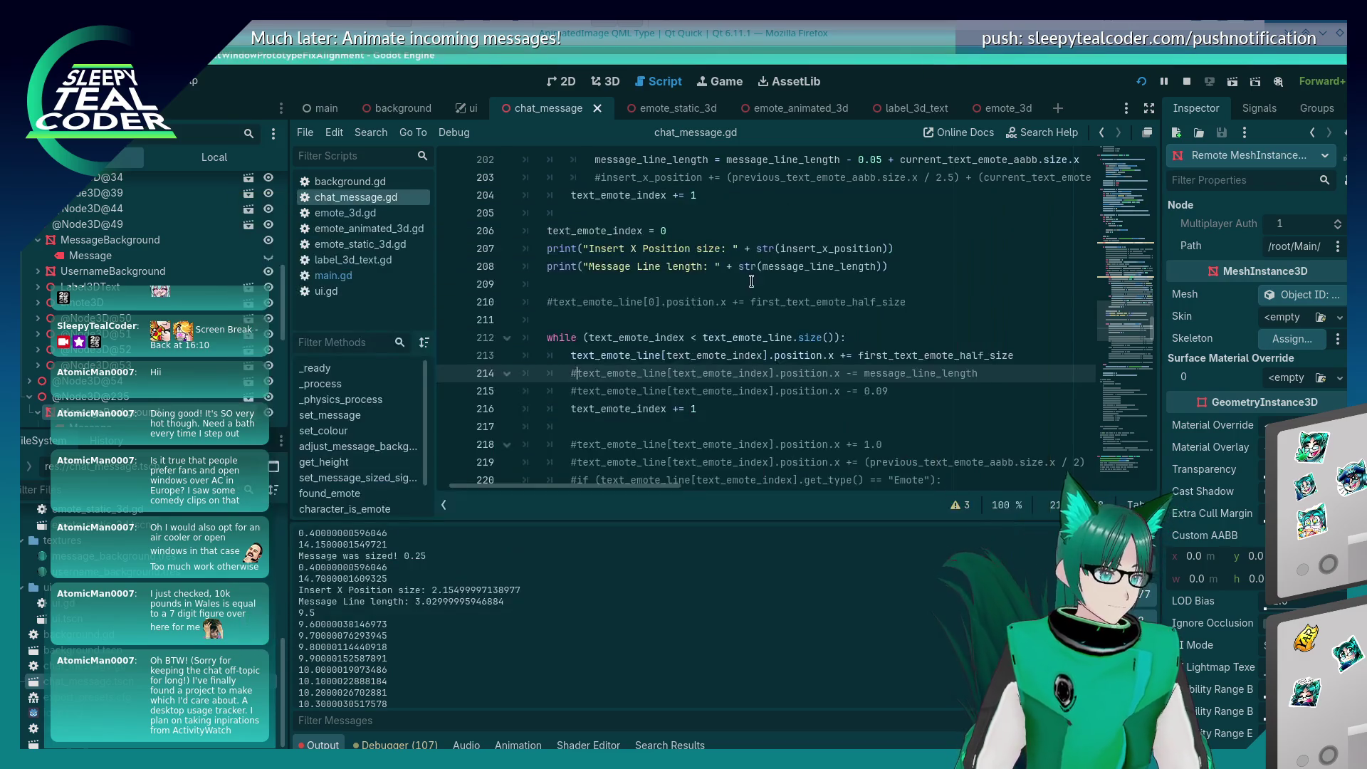
{"action": "scroll", "coordinate": [746, 293], "scroll_direction": "up", "scroll_amount": 4}
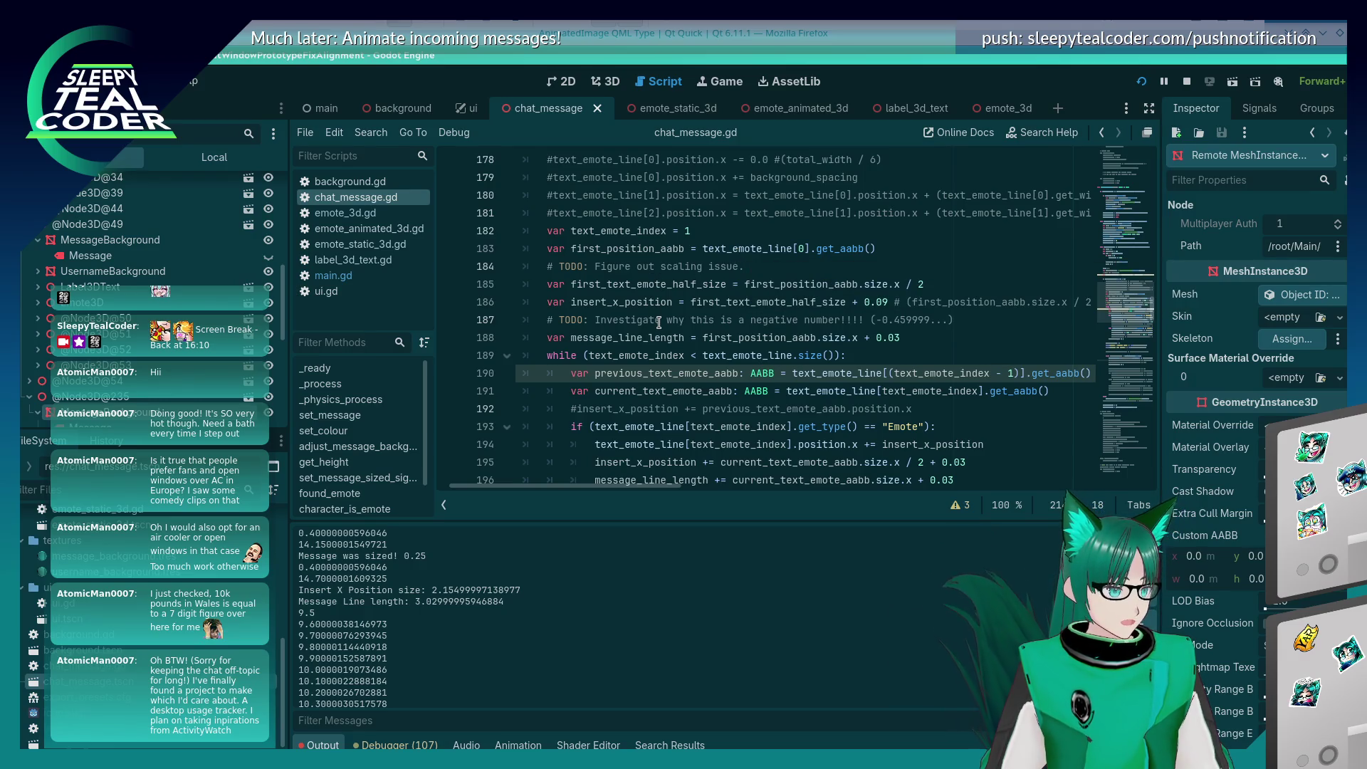
{"action": "scroll", "coordinate": [659, 323], "scroll_direction": "up", "scroll_amount": 4}
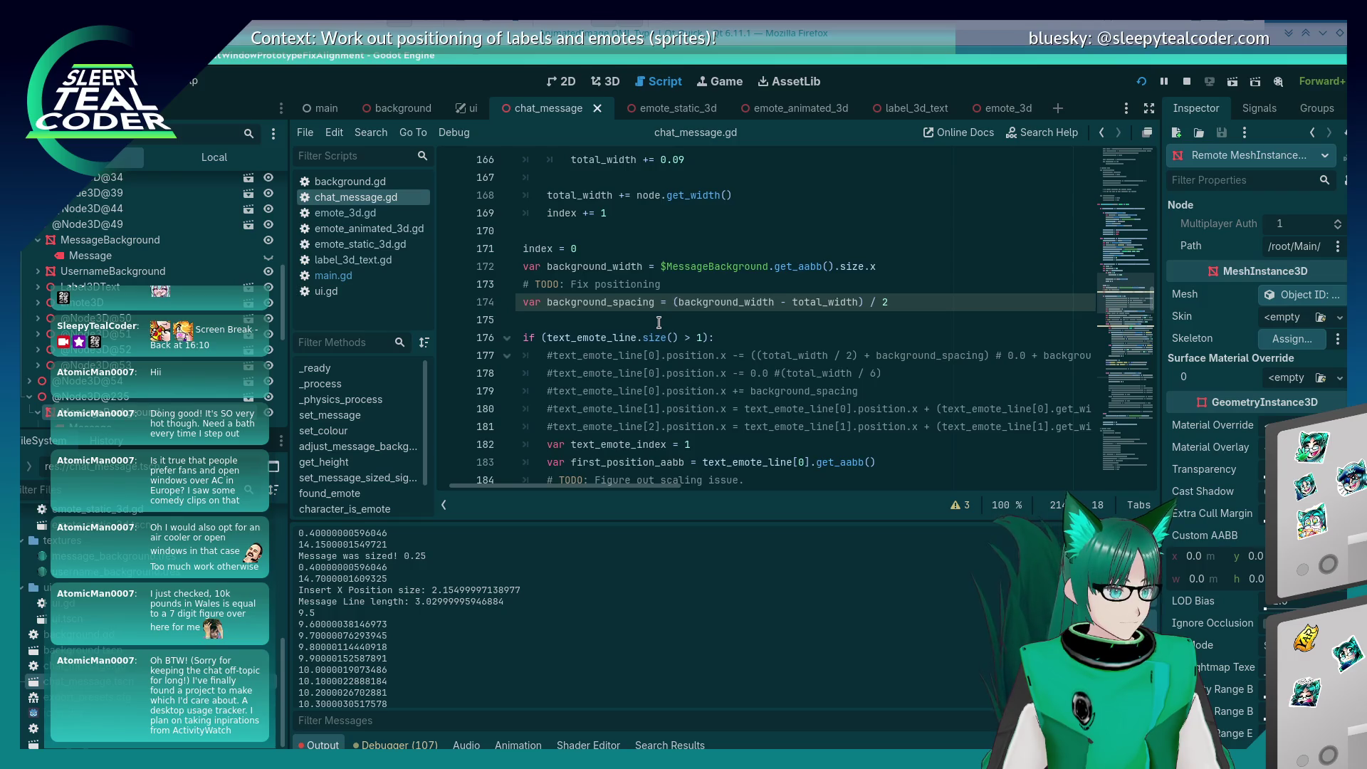
{"action": "scroll", "coordinate": [659, 322], "scroll_direction": "down", "scroll_amount": 2}
{"action": "scroll", "coordinate": [659, 323], "scroll_direction": "up", "scroll_amount": 2}
{"action": "scroll", "coordinate": [659, 322], "scroll_direction": "up", "scroll_amount": 4}
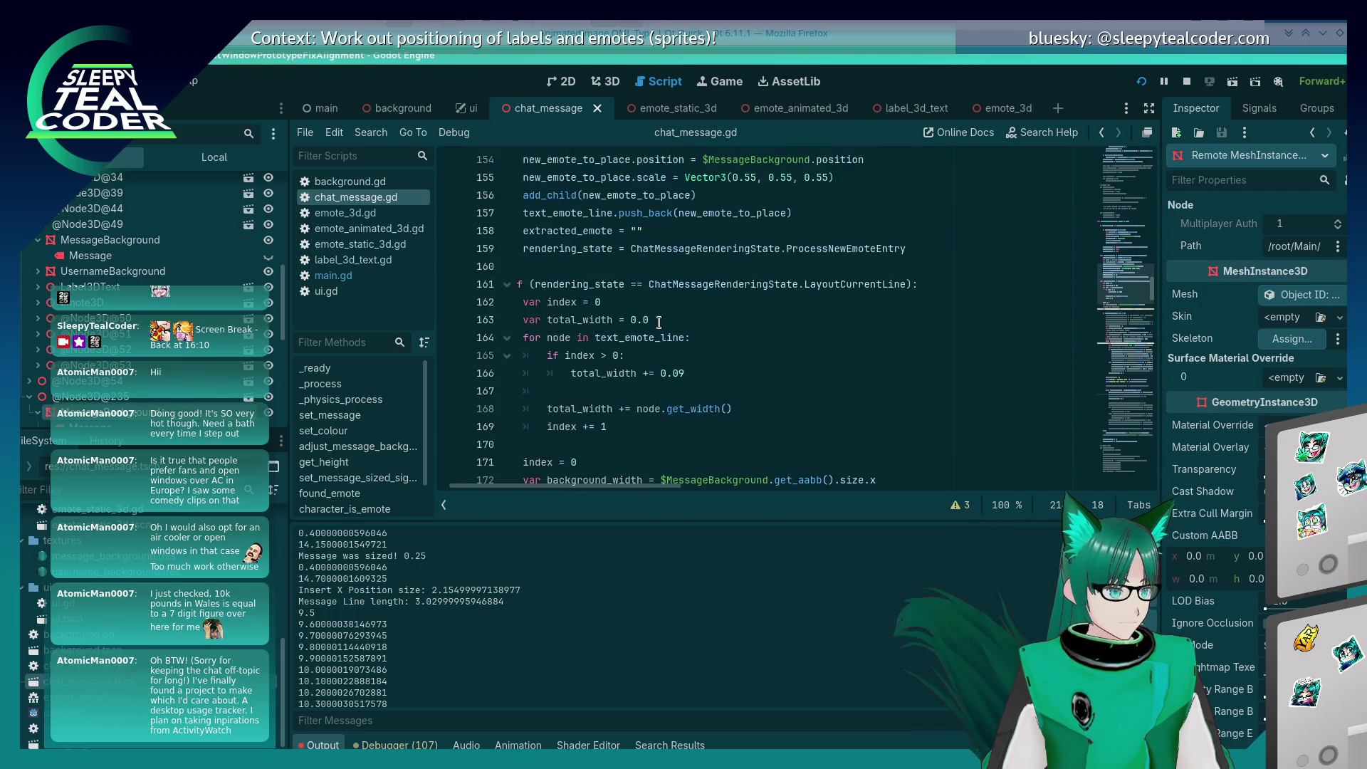
{"action": "scroll", "coordinate": [659, 323], "scroll_direction": "up", "scroll_amount": 4}
{"action": "scroll", "coordinate": [658, 322], "scroll_direction": "down", "scroll_amount": 7}
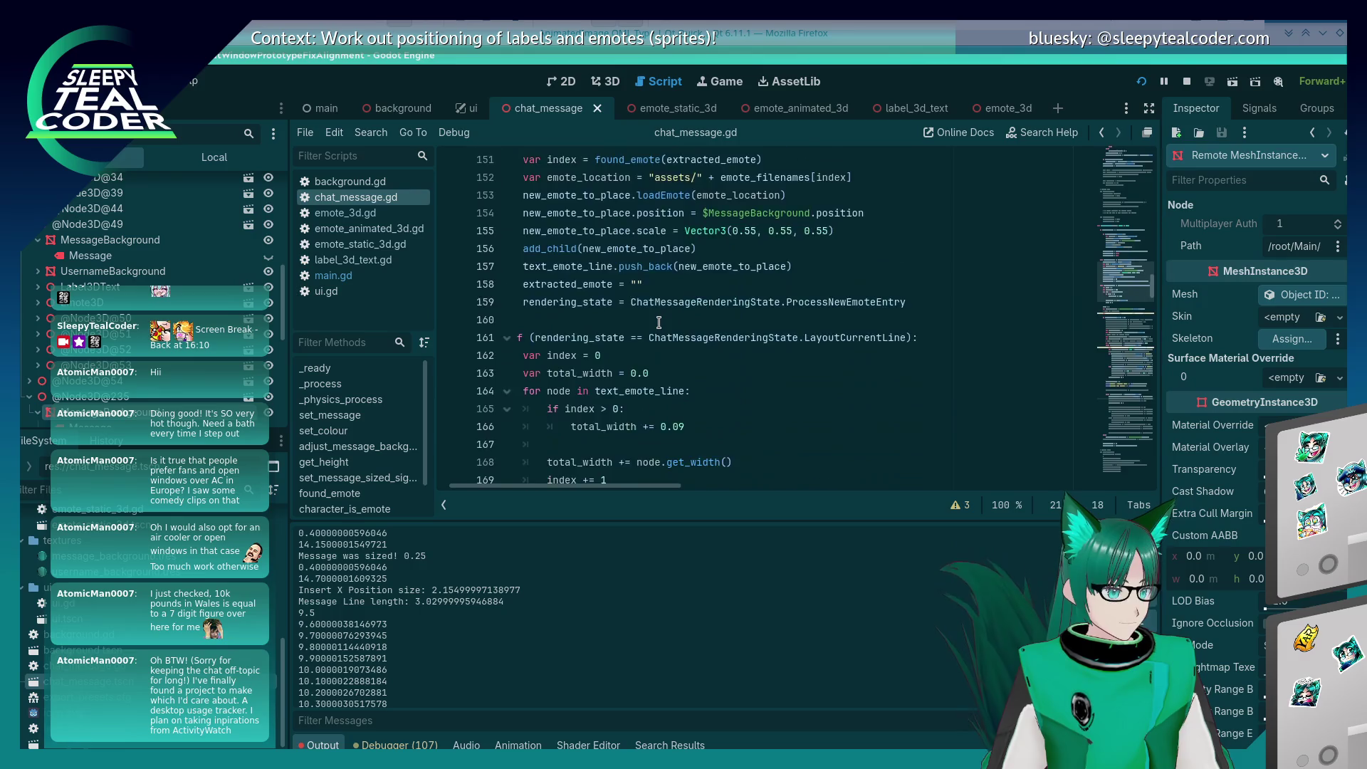
{"action": "scroll", "coordinate": [659, 323], "scroll_direction": "down", "scroll_amount": 5}
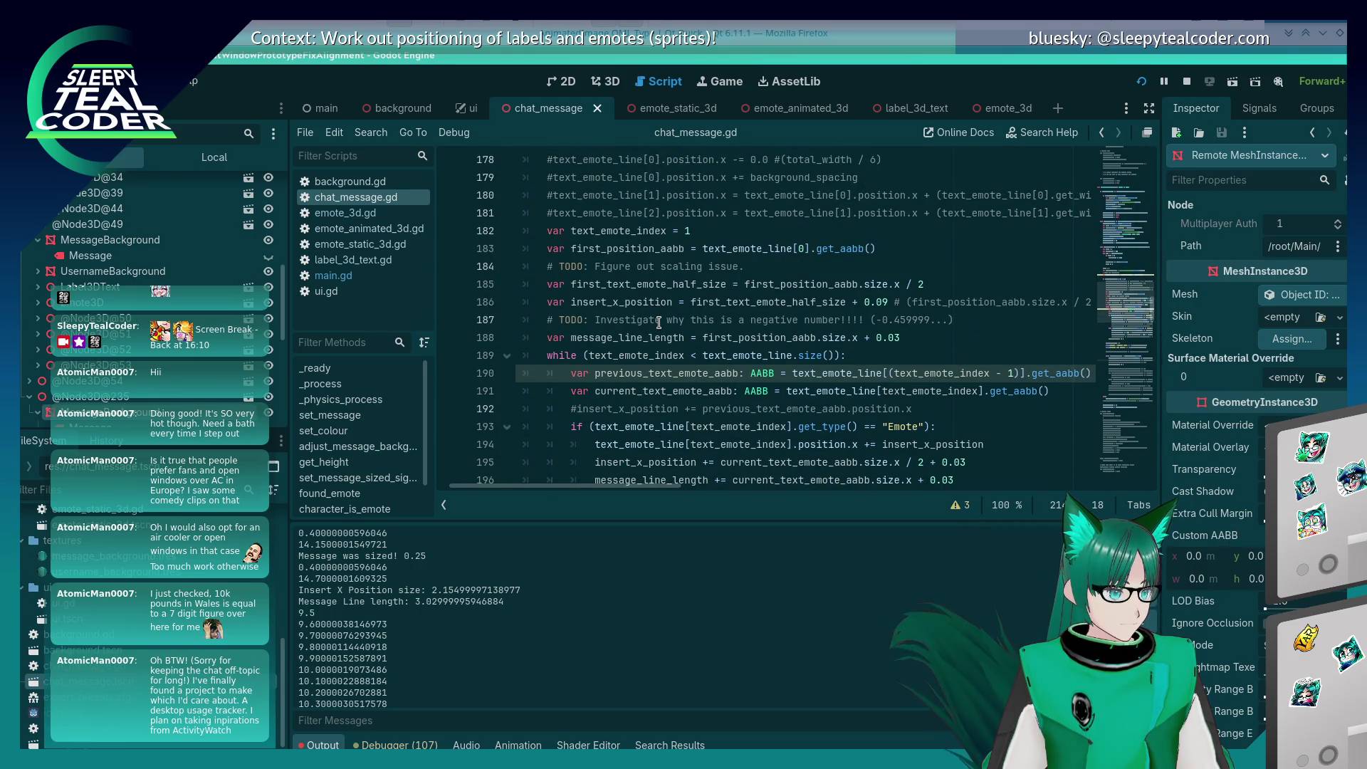
Step: Search the script for '.position.x =' and step through each match
{"action": "left_click", "coordinate": [797, 222]}
{"action": "key", "text": "ctrl+f"}
{"action": "type", "text": ".position. x ="}
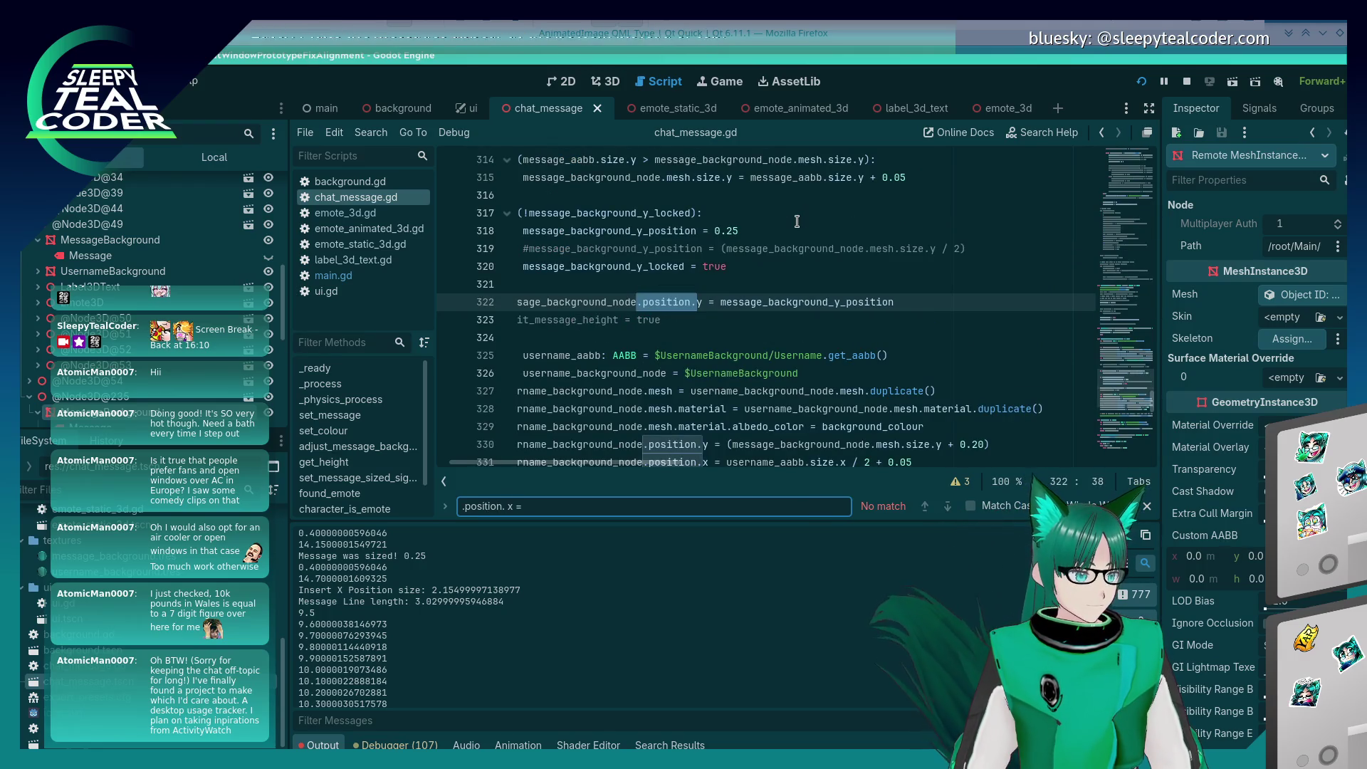
{"action": "key", "text": "Left"}
{"action": "key", "text": "Left"}
{"action": "key", "text": "Left"}
{"action": "key", "text": "BackSpace"}
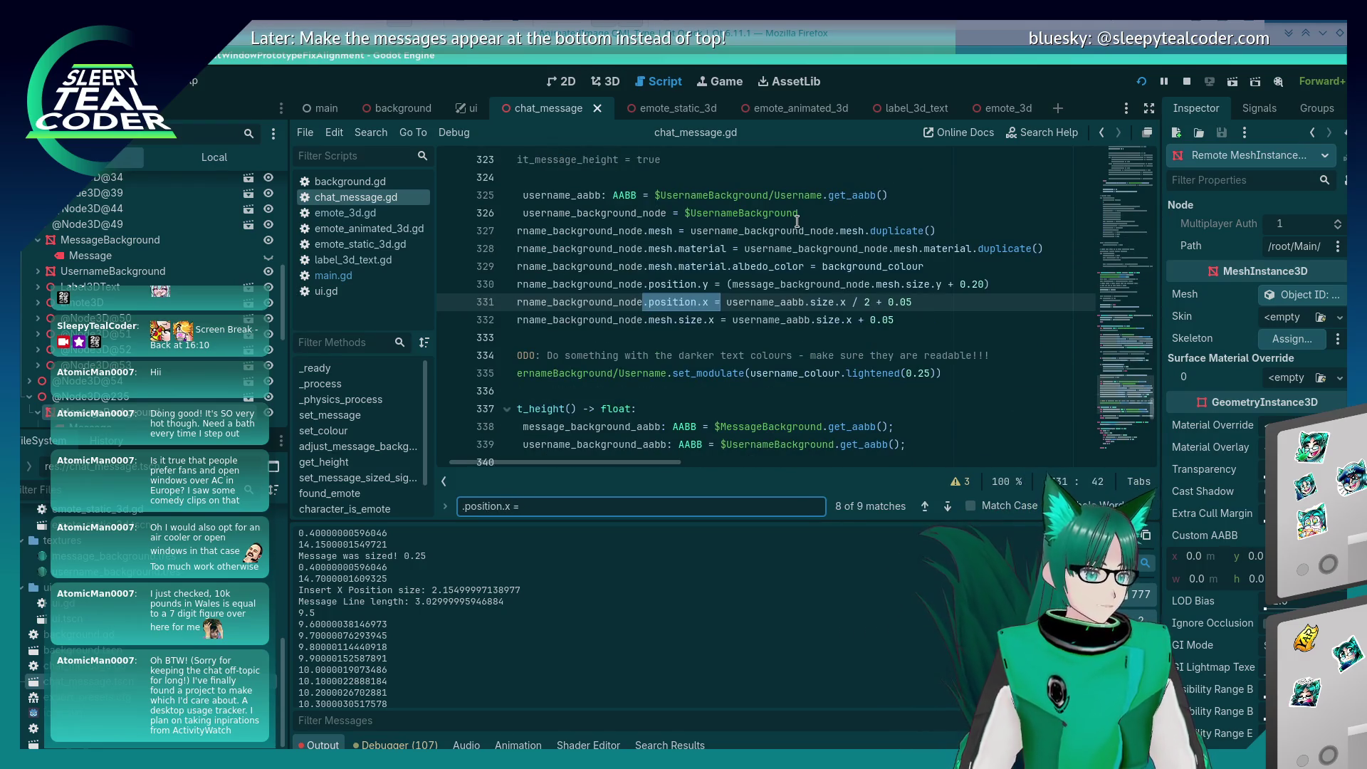
{"action": "key", "text": "Return"}
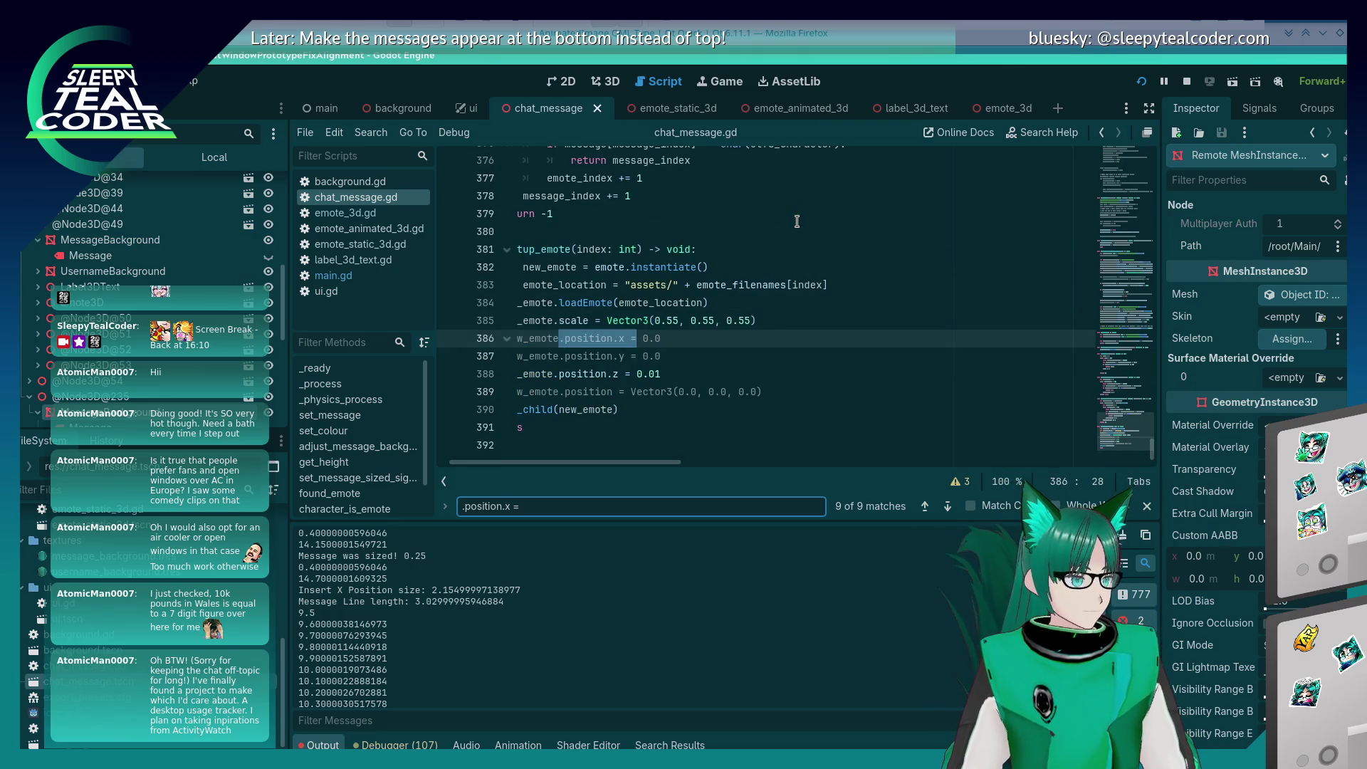
{"action": "key", "text": "Return"}
{"action": "key", "text": "Return"}
{"action": "key", "text": "Return"}
{"action": "key", "text": "Return"}
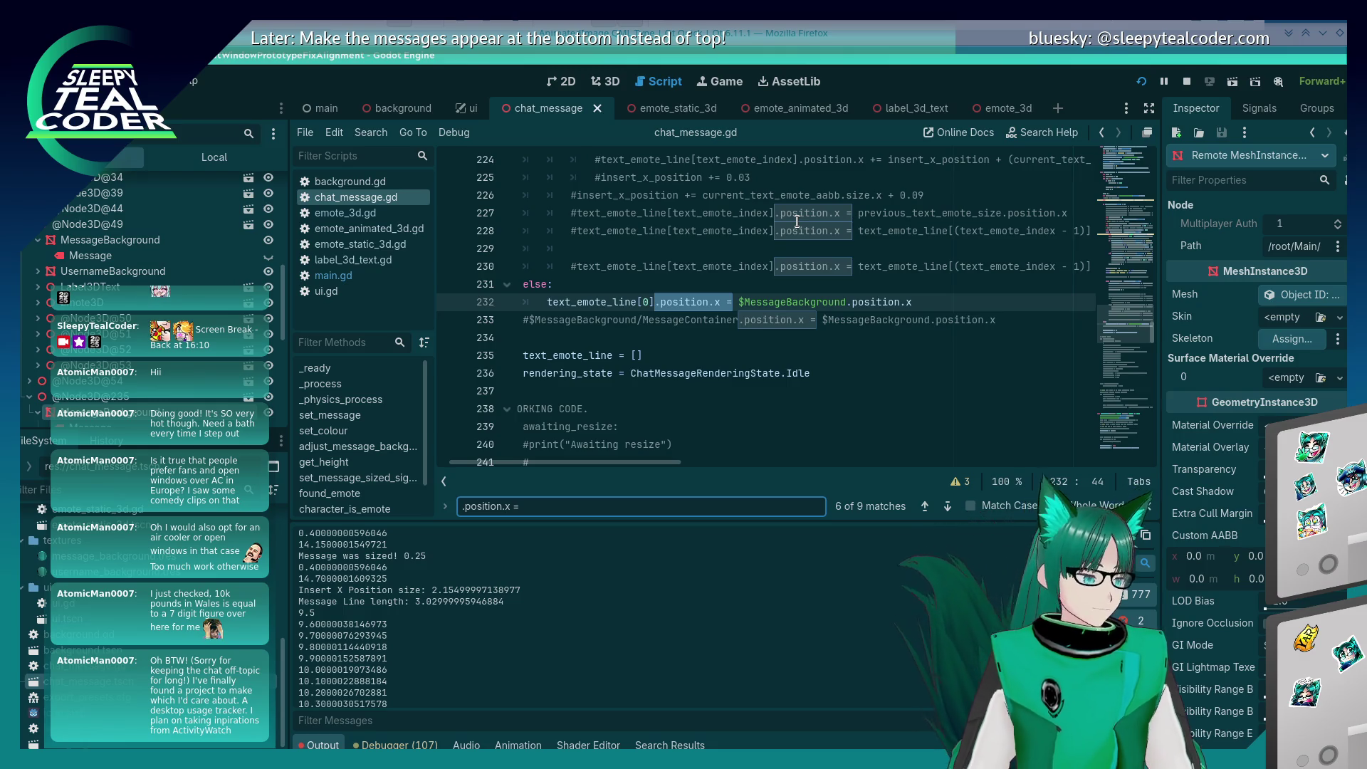
{"action": "key", "text": "Escape"}
Step: Select and copy the first-entry alignment statement on line 232
{"action": "key", "text": "Home"}
{"action": "key", "text": "shift+End"}
{"action": "key", "text": "ctrl+c"}
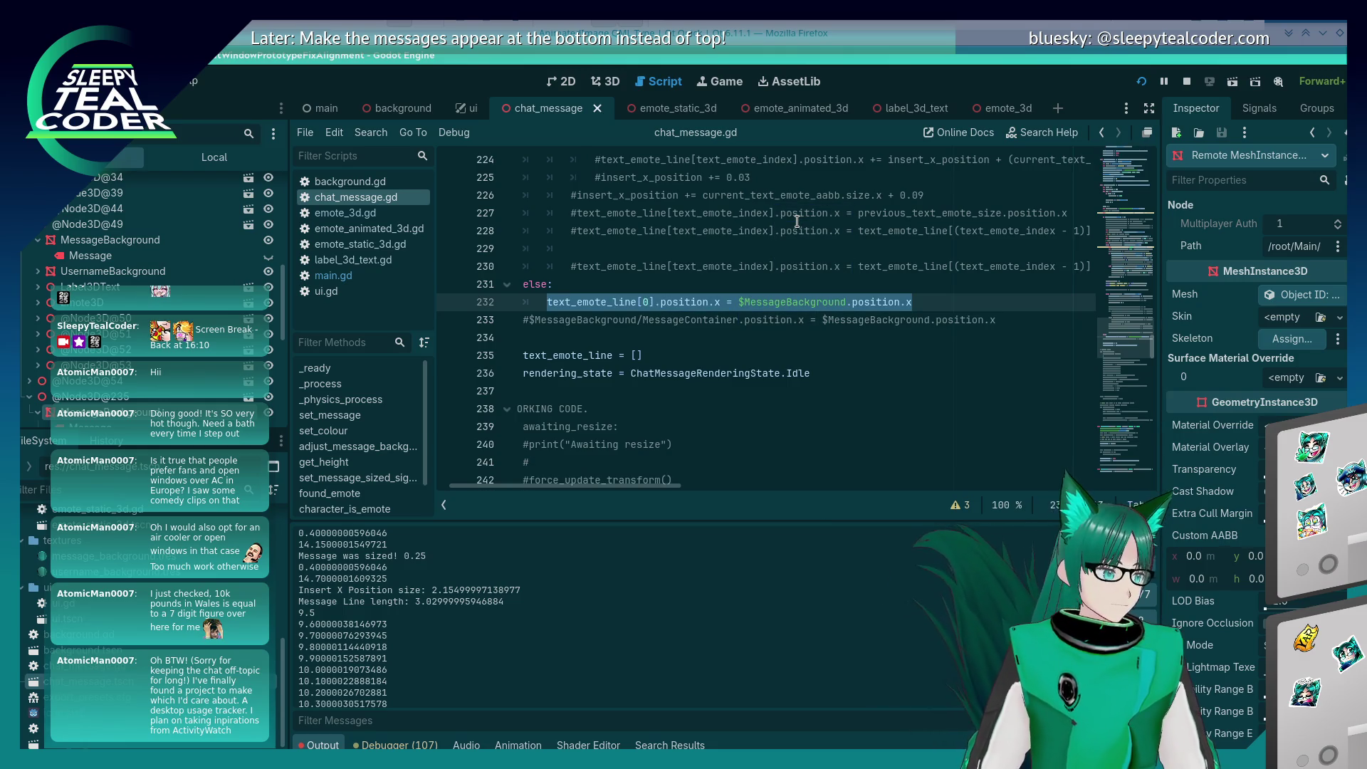
{"action": "scroll", "coordinate": [550, 405], "scroll_direction": "up", "scroll_amount": 15}
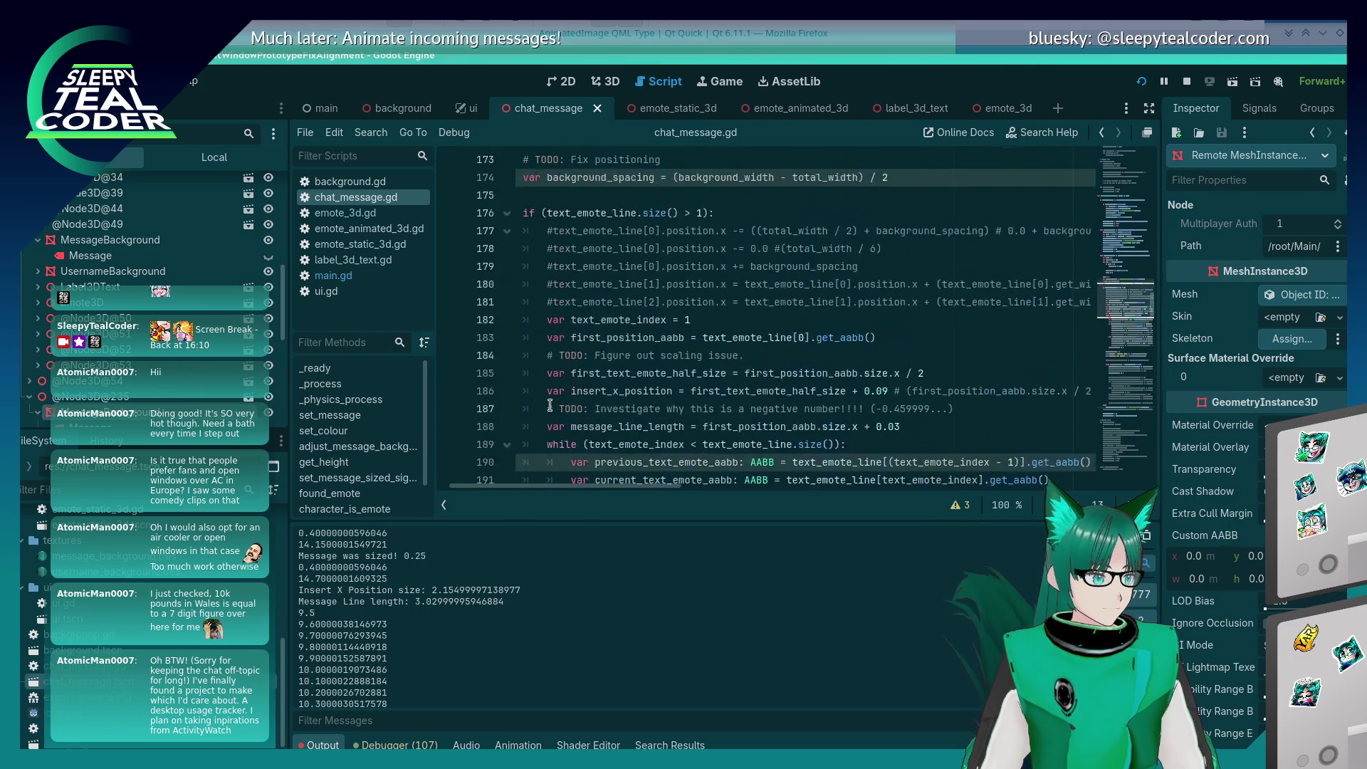
Step: Paste the alignment statement as a new line 175 below line 174
{"action": "scroll", "coordinate": [550, 405], "scroll_direction": "up", "scroll_amount": 3}
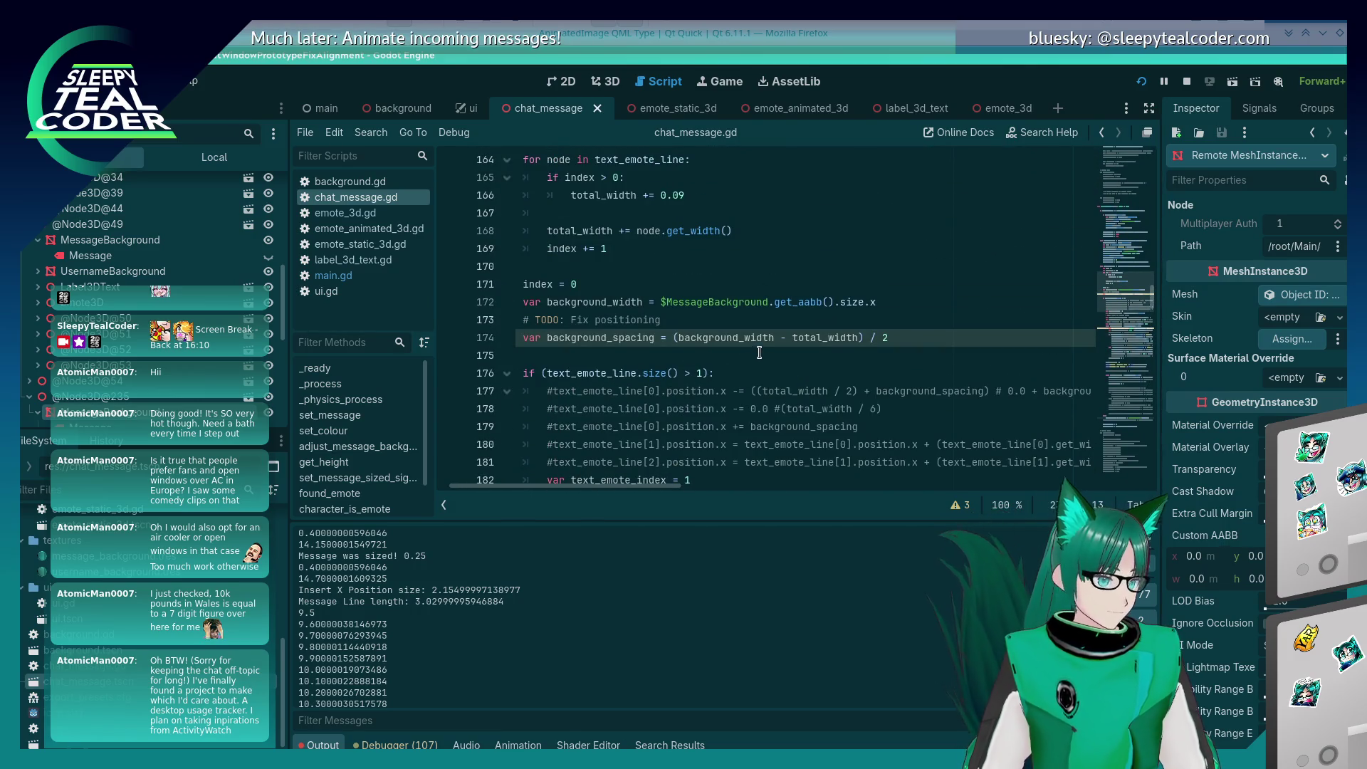
{"action": "scroll", "coordinate": [759, 352], "scroll_direction": "up", "scroll_amount": 2}
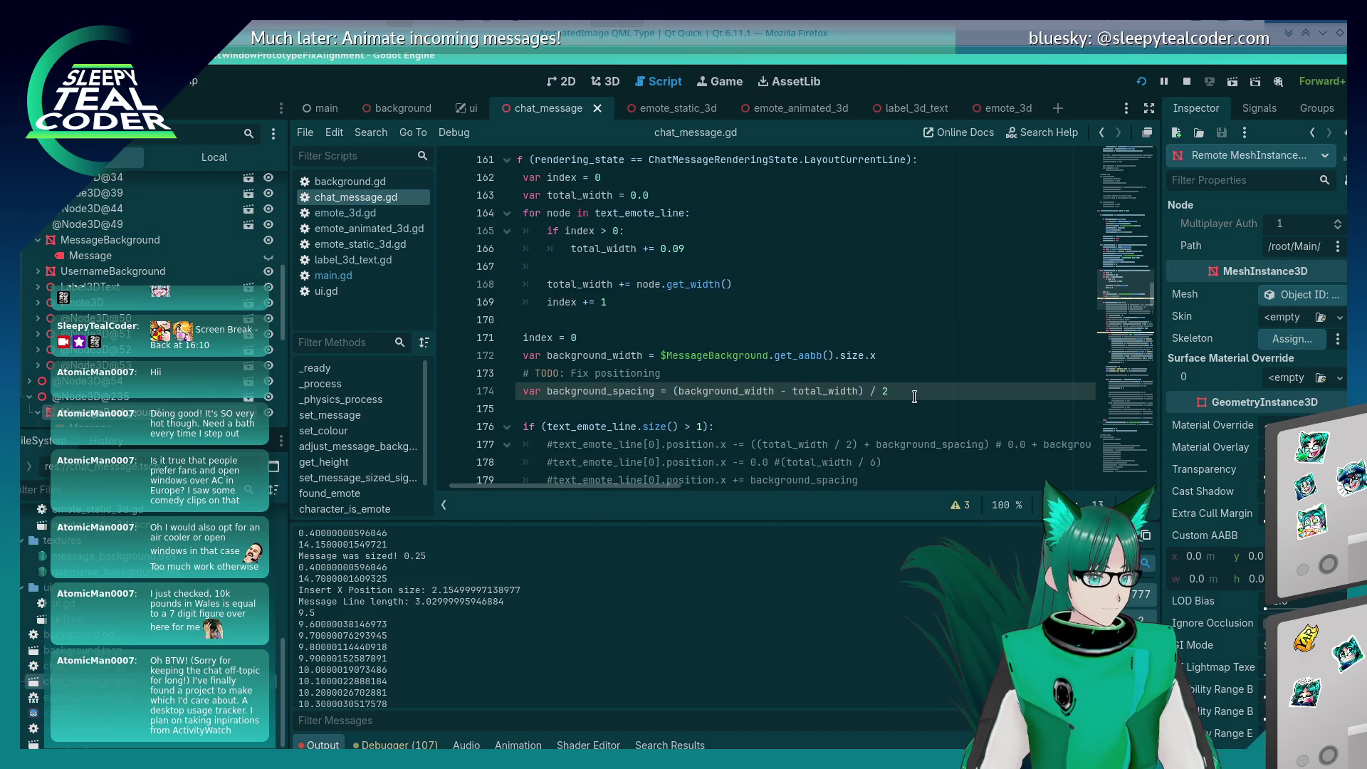
{"action": "left_click", "coordinate": [914, 396]}
{"action": "key", "text": "Return"}
{"action": "key", "text": "ctrl+v"}
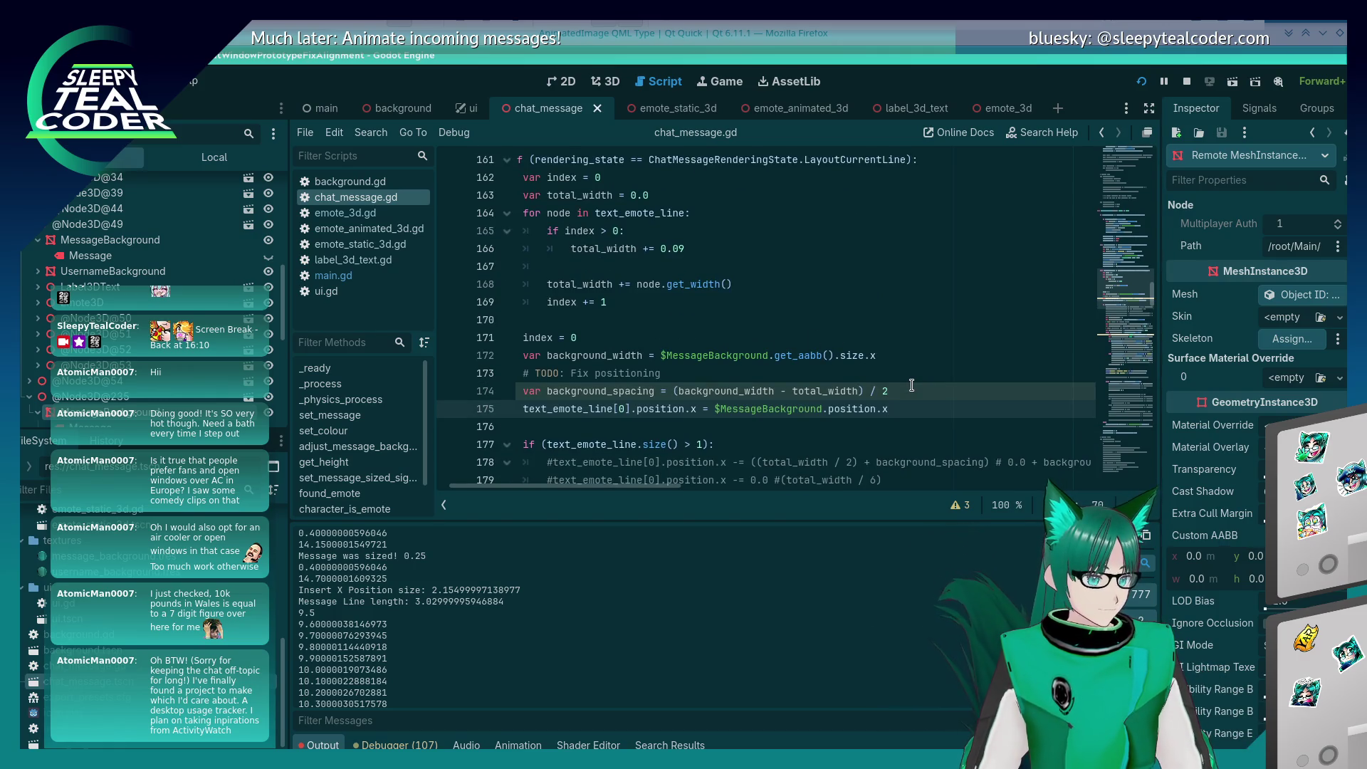
Step: Comment out the else branch and its body with # and save the script
{"action": "scroll", "coordinate": [911, 385], "scroll_direction": "down", "scroll_amount": 20}
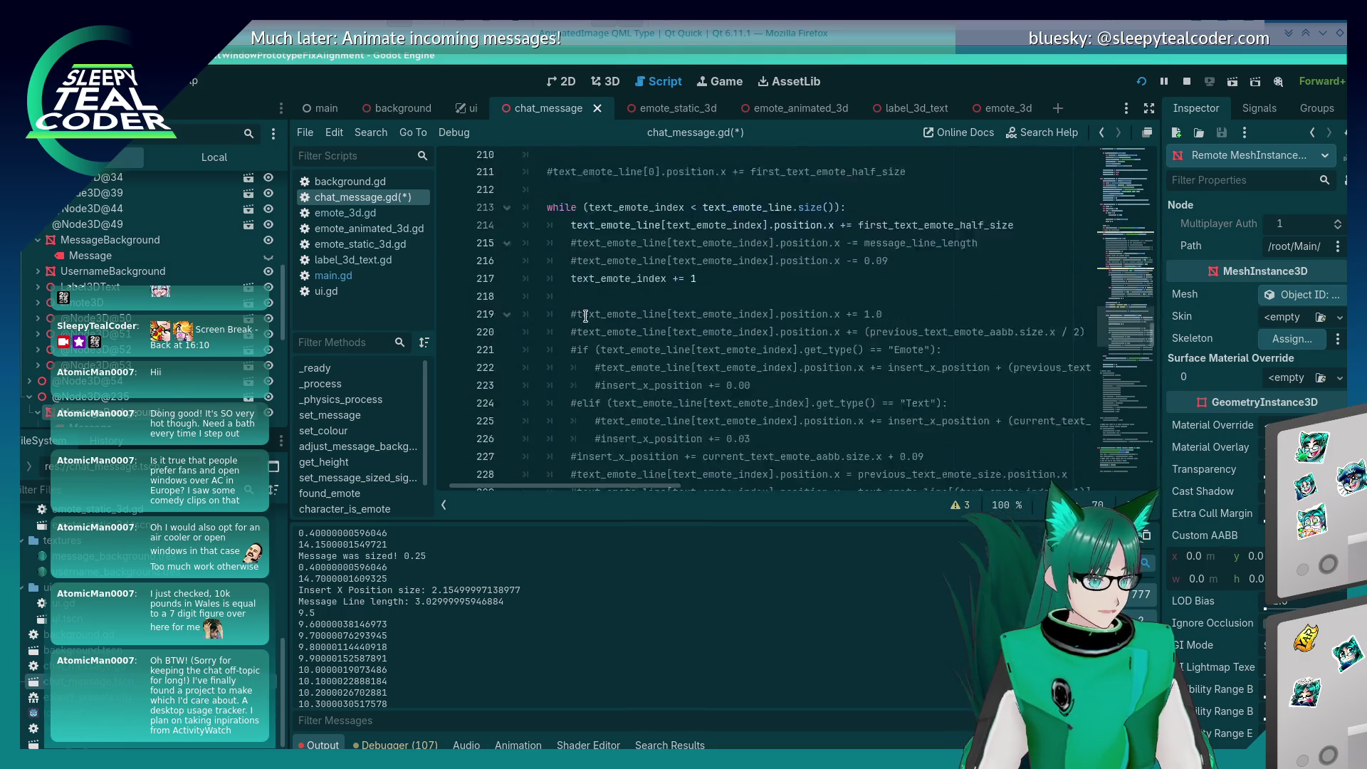
{"action": "scroll", "coordinate": [576, 314], "scroll_direction": "up", "scroll_amount": 3}
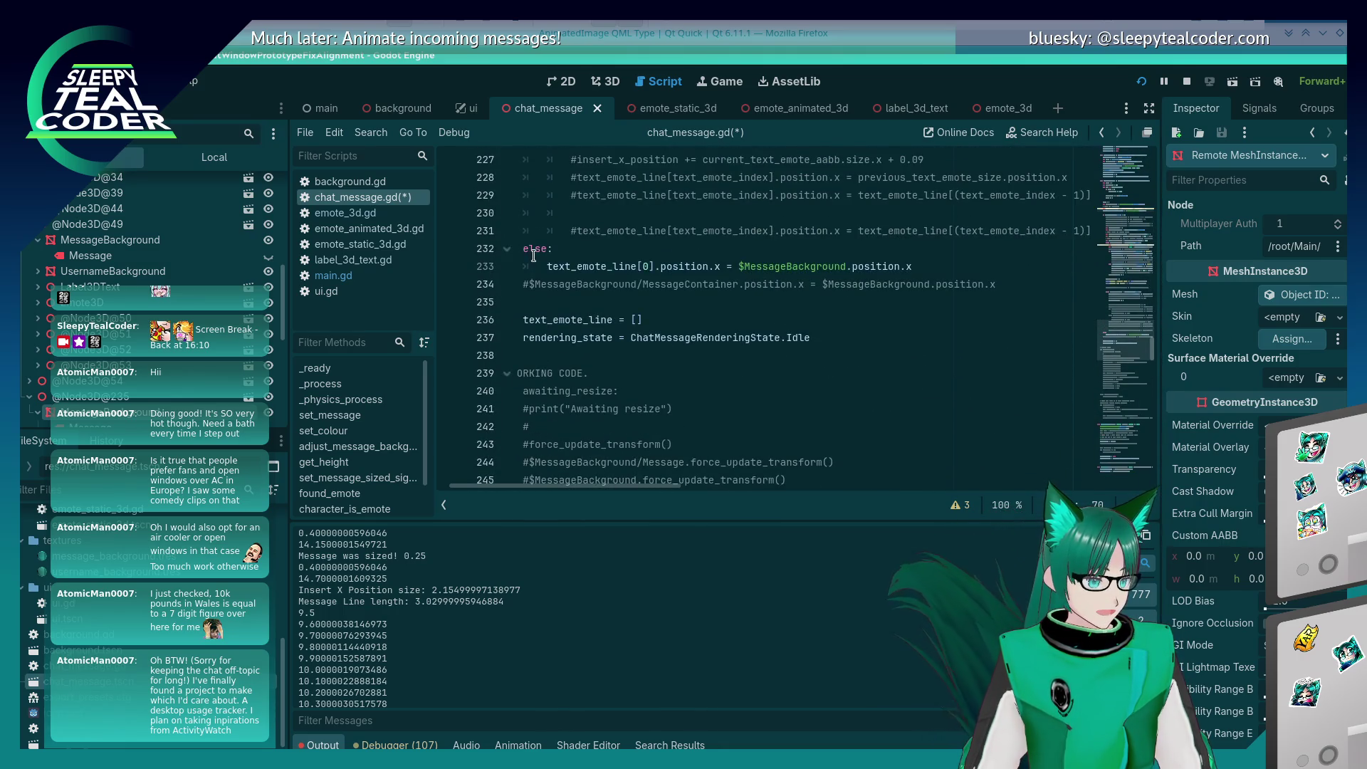
{"action": "left_click", "coordinate": [518, 249]}
{"action": "type", "text": "#"}
{"action": "key", "text": "Down"}
{"action": "type", "text": "#"}
{"action": "key", "text": "ctrl+s"}
Step: Review the new line 175, then switch to the running game
{"action": "scroll", "coordinate": [710, 244], "scroll_direction": "up", "scroll_amount": 10}
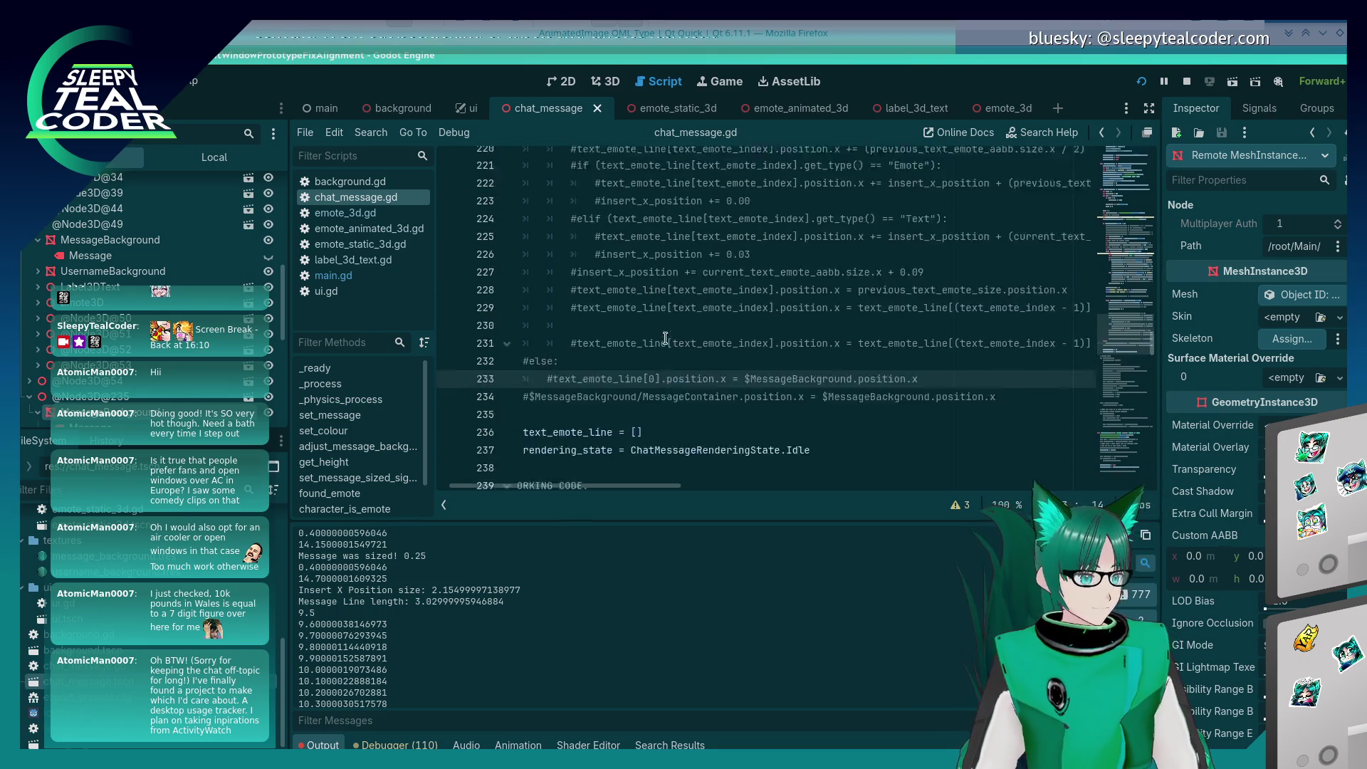
{"action": "scroll", "coordinate": [664, 338], "scroll_direction": "up", "scroll_amount": 9}
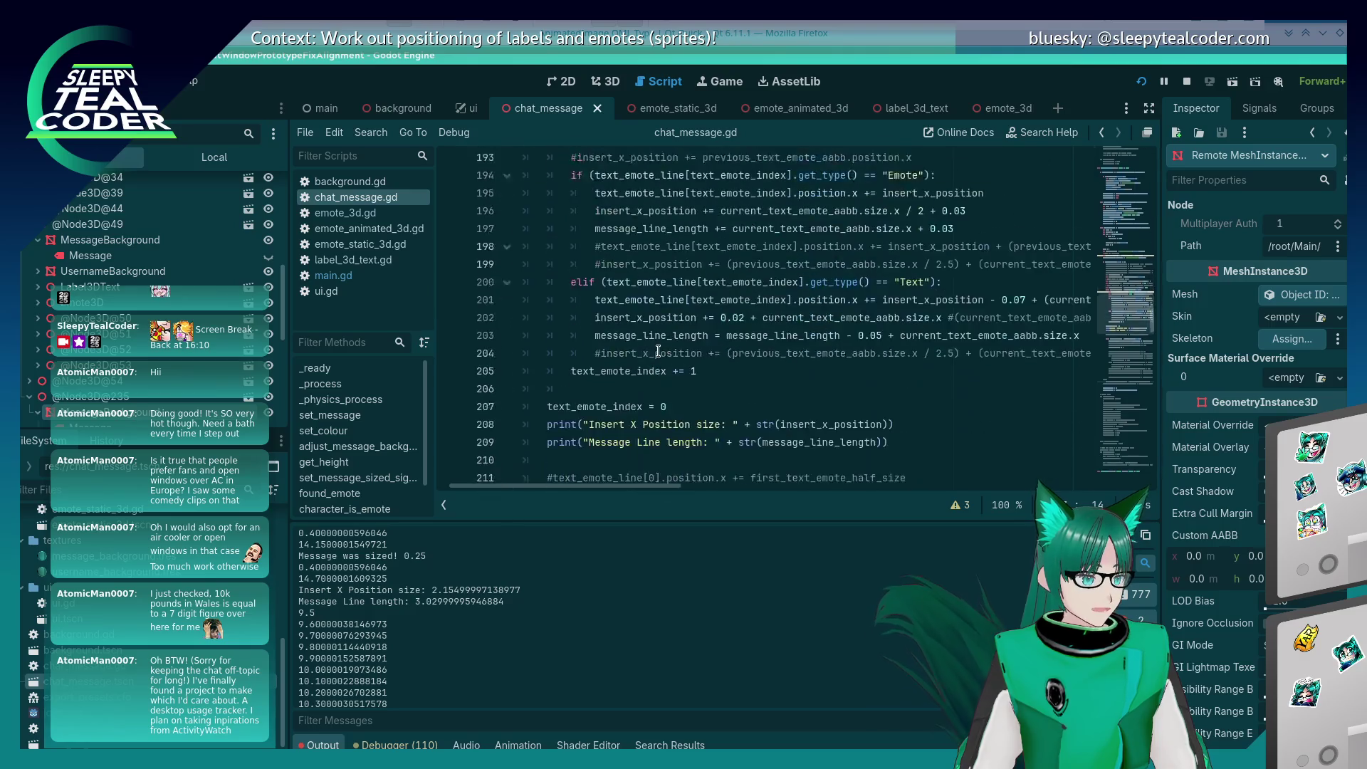
{"action": "scroll", "coordinate": [657, 352], "scroll_direction": "up", "scroll_amount": 3}
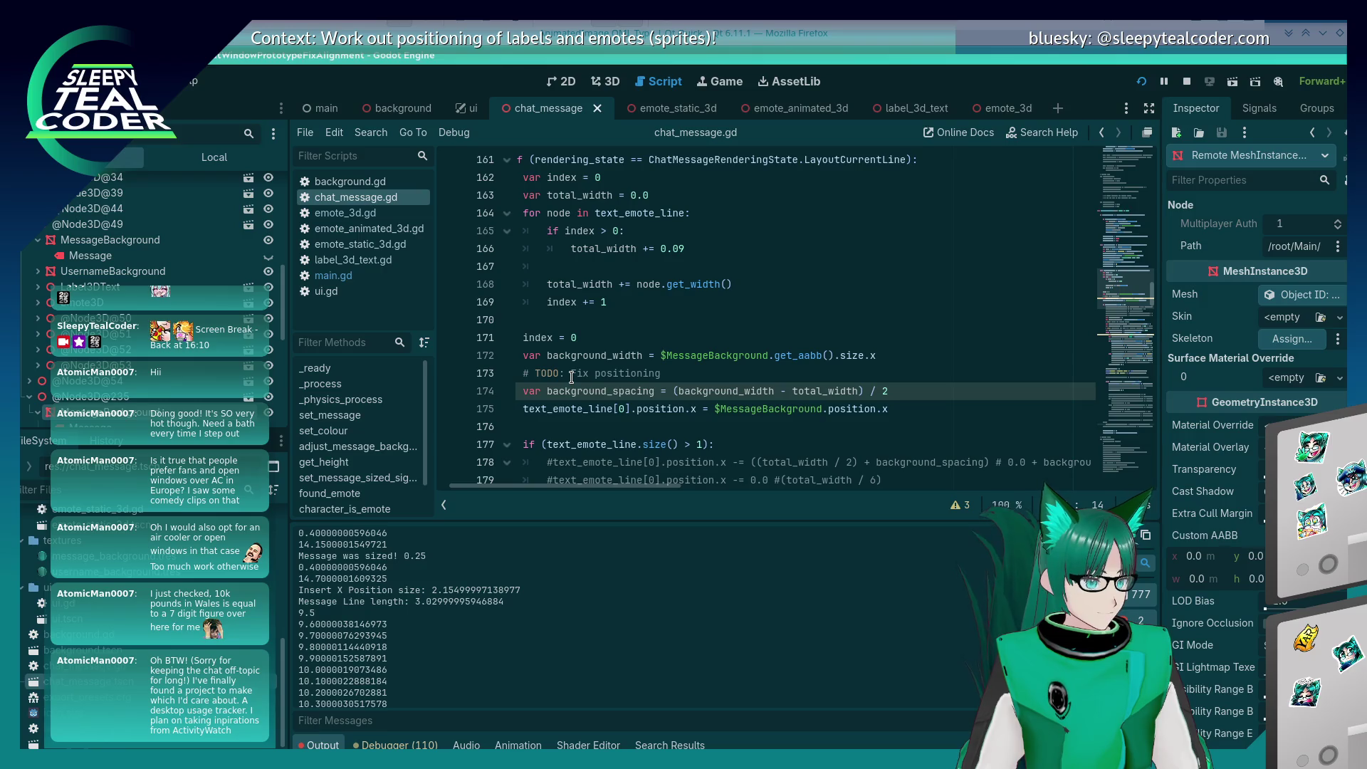
{"action": "left_click", "coordinate": [584, 403]}
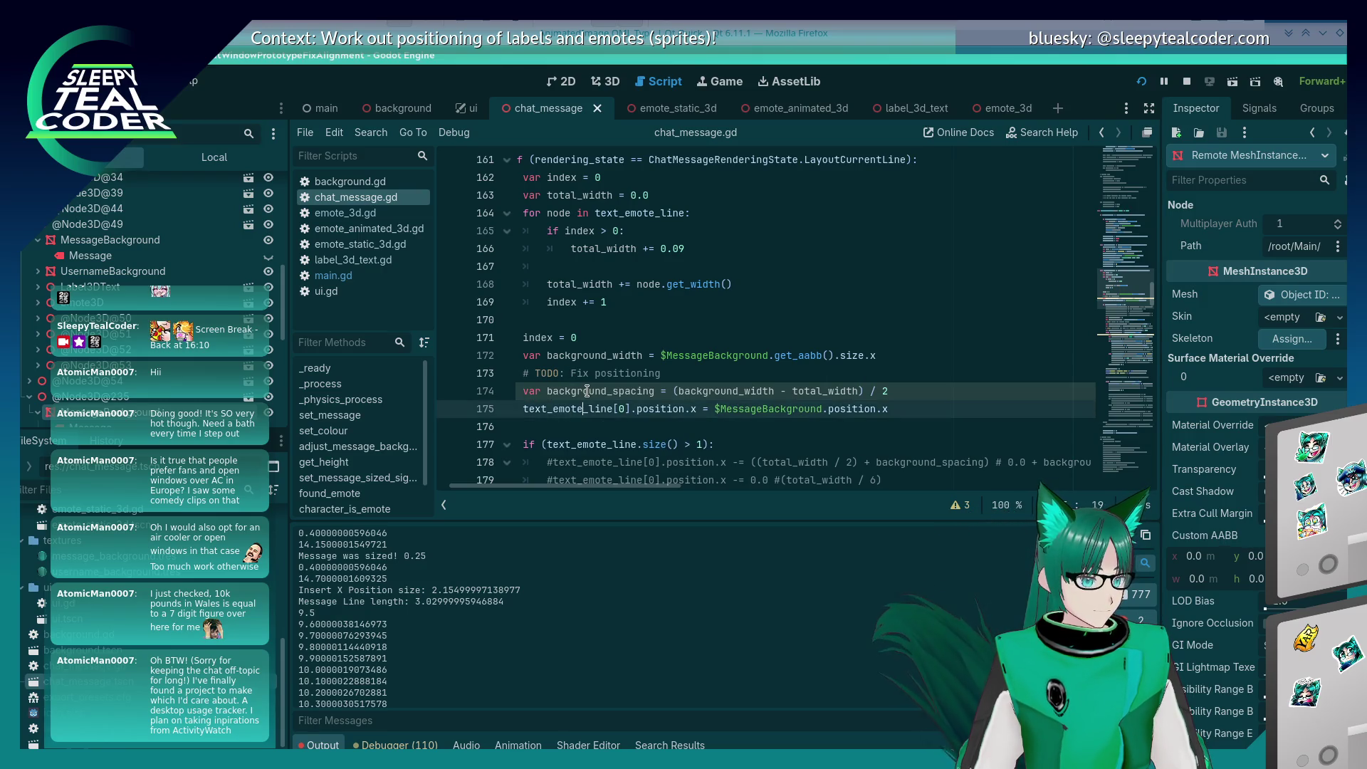
{"action": "scroll", "coordinate": [575, 414], "scroll_direction": "down", "scroll_amount": 2}
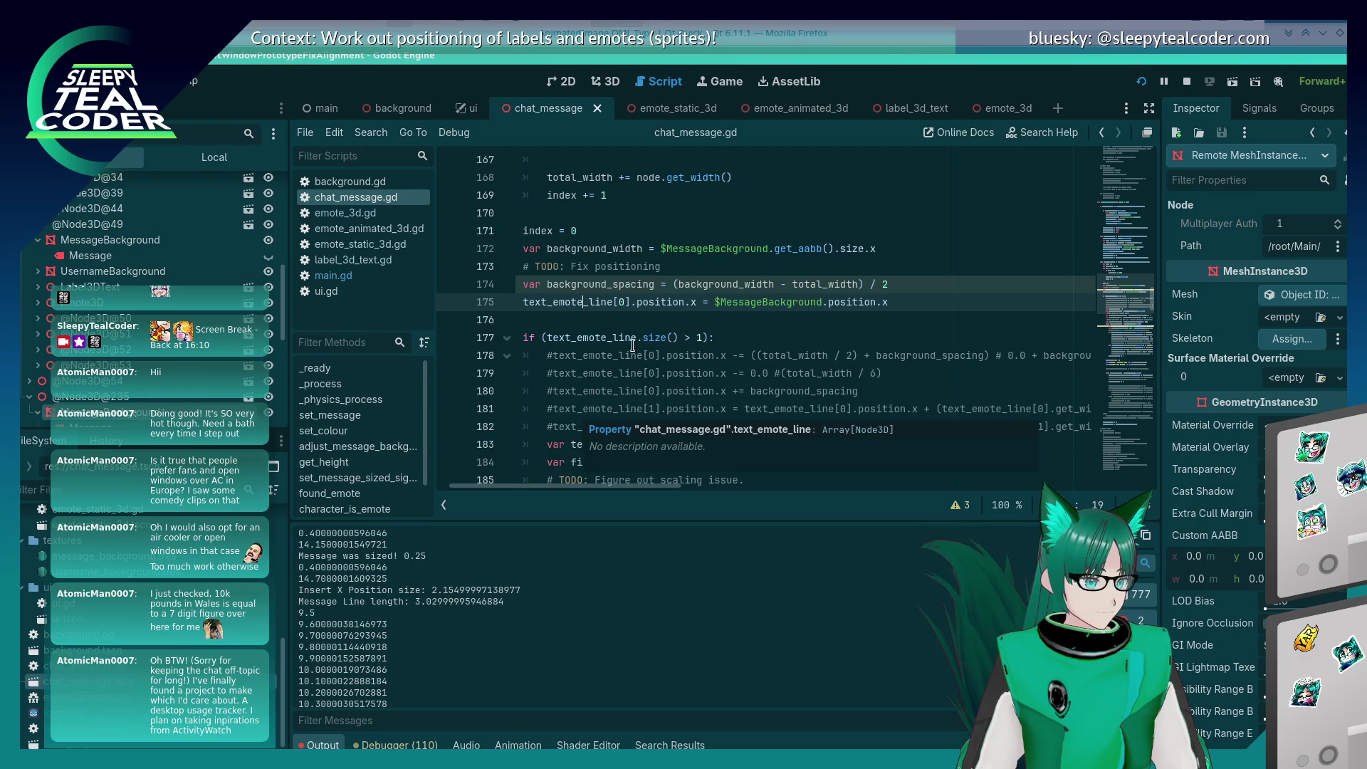
{"action": "key", "text": "alt+Tab"}
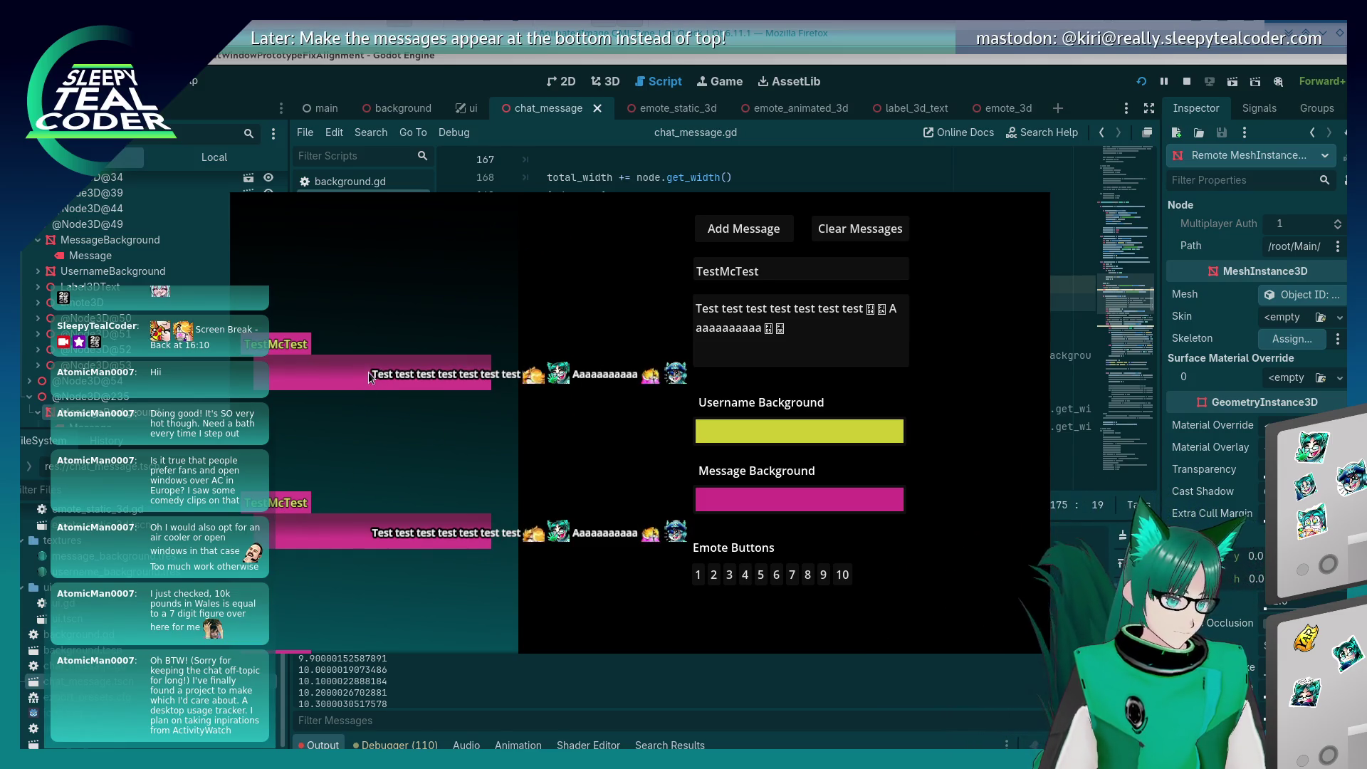
Step: Delete the emotes and extra a's from the message field and post the text-only message
{"action": "left_click_drag", "start_coordinate": [785, 329], "coordinate": [868, 309]}
{"action": "key", "text": "BackSpace"}
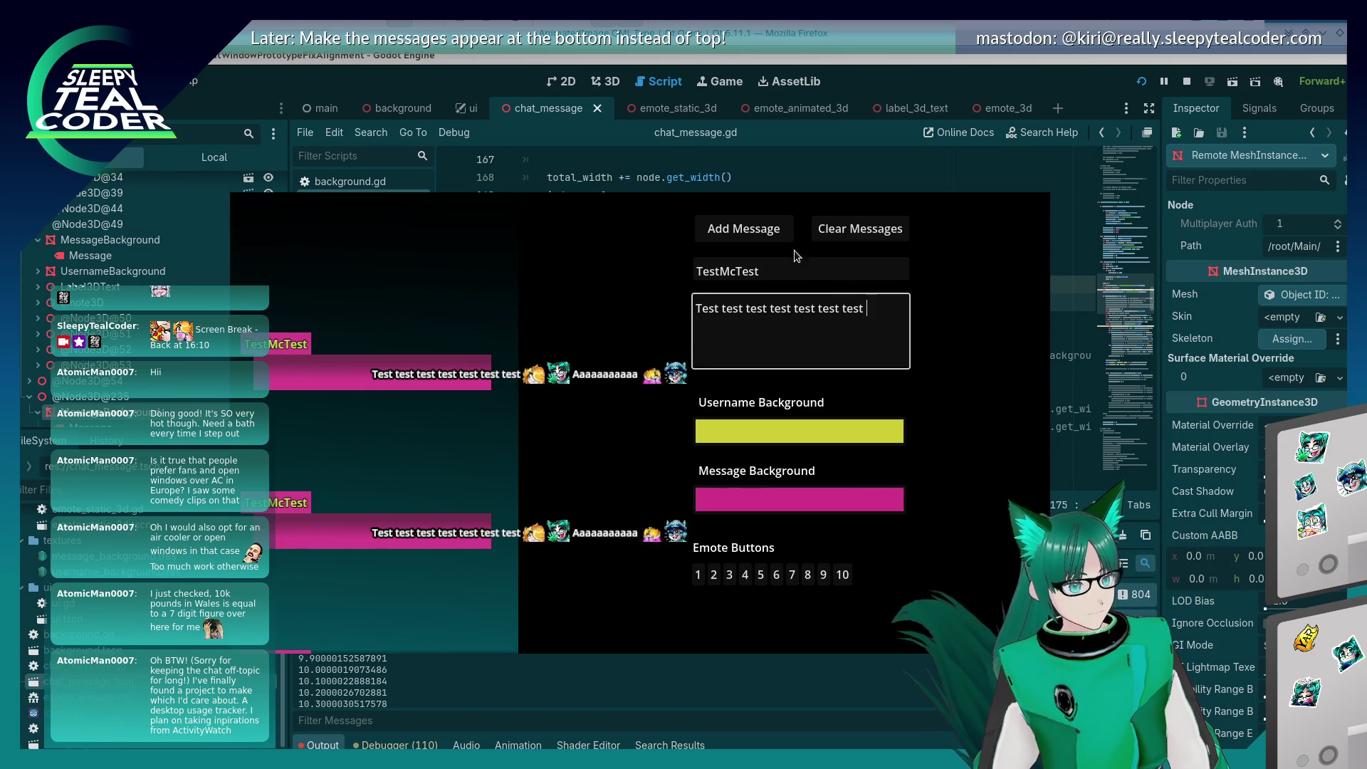
{"action": "left_click", "coordinate": [752, 236]}
Step: Restore the emotes with Ctrl+Z, post that message, and return to the script editor
{"action": "left_click", "coordinate": [776, 332]}
{"action": "key", "text": "ctrl+z"}
{"action": "left_click", "coordinate": [774, 226]}
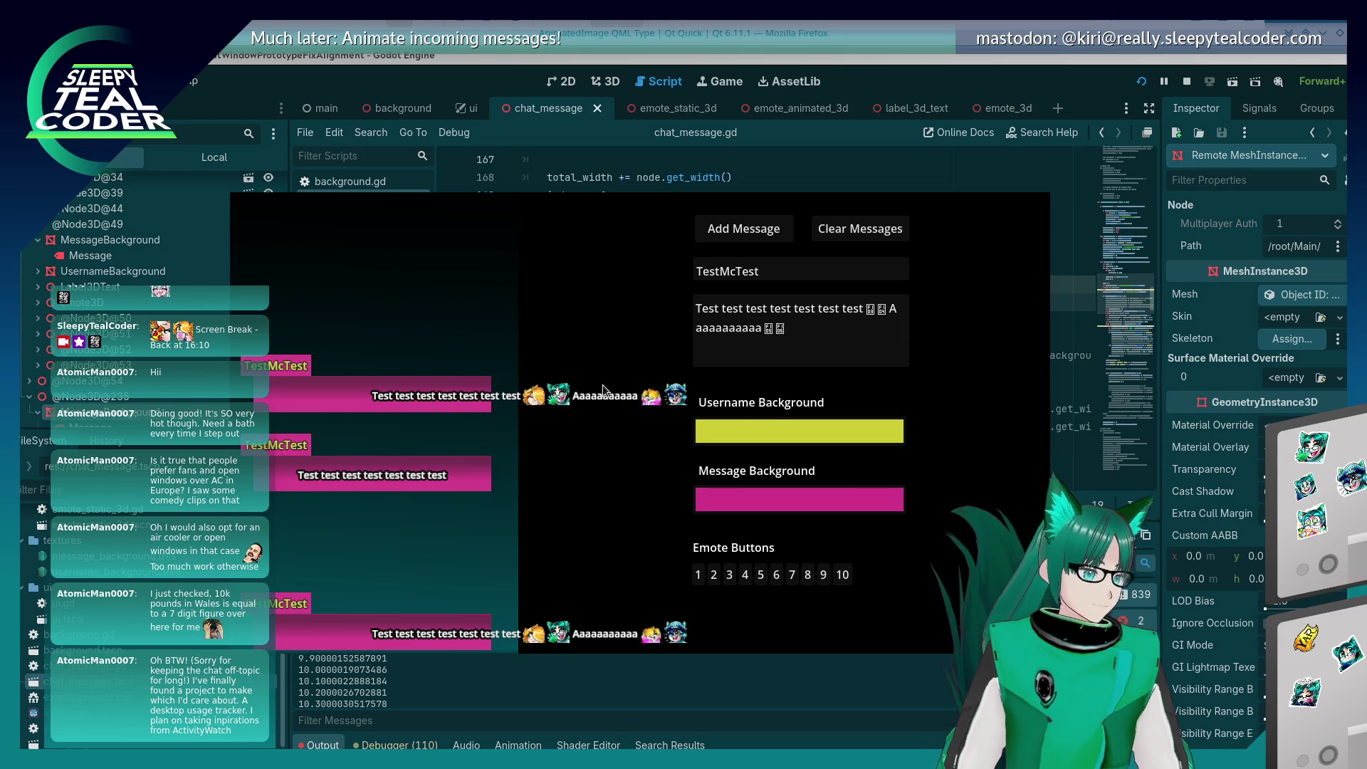
{"action": "left_click", "coordinate": [950, 86]}
Step: Duplicate line 214's position.x assignment as line 215 and run the project with F5
{"action": "scroll", "coordinate": [768, 233], "scroll_direction": "down", "scroll_amount": 20}
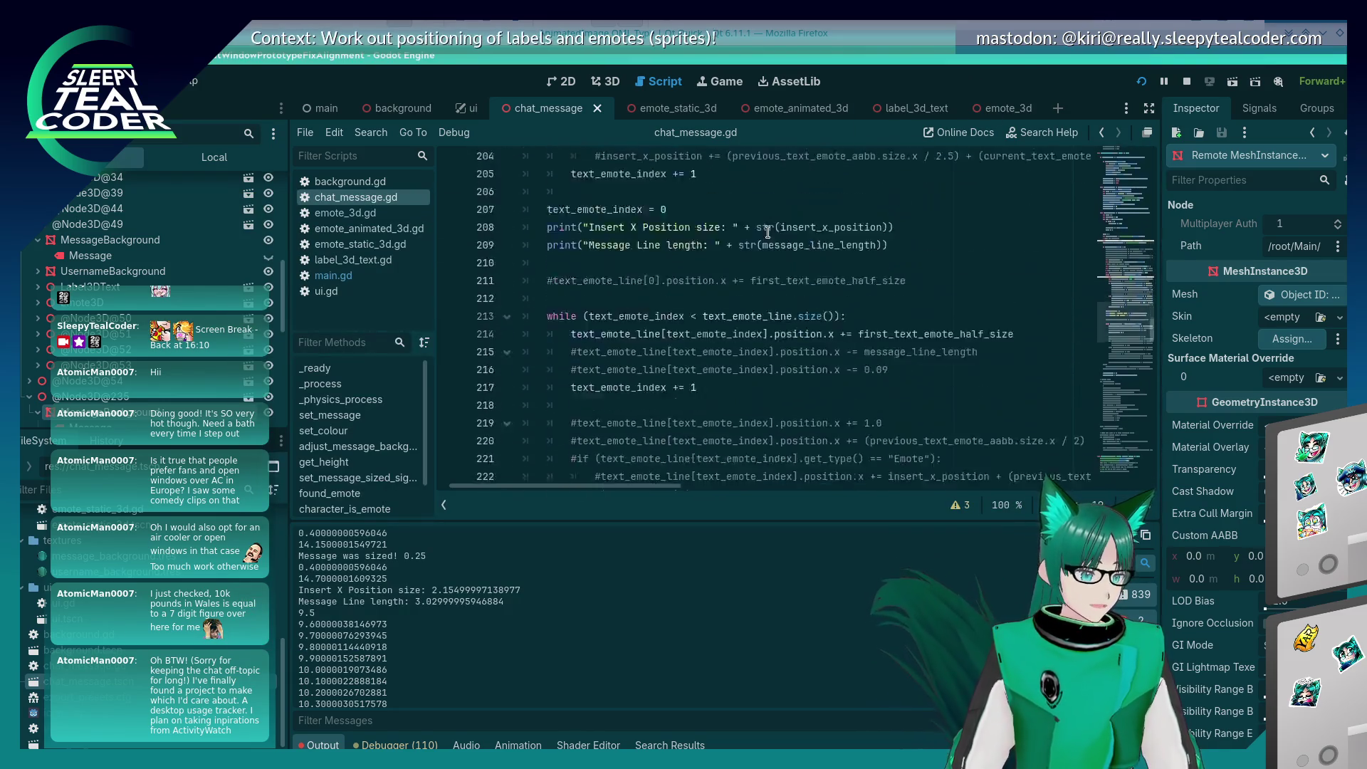
{"action": "scroll", "coordinate": [768, 233], "scroll_direction": "up", "scroll_amount": 11}
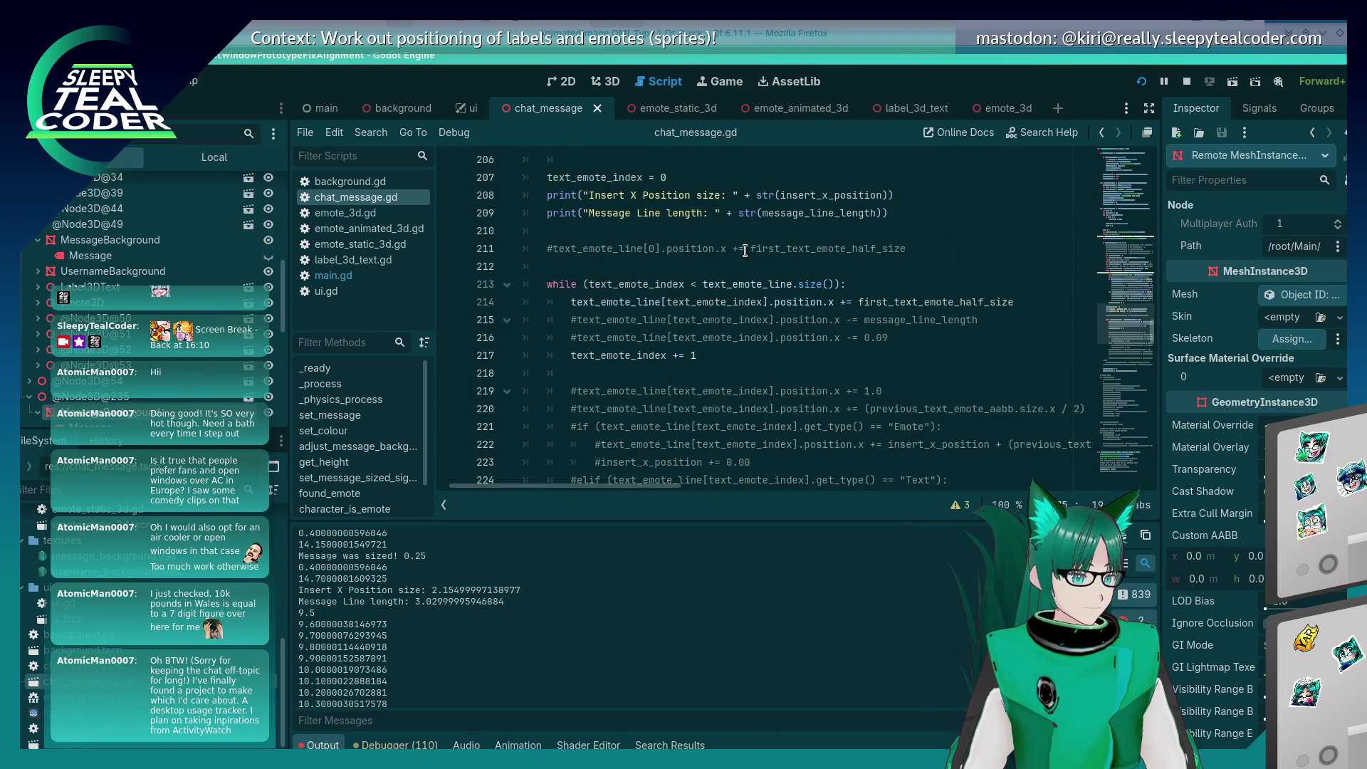
{"action": "left_click", "coordinate": [859, 303]}
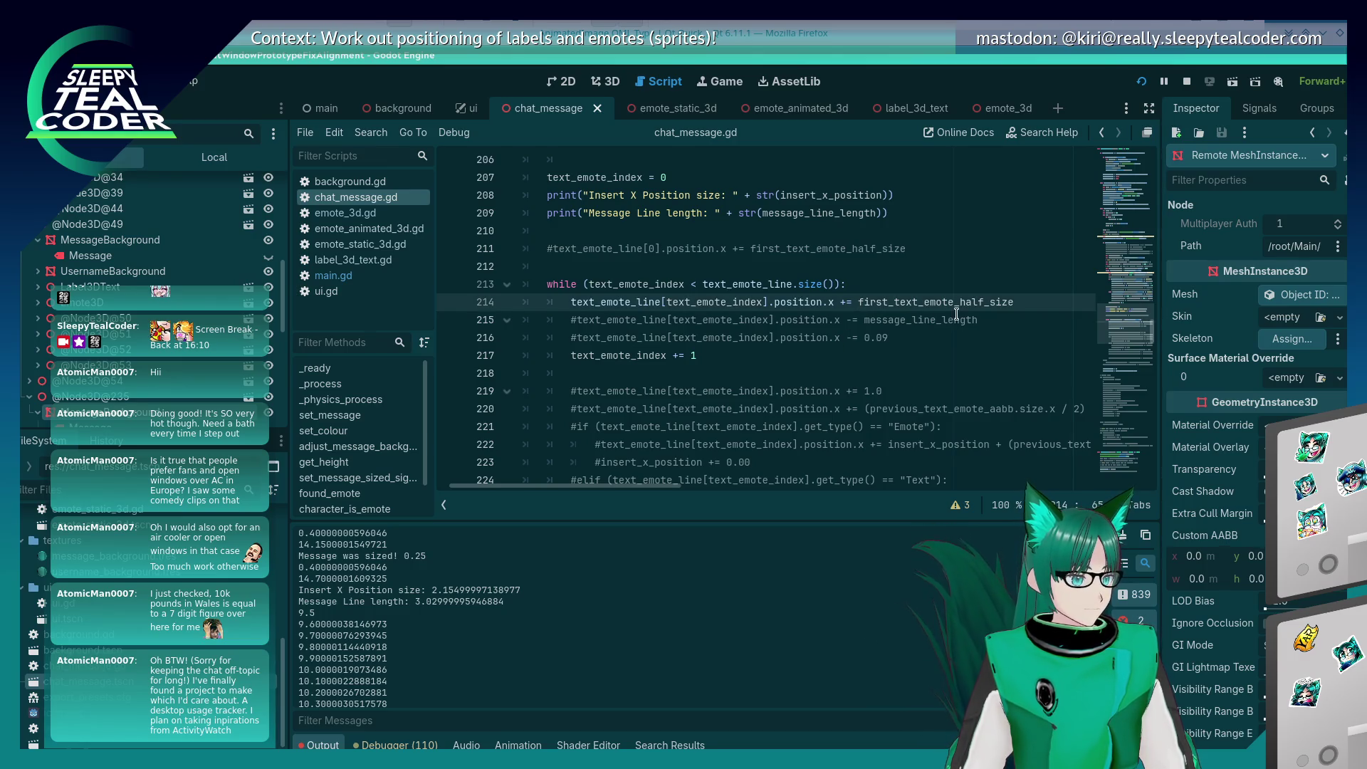
{"action": "key", "text": "End"}
{"action": "key", "text": "Return"}
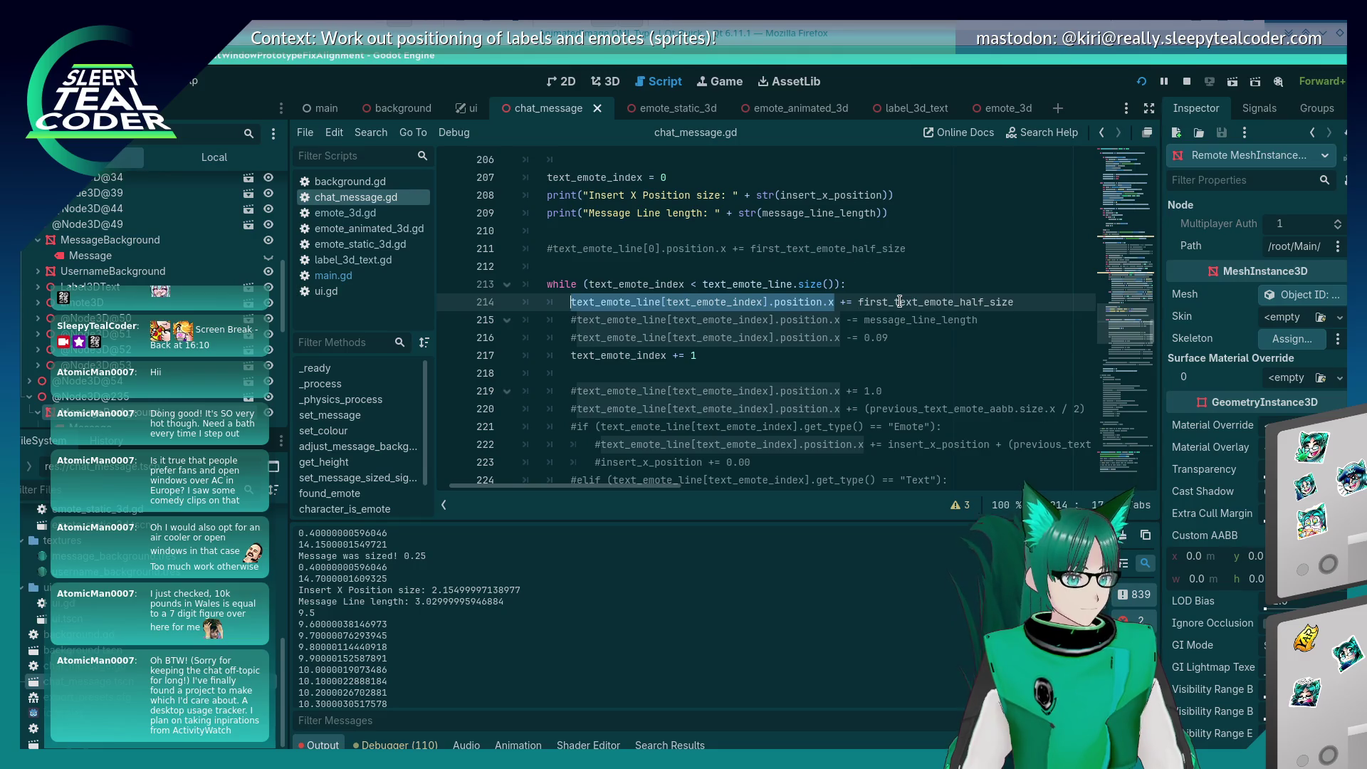
{"action": "type", "text": "text_emote_line[text_emote_index].position.x"}
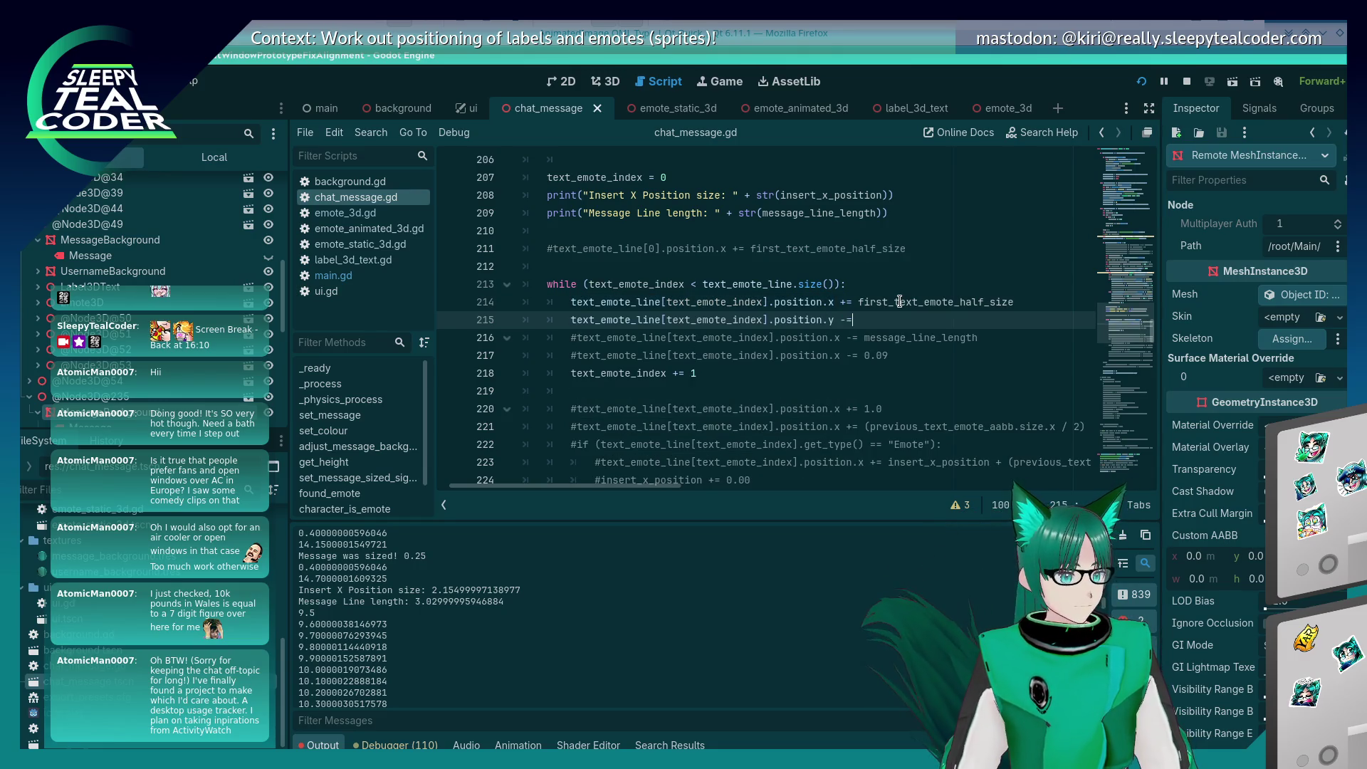
{"action": "key", "text": "F5"}
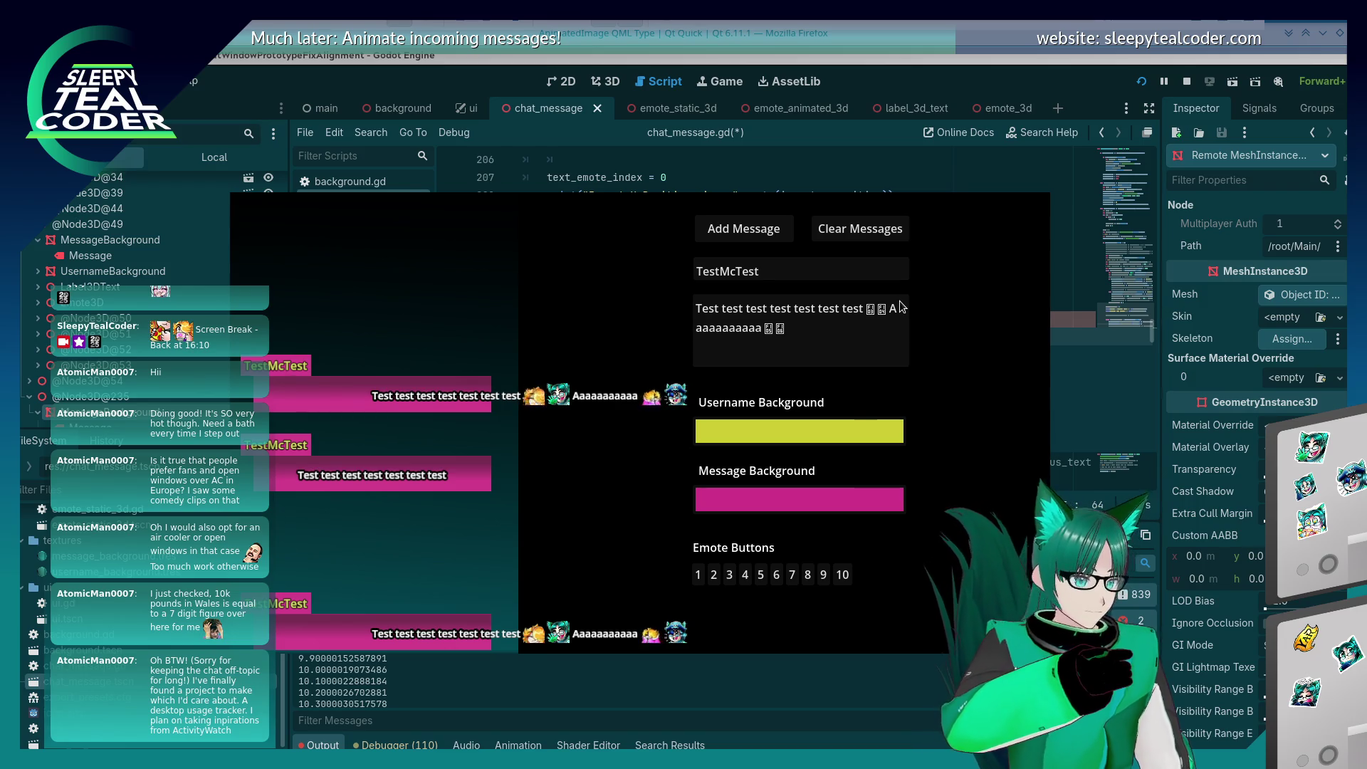
Step: Enter first_text_emote_half_size on line 215 and save the script
{"action": "key", "text": "alt+Tab"}
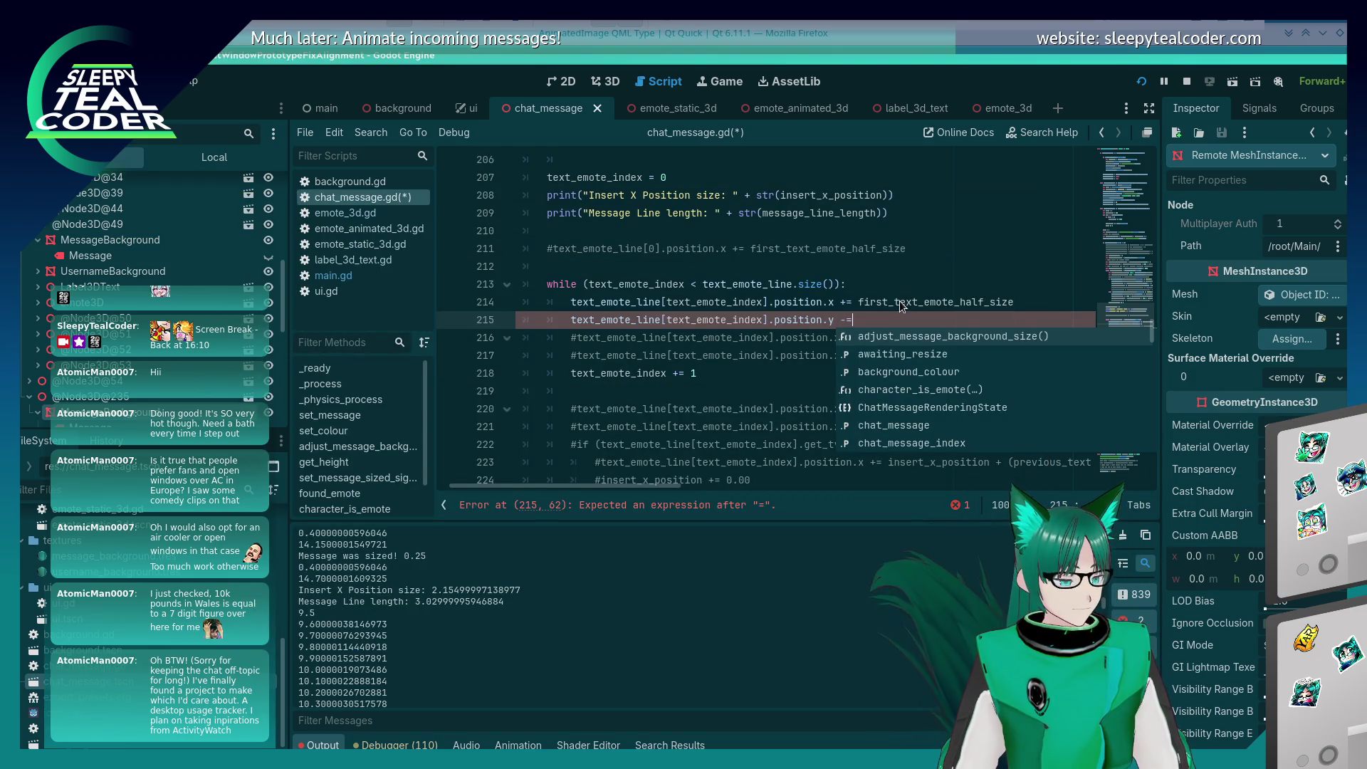
{"action": "type", "text": "first_text_emote_half_size"}
{"action": "key", "text": "ctrl+s"}
Step: Add two test chat messages in the running game, comparing them against the script
{"action": "key", "text": "alt+Tab"}
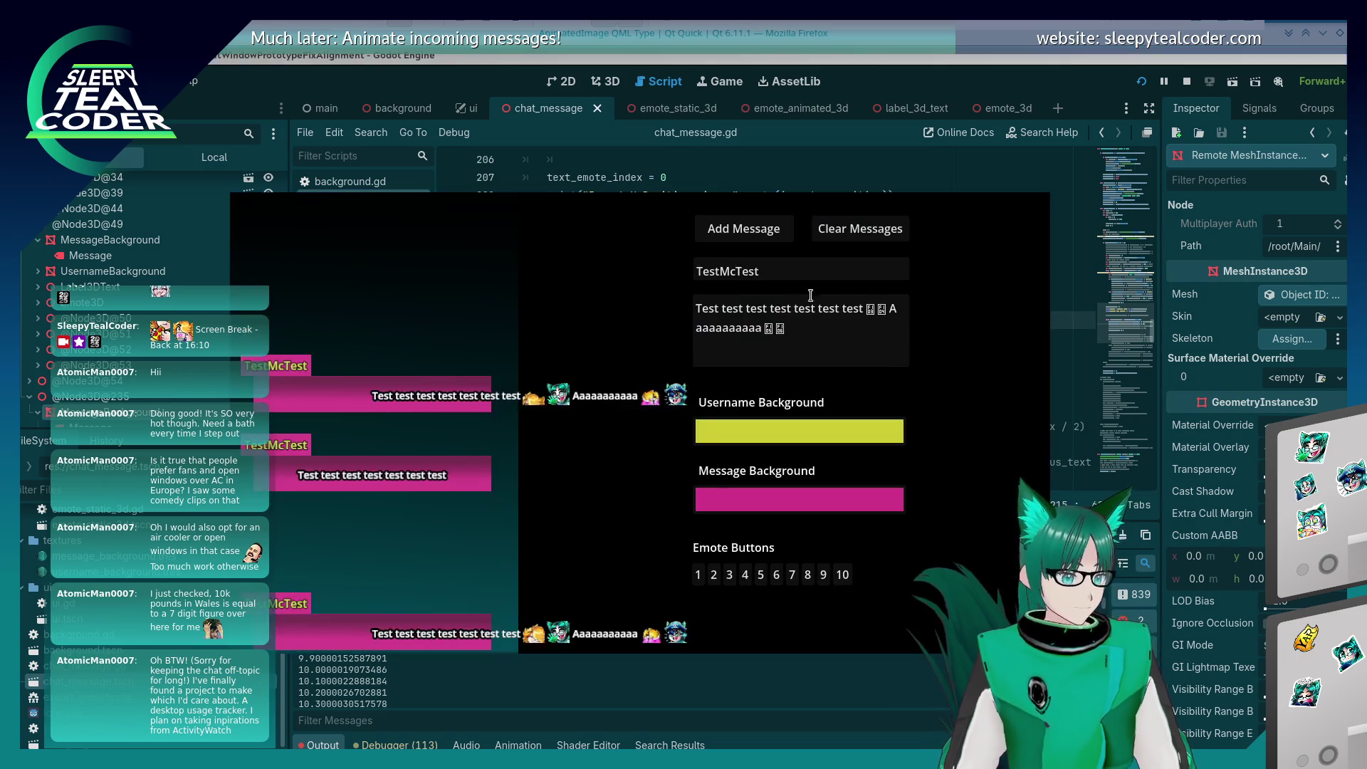
{"action": "left_click", "coordinate": [739, 228]}
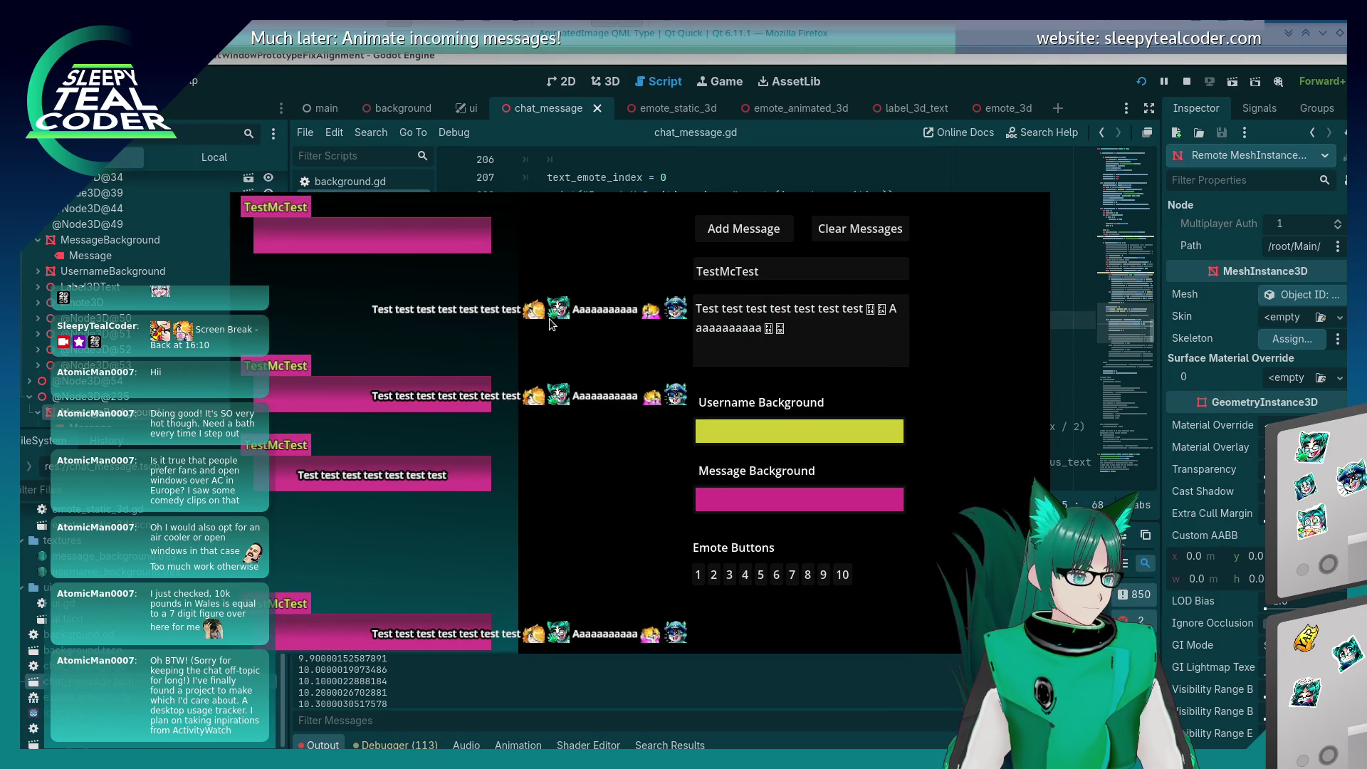
{"action": "key", "text": "alt+Tab"}
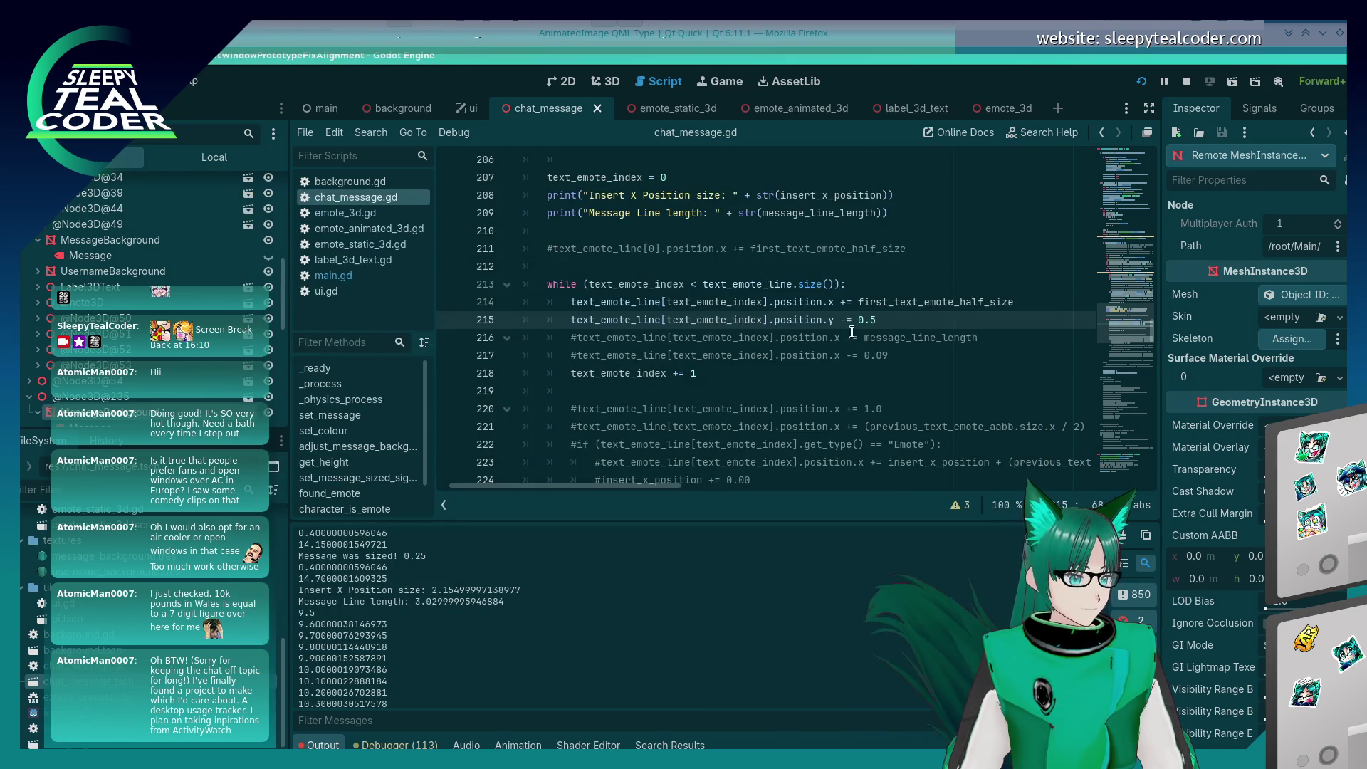
{"action": "key", "text": "alt+Tab"}
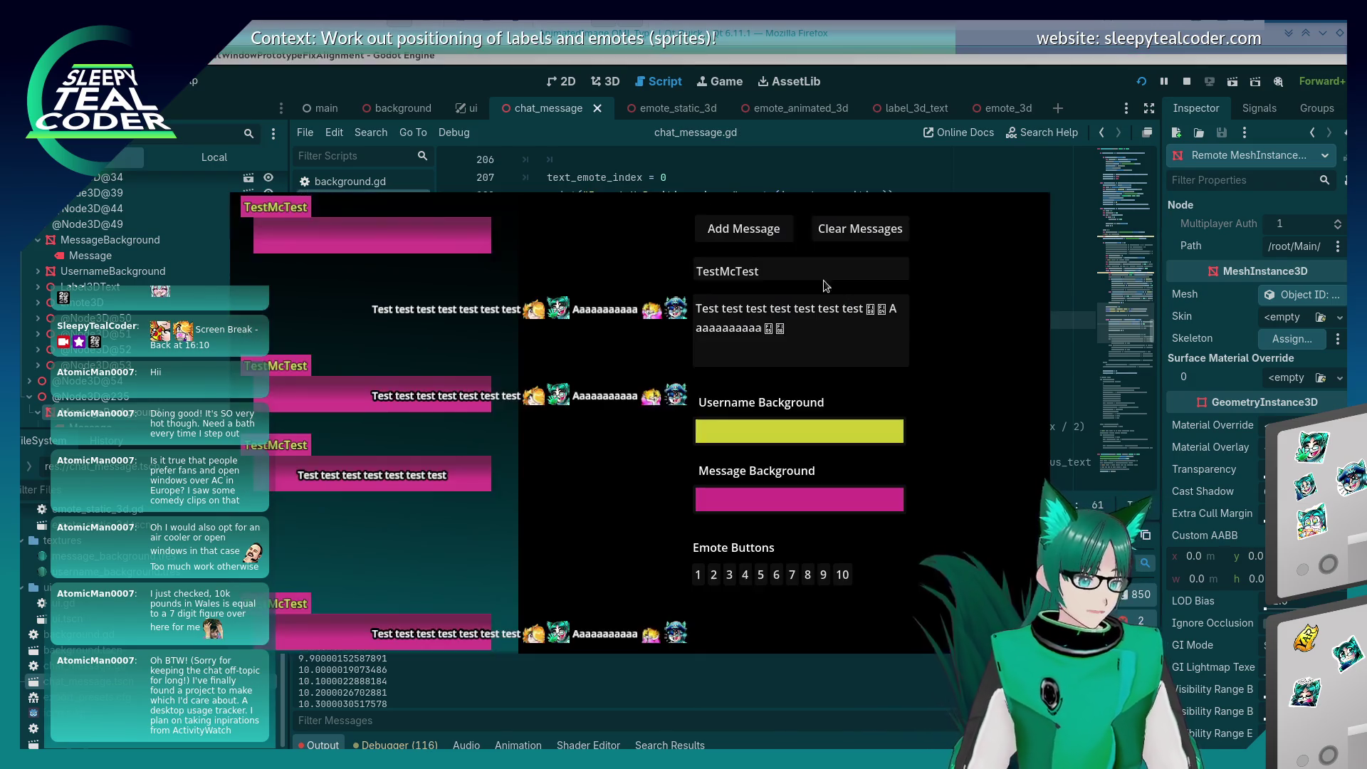
{"action": "left_click", "coordinate": [743, 228]}
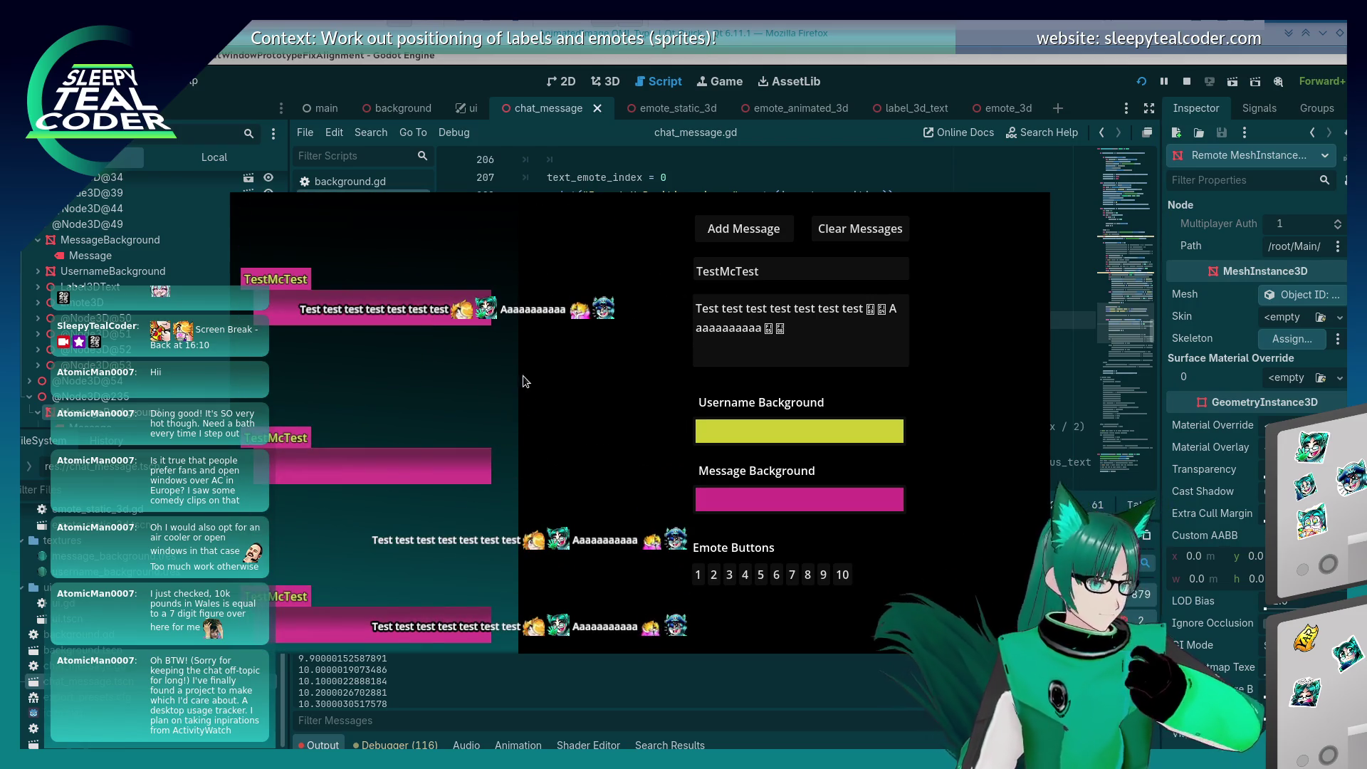
{"action": "key", "text": "alt+Tab"}
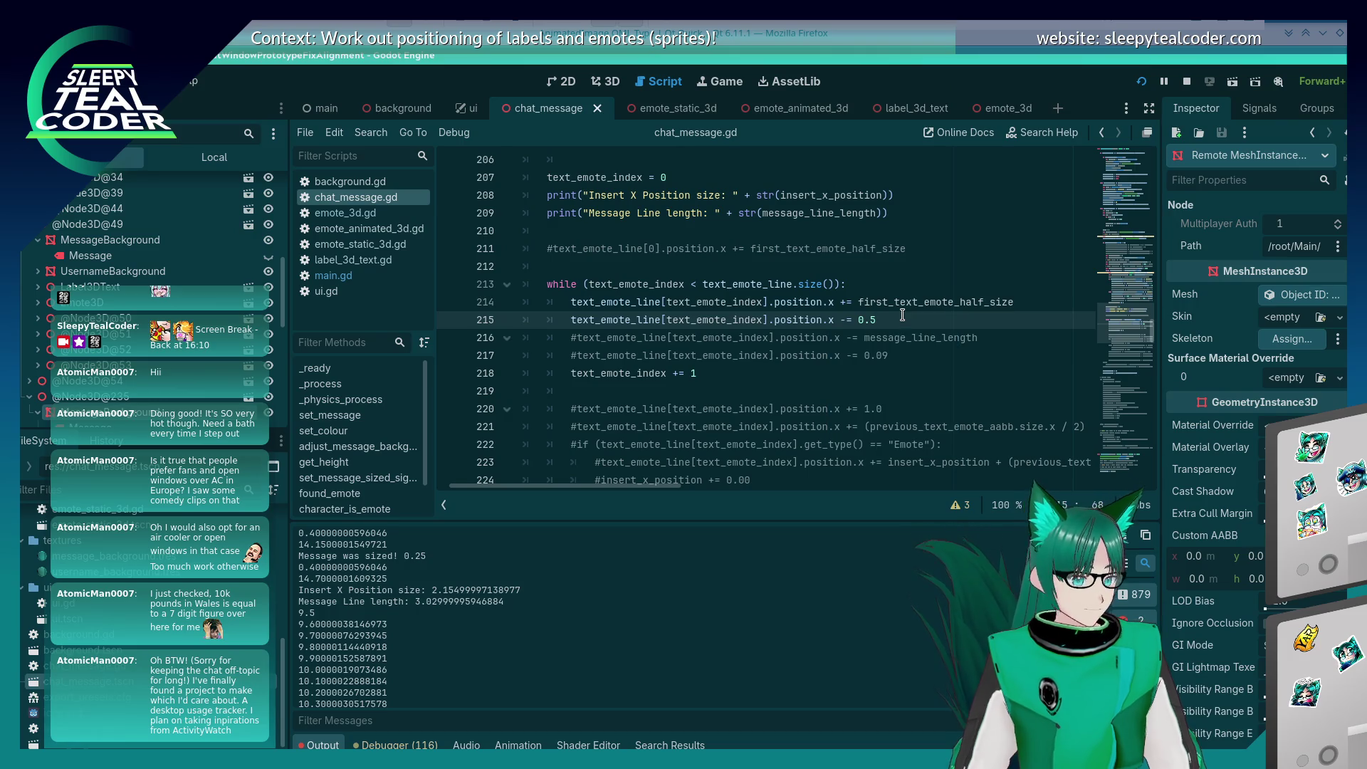
{"action": "key", "text": "alt+Tab"}
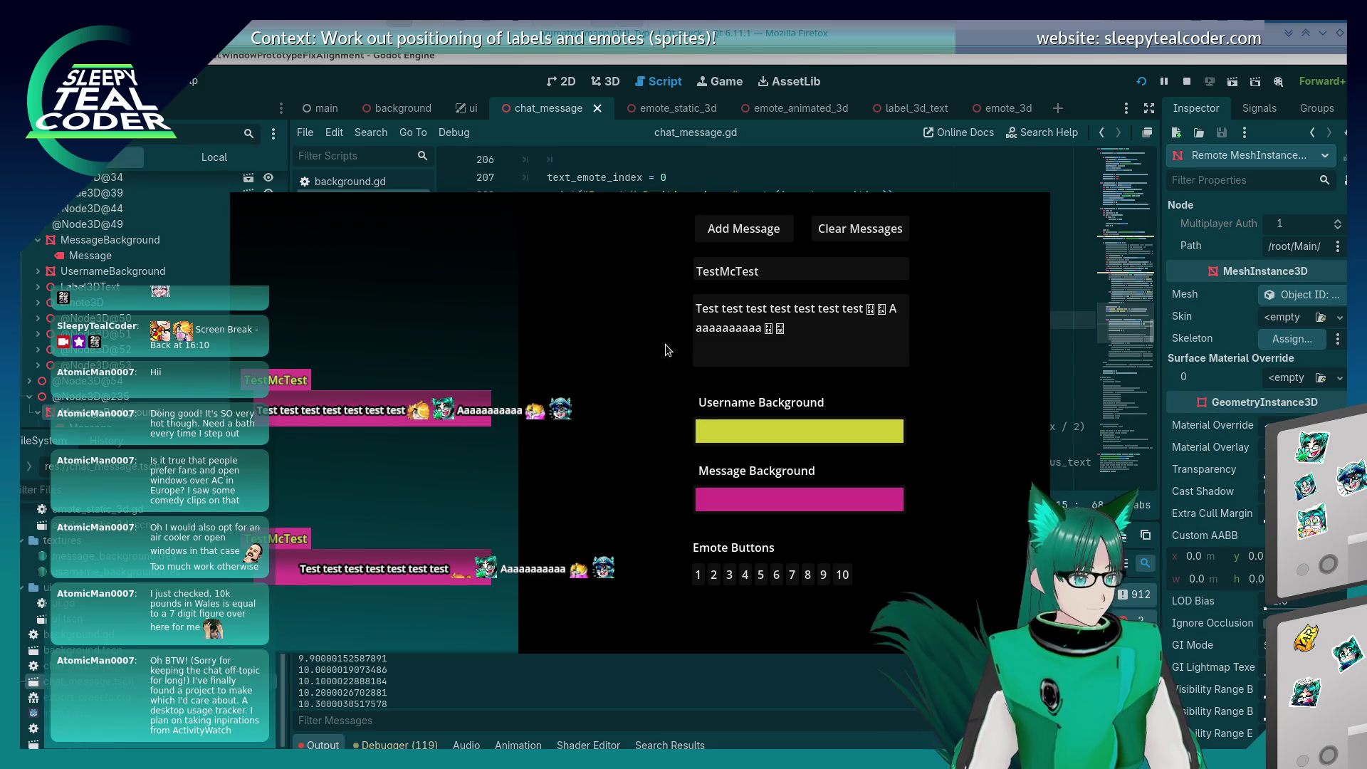
Step: Rerun the game to test the 0.8 left offset, then close it with F8
{"action": "left_click", "coordinate": [982, 76]}
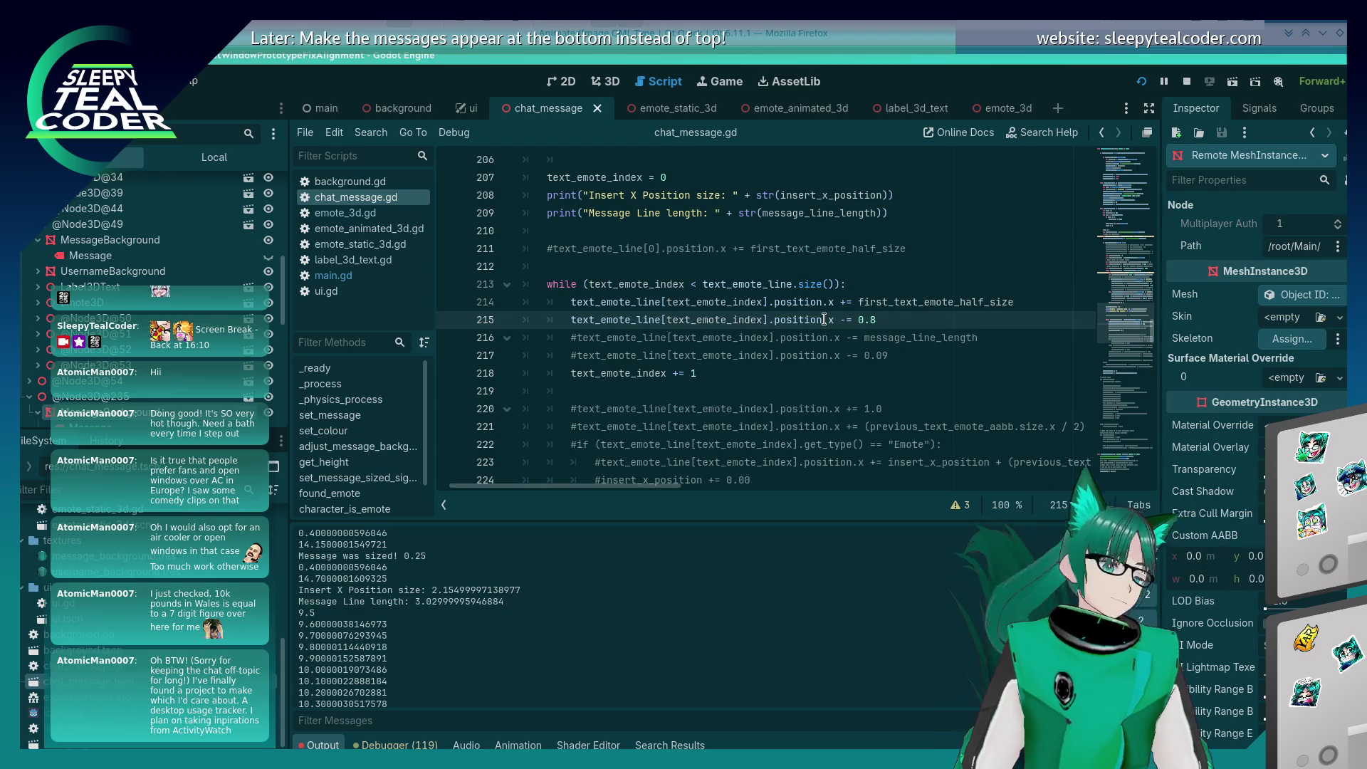
{"action": "mouse_move", "coordinate": [824, 320]}
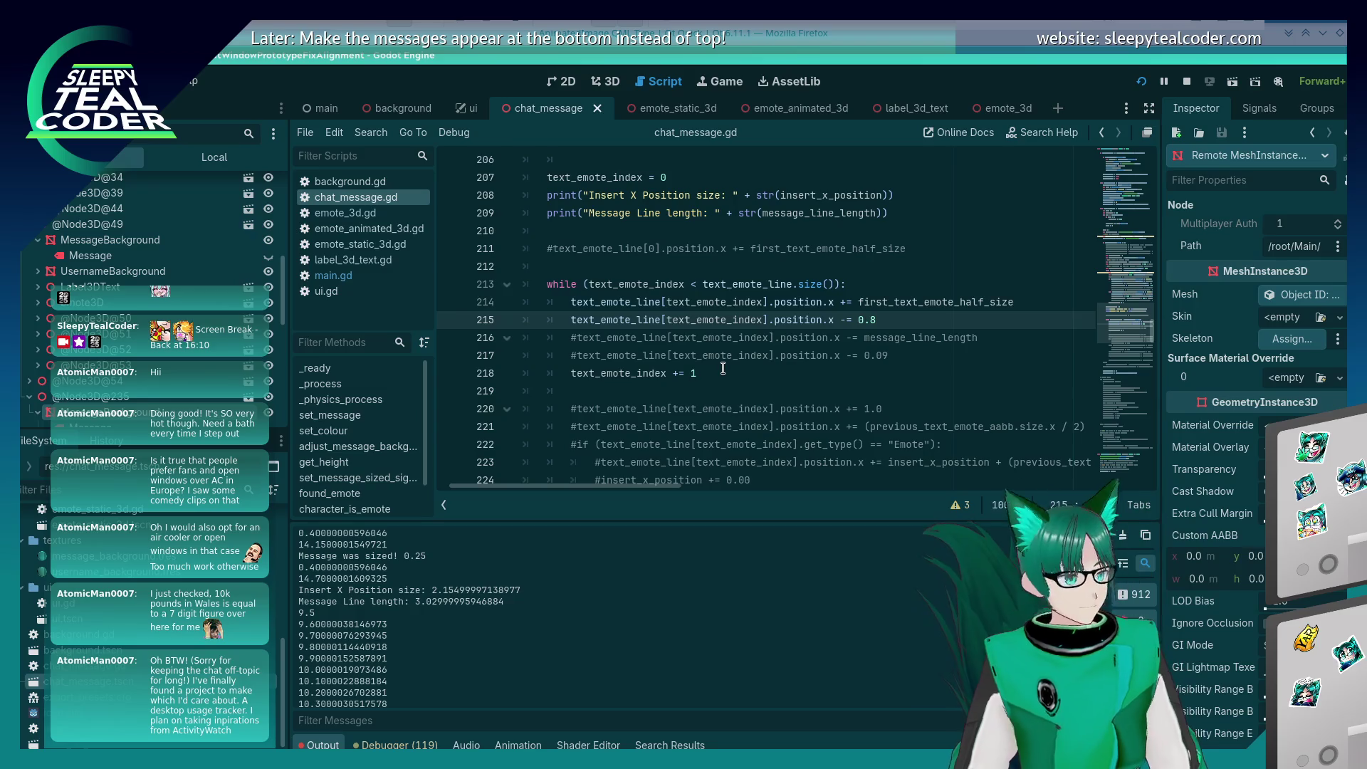
{"action": "scroll", "coordinate": [723, 369], "scroll_direction": "up", "scroll_amount": 2}
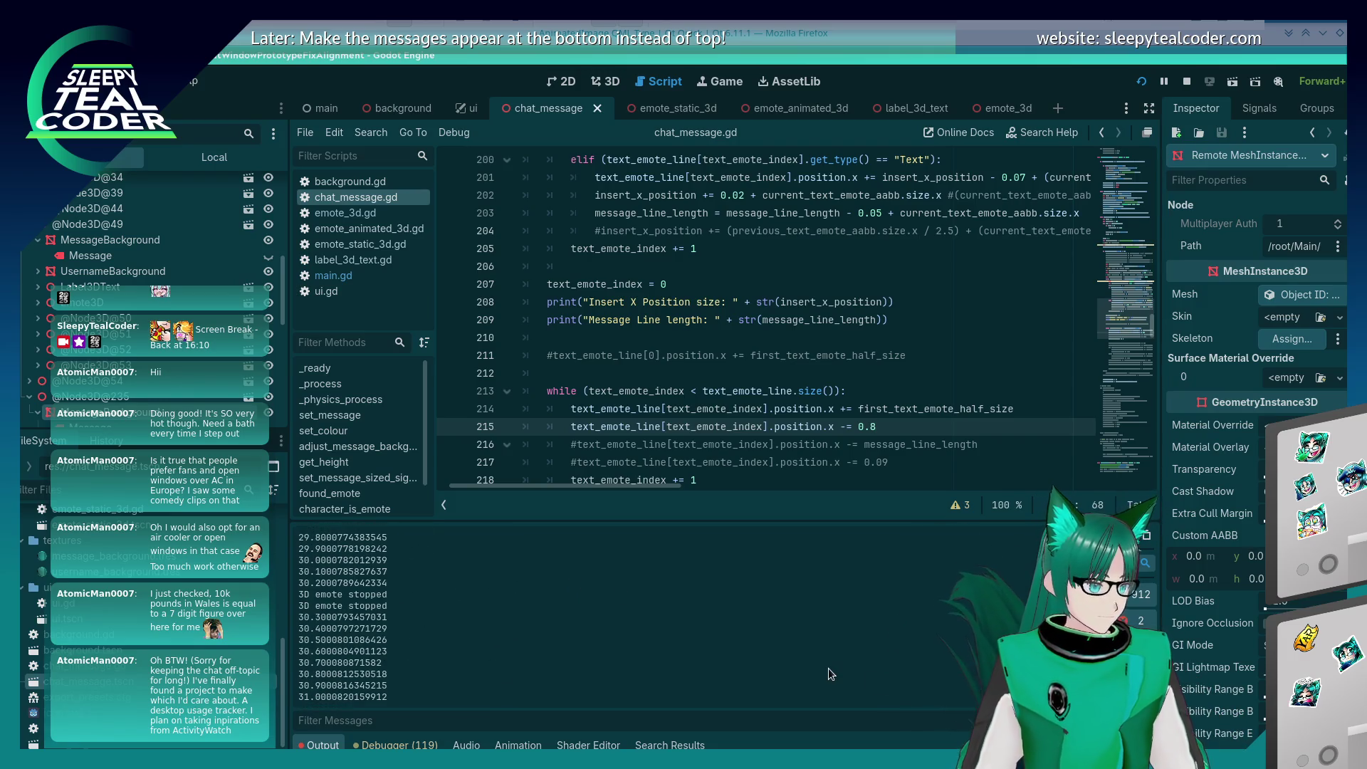
{"action": "scroll", "coordinate": [828, 668], "scroll_direction": "up", "scroll_amount": 3}
{"action": "scroll", "coordinate": [810, 687], "scroll_direction": "up", "scroll_amount": 3}
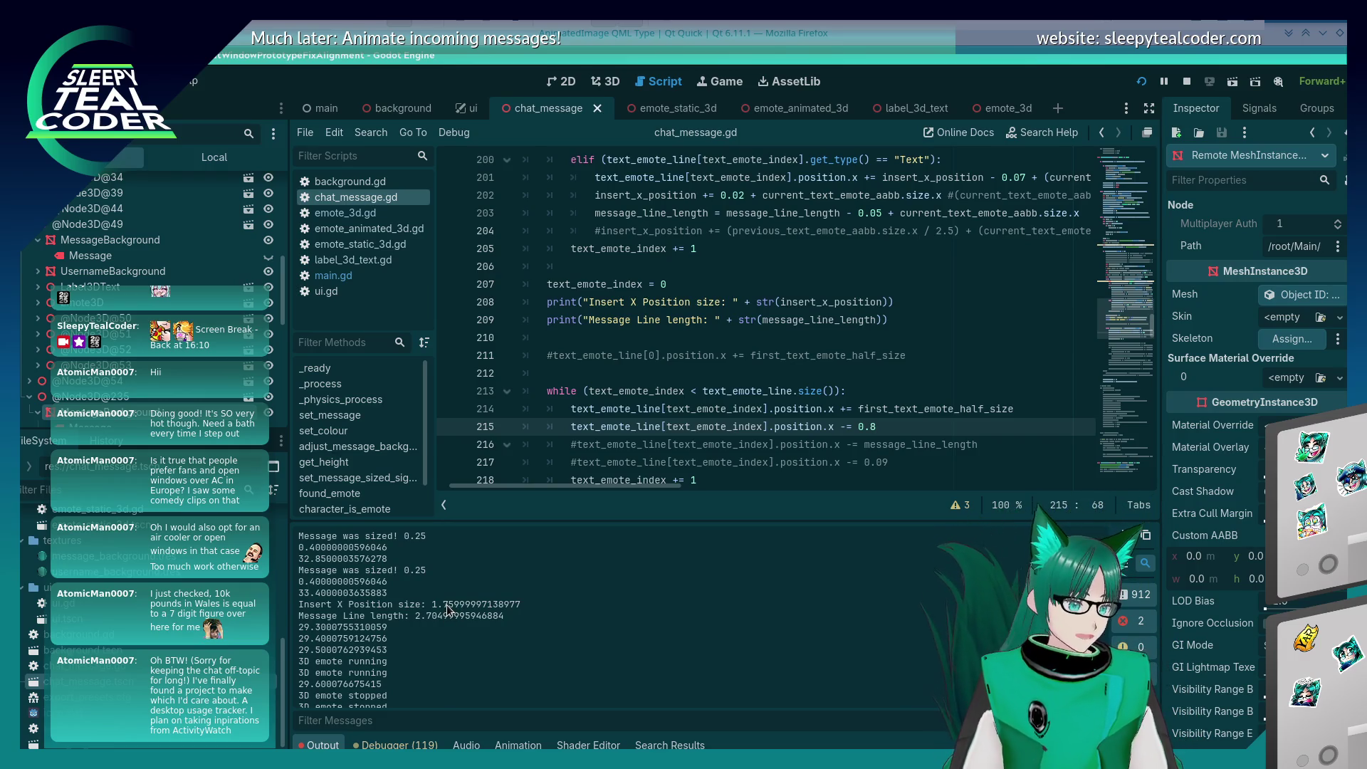
{"action": "key", "text": "F5"}
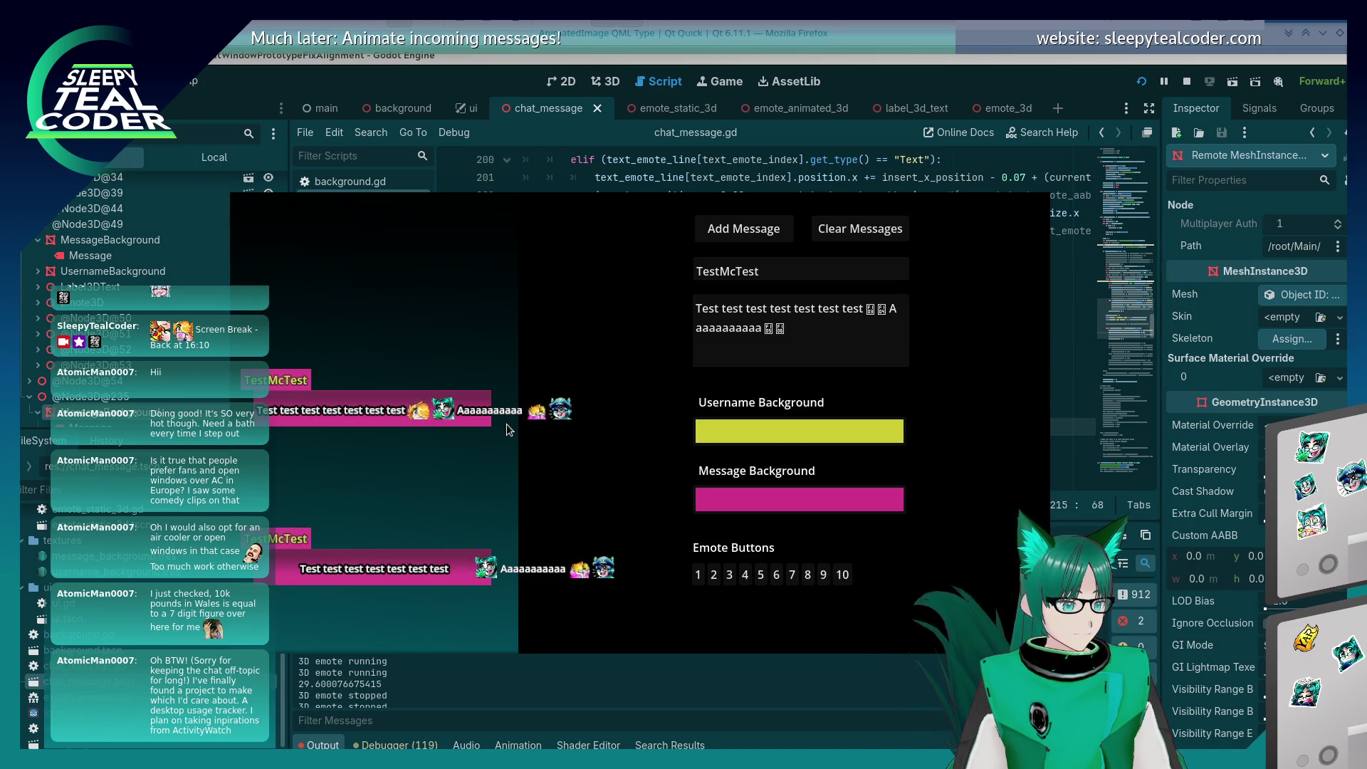
{"action": "key", "text": "F8"}
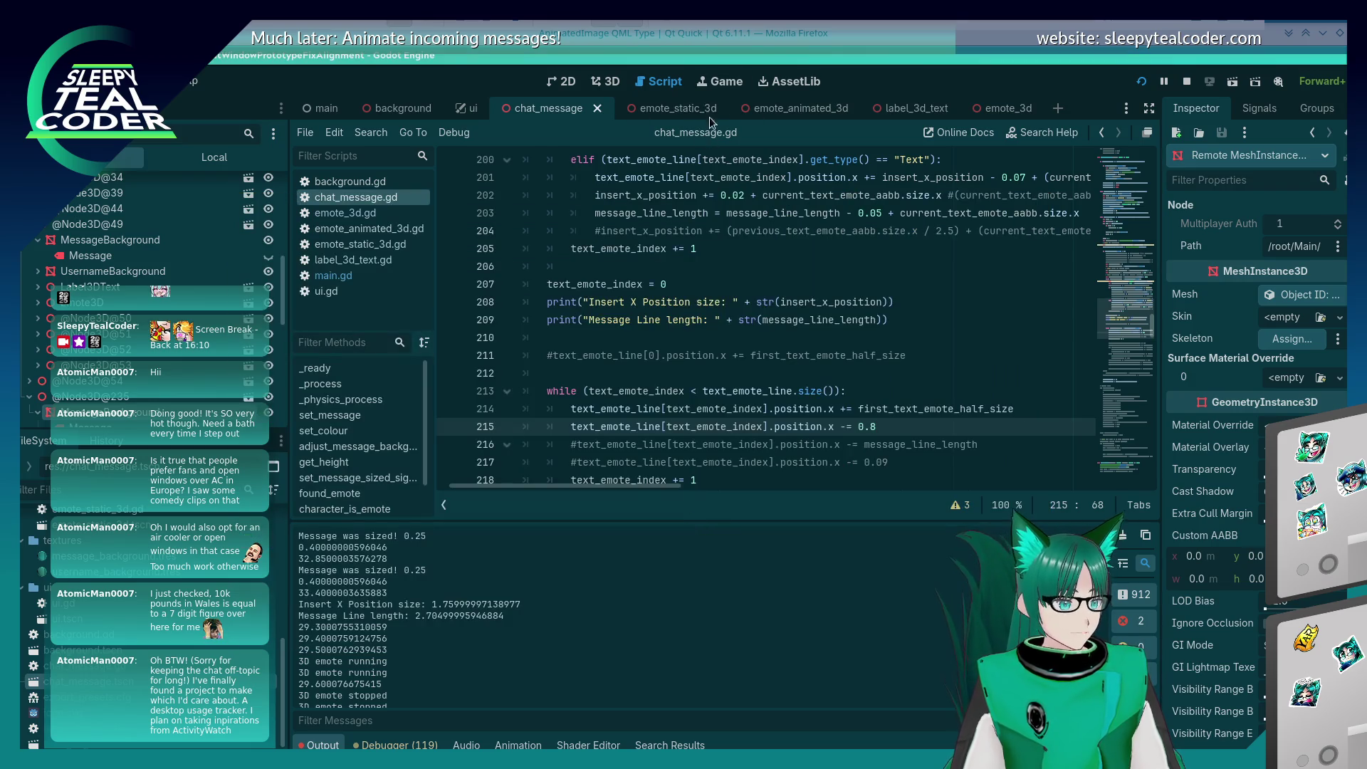
{"action": "left_click", "coordinate": [898, 108]}
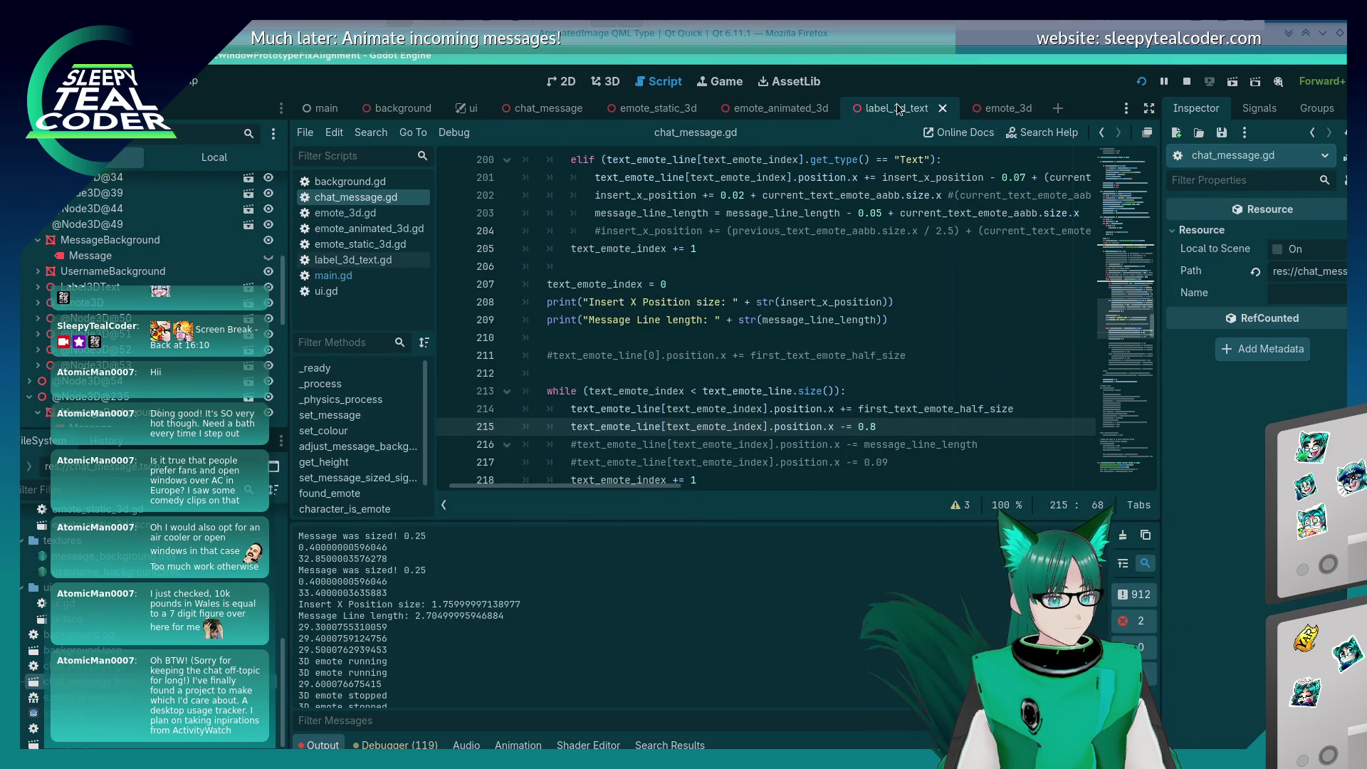
Step: Select MessageBackground in the chat_message scene and check its 1.65 by 0.25 m mesh size
{"action": "left_click", "coordinate": [547, 108]}
{"action": "left_click", "coordinate": [606, 82]}
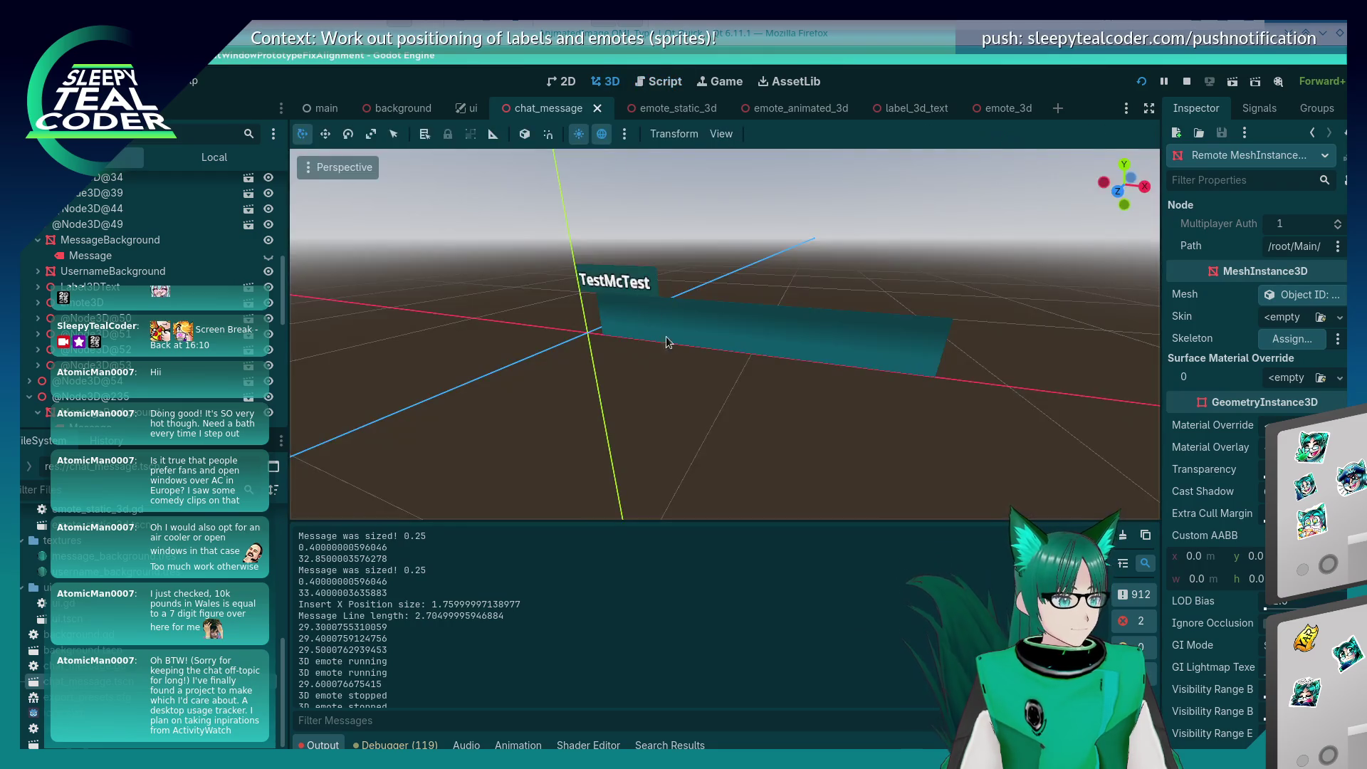
{"action": "left_click", "coordinate": [736, 353]}
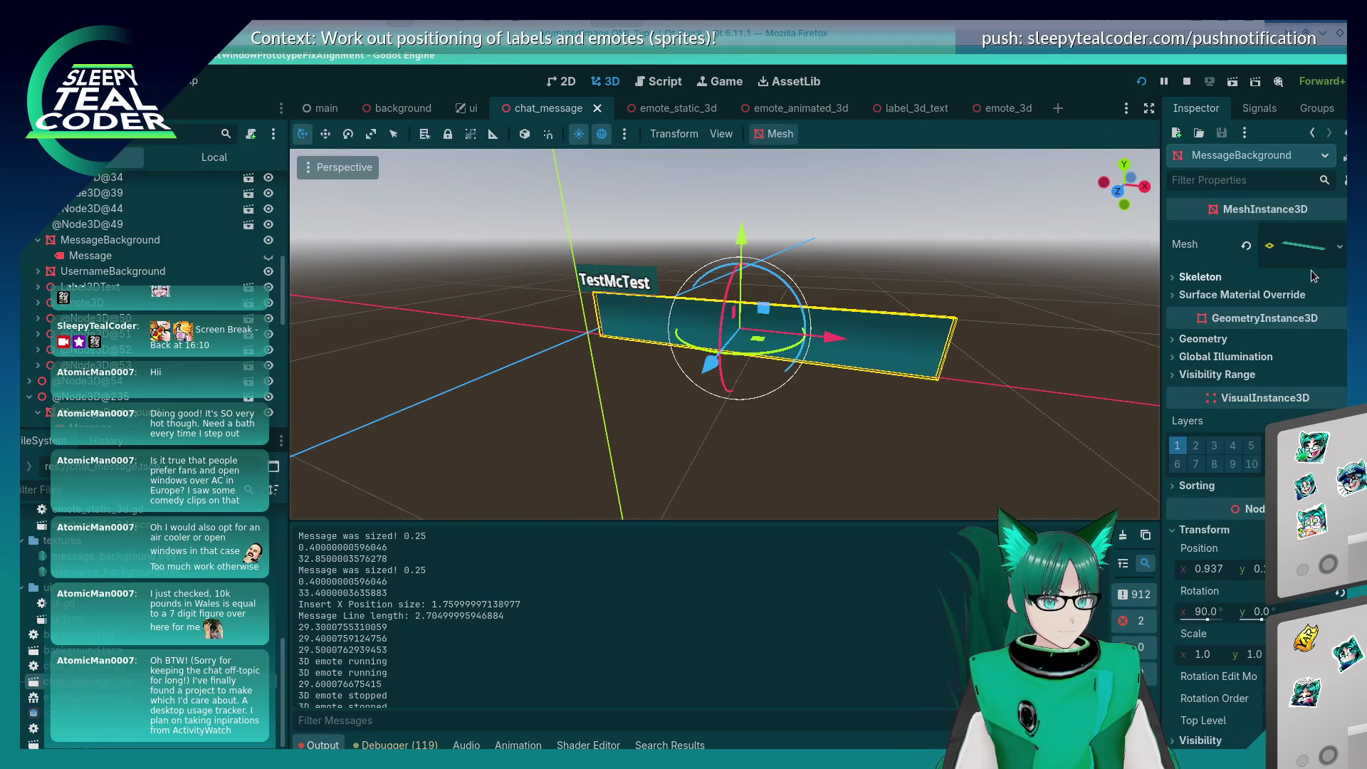
{"action": "left_click", "coordinate": [1335, 258]}
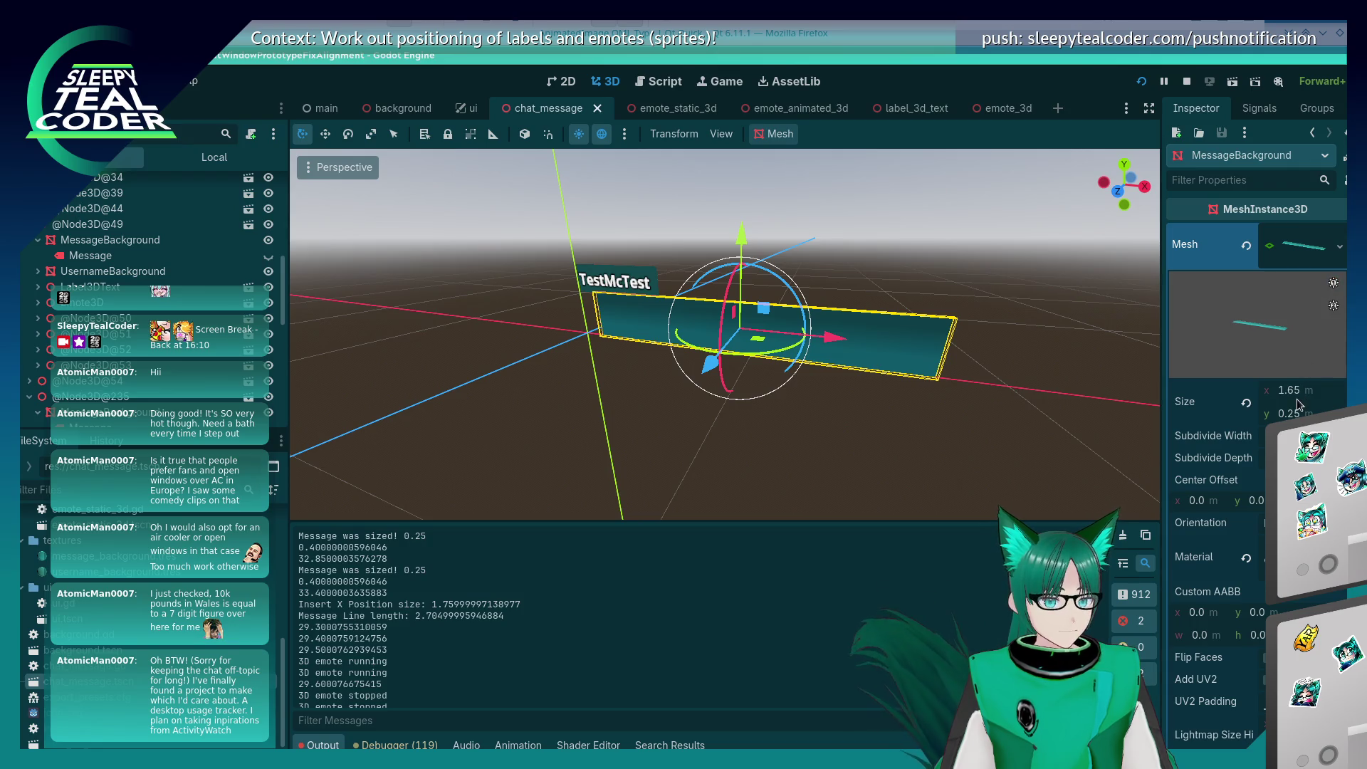
Step: Glance at the running game, then go back to the chat_message script
{"action": "key", "text": "alt+Tab"}
{"action": "key", "text": "alt+Tab"}
{"action": "key", "text": "alt+Tab"}
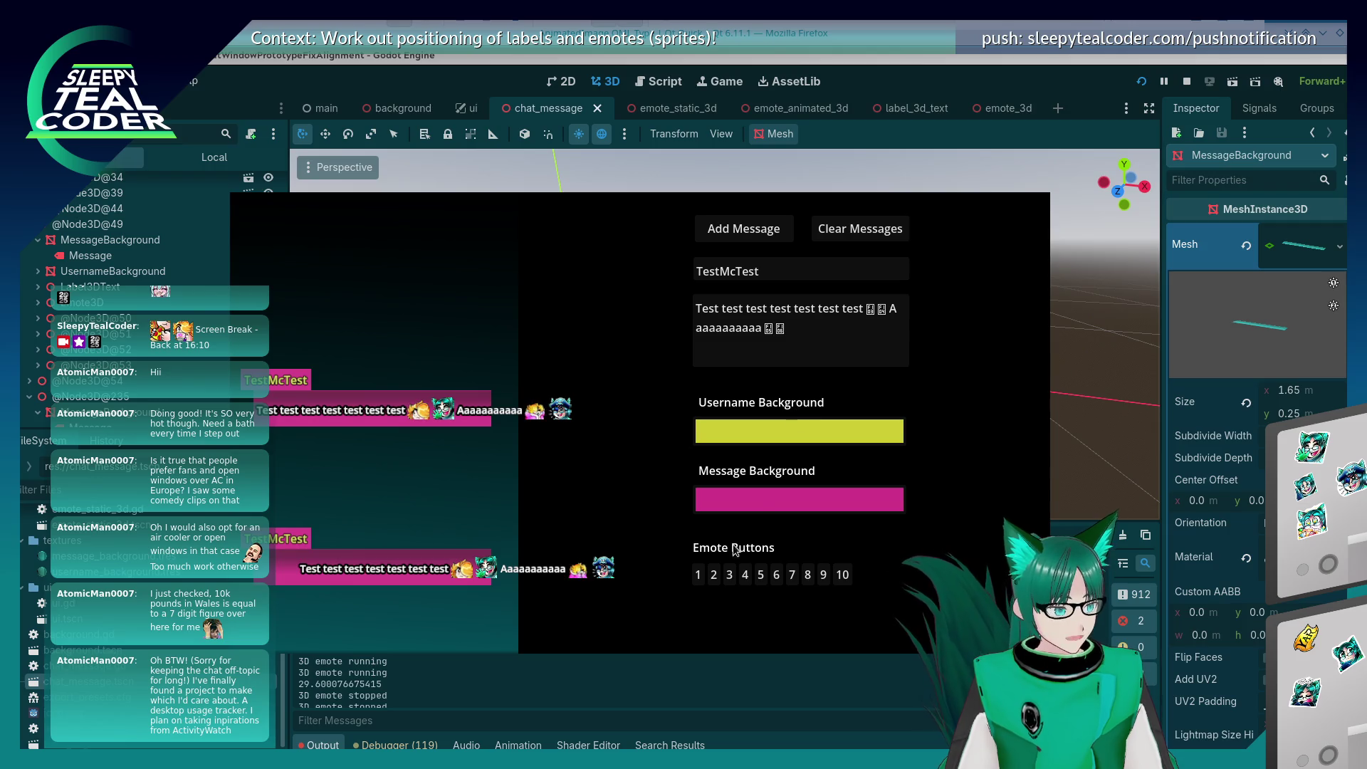
{"action": "left_click", "coordinate": [631, 687]}
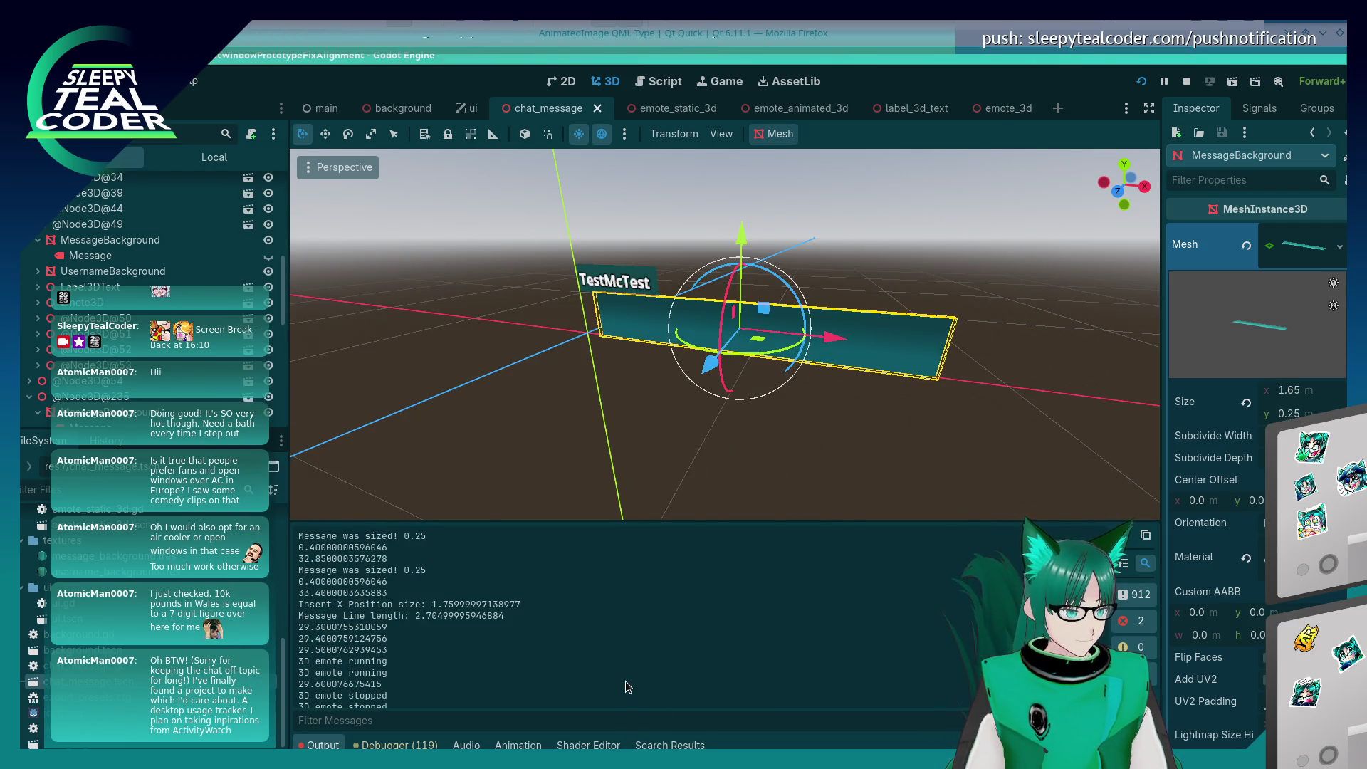
{"action": "key", "text": "alt+Tab"}
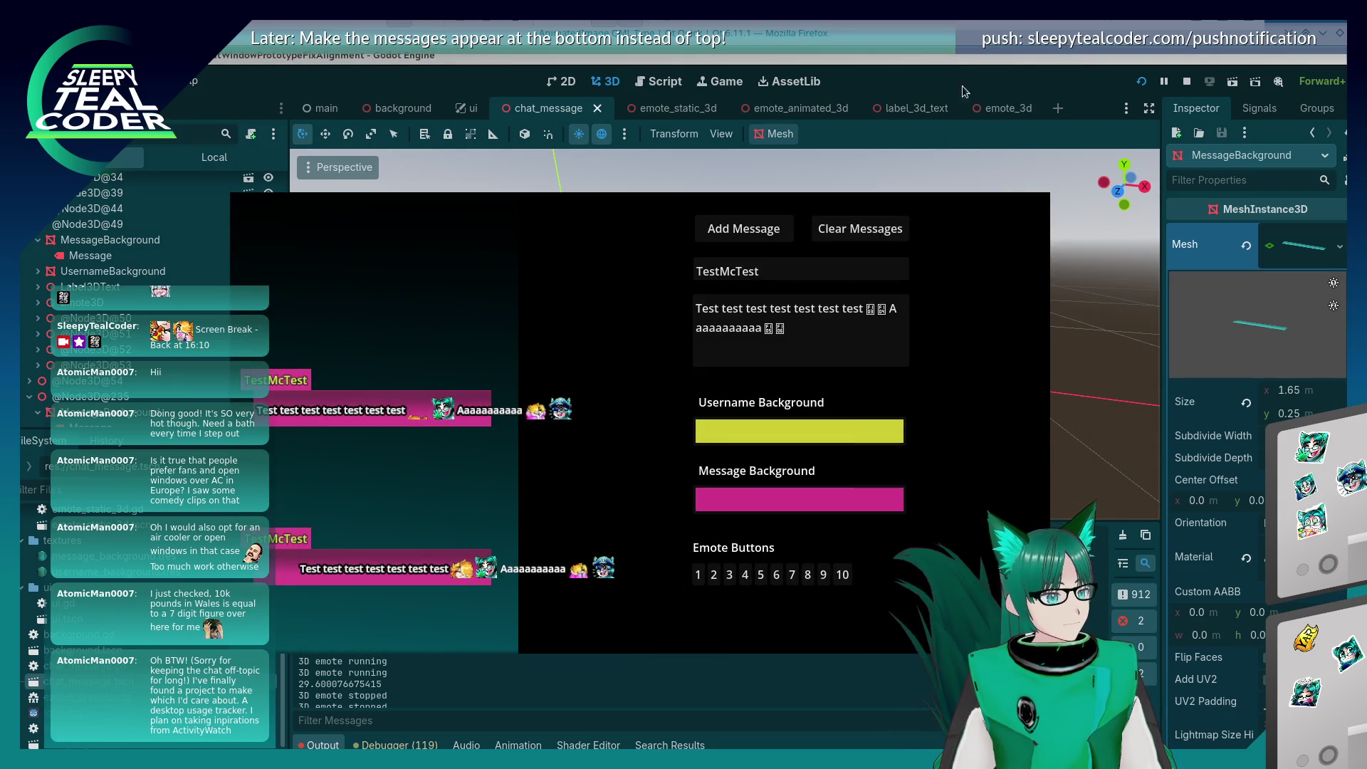
{"action": "left_click", "coordinate": [917, 88]}
{"action": "left_click", "coordinate": [660, 82]}
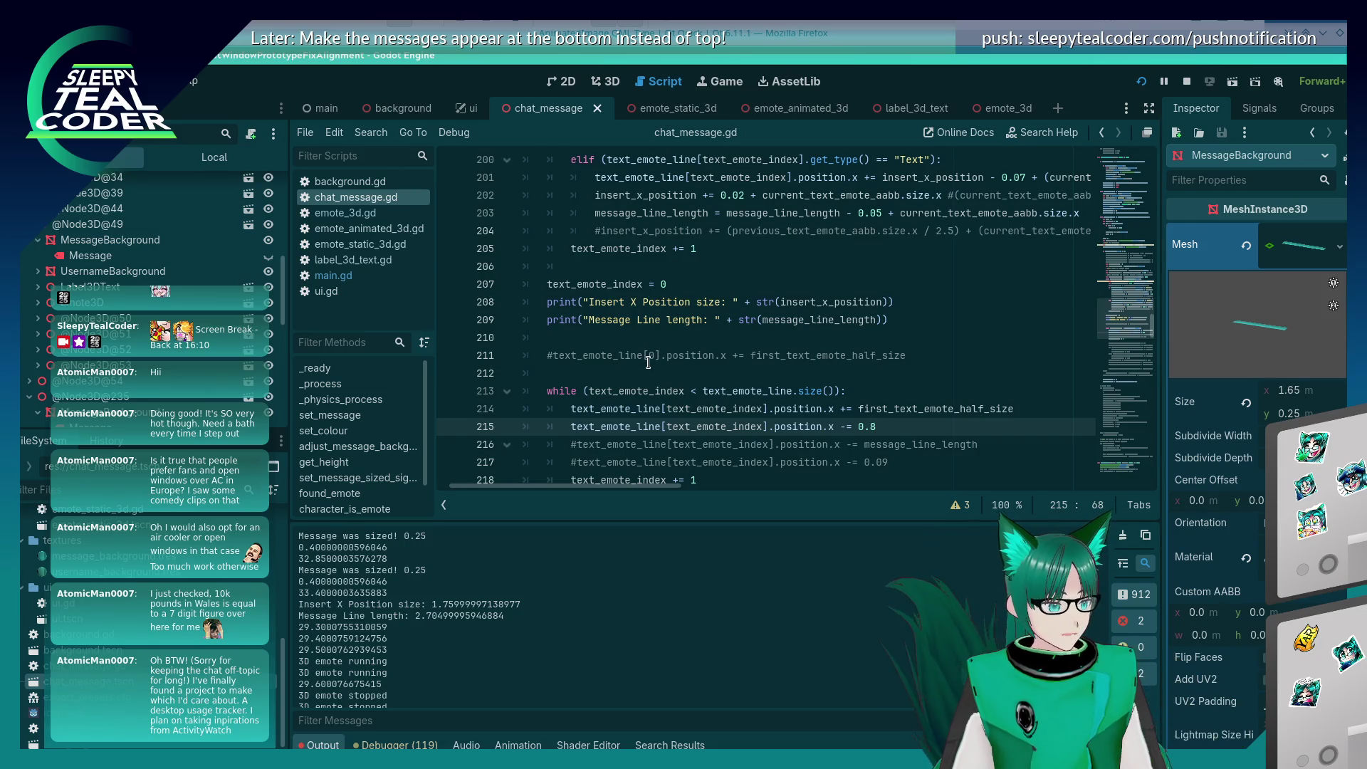
{"action": "scroll", "coordinate": [930, 356], "scroll_direction": "down", "scroll_amount": 2}
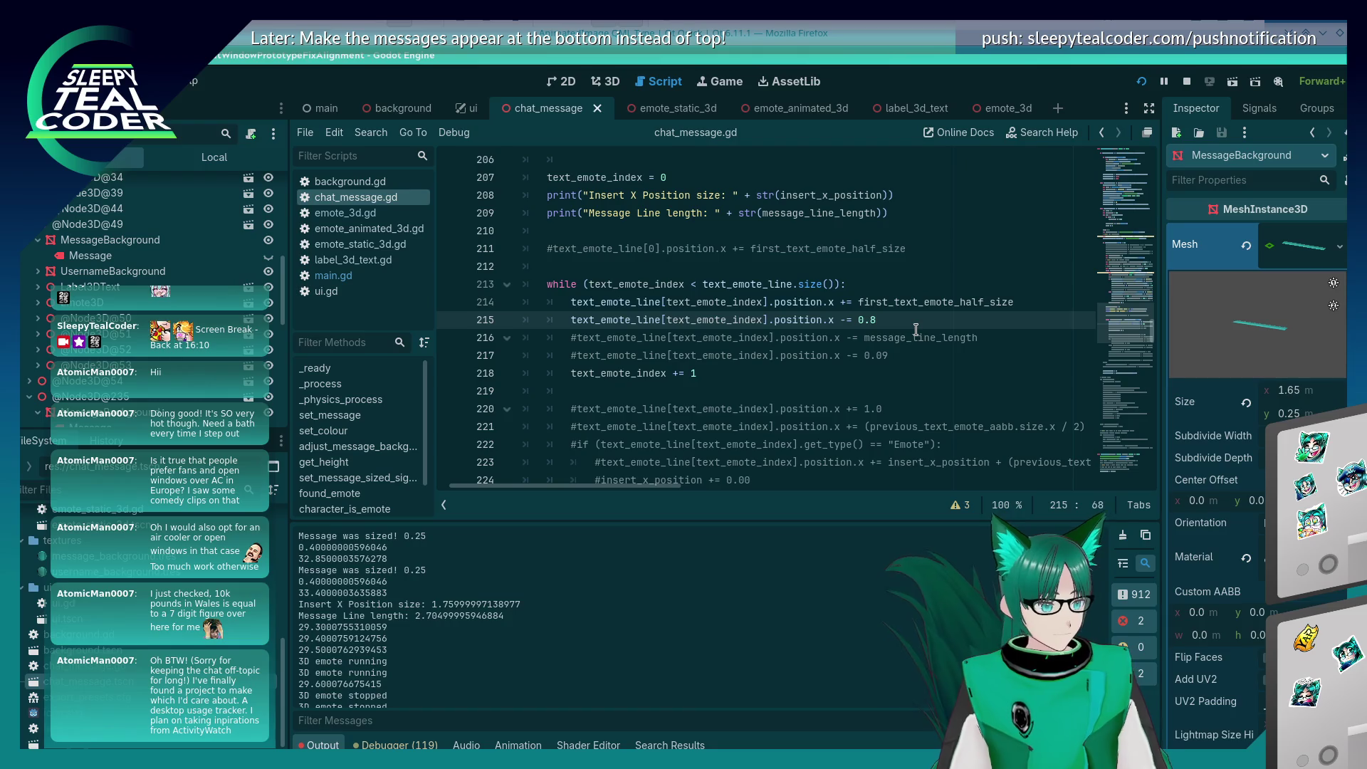
Step: Make line 215 subtract (insert_x_position / 2) and save the script
{"action": "scroll", "coordinate": [915, 329], "scroll_direction": "up", "scroll_amount": 3}
{"action": "key", "text": "BackSpace"}
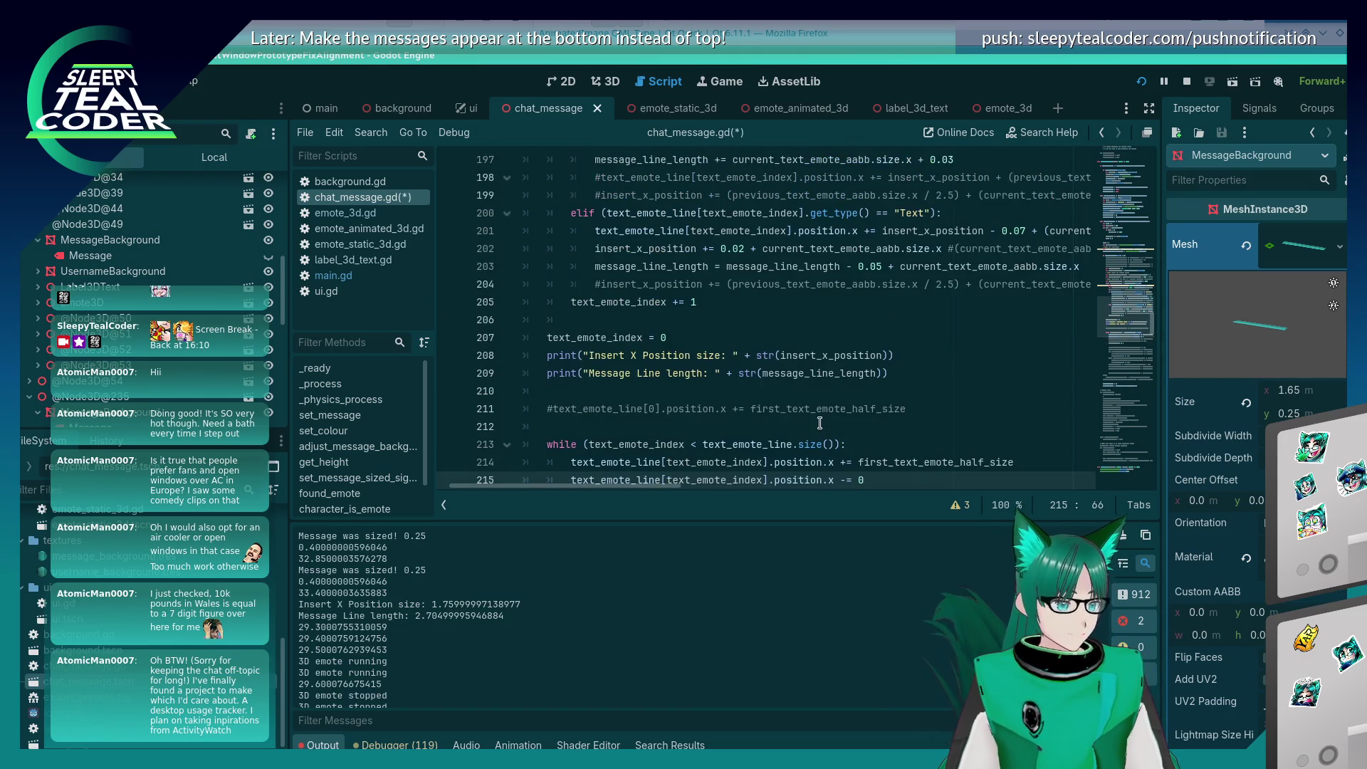
{"action": "type", "text": "insert_x_position /"}
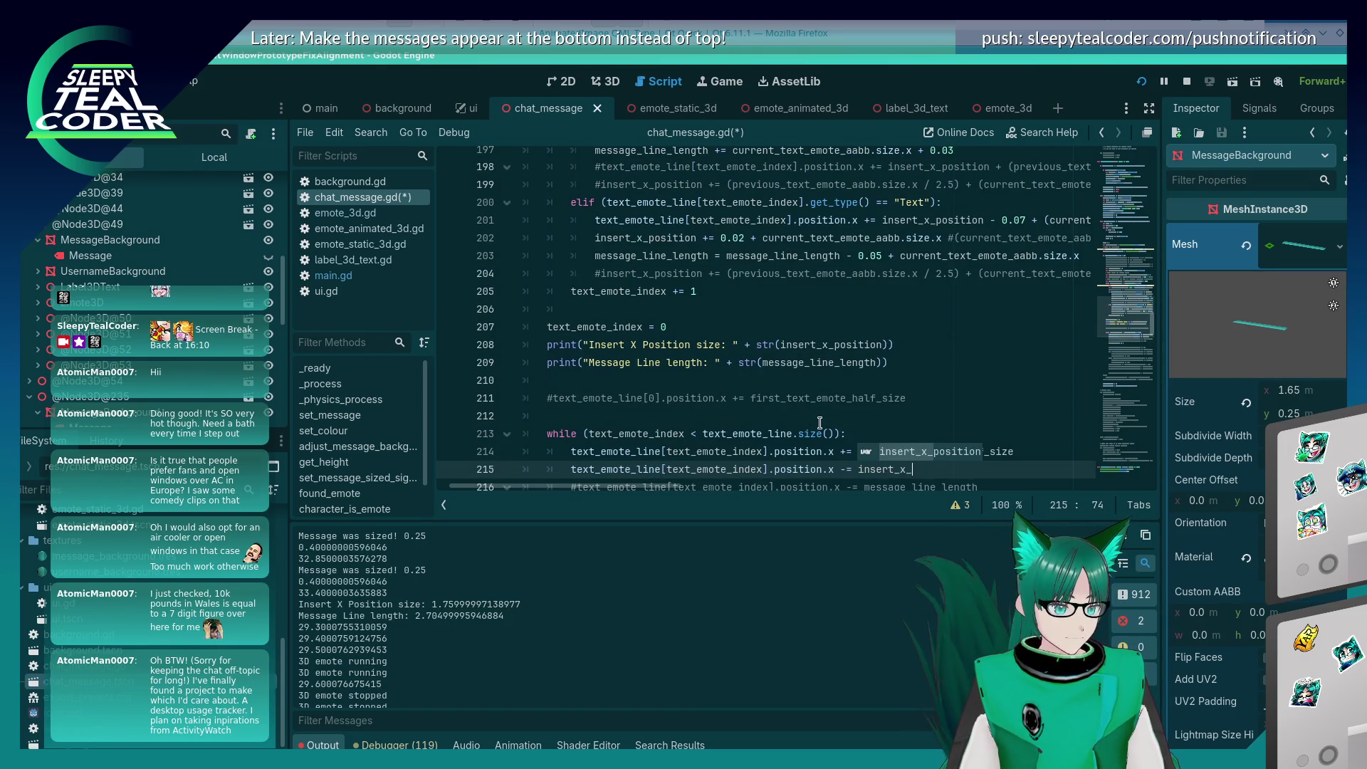
{"action": "type", "text": " 2"}
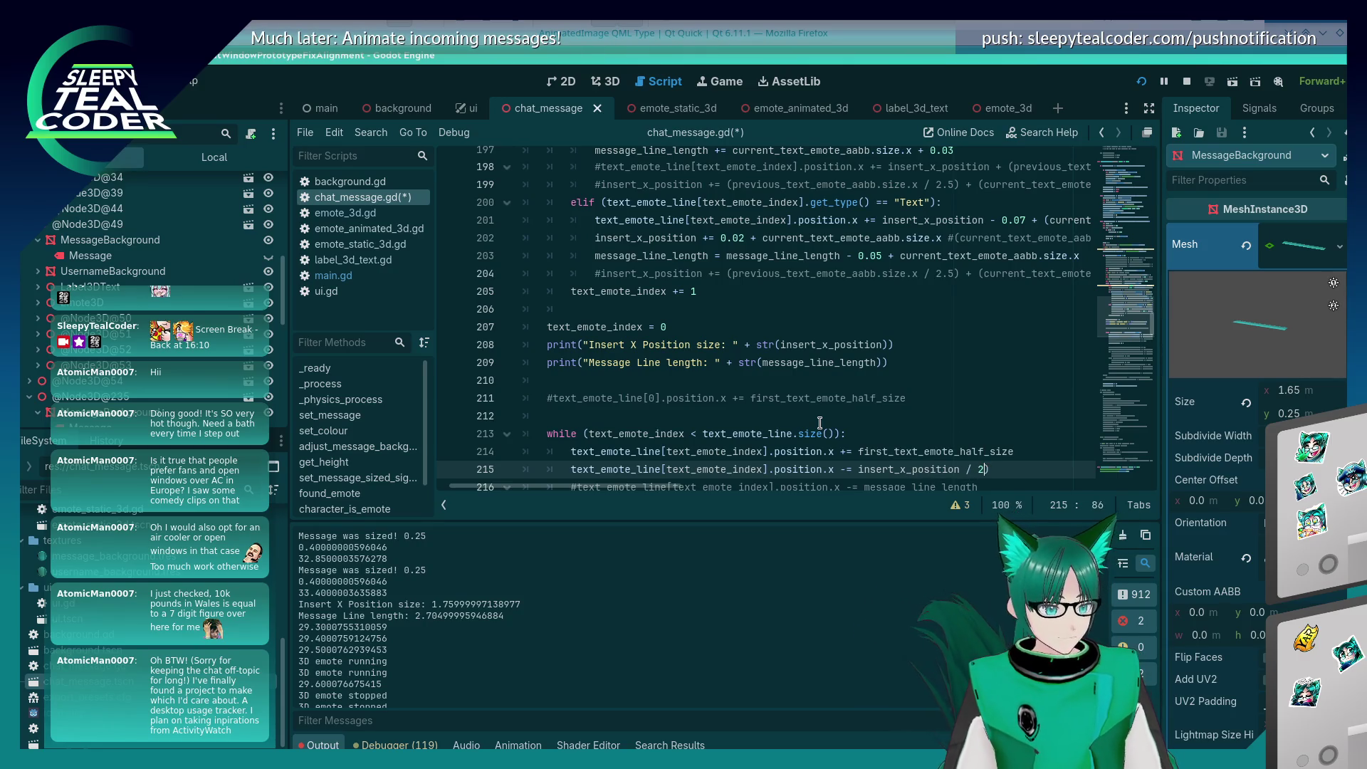
{"action": "key", "text": "ctrl+Left"}
{"action": "type", "text": "("}
{"action": "key", "text": "ctrl+s"}
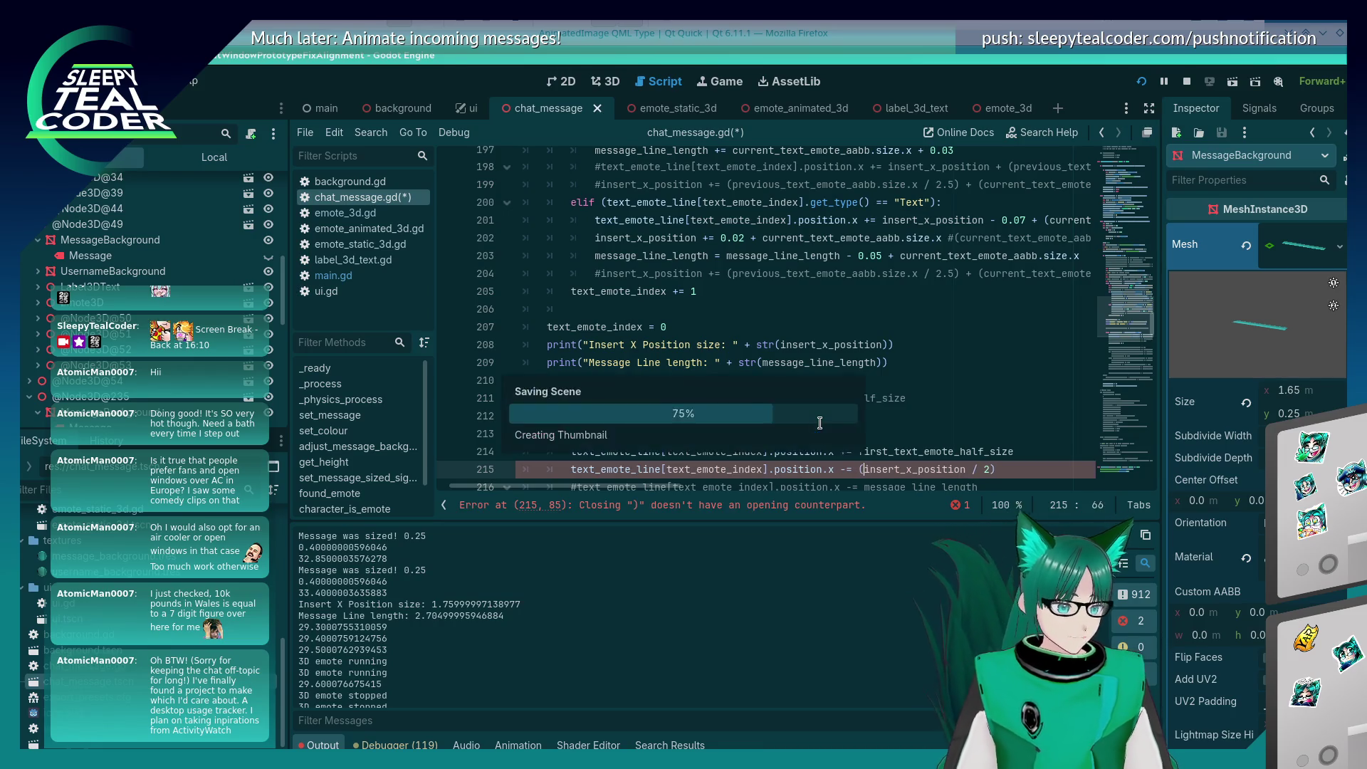
Step: Add test messages in the running game while adjusting the divisor on line 215
{"action": "key", "text": "alt+Tab"}
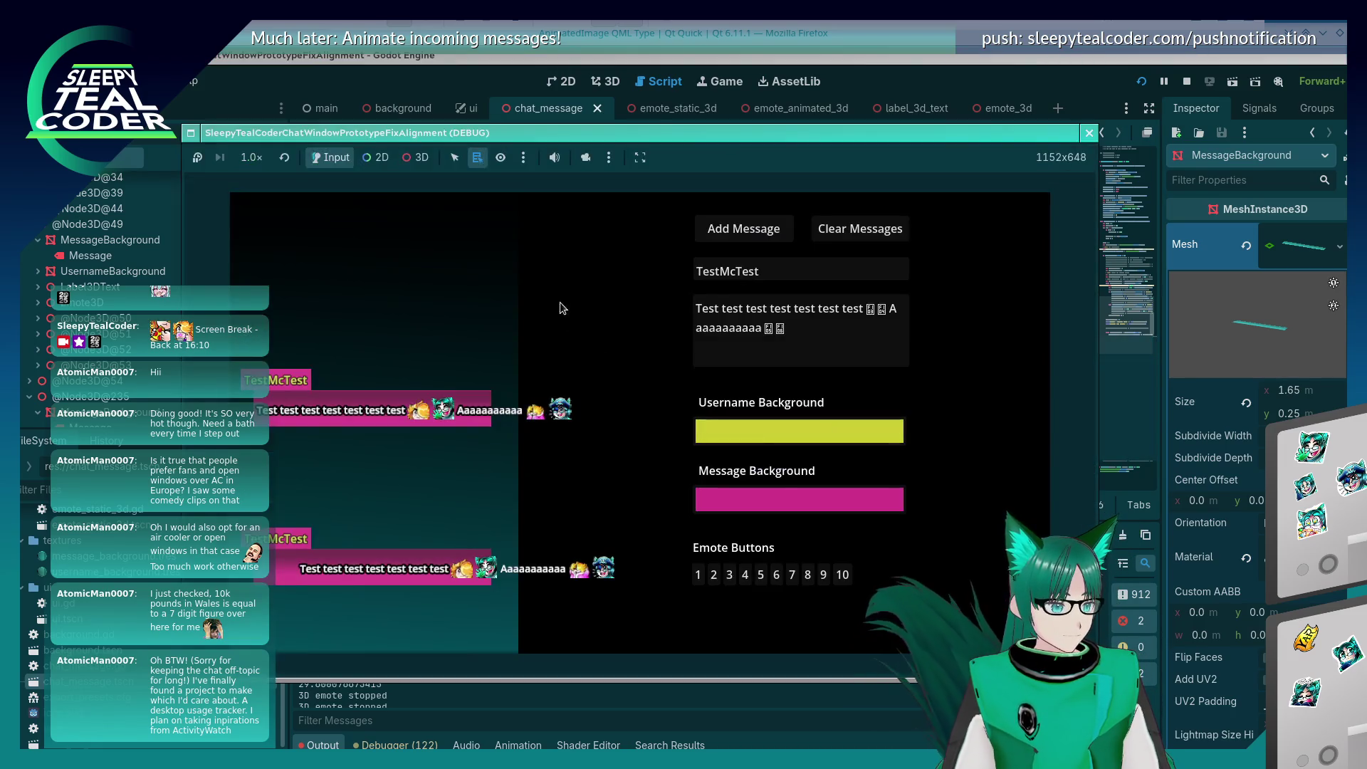
{"action": "left_click", "coordinate": [744, 228]}
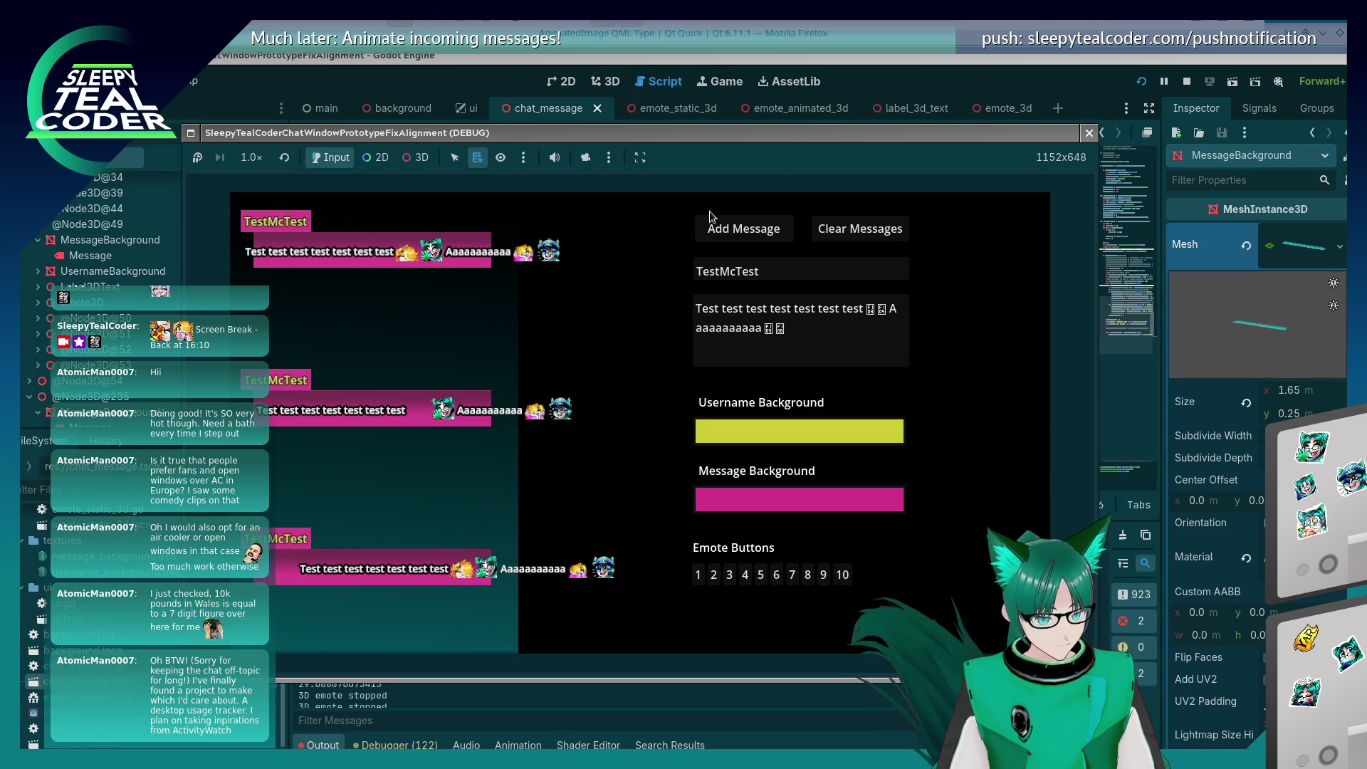
{"action": "left_click", "coordinate": [916, 83]}
{"action": "left_click", "coordinate": [940, 381]}
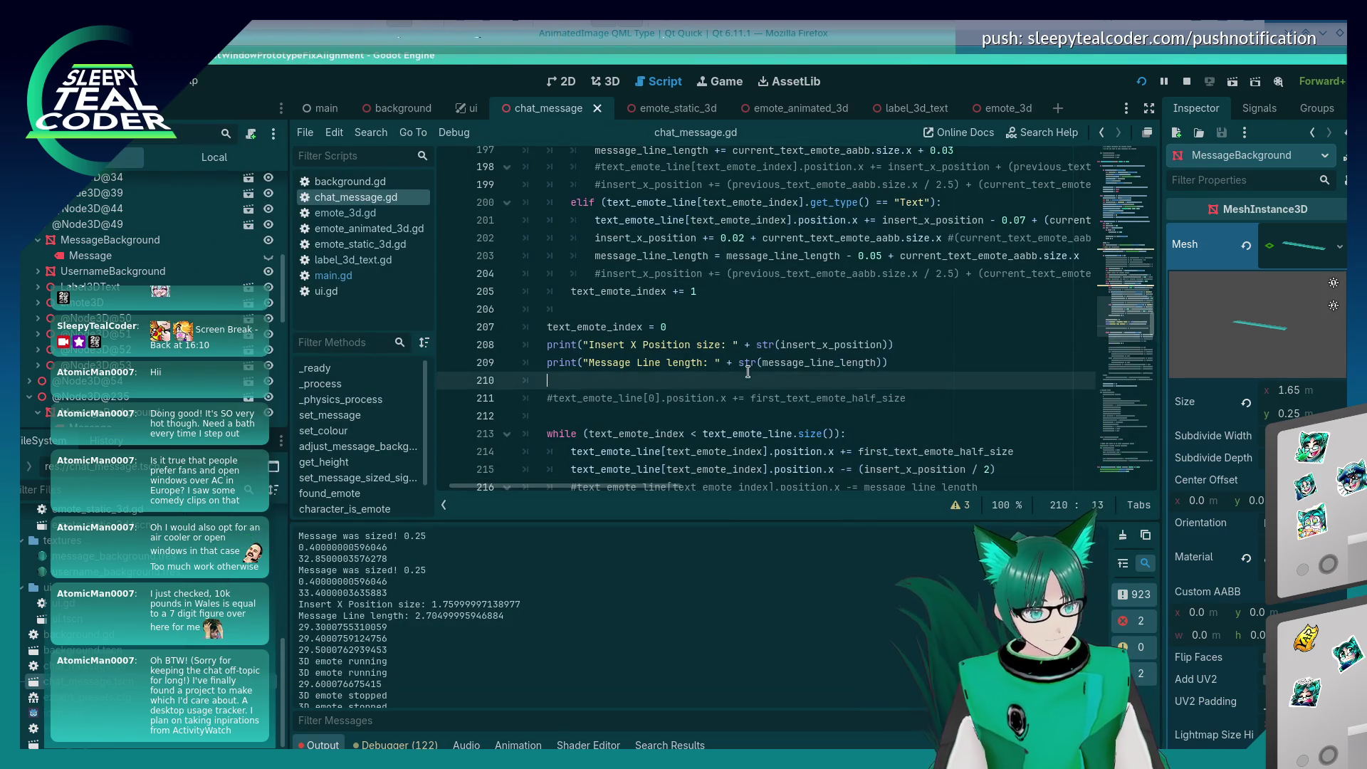
{"action": "scroll", "coordinate": [940, 383], "scroll_direction": "down", "scroll_amount": 3}
{"action": "left_click", "coordinate": [985, 308]}
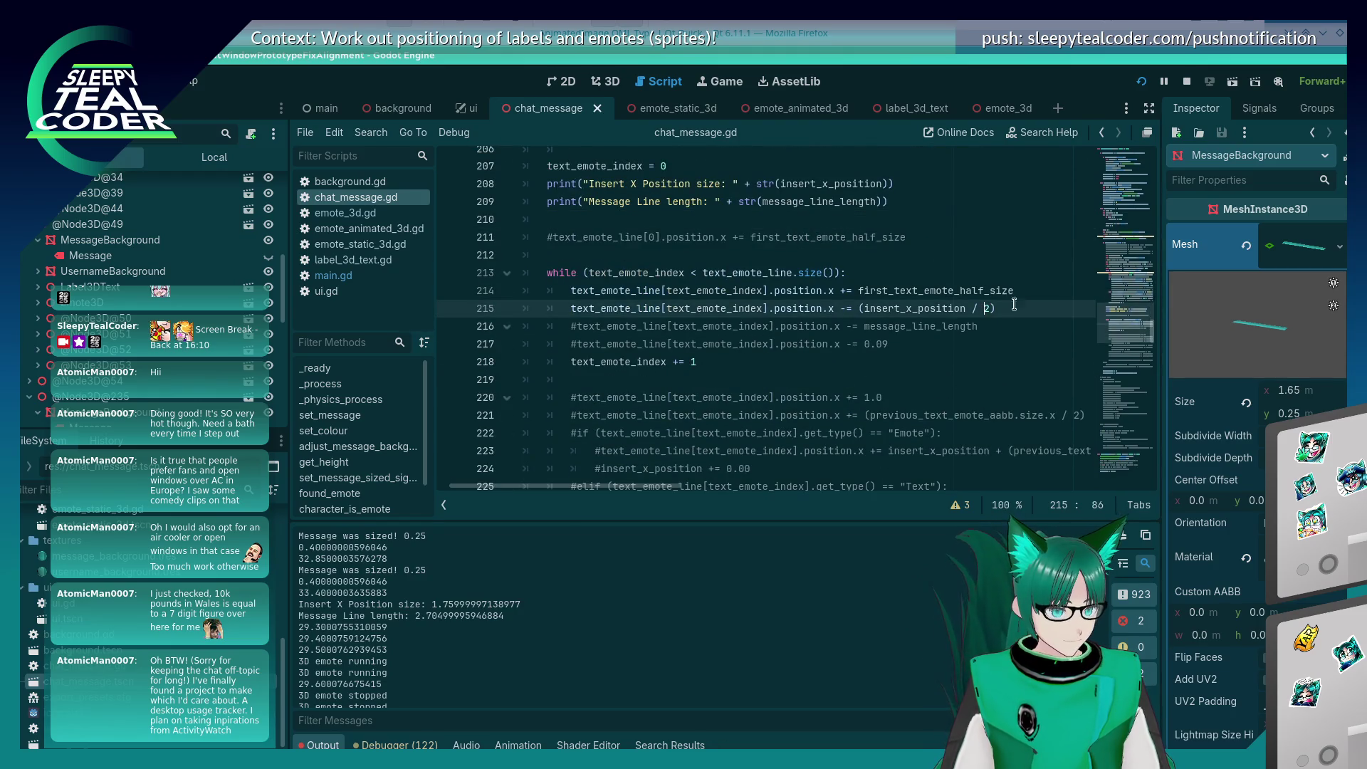
{"action": "type", "text": "1.75"}
{"action": "key", "text": "alt+Tab"}
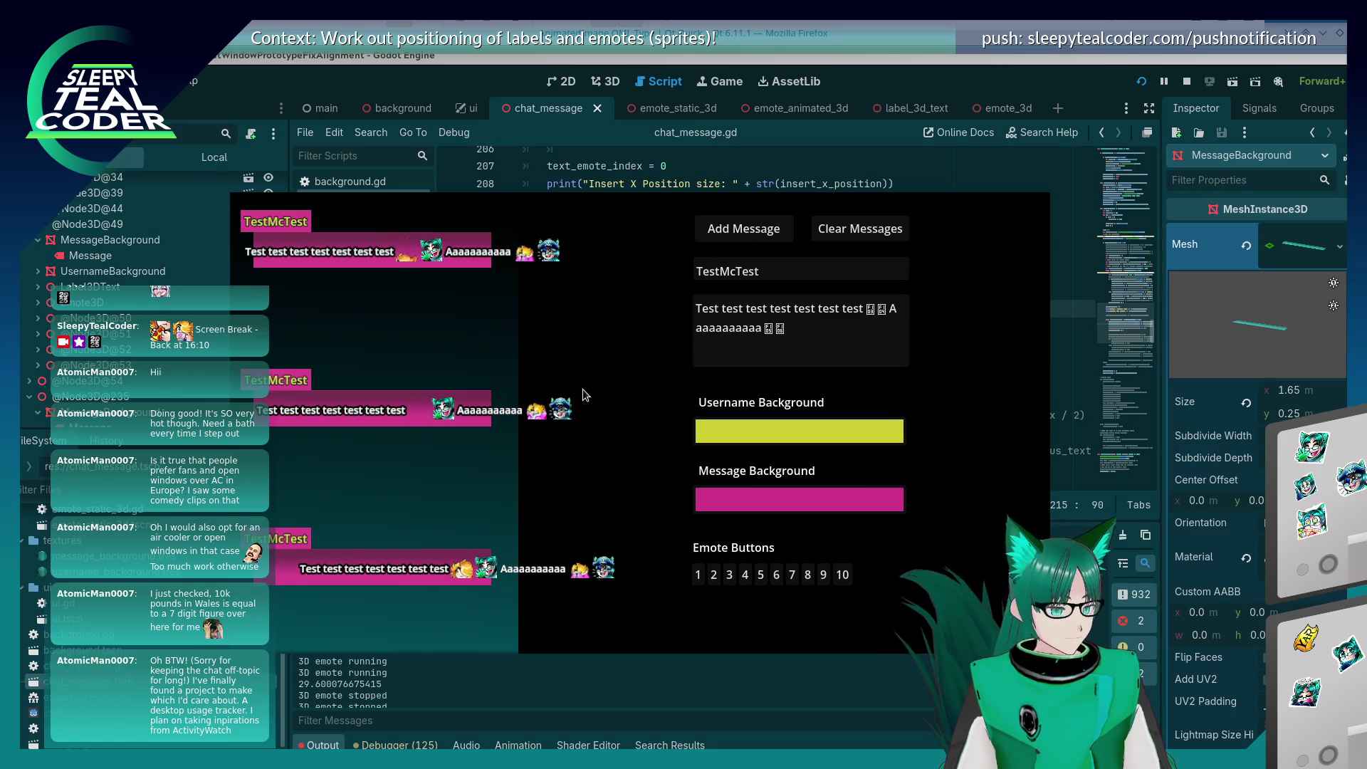
{"action": "key", "text": "space"}
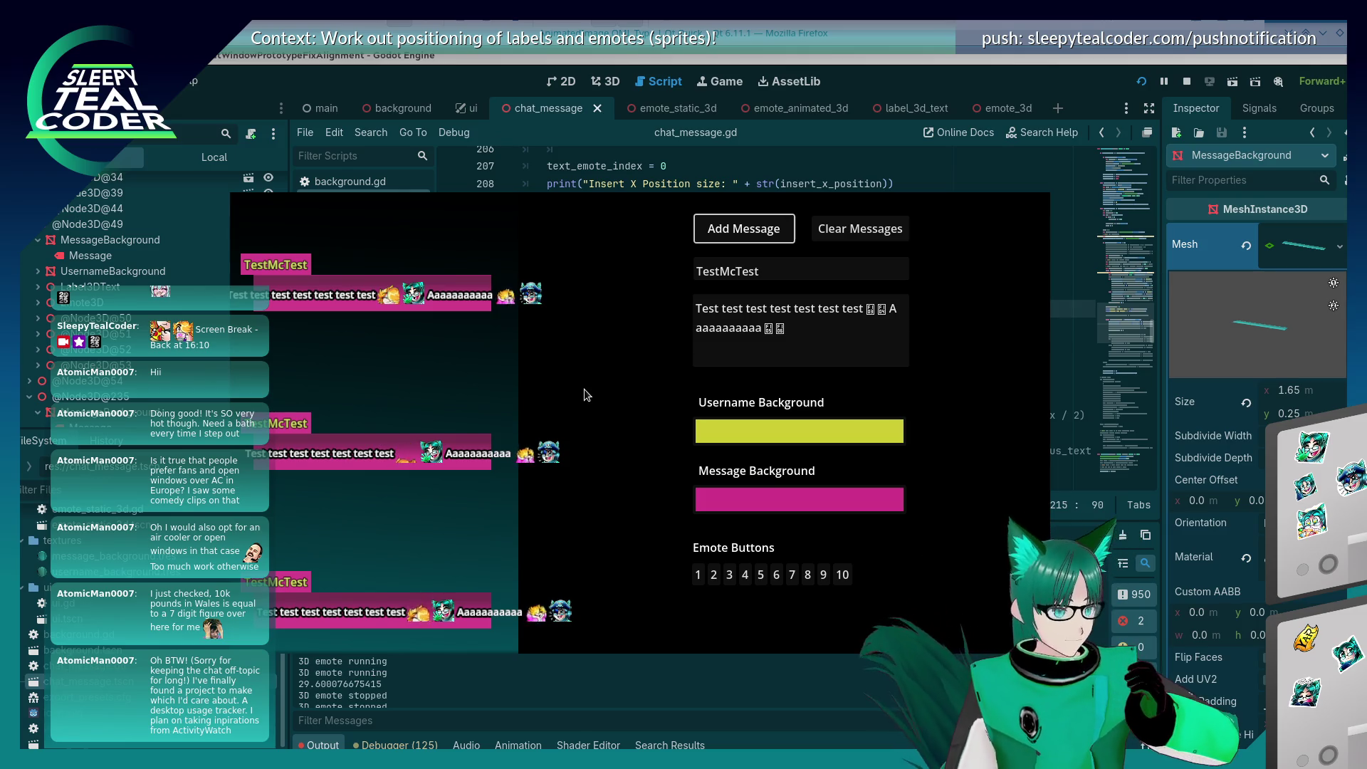
{"action": "key", "text": "alt+Tab"}
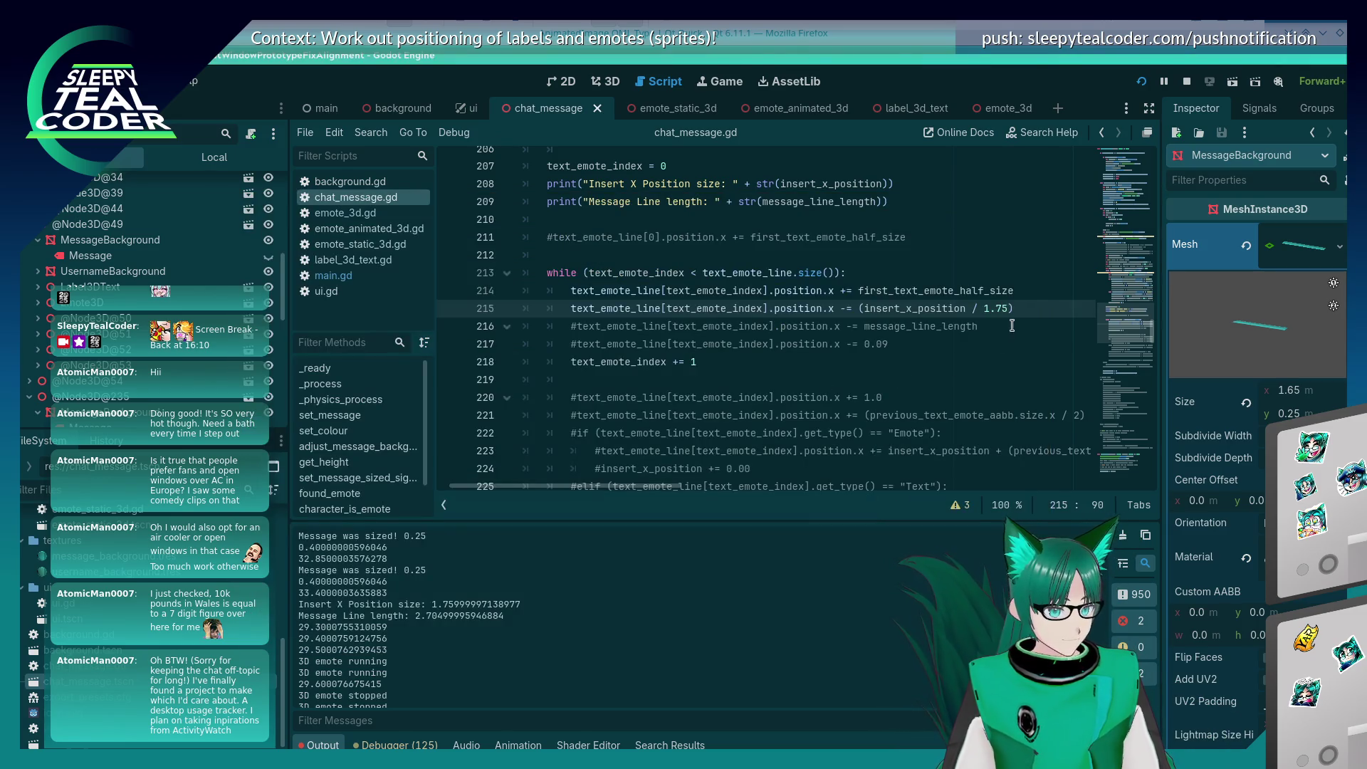
{"action": "key", "text": "alt+Tab"}
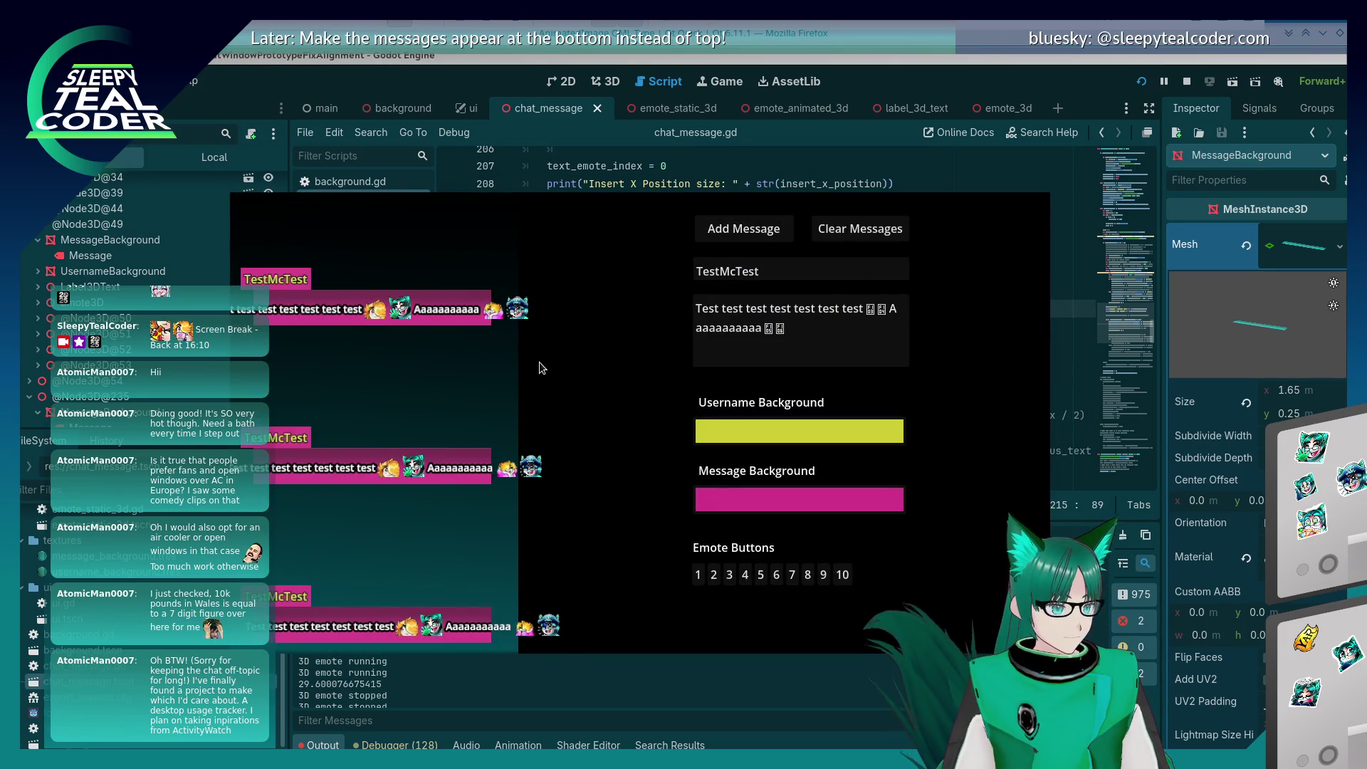
Step: Append a long run of 'a's to the message text and post the longer test message
{"action": "left_click", "coordinate": [852, 338]}
{"action": "type", "text": "Aaaaaaaaaaaaaaaaaaaaaaaaaaaaaaaaaaa"}
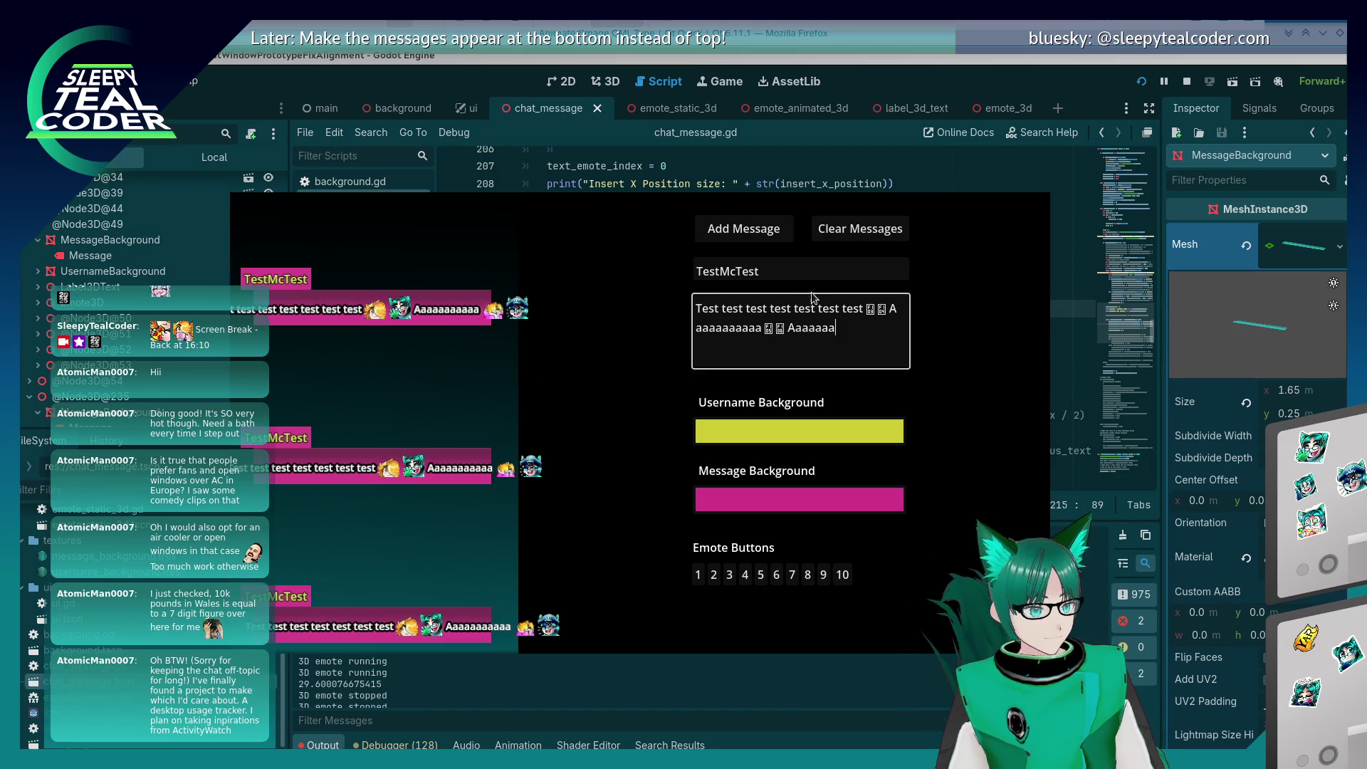
{"action": "left_click", "coordinate": [523, 396]}
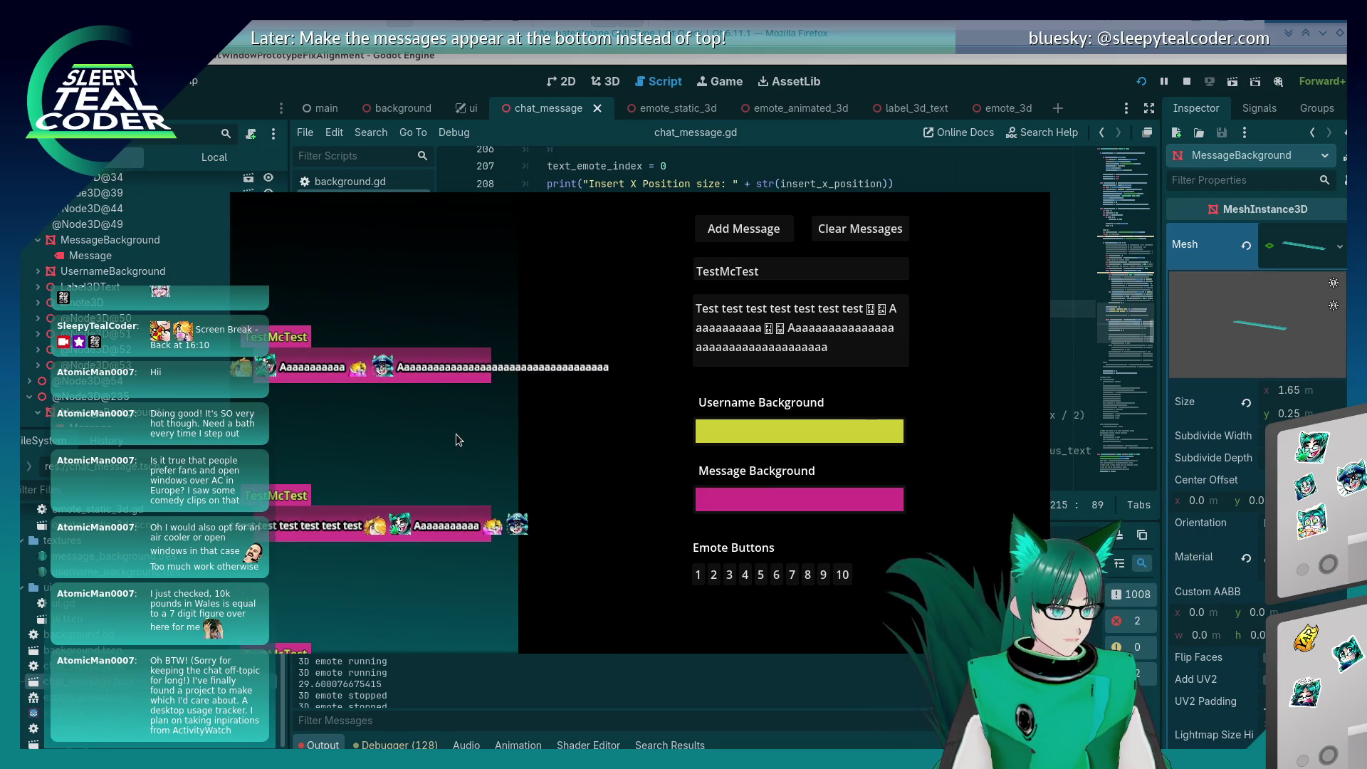
{"action": "key", "text": "alt+Tab"}
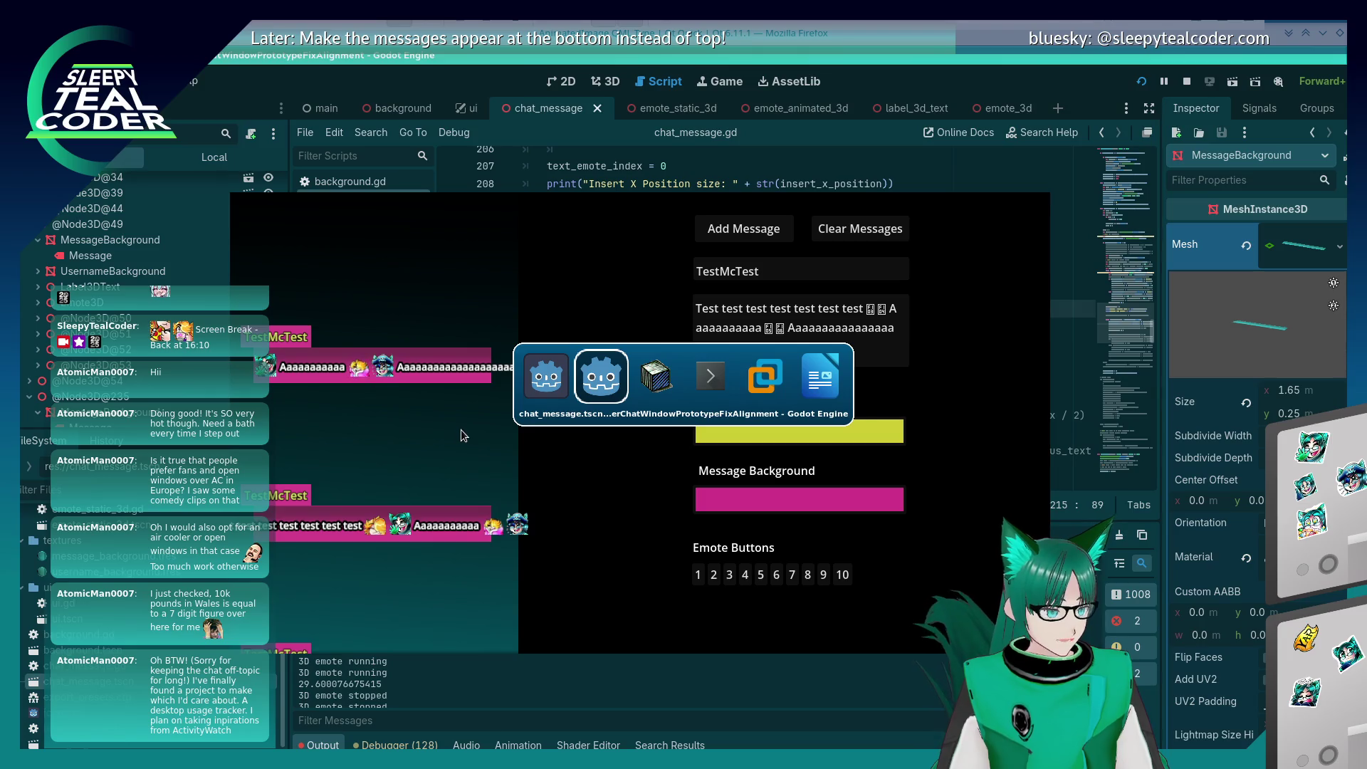
{"action": "key", "text": "alt+Tab"}
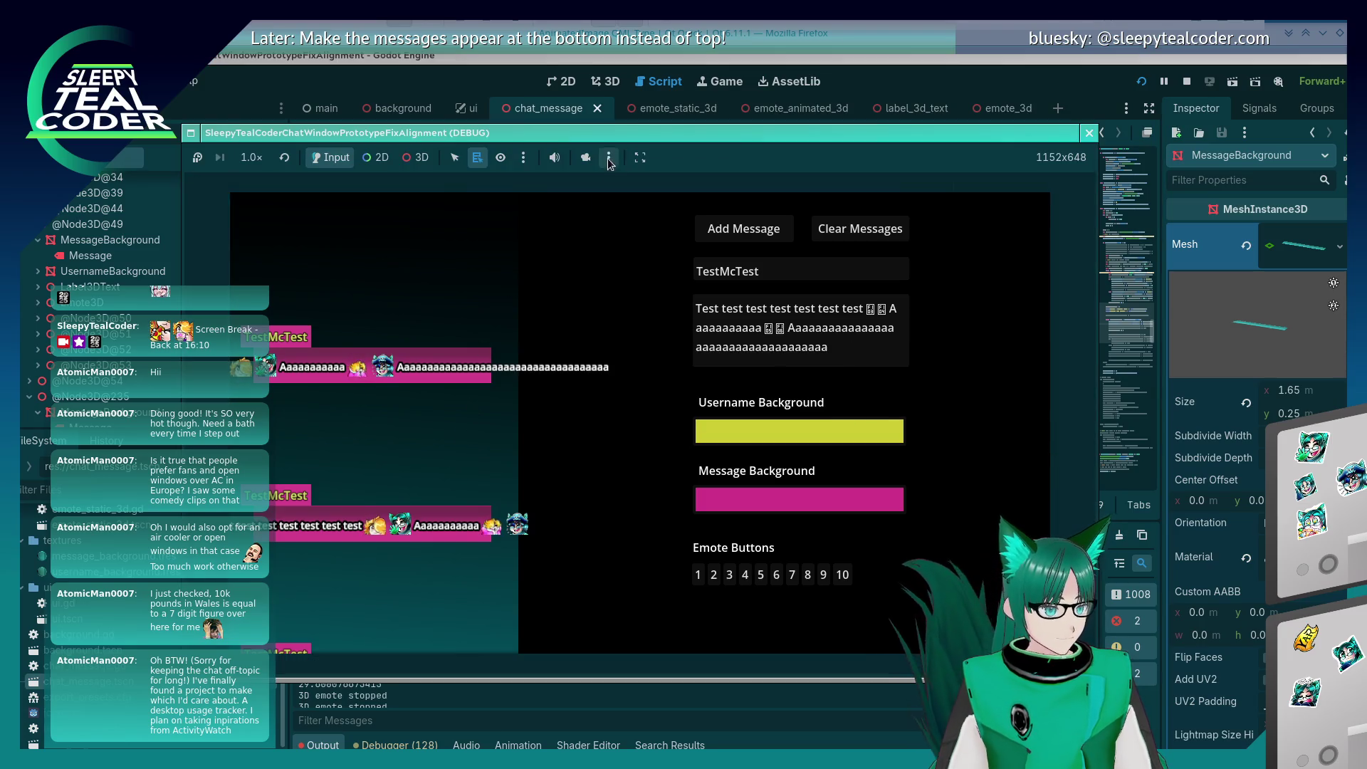
{"action": "left_click", "coordinate": [403, 164]}
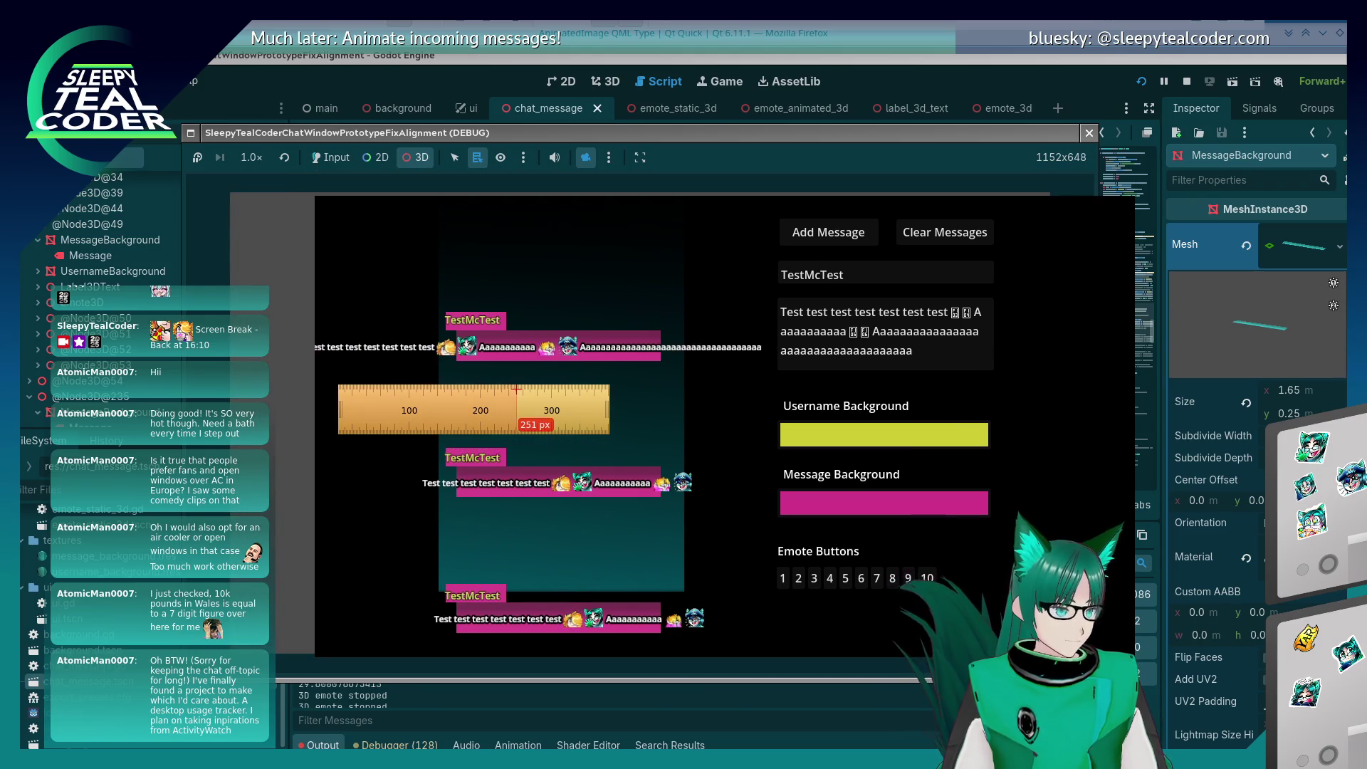
Step: Pan the game's 3D view and measure the message bars with a screen ruler
{"action": "left_click", "coordinate": [415, 163]}
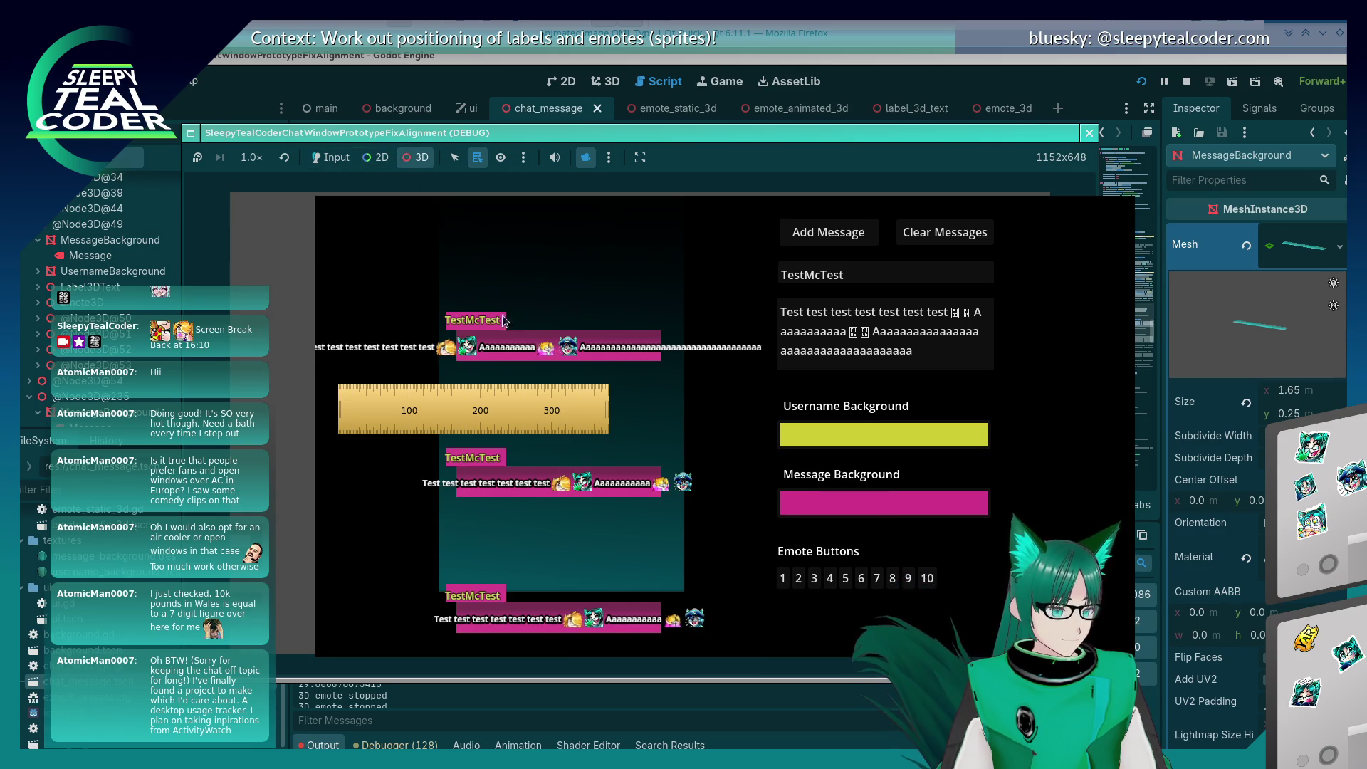
{"action": "left_click_drag", "start_coordinate": [553, 288], "coordinate": [541, 219]}
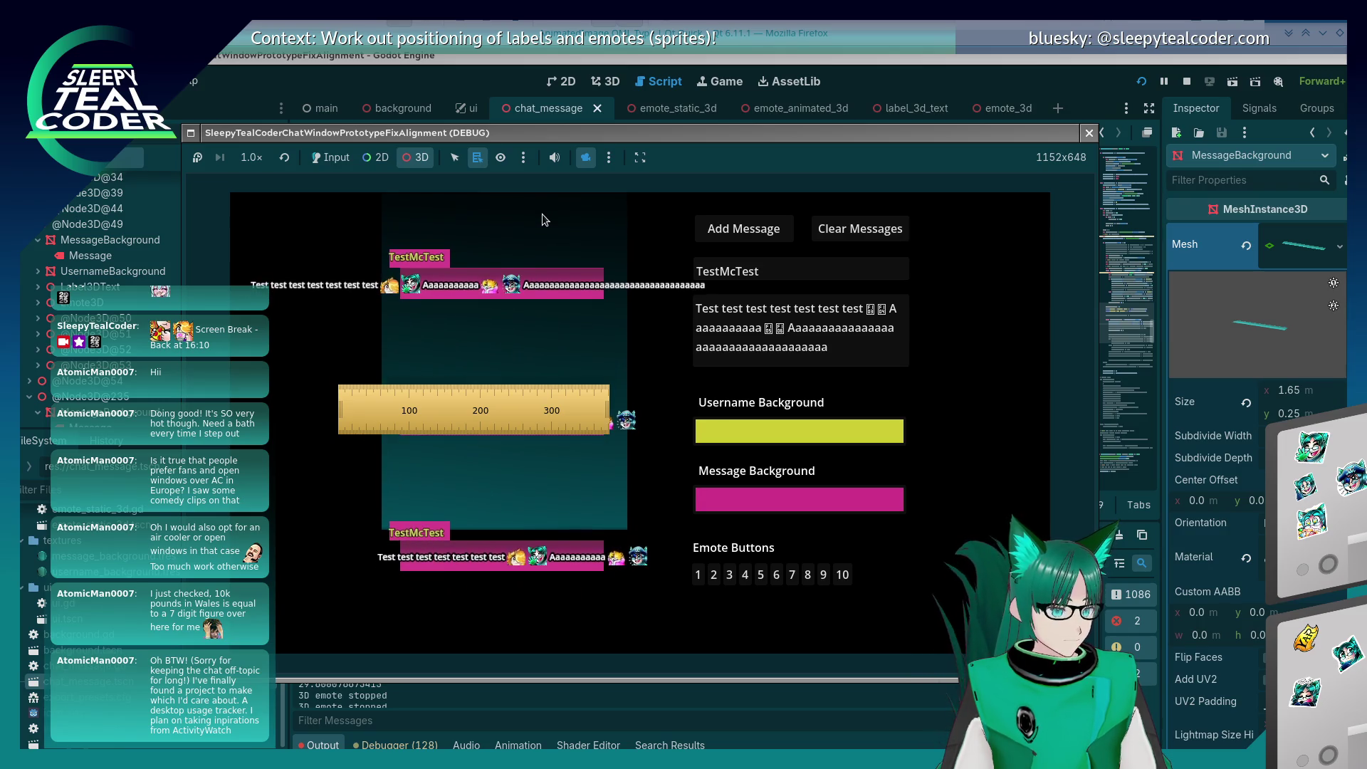
{"action": "left_click_drag", "start_coordinate": [476, 393], "coordinate": [392, 307]}
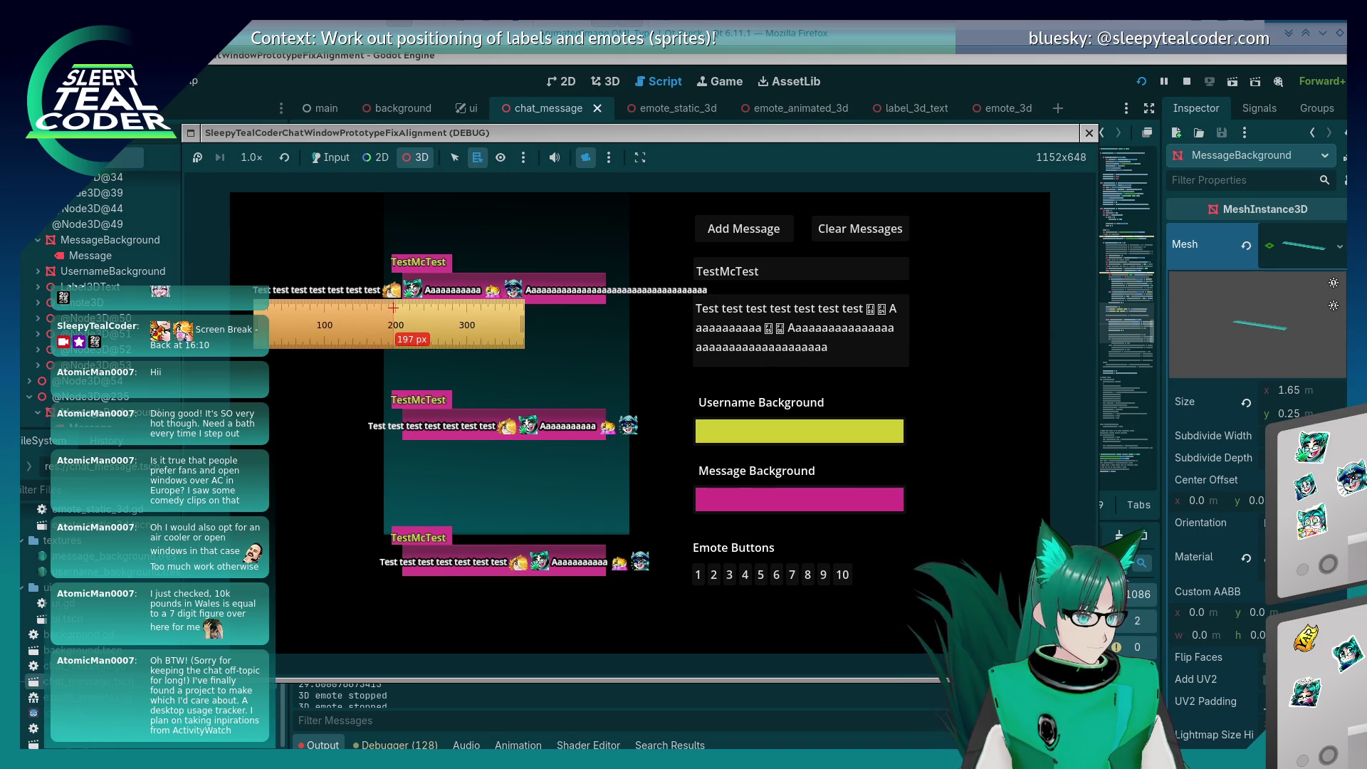
{"action": "mouse_move", "coordinate": [403, 301]}
{"action": "mouse_move", "coordinate": [402, 301]}
{"action": "left_mouse_down"}
{"action": "mouse_move", "coordinate": [584, 347]}
{"action": "mouse_move", "coordinate": [733, 326]}
{"action": "left_mouse_up"}
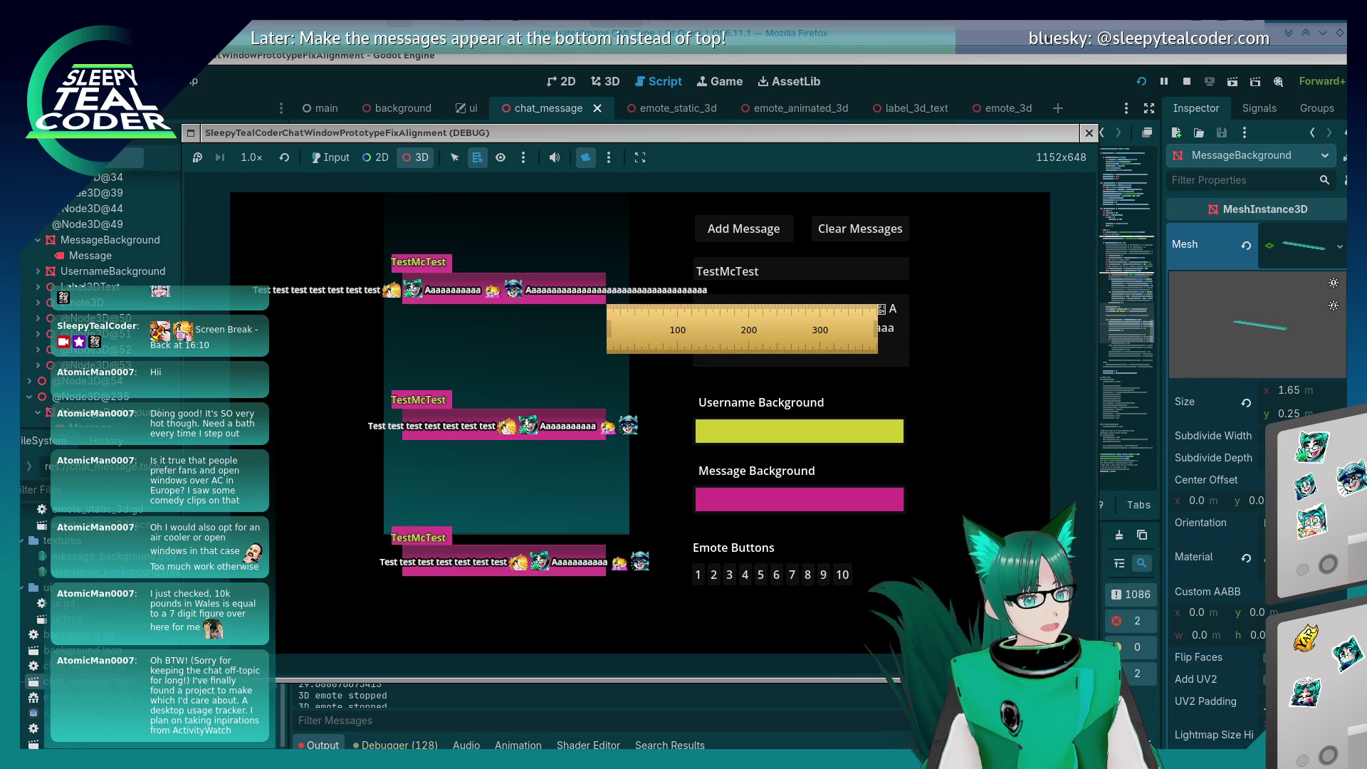
Step: Back in the script, change line 215's divisor from 1.75 to 1.6
{"action": "left_click", "coordinate": [1017, 83]}
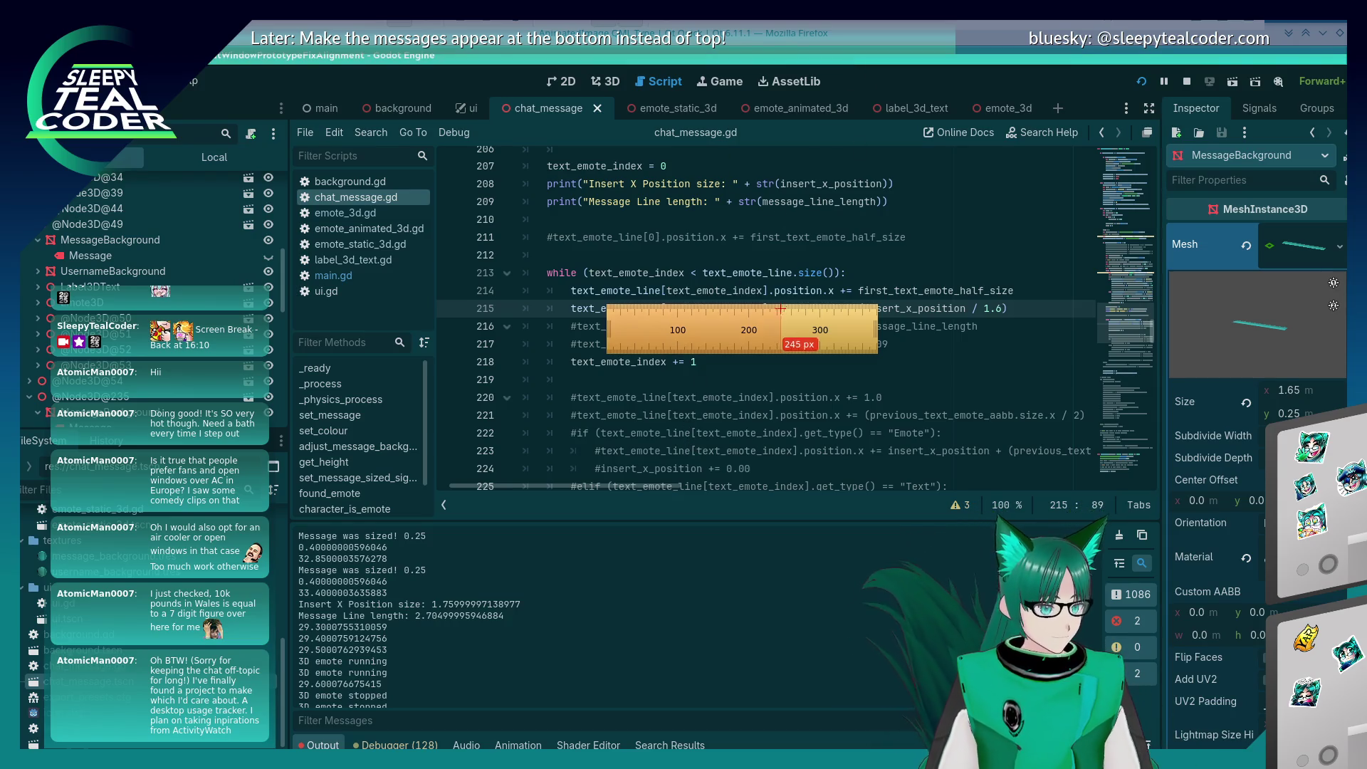
{"action": "left_click_drag", "start_coordinate": [764, 339], "coordinate": [807, 321]}
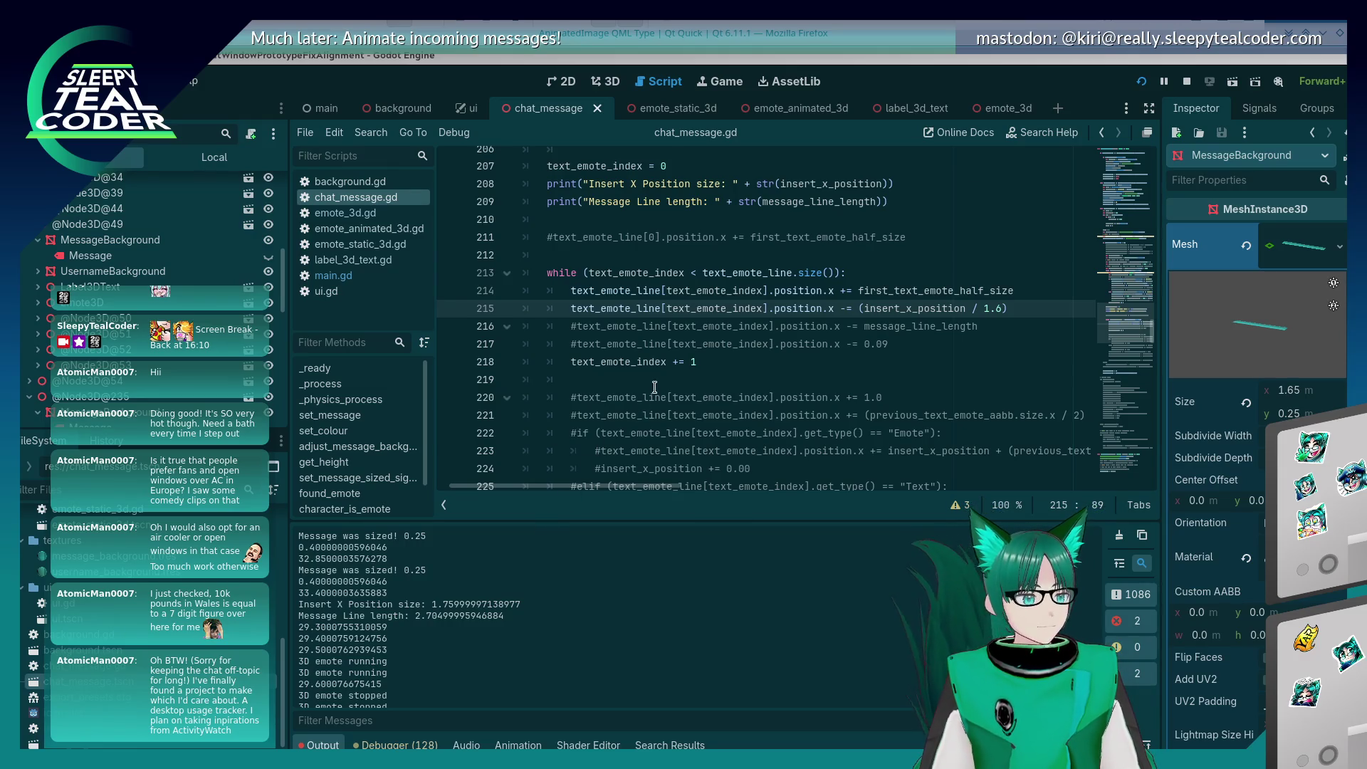
{"action": "left_click", "coordinate": [765, 364]}
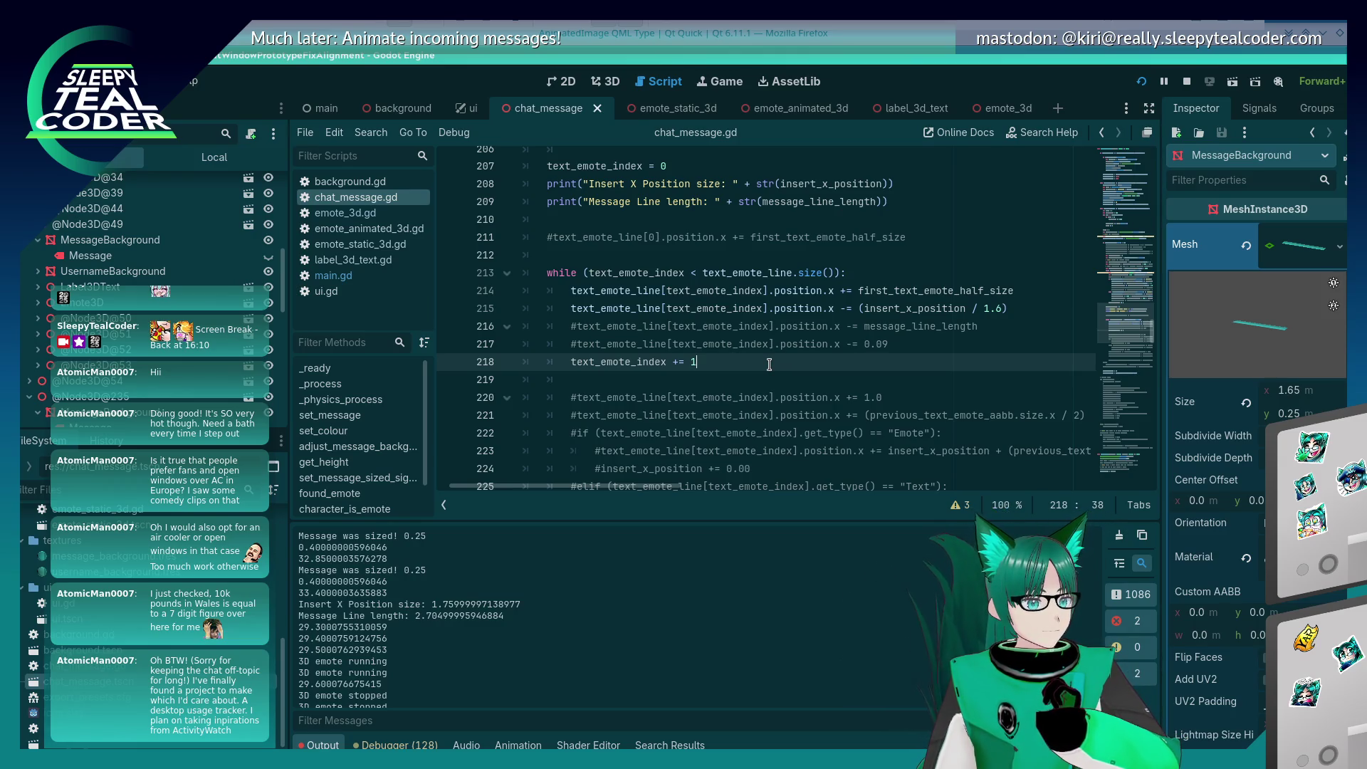
{"action": "key", "text": "alt+Tab"}
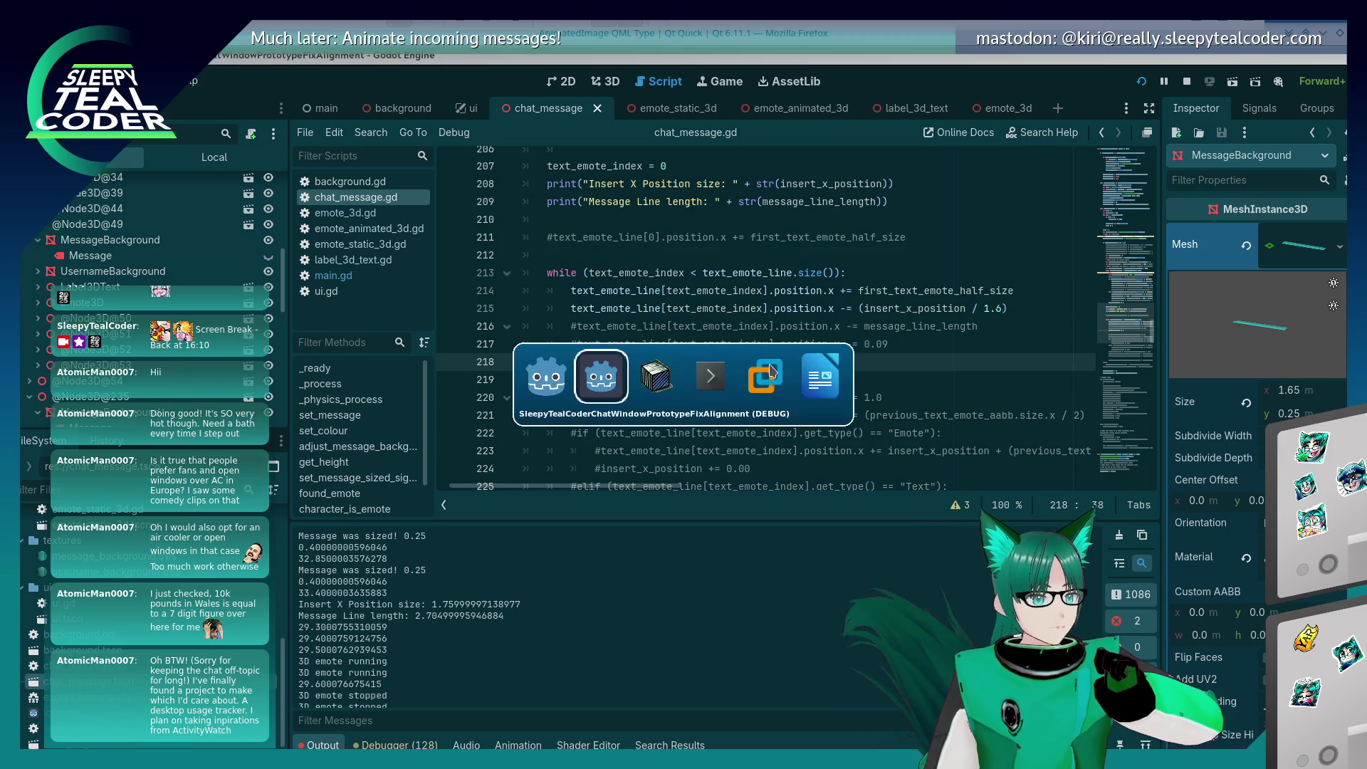
Step: Check the running game and inspect the live MessageBackground node in the Remote tree
{"action": "key", "text": "alt+Tab"}
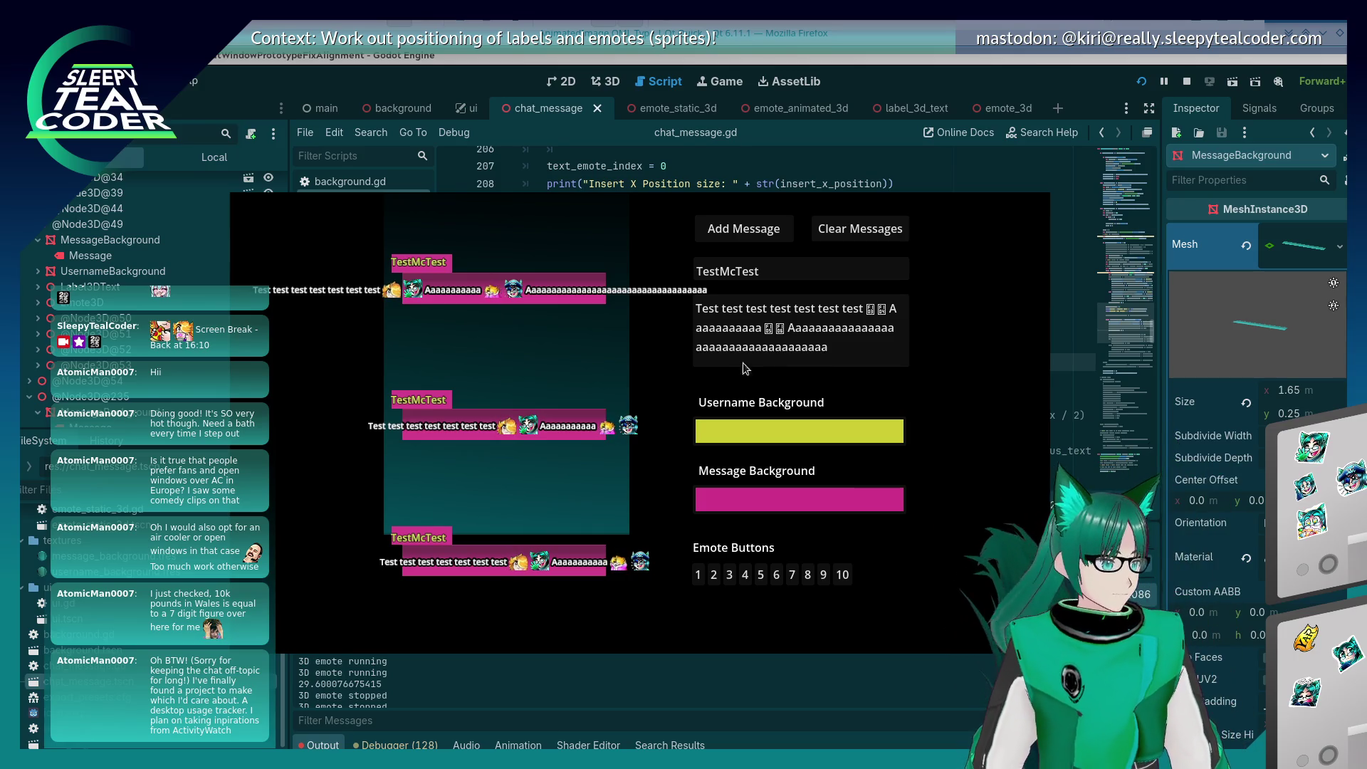
{"action": "right_click", "coordinate": [136, 243]}
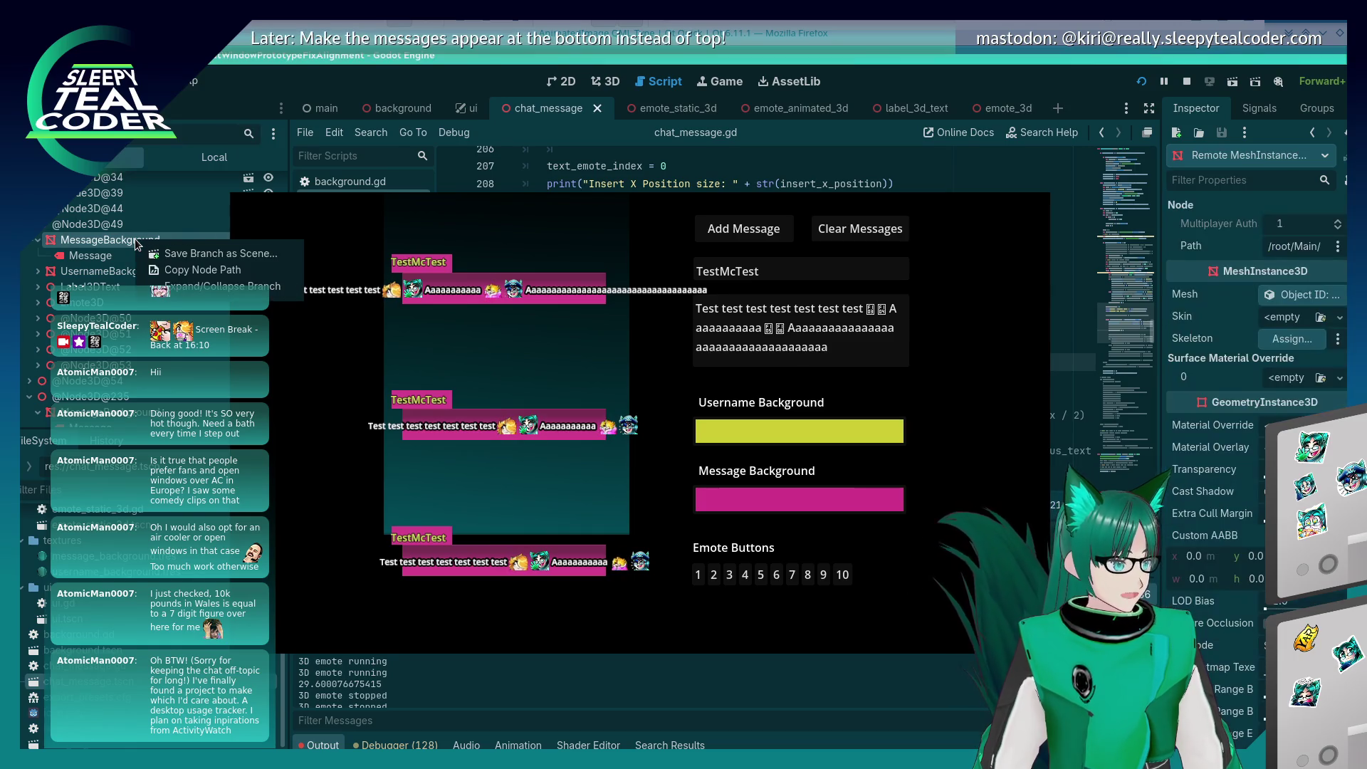
{"action": "left_click", "coordinate": [534, 71]}
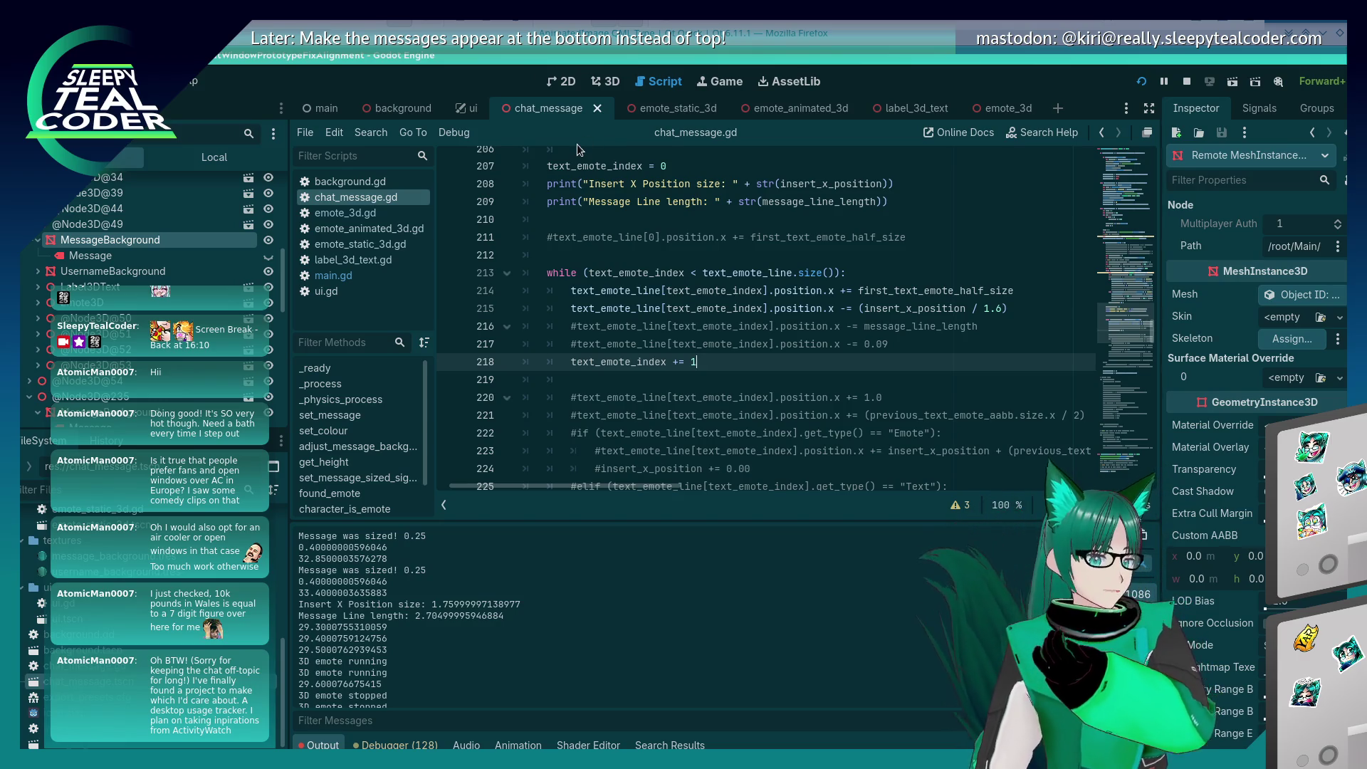
Step: Comment out the label offset on line 215 of chat_message.gd, save, and check the running game
{"action": "left_click", "coordinate": [953, 310]}
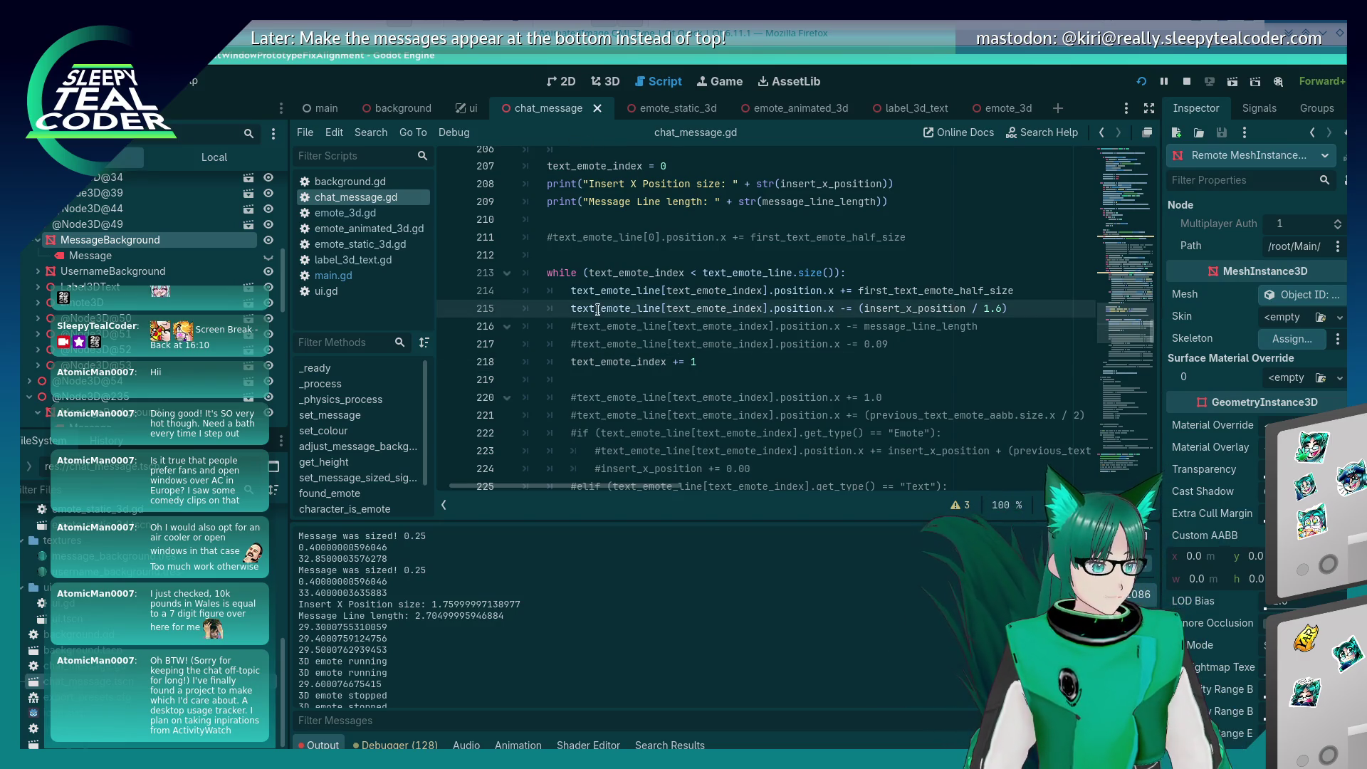
{"action": "key", "text": "Home"}
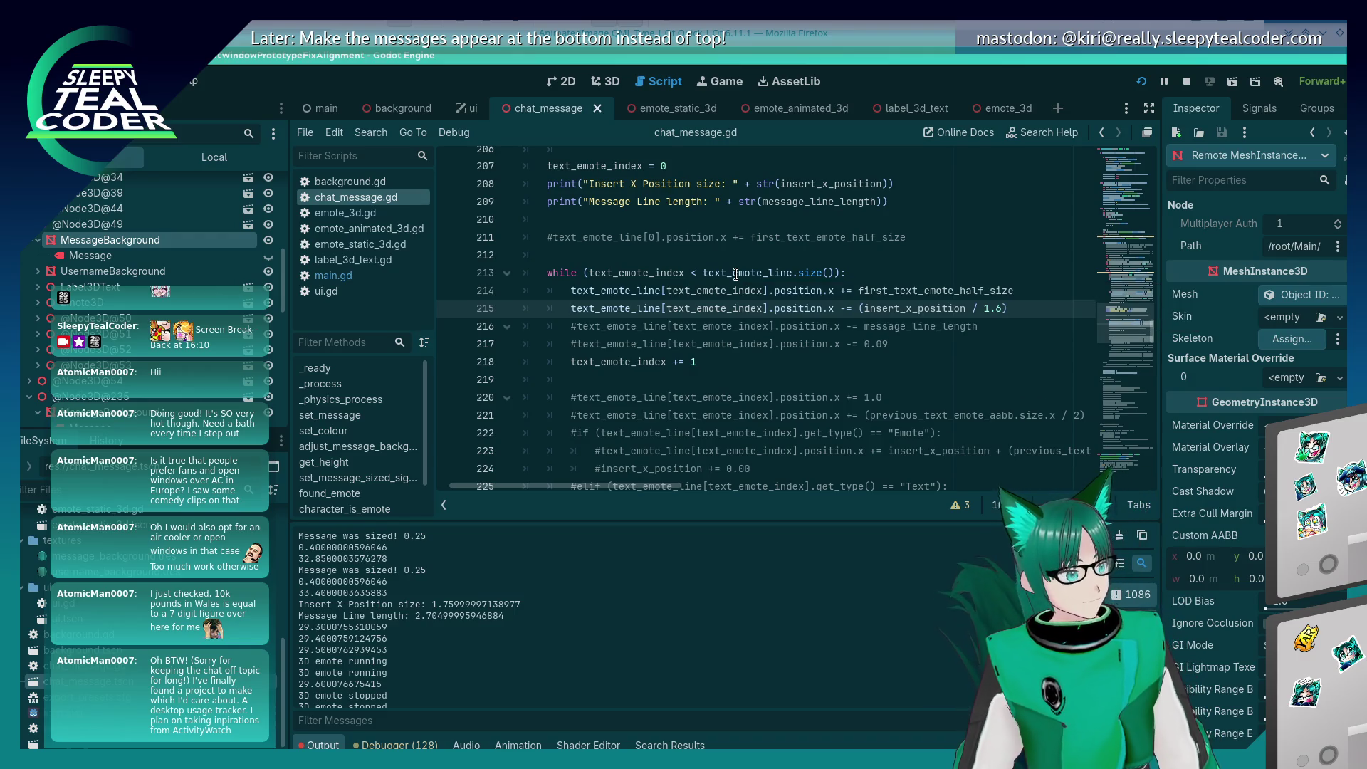
{"action": "type", "text": "#"}
{"action": "key", "text": "Up"}
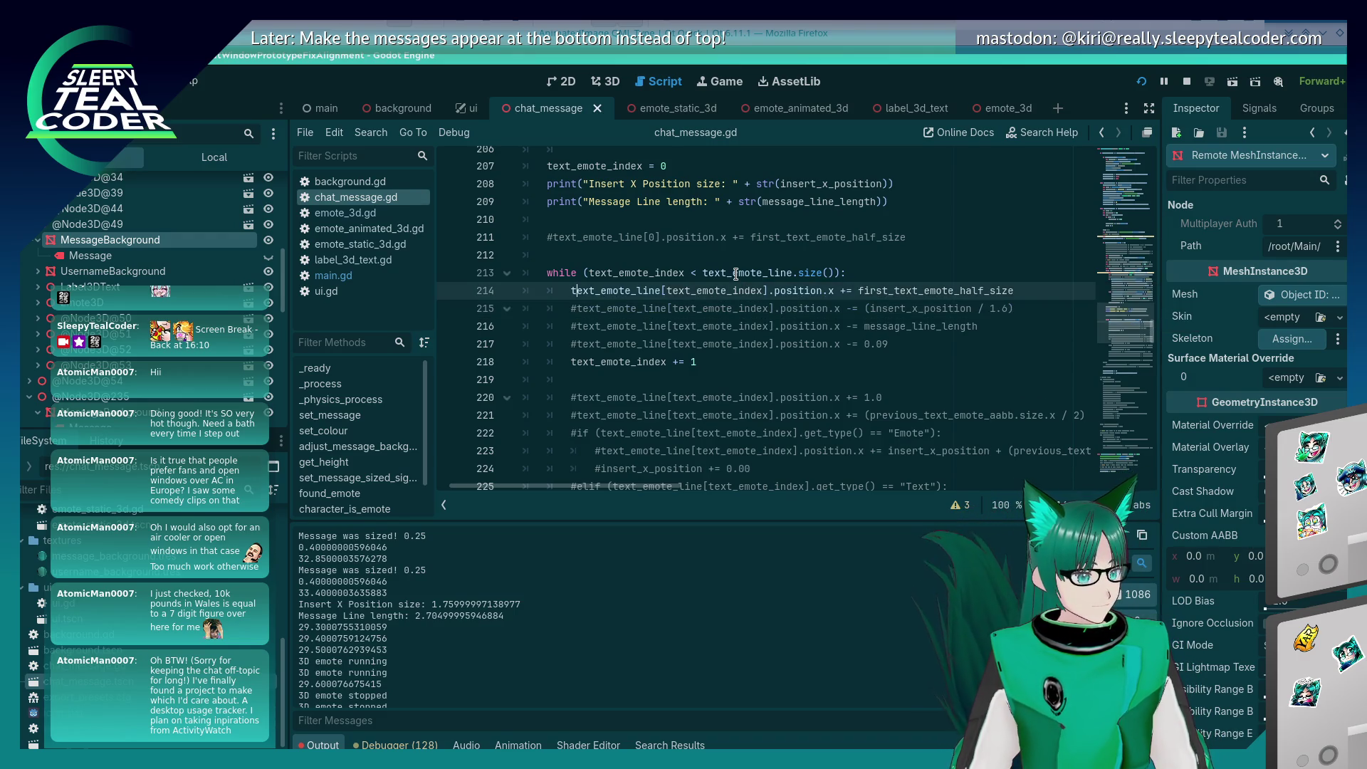
{"action": "key", "text": "ctrl+s"}
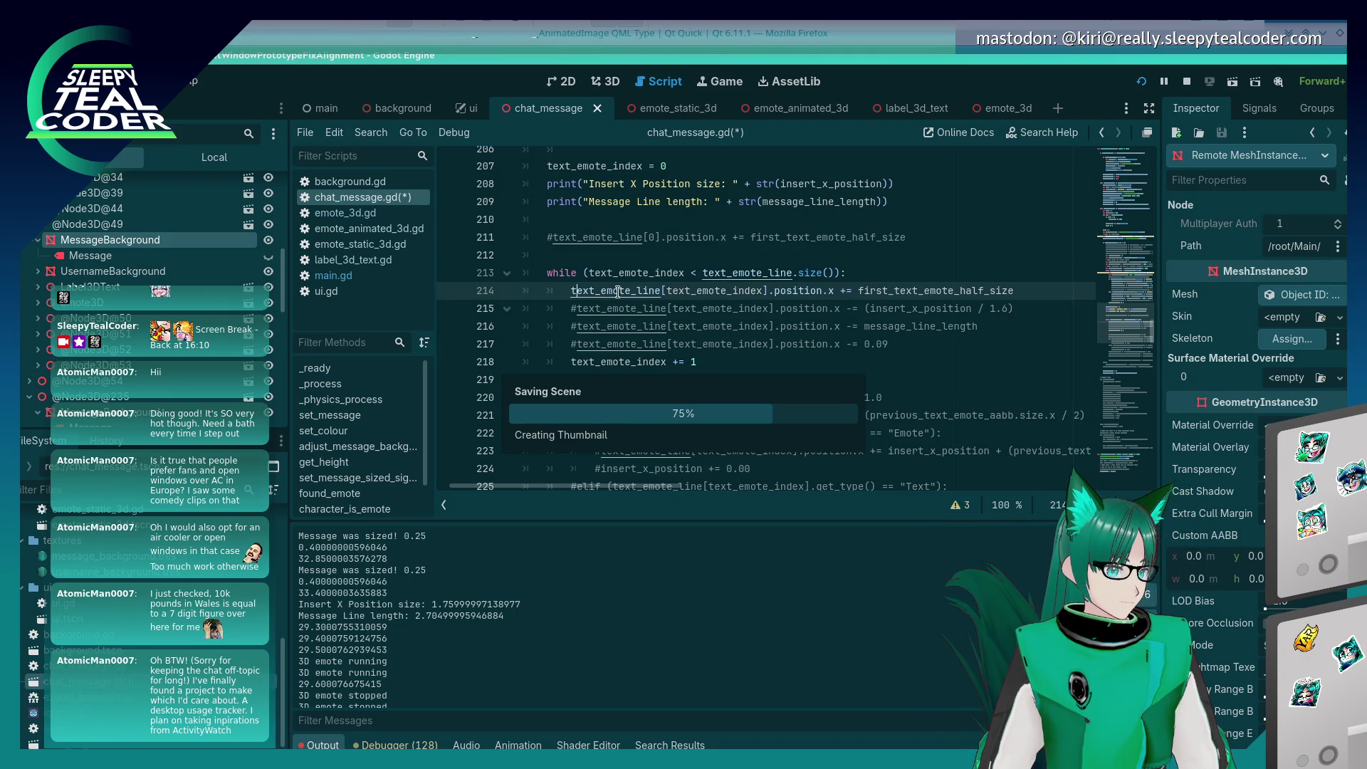
{"action": "mouse_move", "coordinate": [619, 293]}
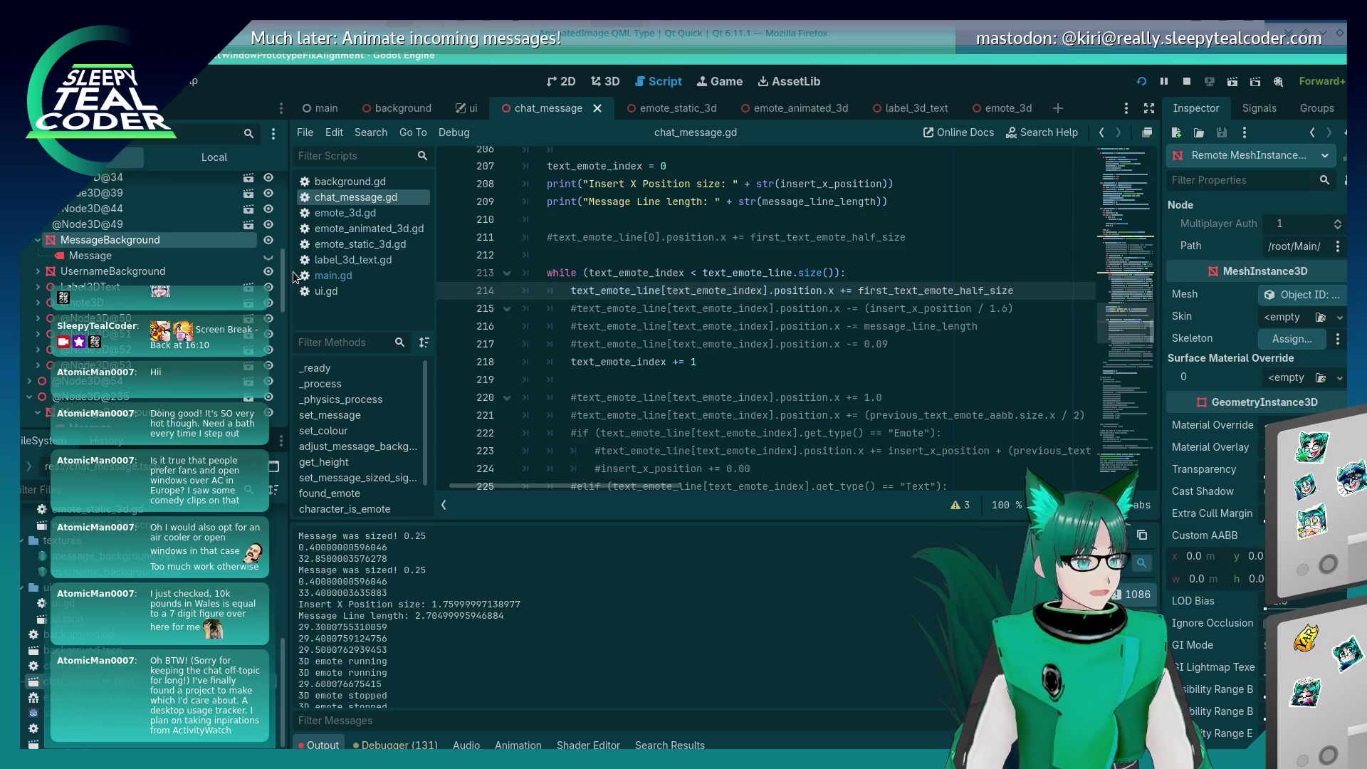
{"action": "scroll", "coordinate": [164, 235], "scroll_direction": "down", "scroll_amount": 5}
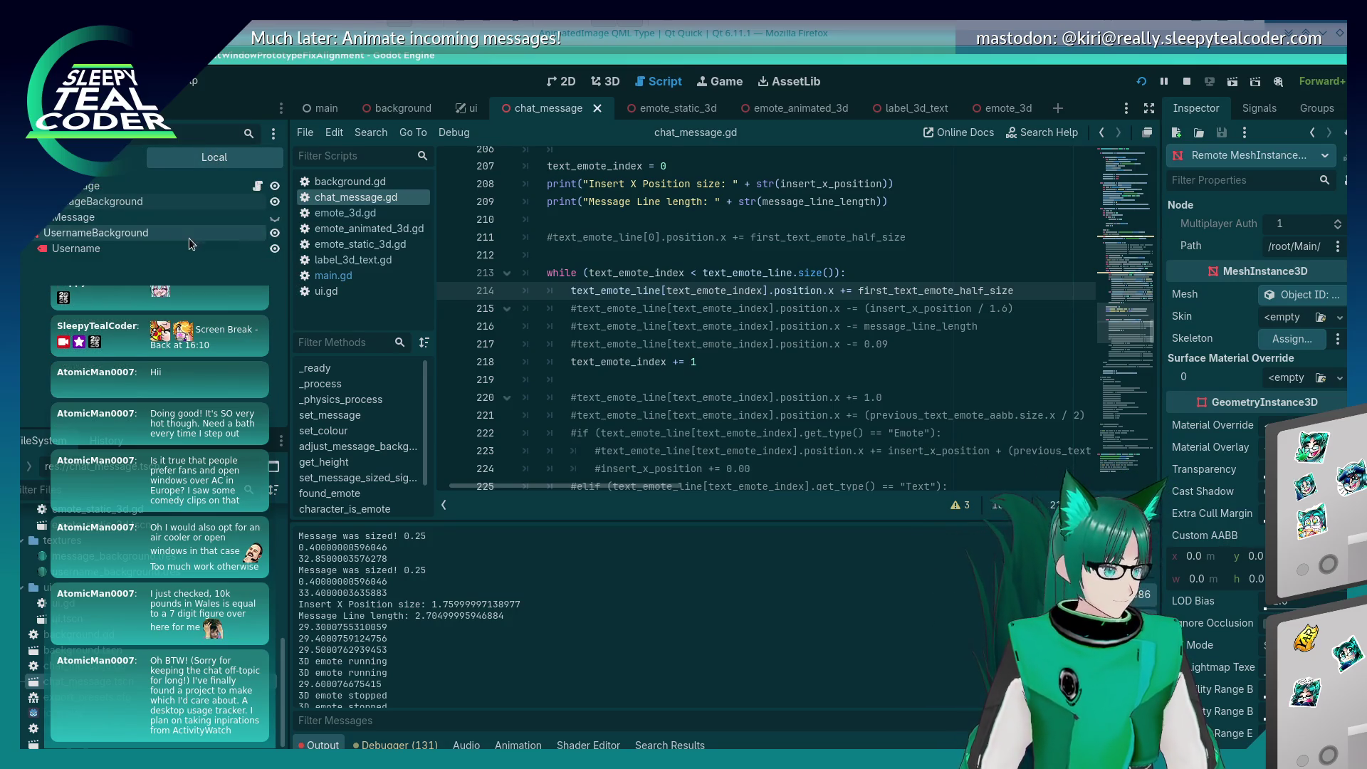
{"action": "key", "text": "alt+Tab"}
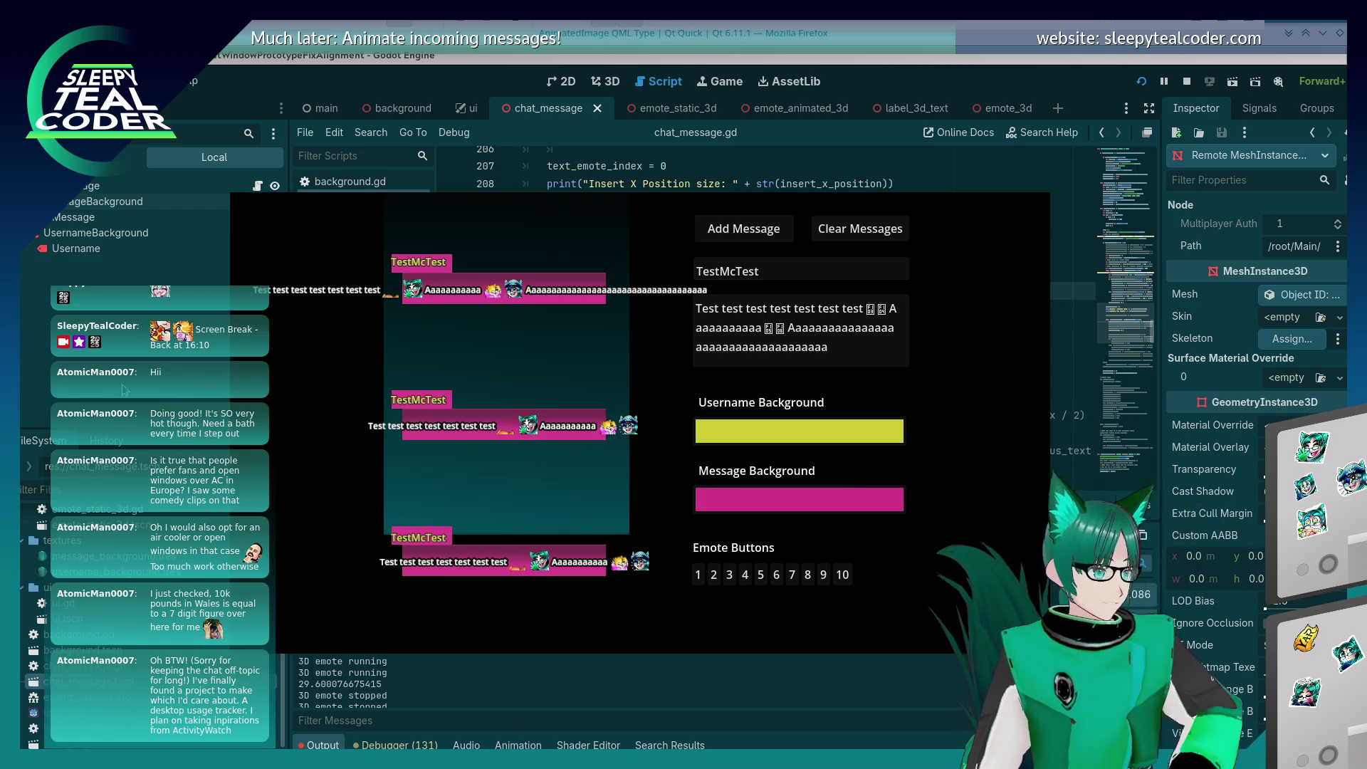
Step: Add a MeshInstance3D child node under MessageBackground
{"action": "left_click", "coordinate": [107, 202]}
{"action": "right_click", "coordinate": [107, 185]}
{"action": "left_click", "coordinate": [107, 186]}
{"action": "right_click", "coordinate": [107, 214]}
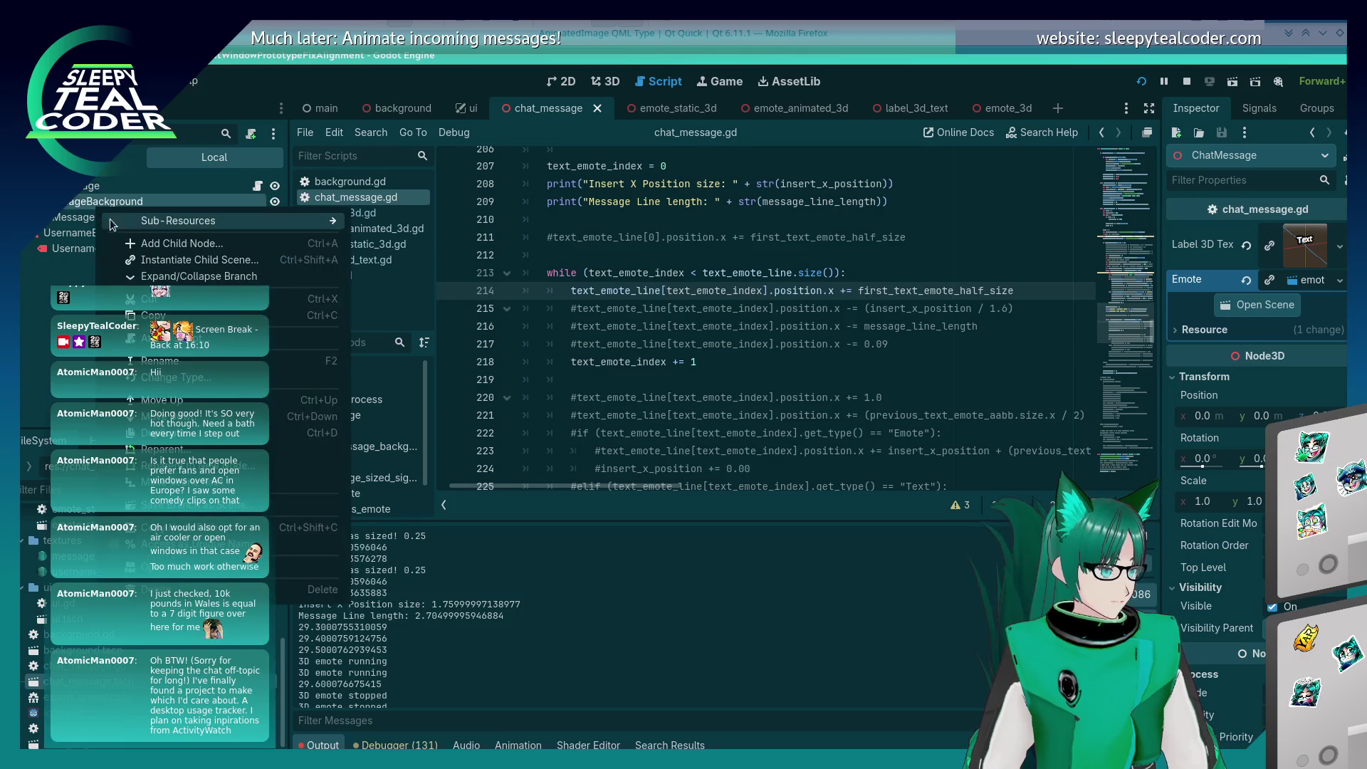
{"action": "left_click", "coordinate": [178, 243]}
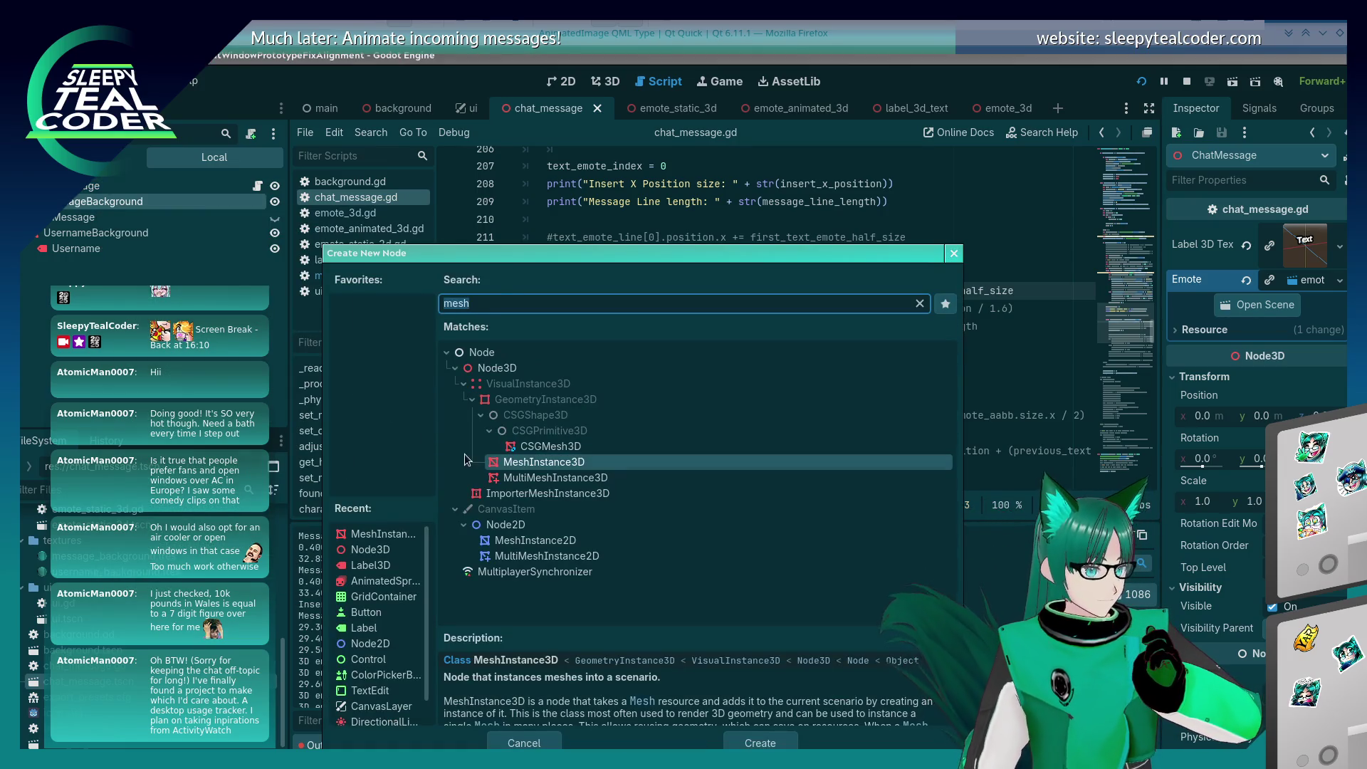
{"action": "double_click", "coordinate": [560, 463]}
Step: Rename the new MeshInstance3D node to MessageParts
{"action": "right_click", "coordinate": [116, 232]}
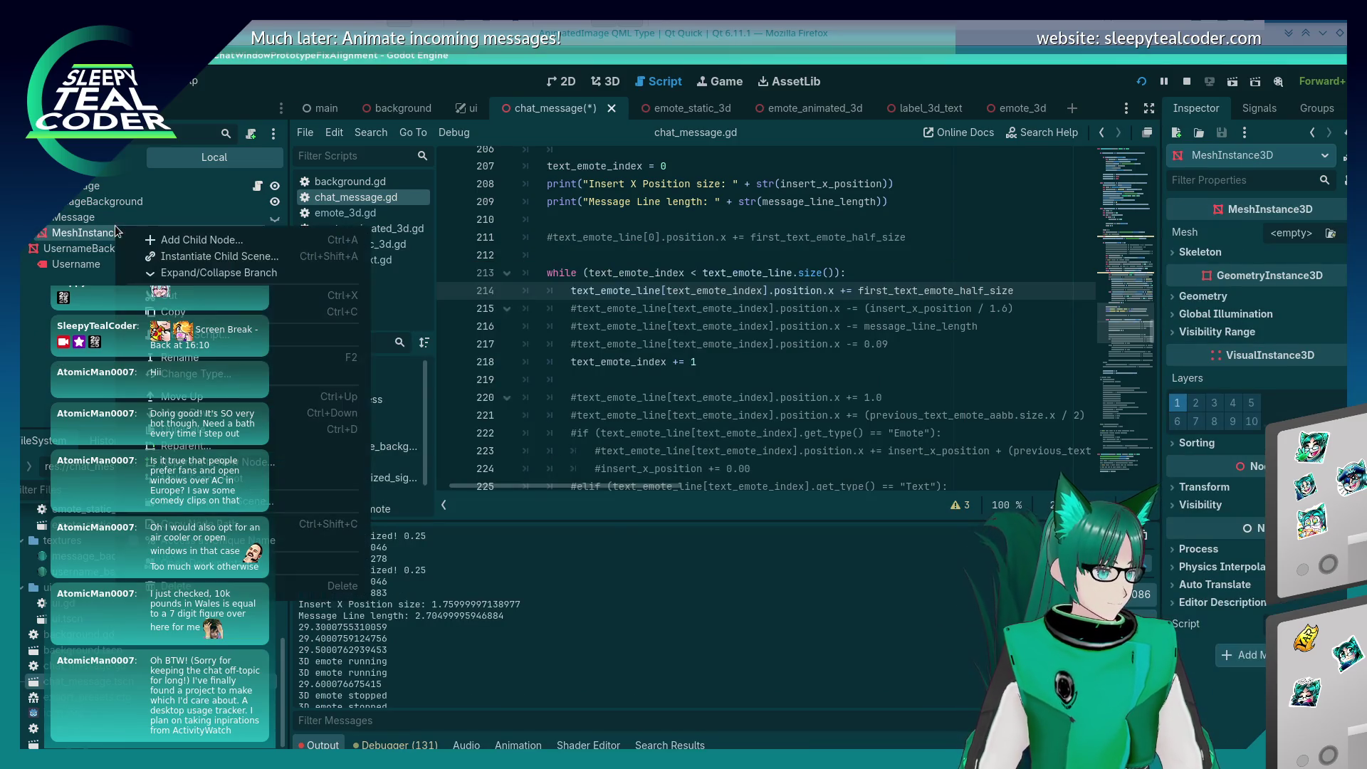
{"action": "left_click", "coordinate": [194, 359]}
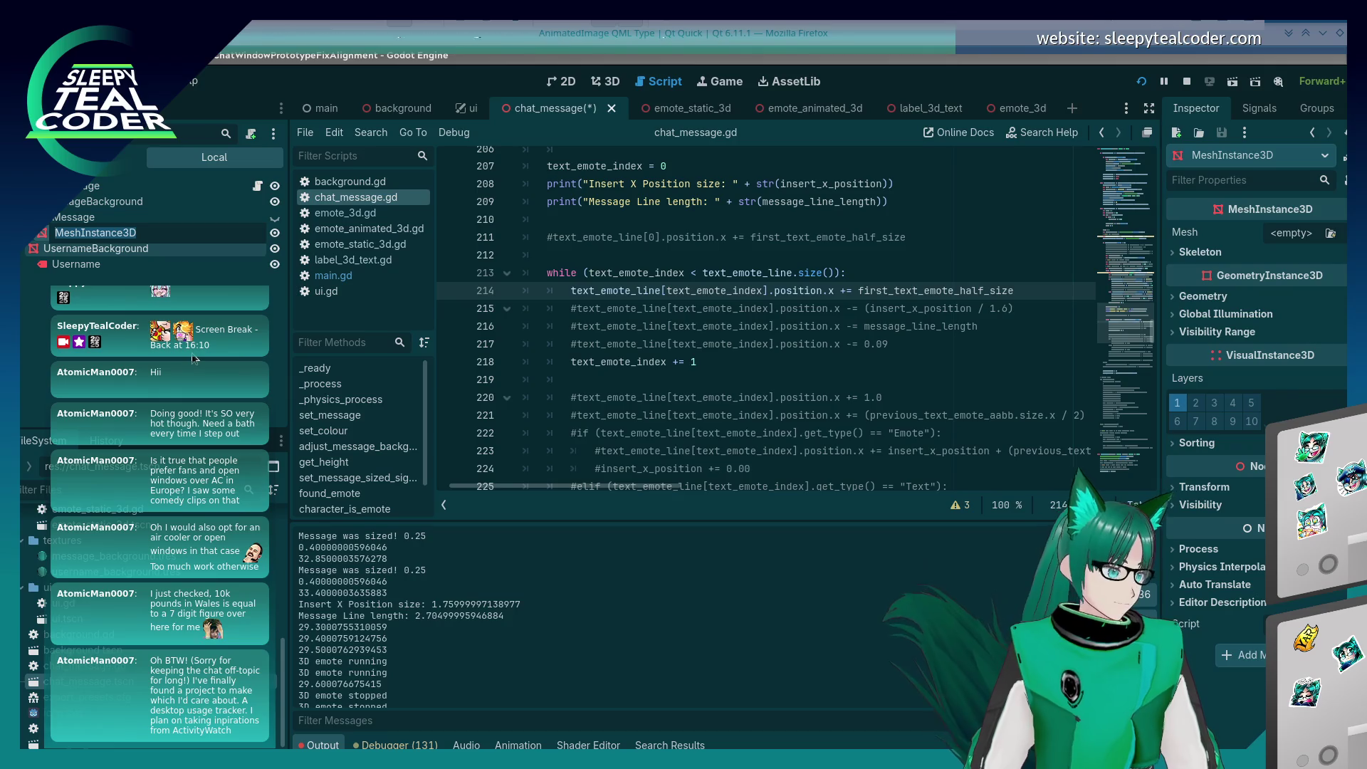
{"action": "type", "text": "MessageParts"}
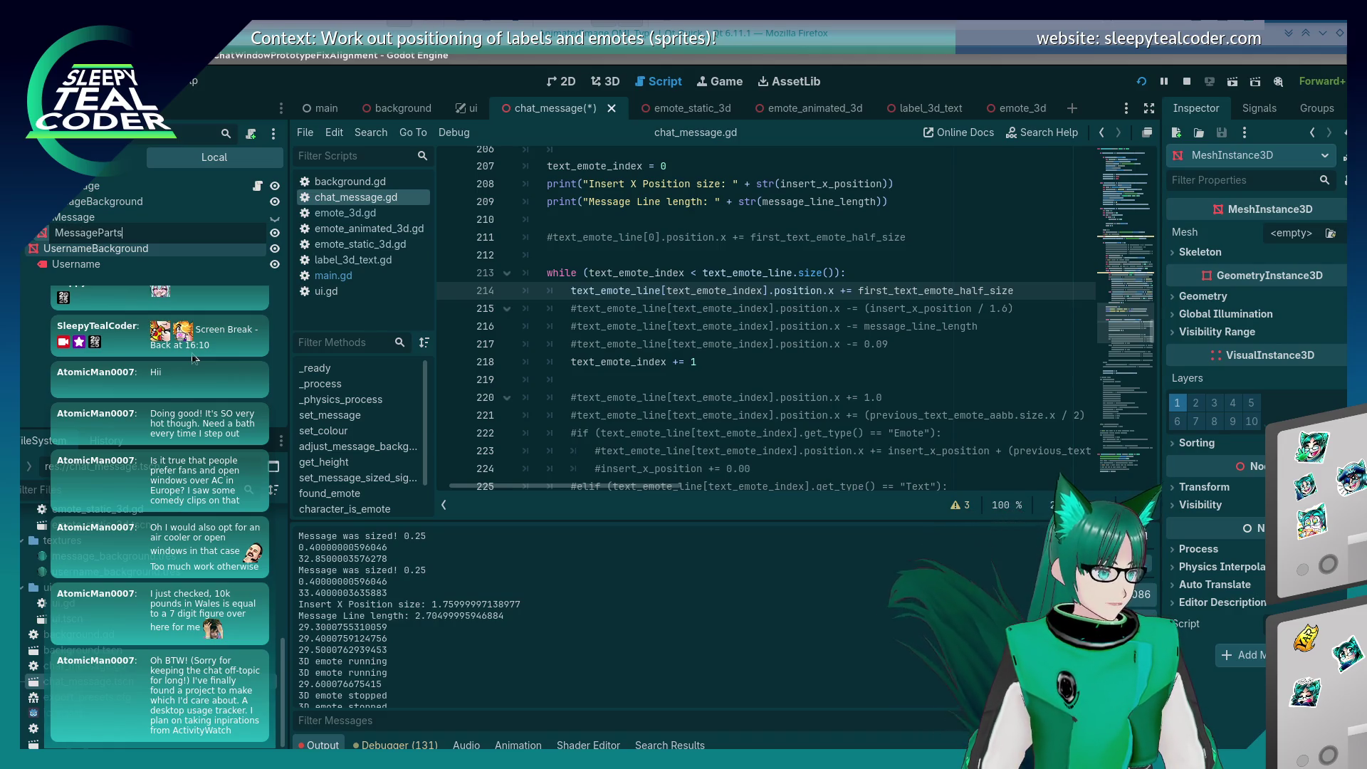
{"action": "key", "text": "Return"}
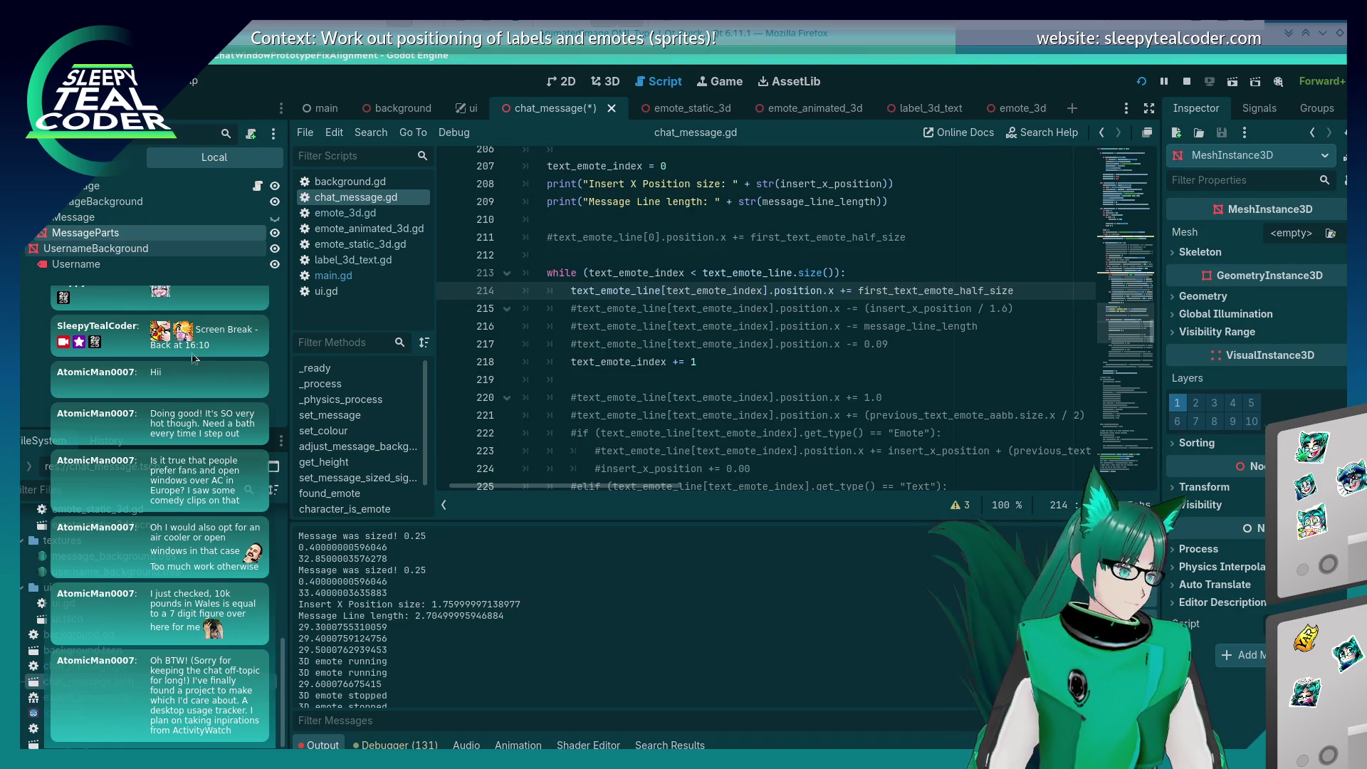
{"action": "left_click", "coordinate": [715, 340]}
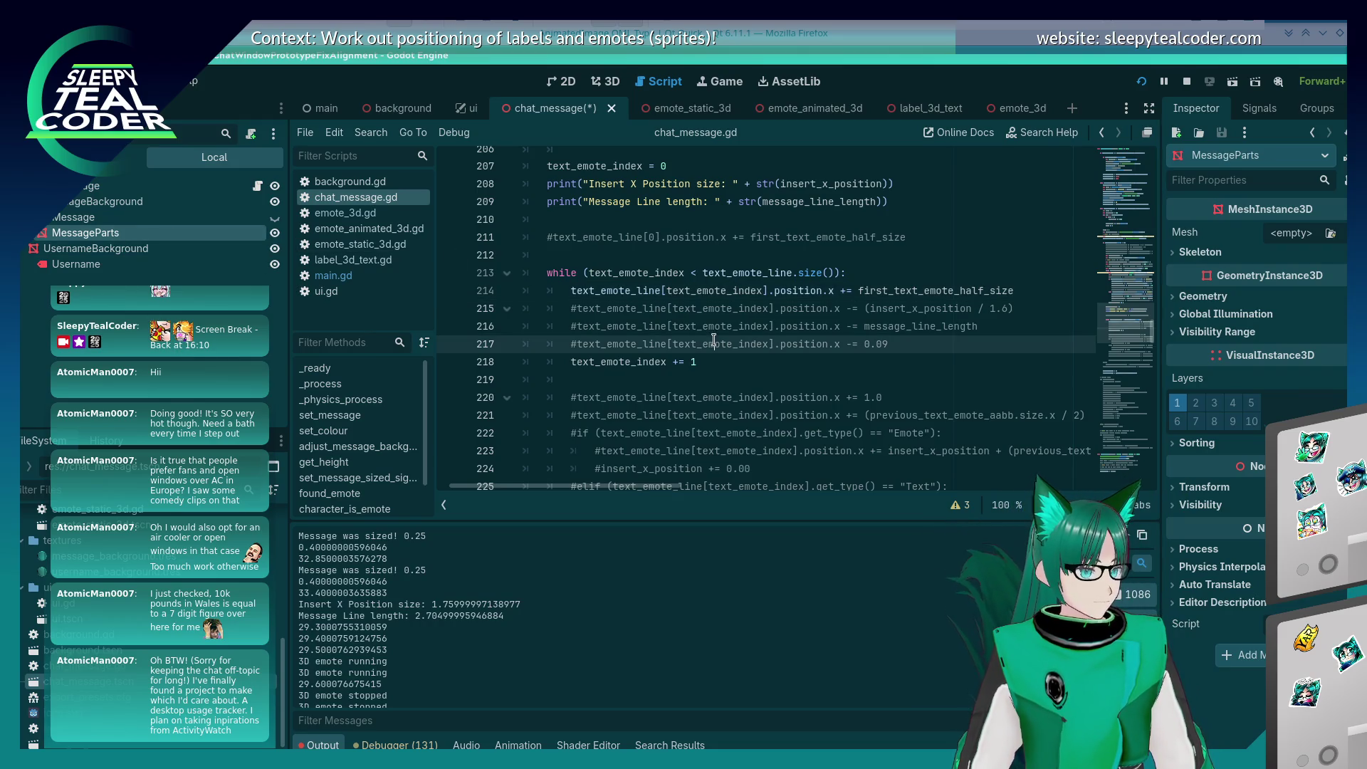
Step: Try a $MessageBackground/ path on line 142's add_child call, revert it, and save
{"action": "key", "text": "ctrl+f"}
{"action": "type", "text": ".add_"}
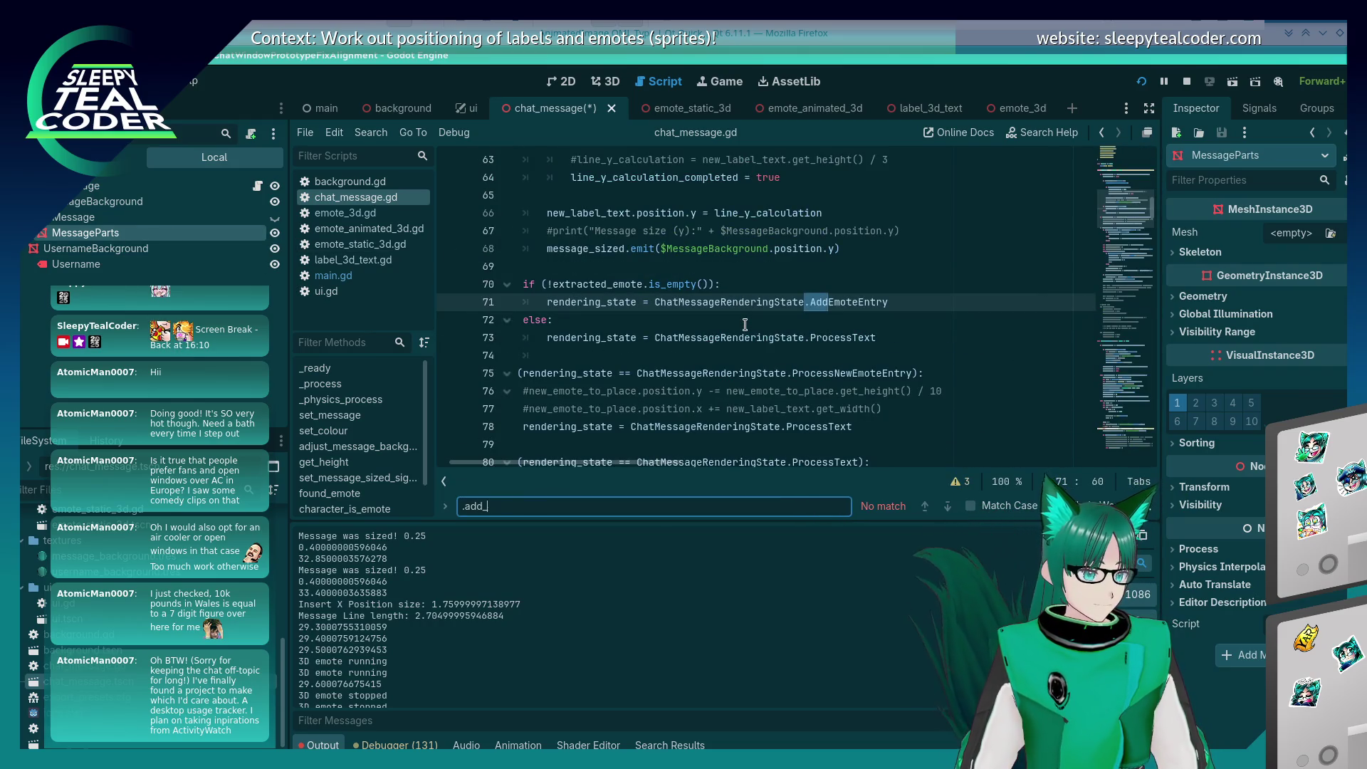
{"action": "type", "text": "d_"}
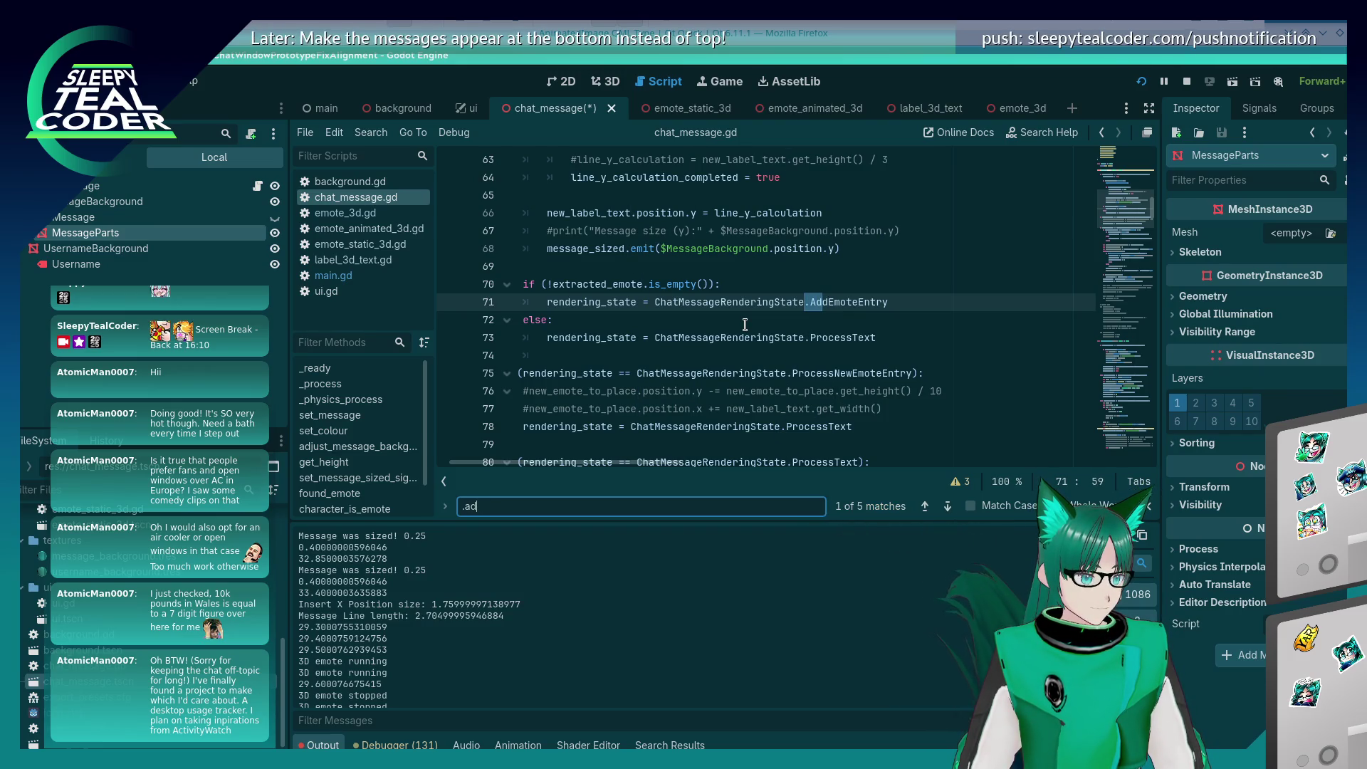
{"action": "key", "text": "BackSpace"}
{"action": "key", "text": "BackSpace"}
{"action": "key", "text": "BackSpace"}
{"action": "type", "text": "add_child"}
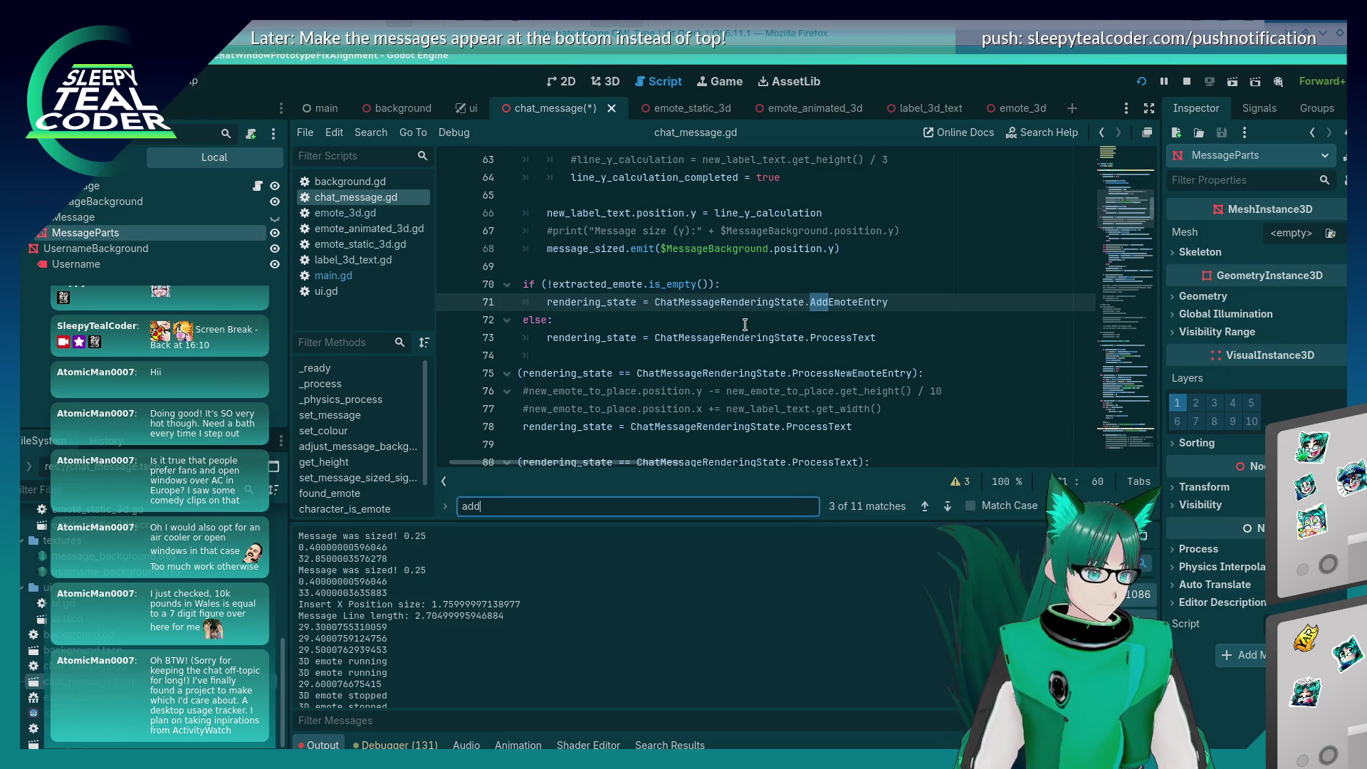
{"action": "key", "text": "Escape"}
{"action": "key", "text": "Left"}
{"action": "type", "text": "$Mess"}
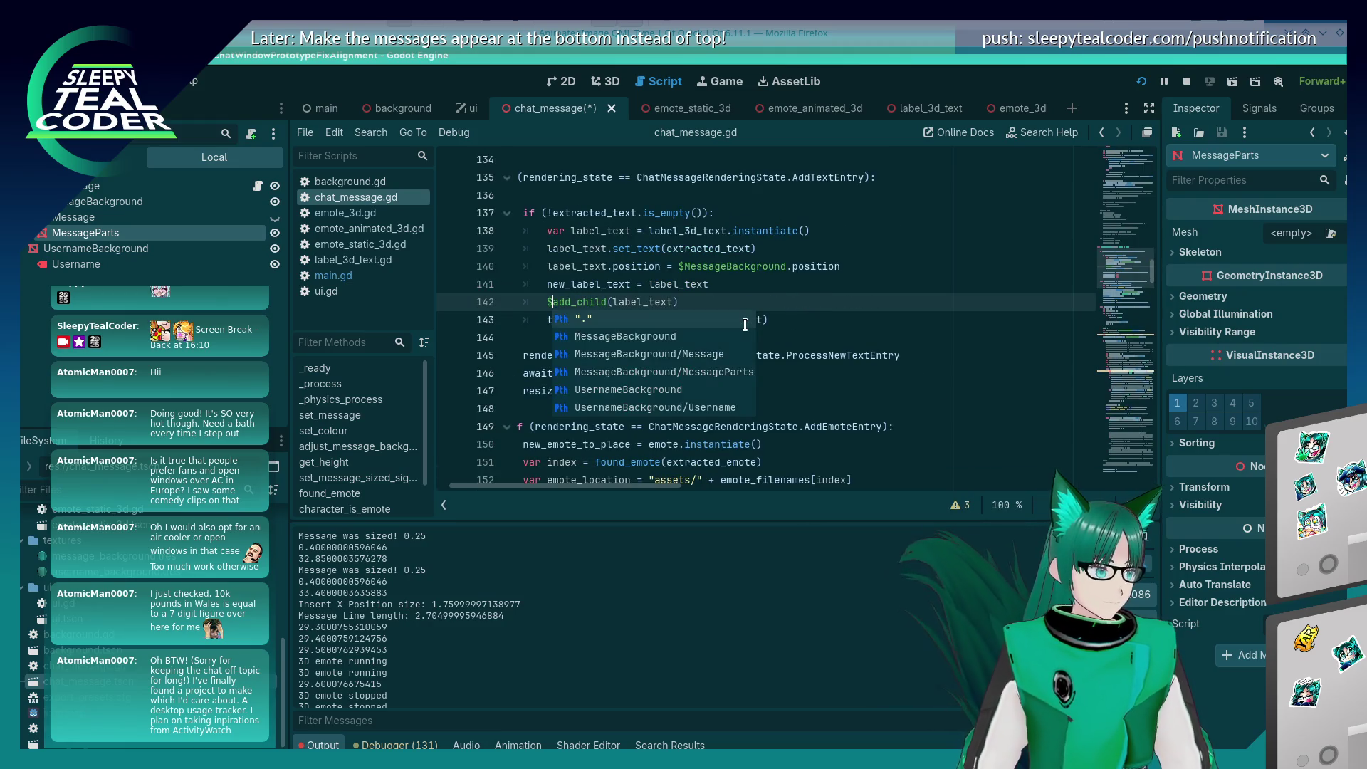
{"action": "key", "text": "Return"}
{"action": "type", "text": "/"}
{"action": "key", "text": "Delete"}
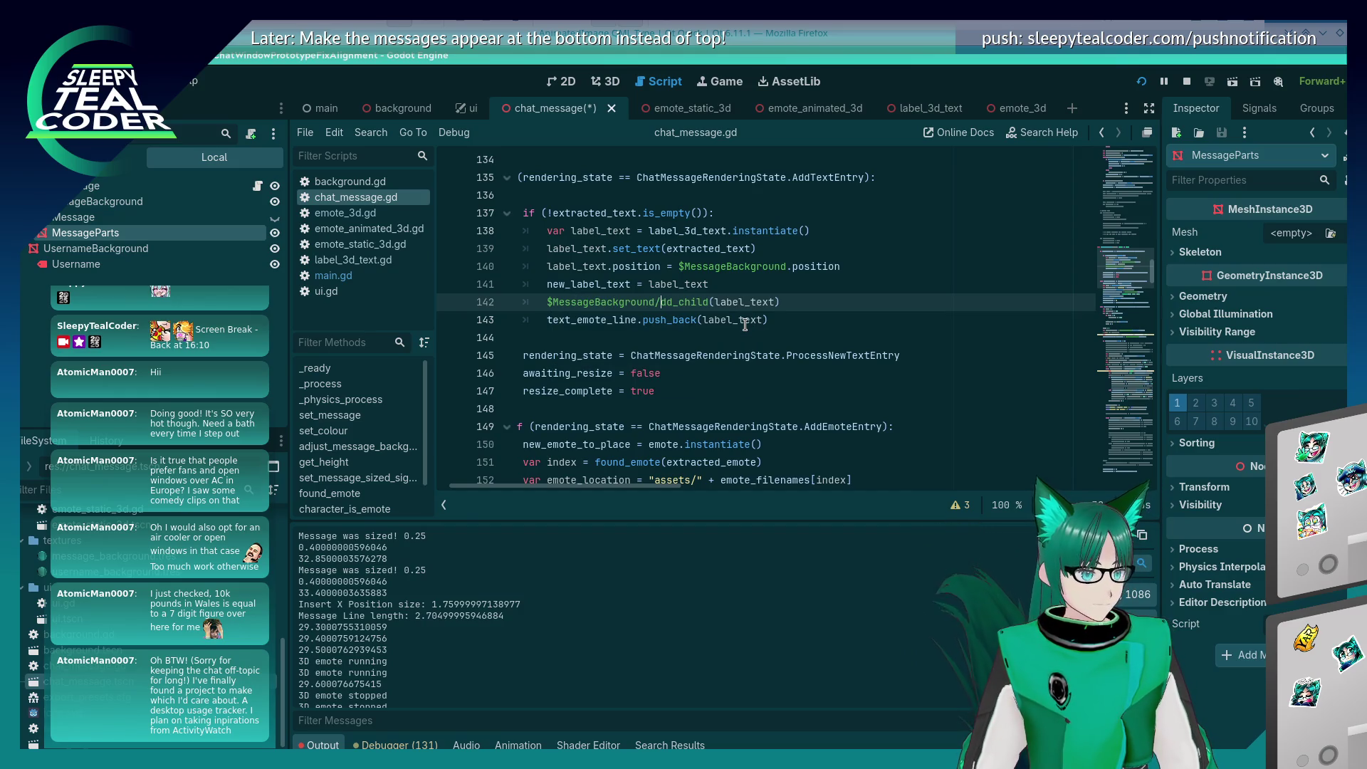
{"action": "key", "text": "ctrl+shift+k"}
{"action": "key", "text": "ctrl+z"}
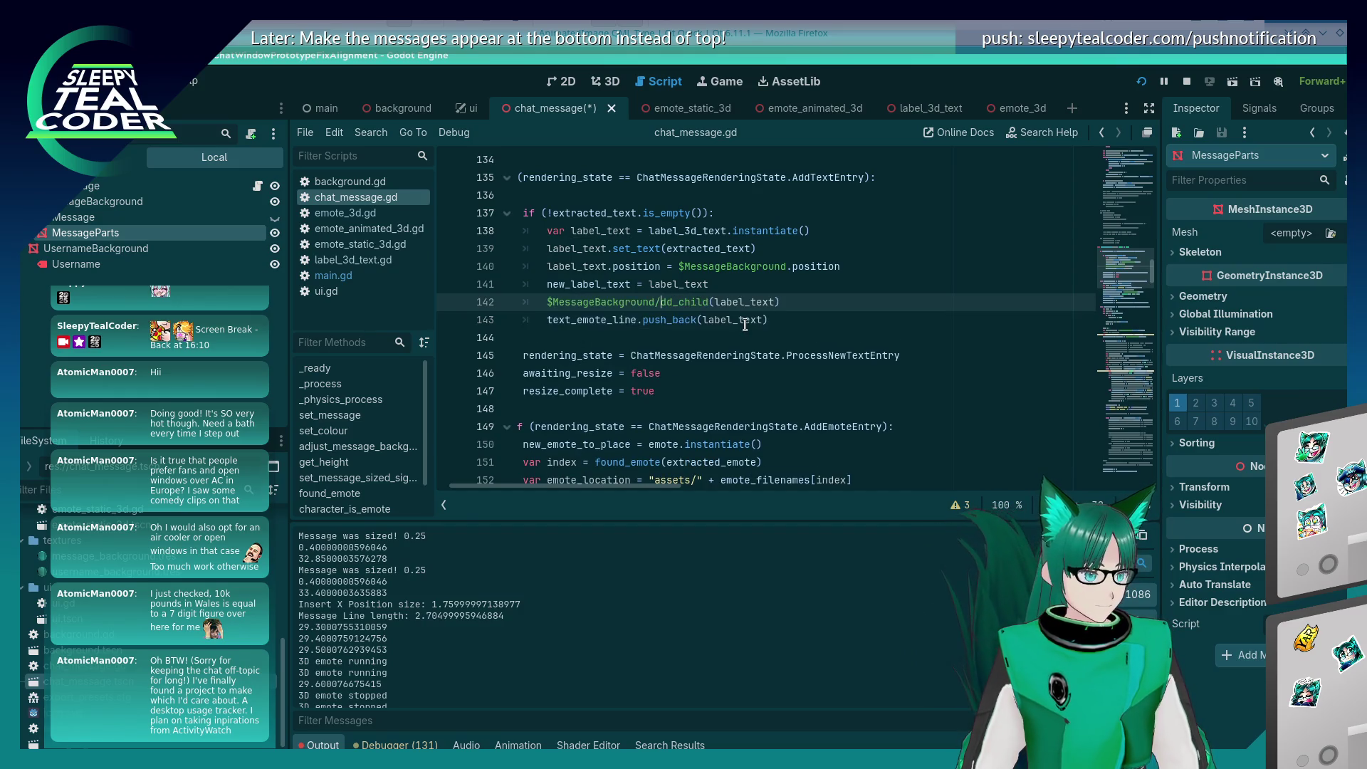
{"action": "key", "text": "ctrl+z"}
{"action": "key", "text": "ctrl+z"}
{"action": "key", "text": "ctrl+z"}
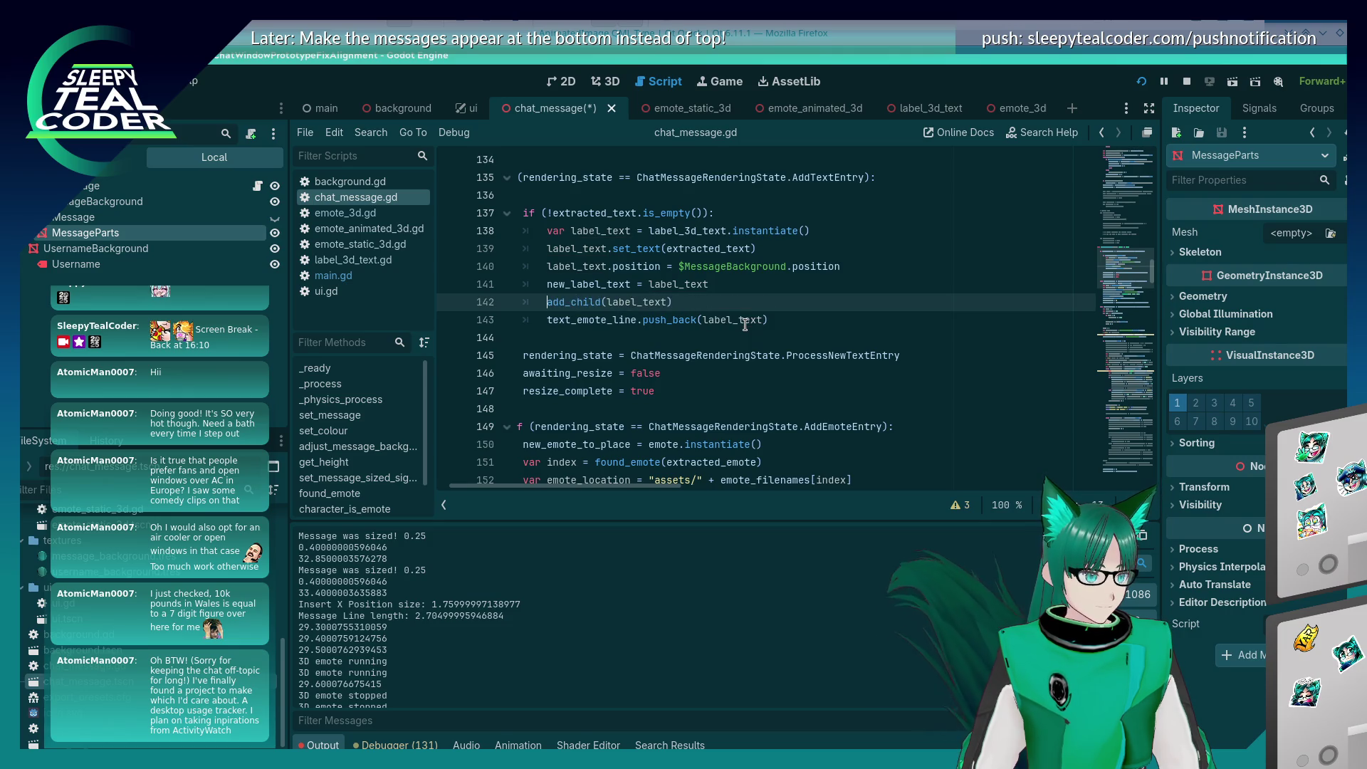
{"action": "key", "text": "ctrl+s"}
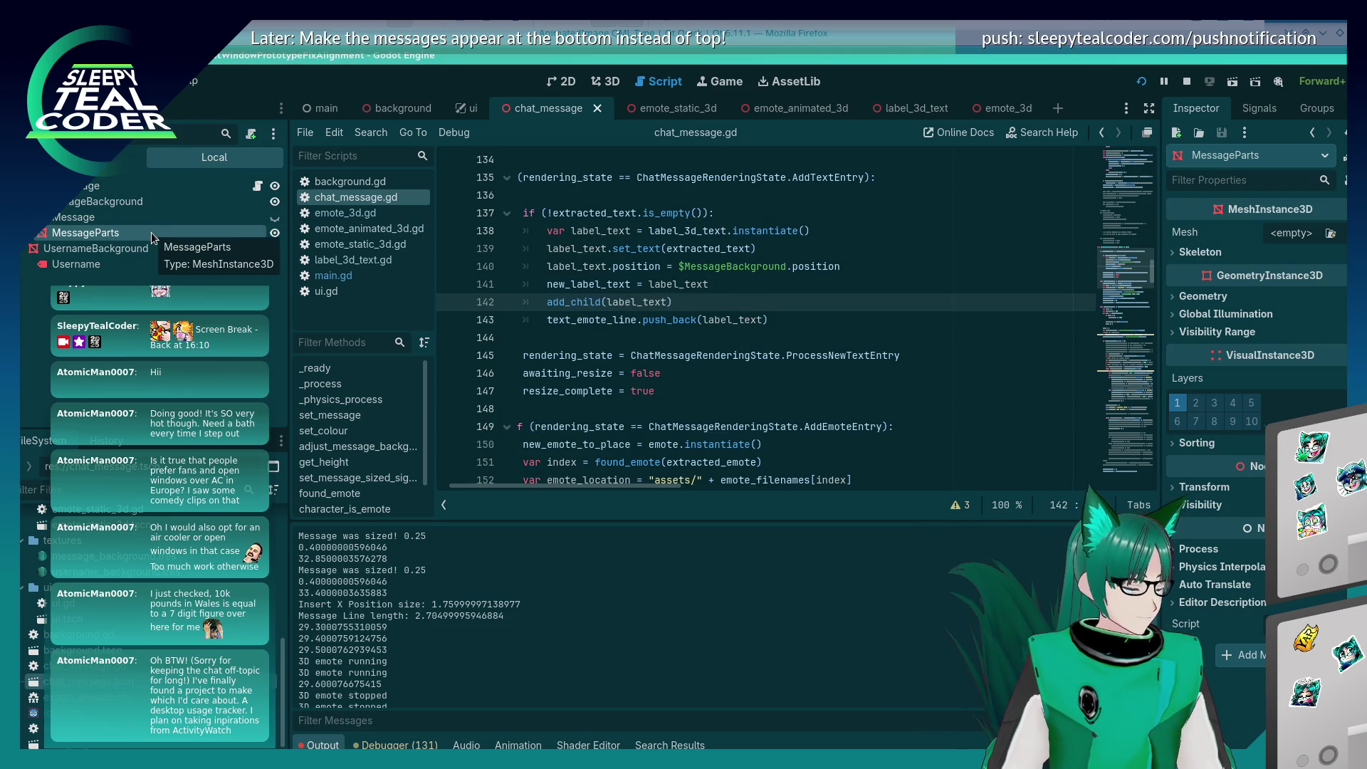
Step: Make MessageParts a unique-name node and prefix line 142's add_child with %MessageParts
{"action": "right_click", "coordinate": [151, 233]}
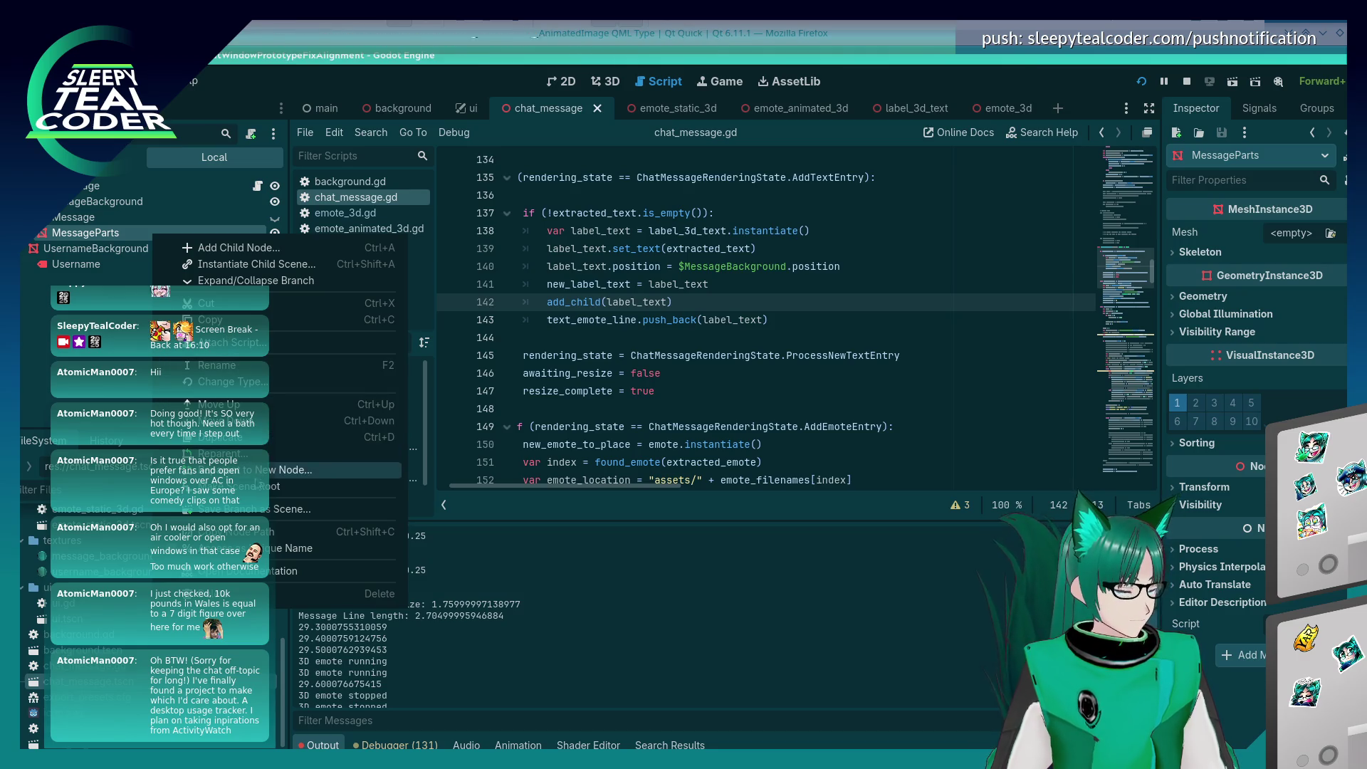
{"action": "left_click", "coordinate": [272, 550]}
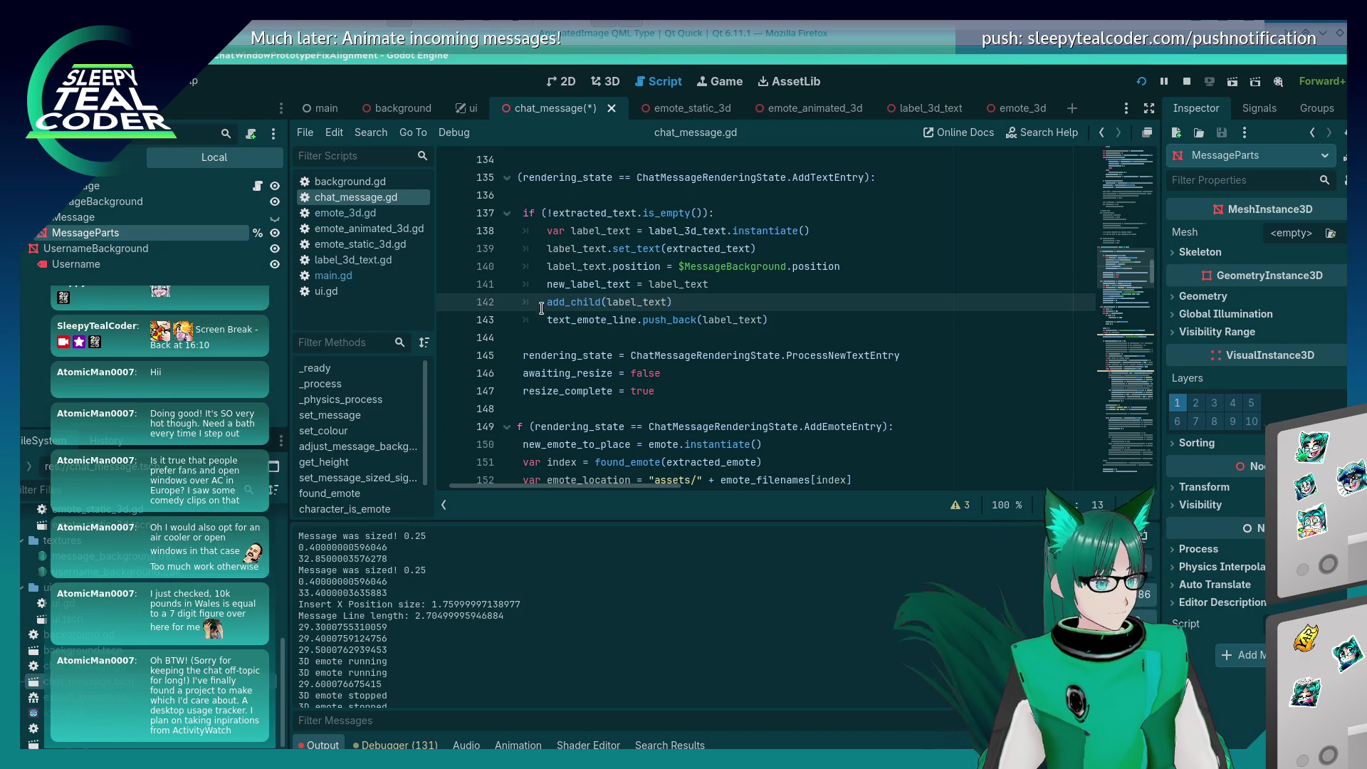
{"action": "type", "text": "%MessageP"}
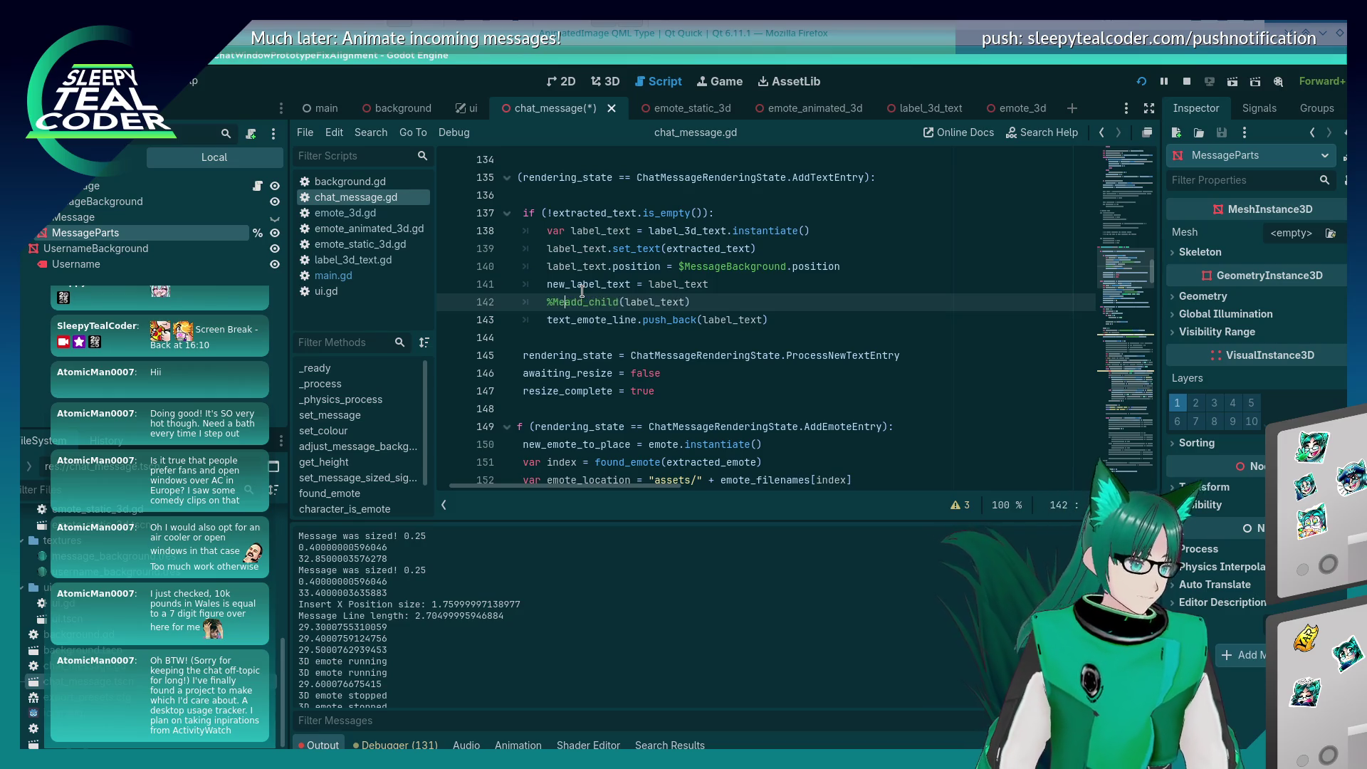
{"action": "key", "text": "Return"}
{"action": "type", "text": "."}
{"action": "key", "text": "Escape"}
{"action": "key", "text": "shift+Home"}
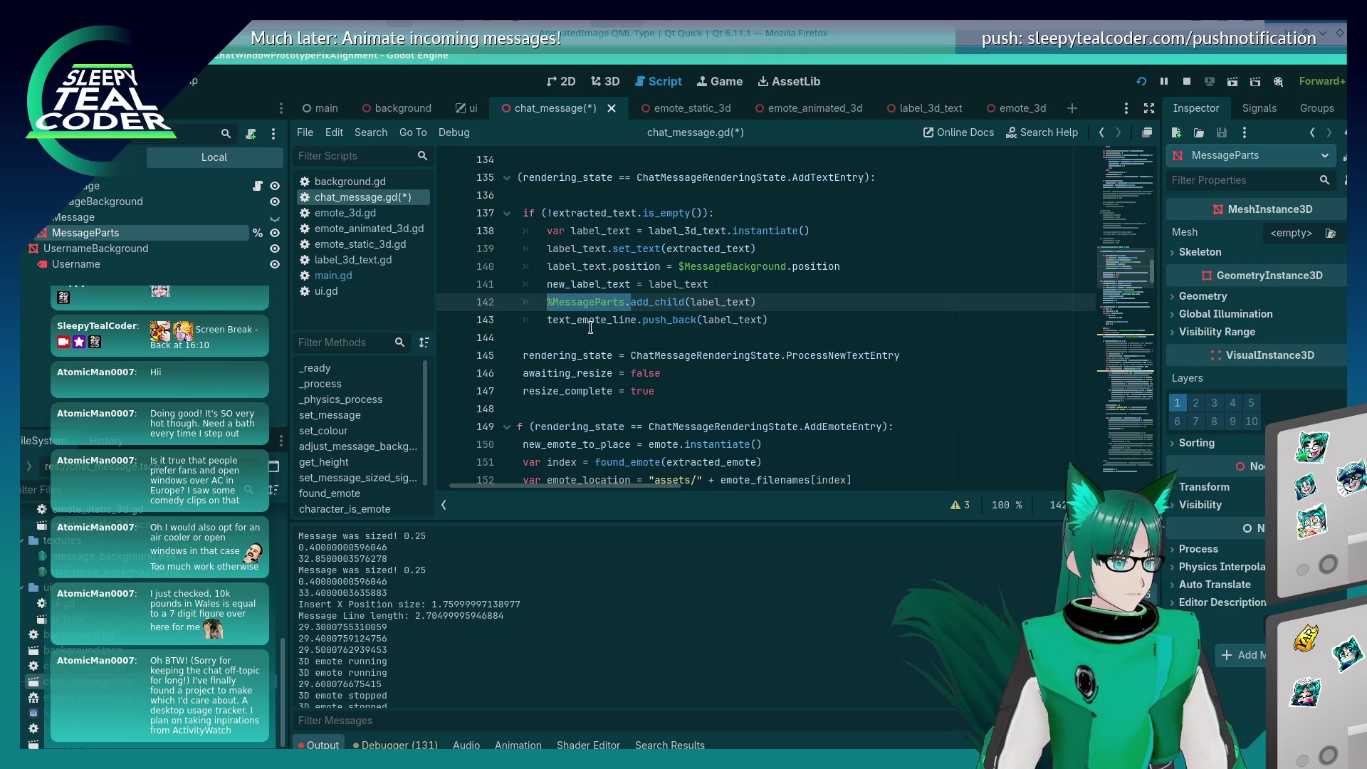
Step: Add the %MessageParts. prefix to the add_child calls on lines 156 and 392
{"action": "key", "text": "ctrl+f"}
{"action": "type", "text": "add_child"}
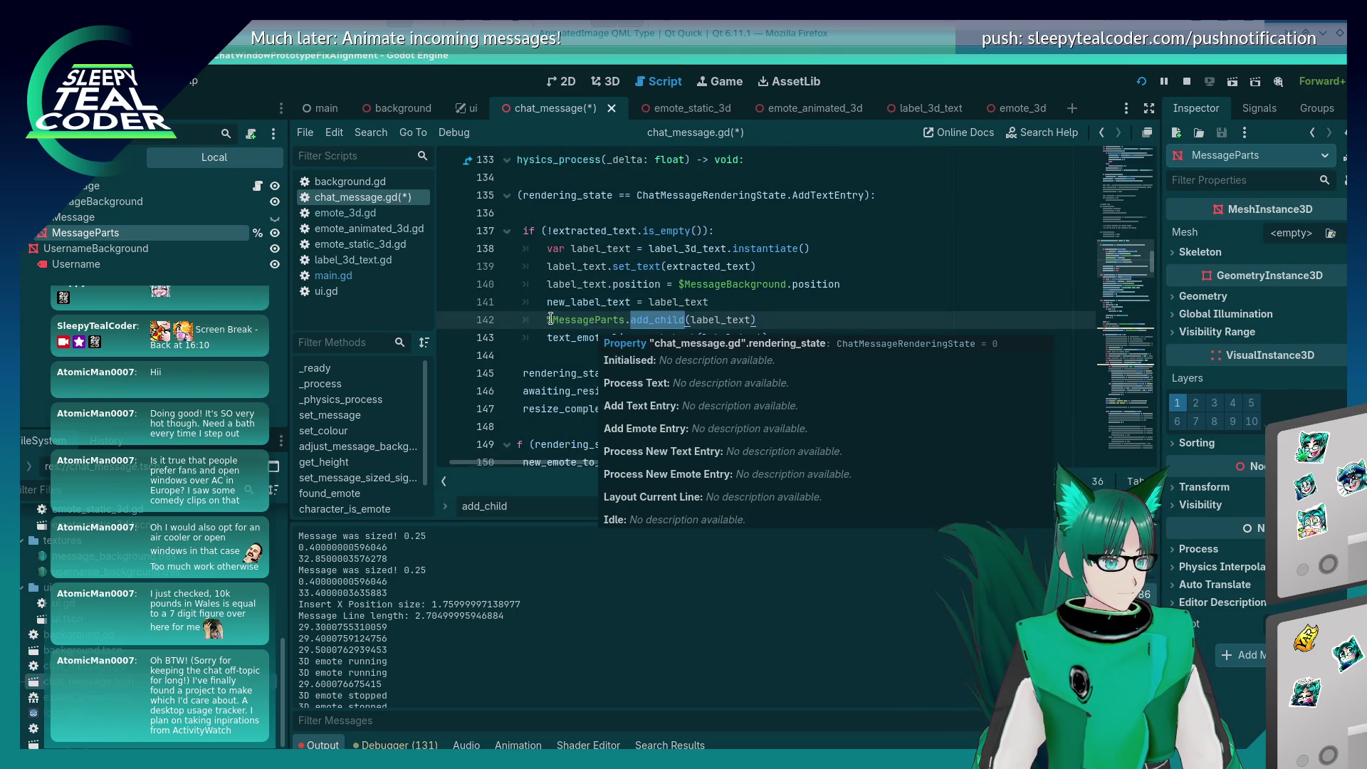
{"action": "key", "text": "Return"}
{"action": "left_click", "coordinate": [523, 302]}
{"action": "type", "text": "%MessageParts."}
{"action": "key", "text": "F3"}
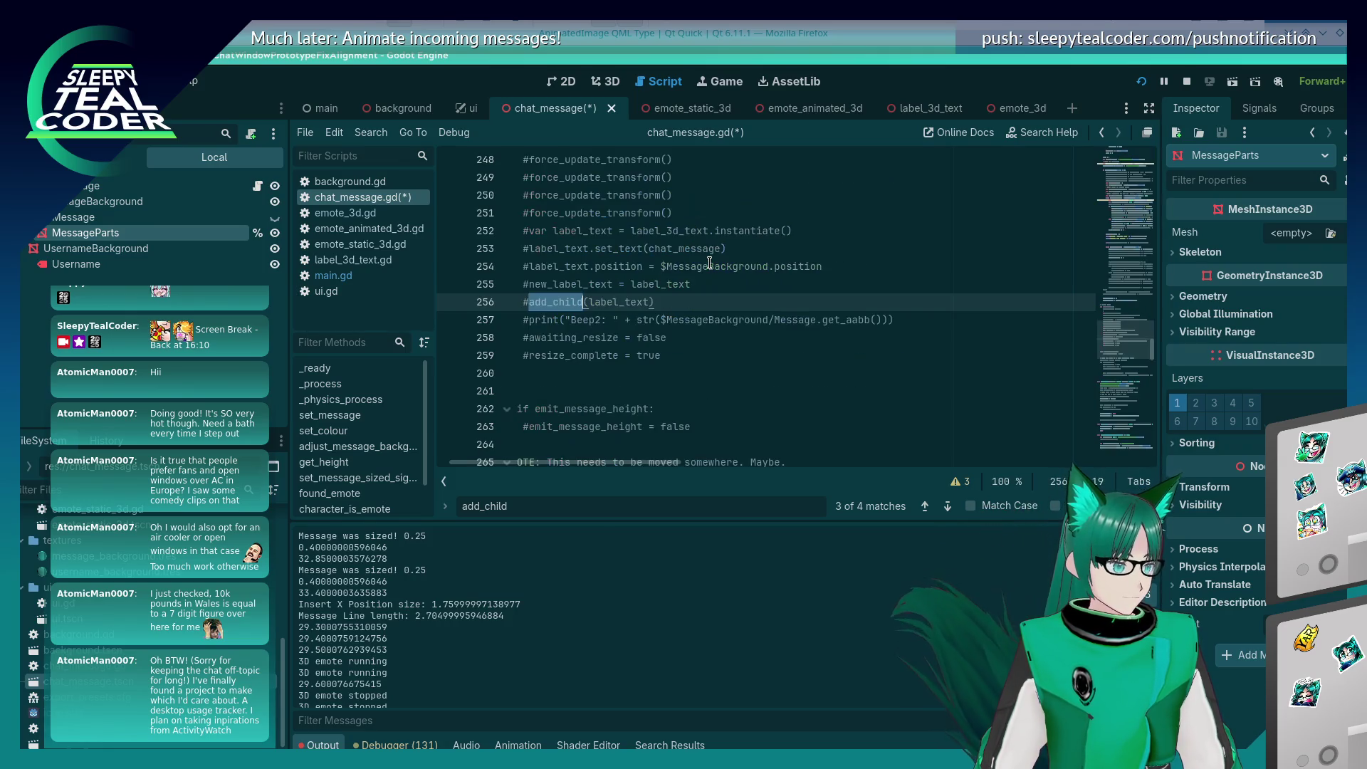
{"action": "key", "text": "F3"}
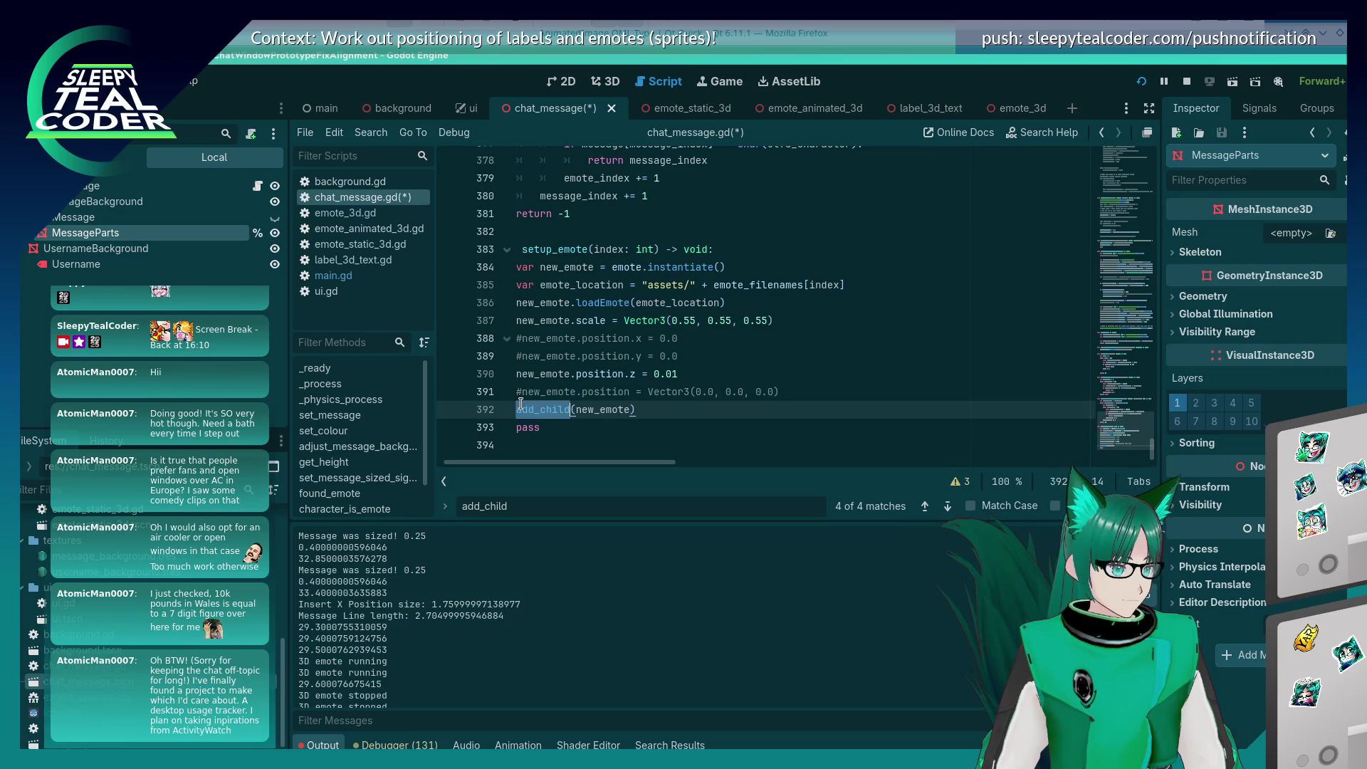
{"action": "left_click", "coordinate": [517, 409]}
{"action": "type", "text": "%MessageParts."}
Step: Check the remaining add_child matches, save the script, and run the game
{"action": "key", "text": "F3"}
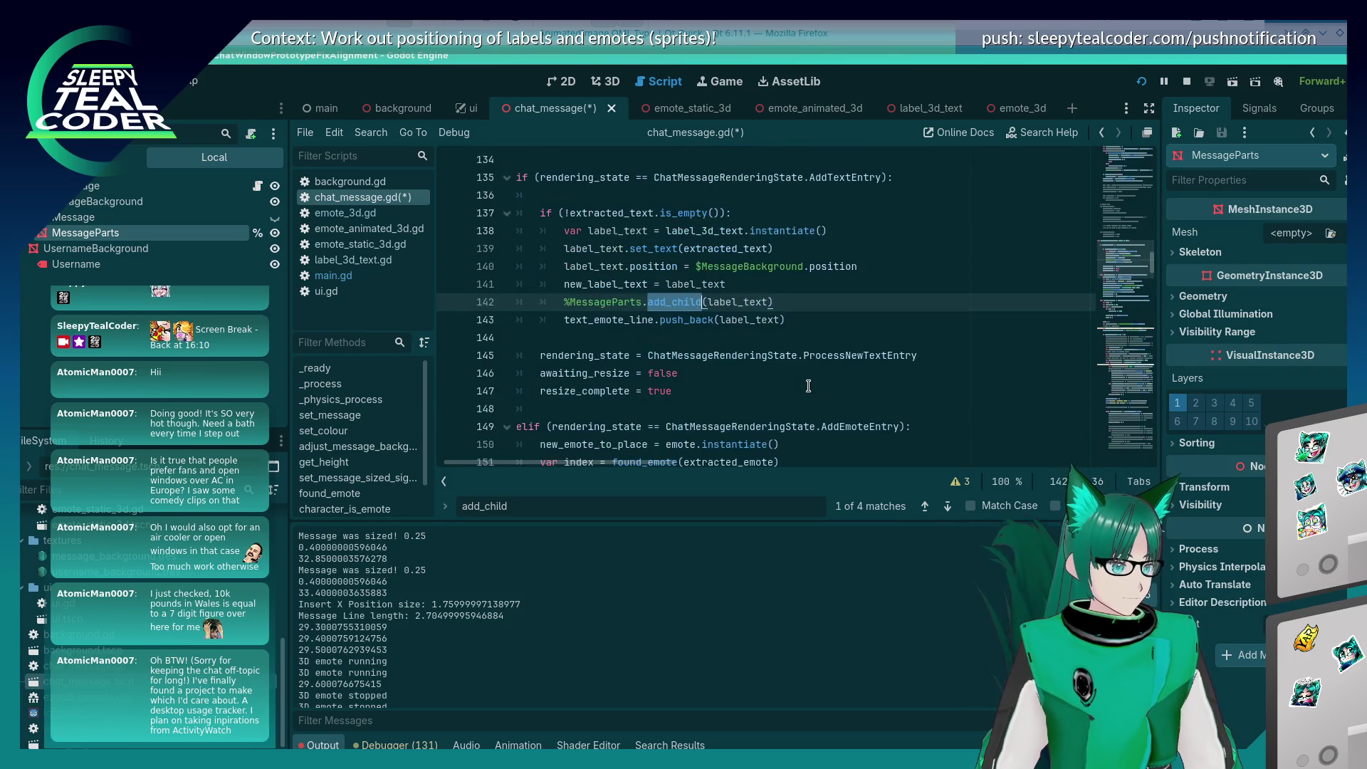
{"action": "key", "text": "F3"}
{"action": "key", "text": "F3"}
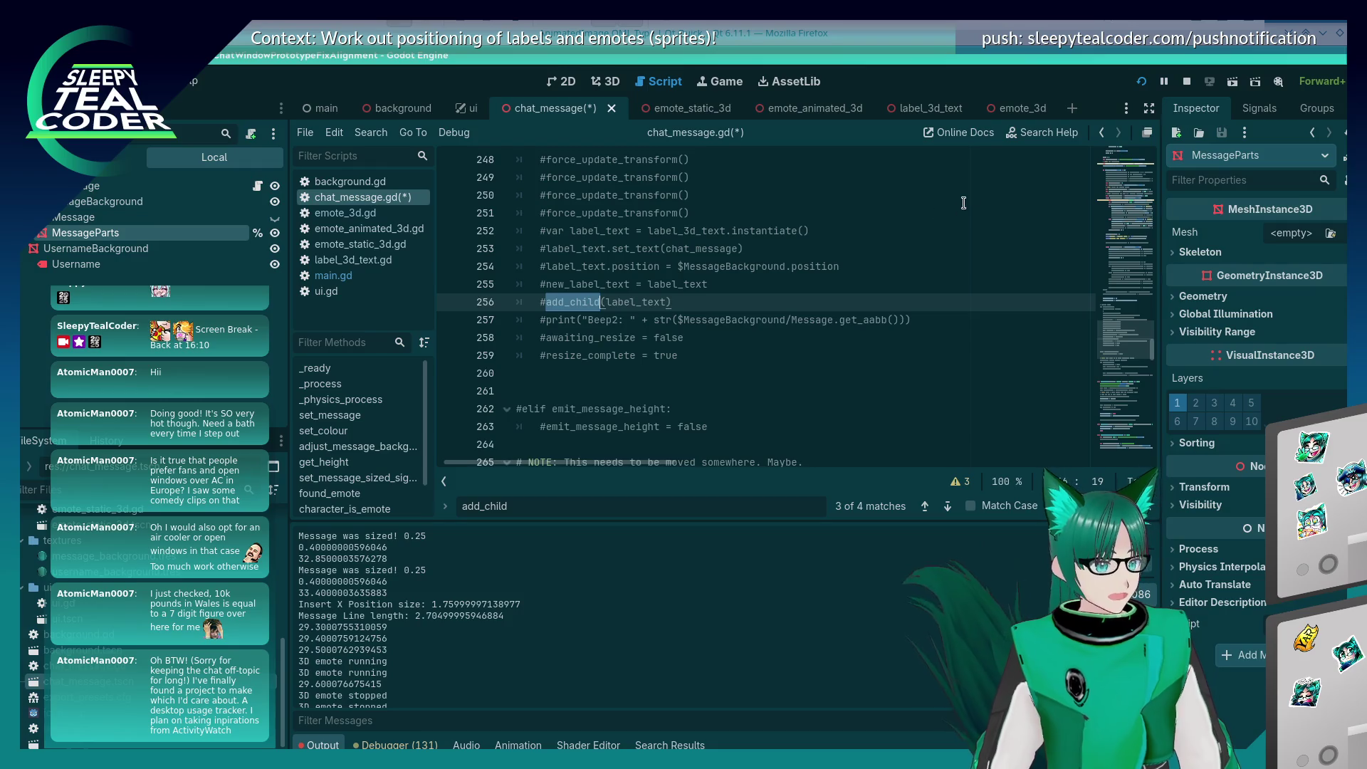
{"action": "key", "text": "ctrl+s"}
{"action": "left_click", "coordinate": [1141, 81]}
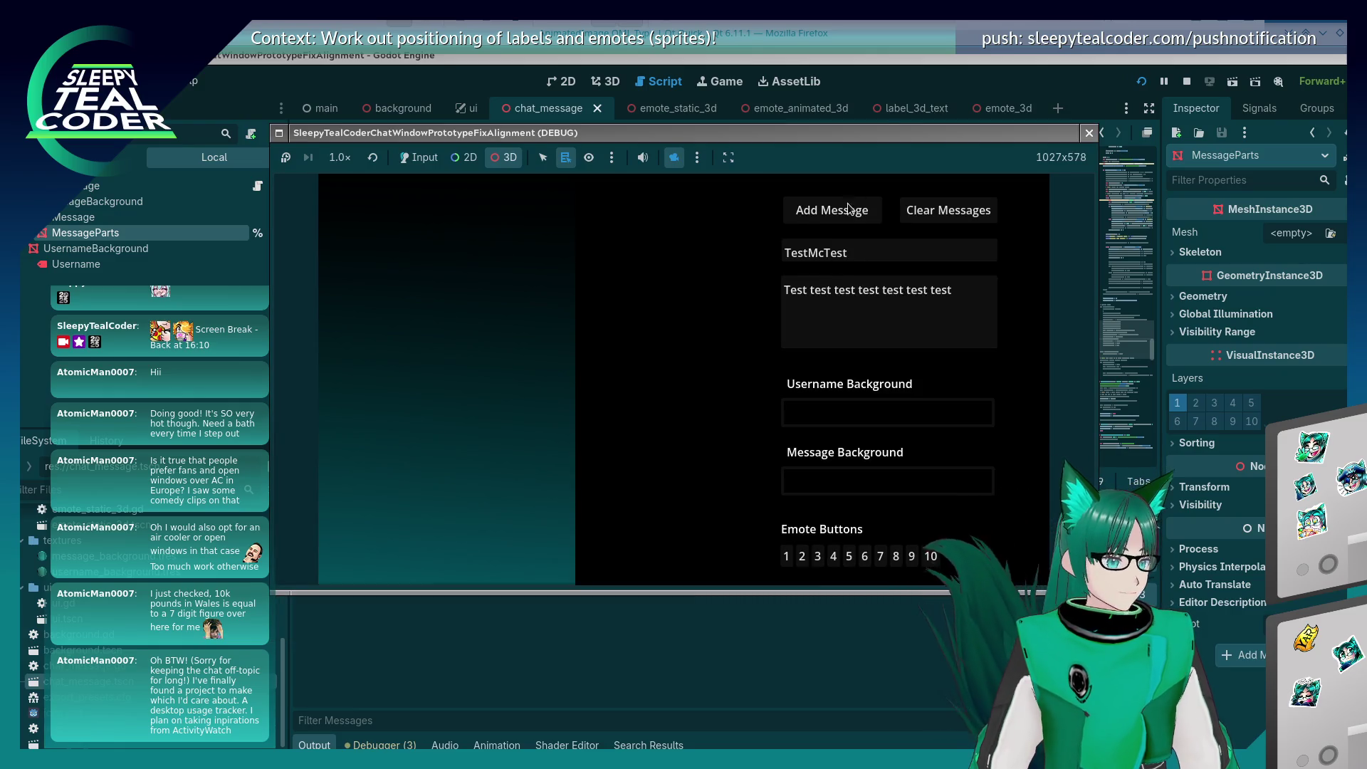
Step: Add a TestMcTest message and inspect its label with the game's free 3D camera
{"action": "left_click", "coordinate": [829, 213]}
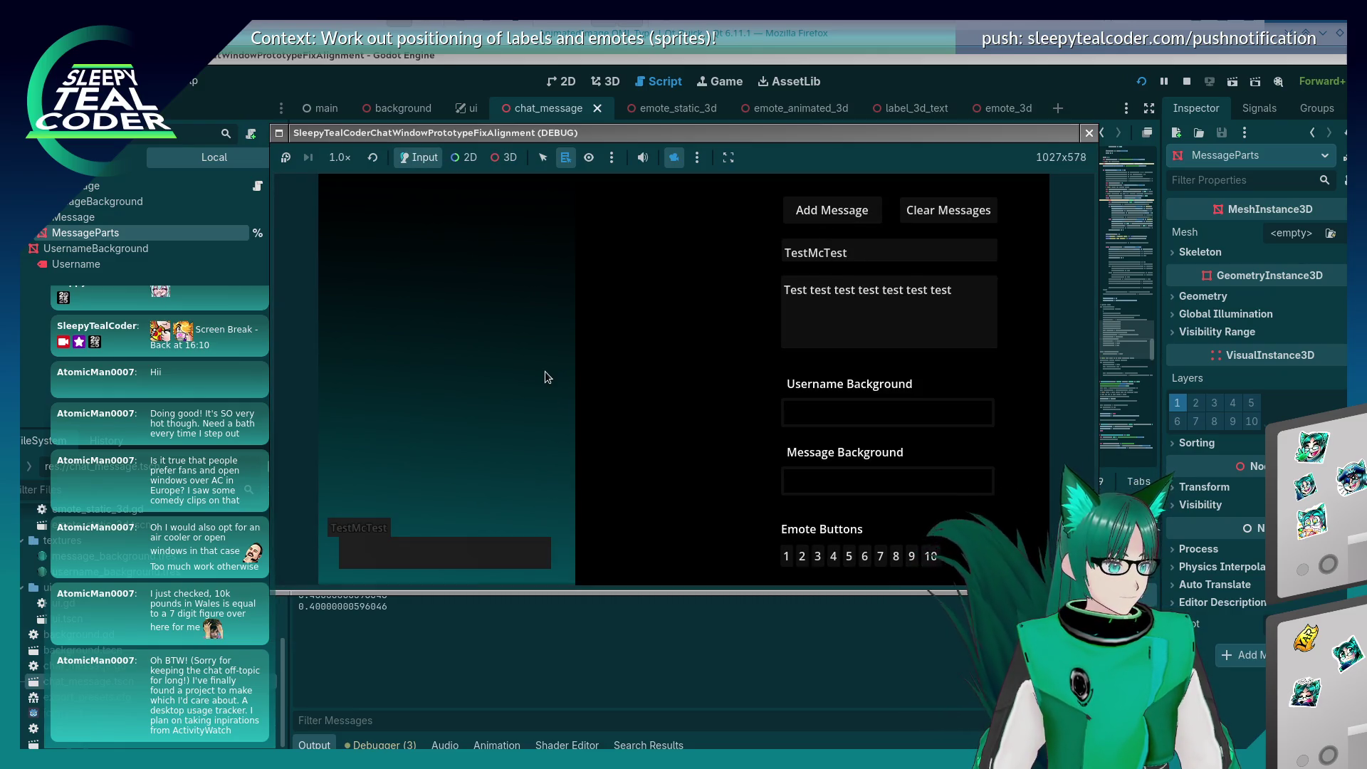
{"action": "left_click", "coordinate": [503, 157]}
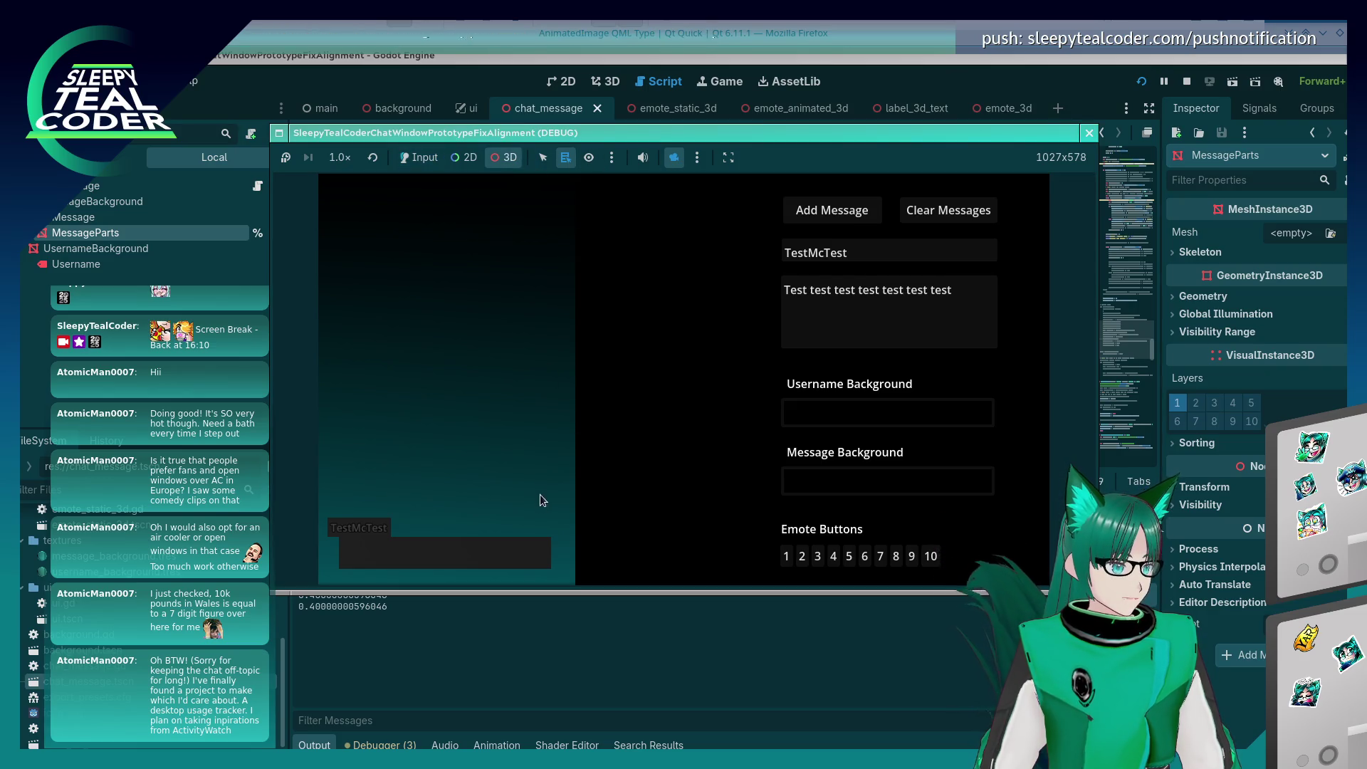
{"action": "scroll", "coordinate": [561, 406], "scroll_direction": "down", "scroll_amount": 5}
{"action": "mouse_move", "coordinate": [562, 406]}
{"action": "left_mouse_down"}
{"action": "mouse_move", "coordinate": [579, 274]}
{"action": "mouse_move", "coordinate": [556, 314]}
{"action": "mouse_move", "coordinate": [562, 275]}
{"action": "mouse_move", "coordinate": [633, 430]}
{"action": "mouse_move", "coordinate": [648, 413]}
{"action": "left_mouse_up"}
{"action": "scroll", "coordinate": [651, 413], "scroll_direction": "up", "scroll_amount": 3}
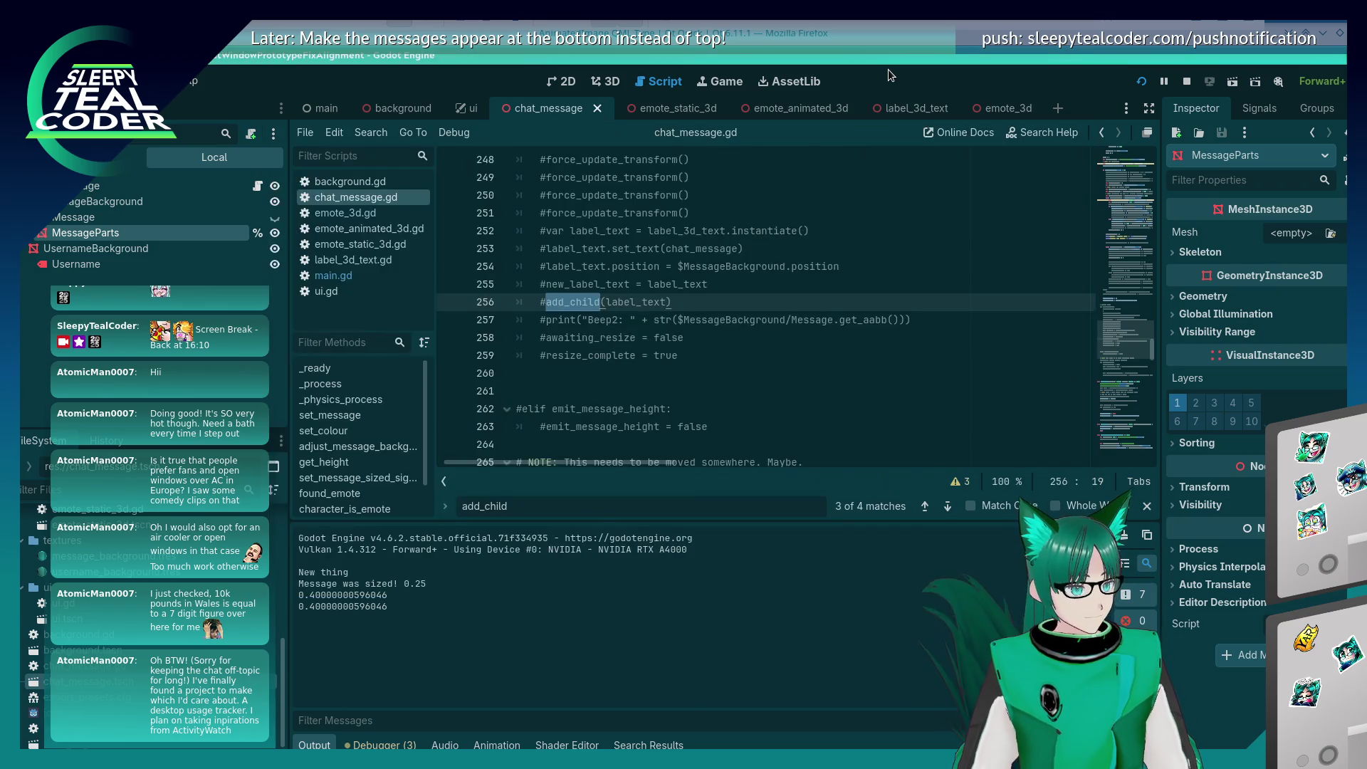
Step: Move MessageParts left along X to about -0.833 in the 3D scene
{"action": "left_click", "coordinate": [616, 85]}
{"action": "mouse_move", "coordinate": [840, 340]}
{"action": "left_mouse_down"}
{"action": "mouse_move", "coordinate": [655, 338]}
{"action": "mouse_move", "coordinate": [686, 343]}
{"action": "left_mouse_up"}
{"action": "key", "text": "f"}
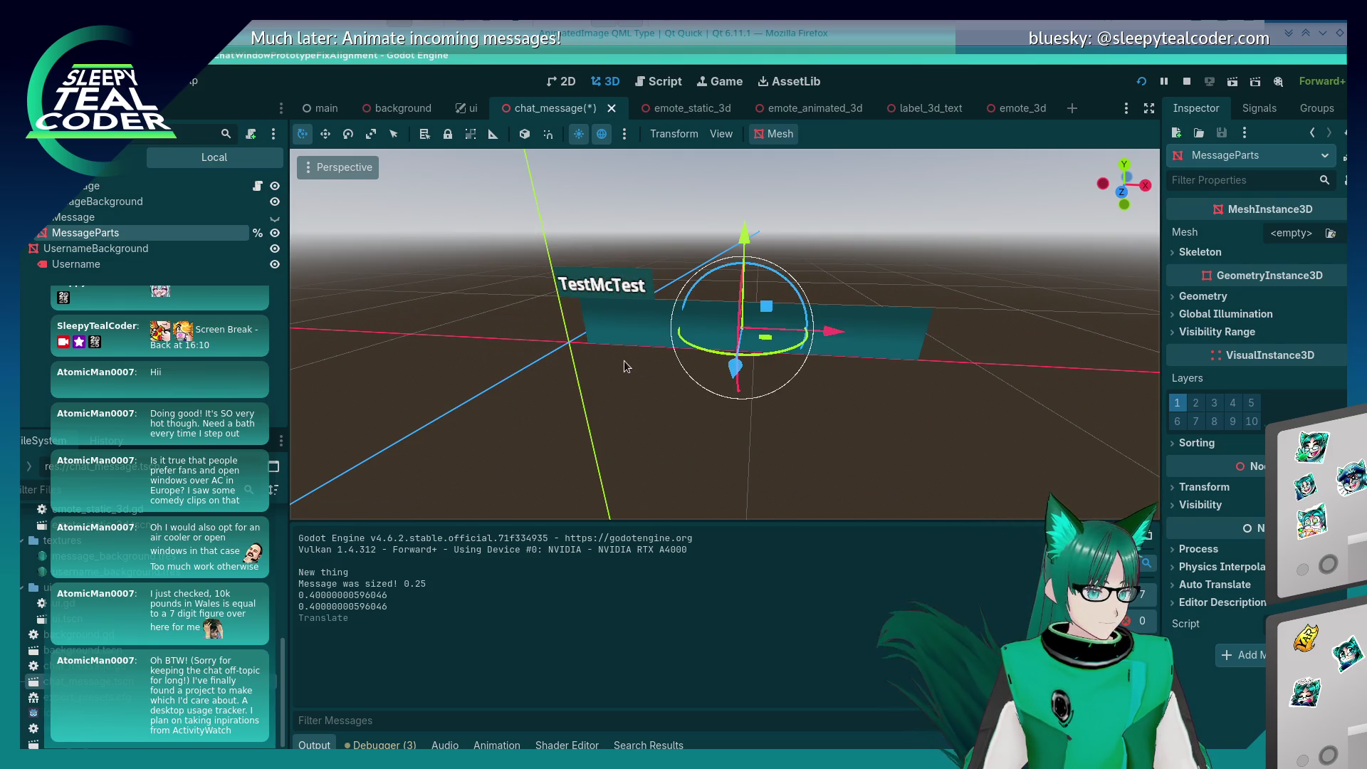
{"action": "scroll", "coordinate": [656, 351], "scroll_direction": "up", "scroll_amount": 5}
{"action": "left_click_drag", "start_coordinate": [833, 318], "coordinate": [543, 347]}
{"action": "left_click", "coordinate": [548, 468]}
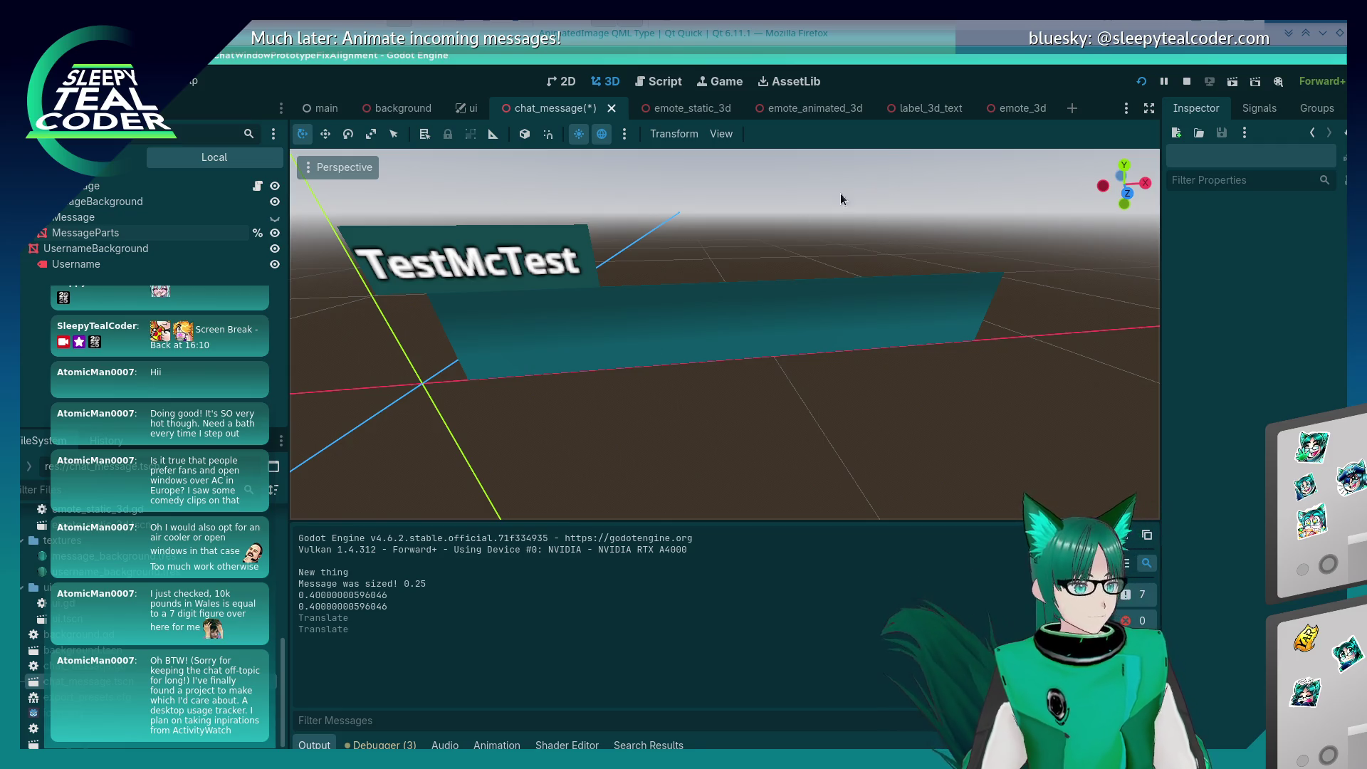
Step: Rerun the game and bring its window back in front of the editor
{"action": "key", "text": "F5"}
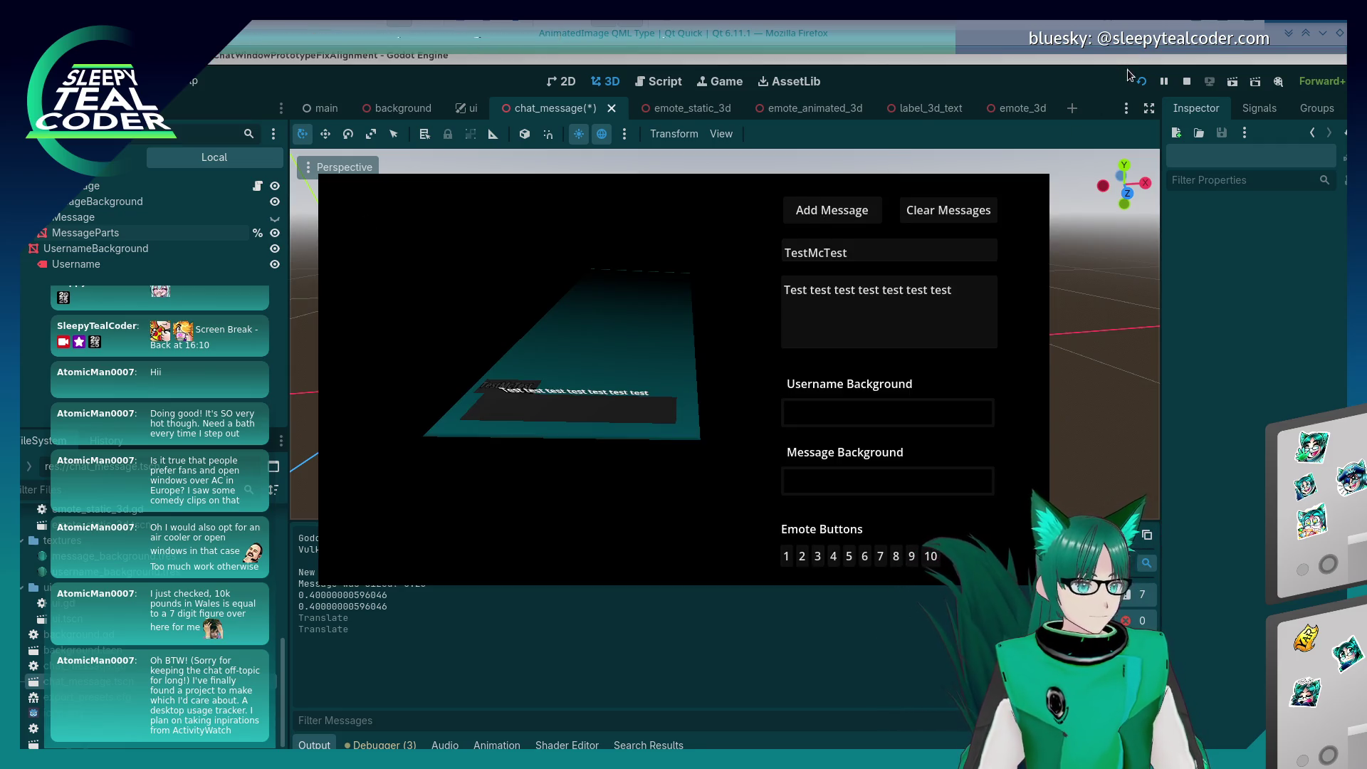
{"action": "left_click", "coordinate": [1129, 74]}
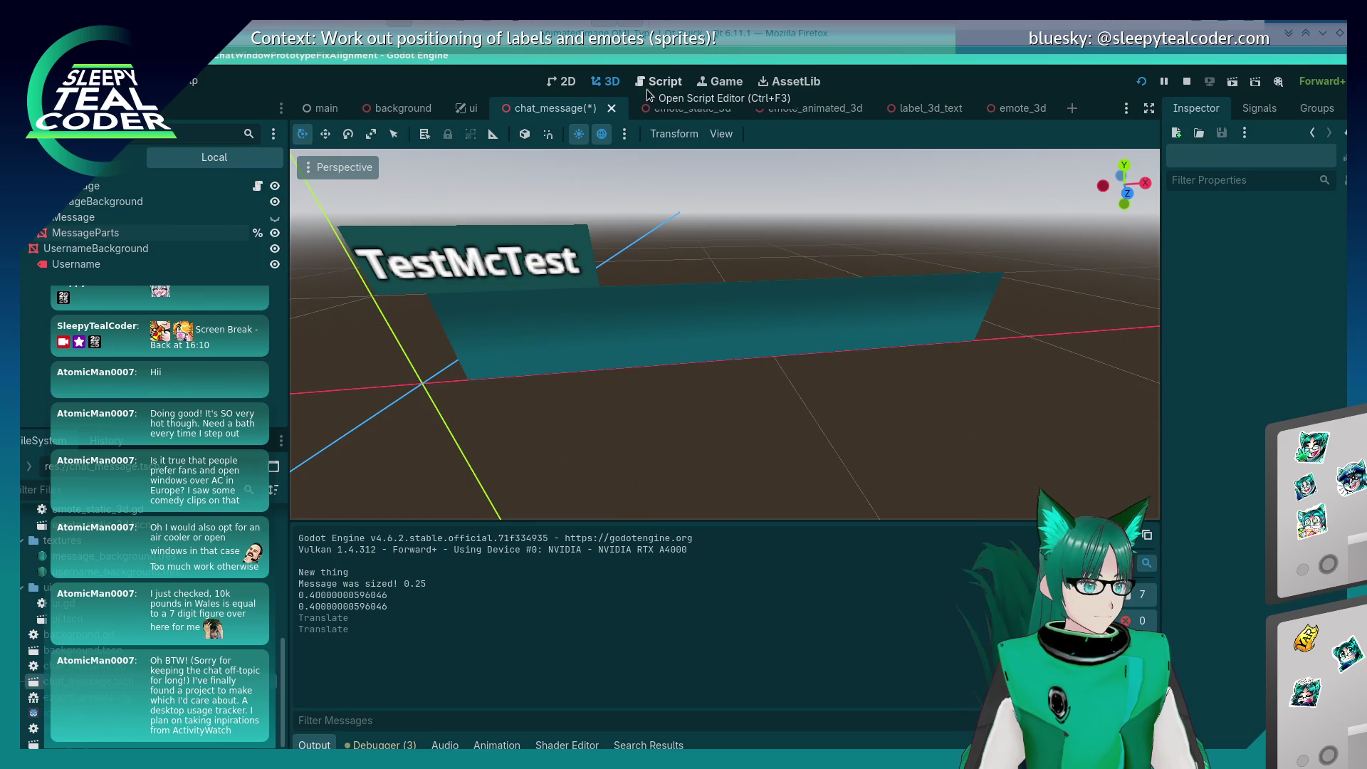
{"action": "key", "text": "alt+Tab"}
{"action": "left_click", "coordinate": [422, 160]}
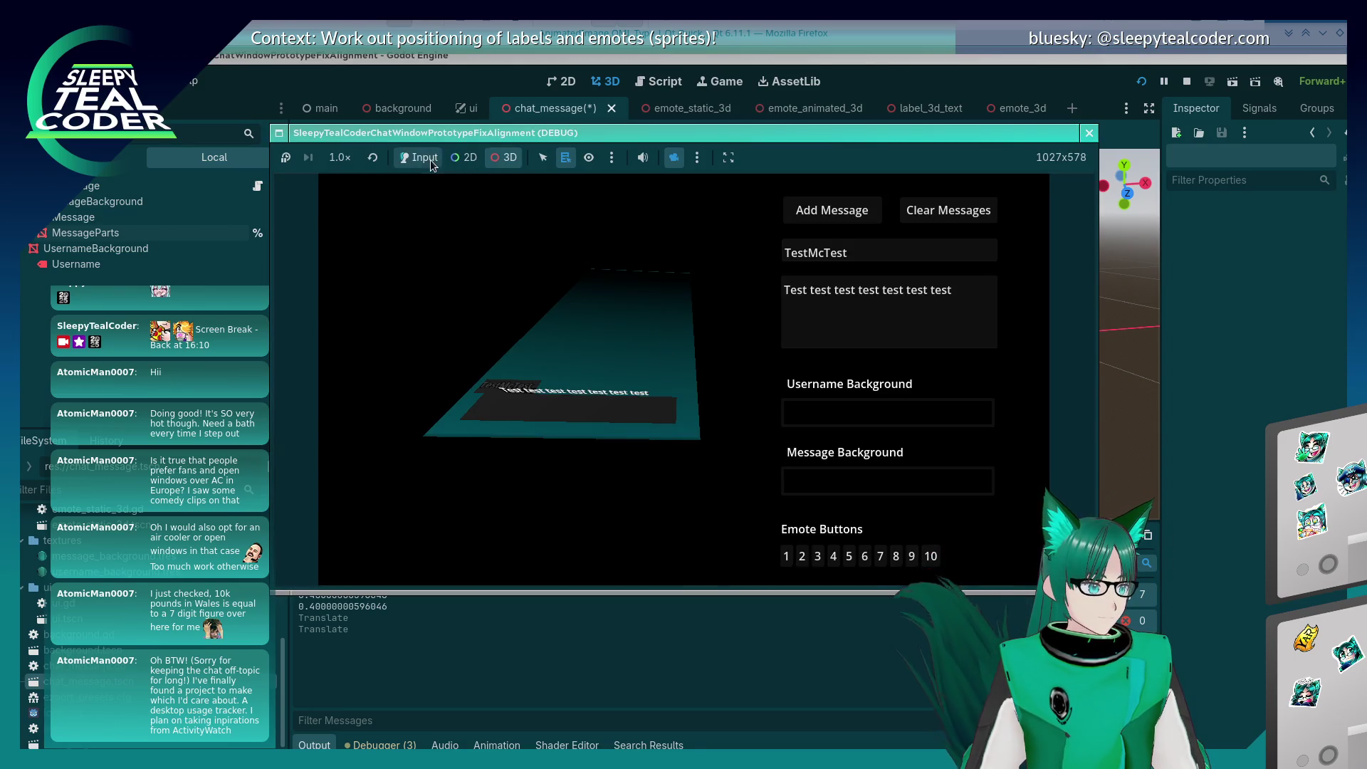
Step: Save and restart the game, then post a TestMcTest message to the chat
{"action": "left_click", "coordinate": [814, 216]}
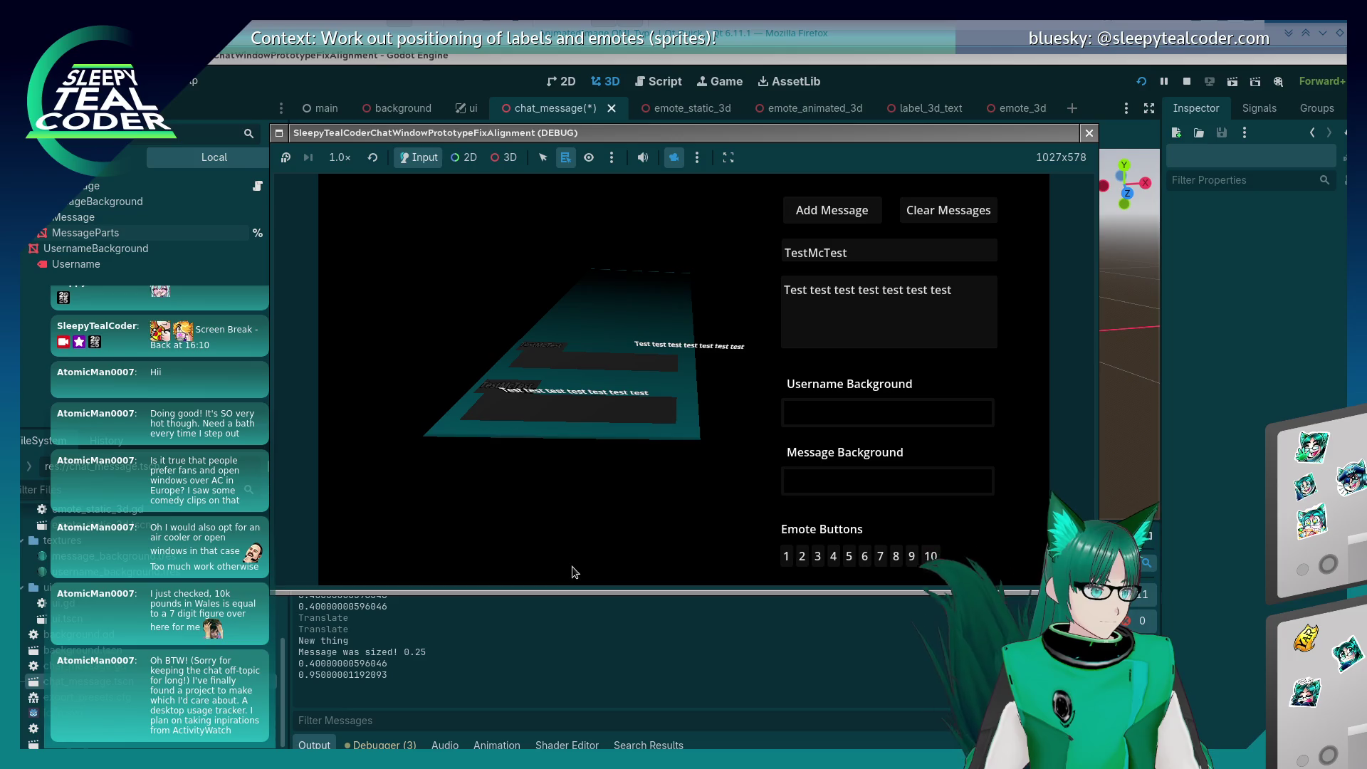
{"action": "key", "text": "F8"}
{"action": "key", "text": "ctrl+s"}
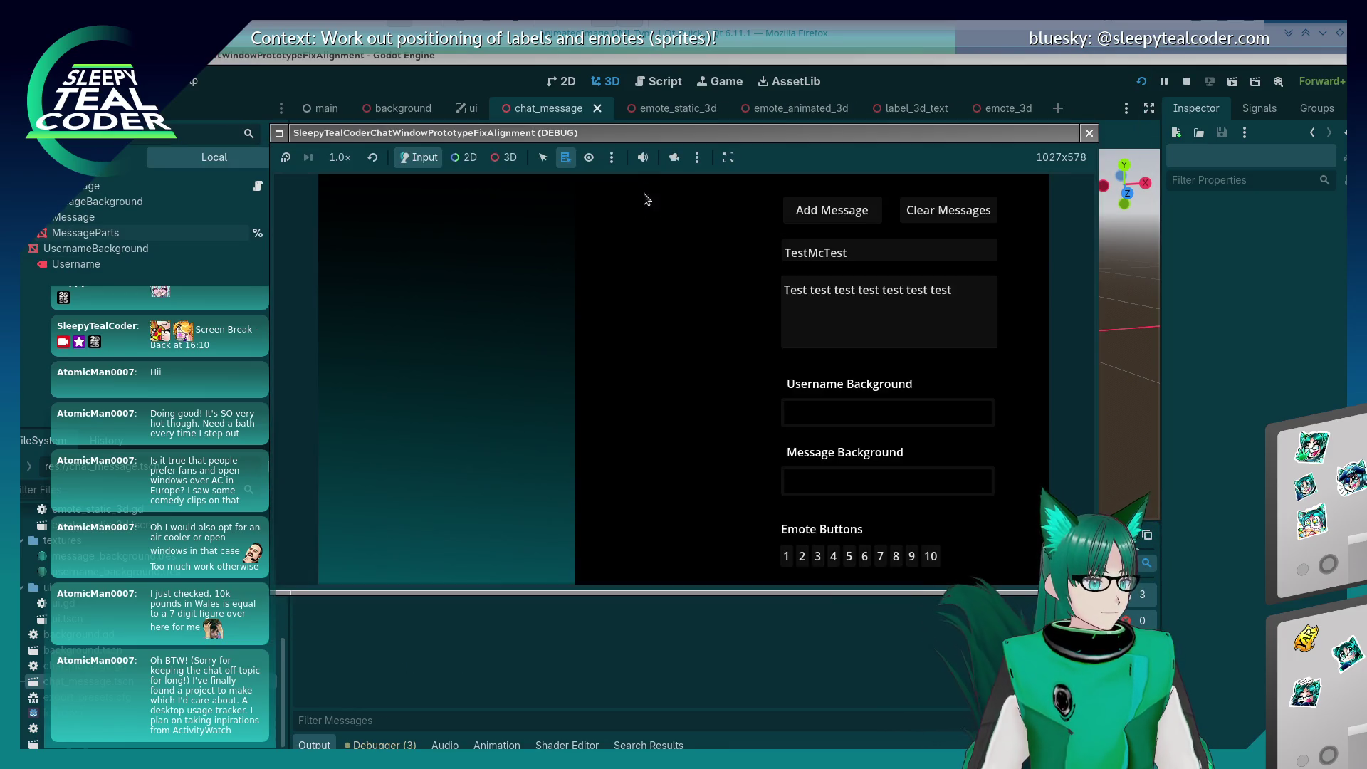
{"action": "left_click", "coordinate": [811, 208]}
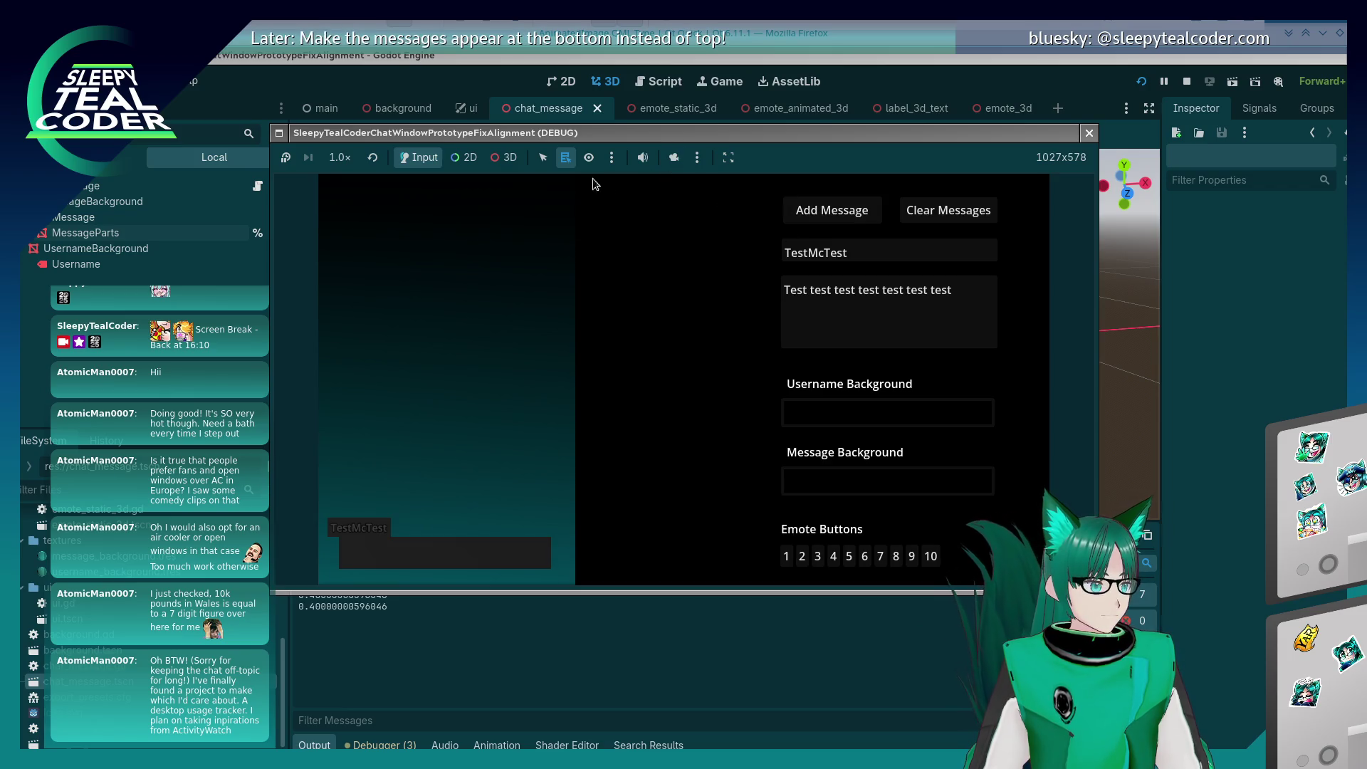
Step: Override the game camera in 3D mode to view the chat panel tilted
{"action": "left_click", "coordinate": [507, 158]}
{"action": "left_click", "coordinate": [677, 158]}
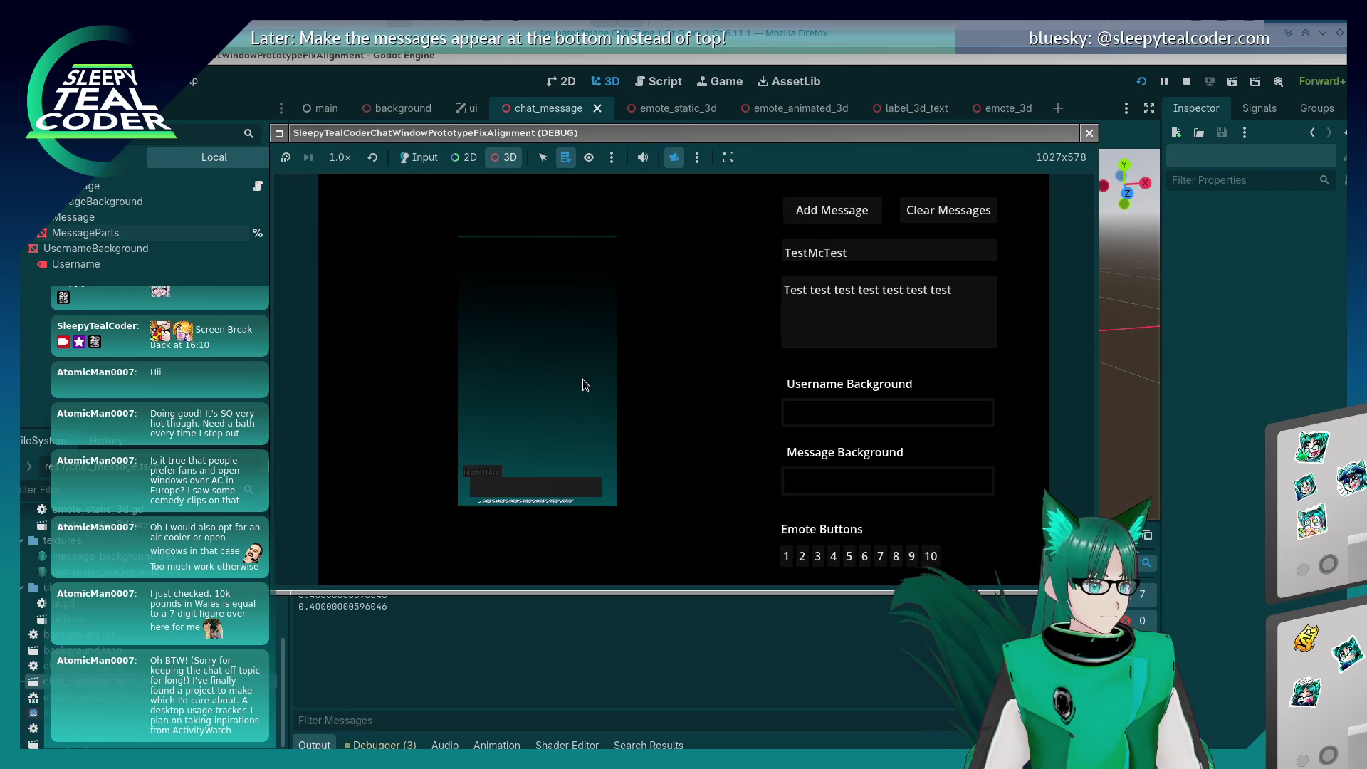
{"action": "mouse_move", "coordinate": [571, 426]}
{"action": "left_mouse_down"}
{"action": "mouse_move", "coordinate": [597, 314]}
{"action": "mouse_move", "coordinate": [615, 302]}
{"action": "mouse_move", "coordinate": [565, 367]}
{"action": "mouse_move", "coordinate": [580, 275]}
{"action": "mouse_move", "coordinate": [605, 425]}
{"action": "left_mouse_up"}
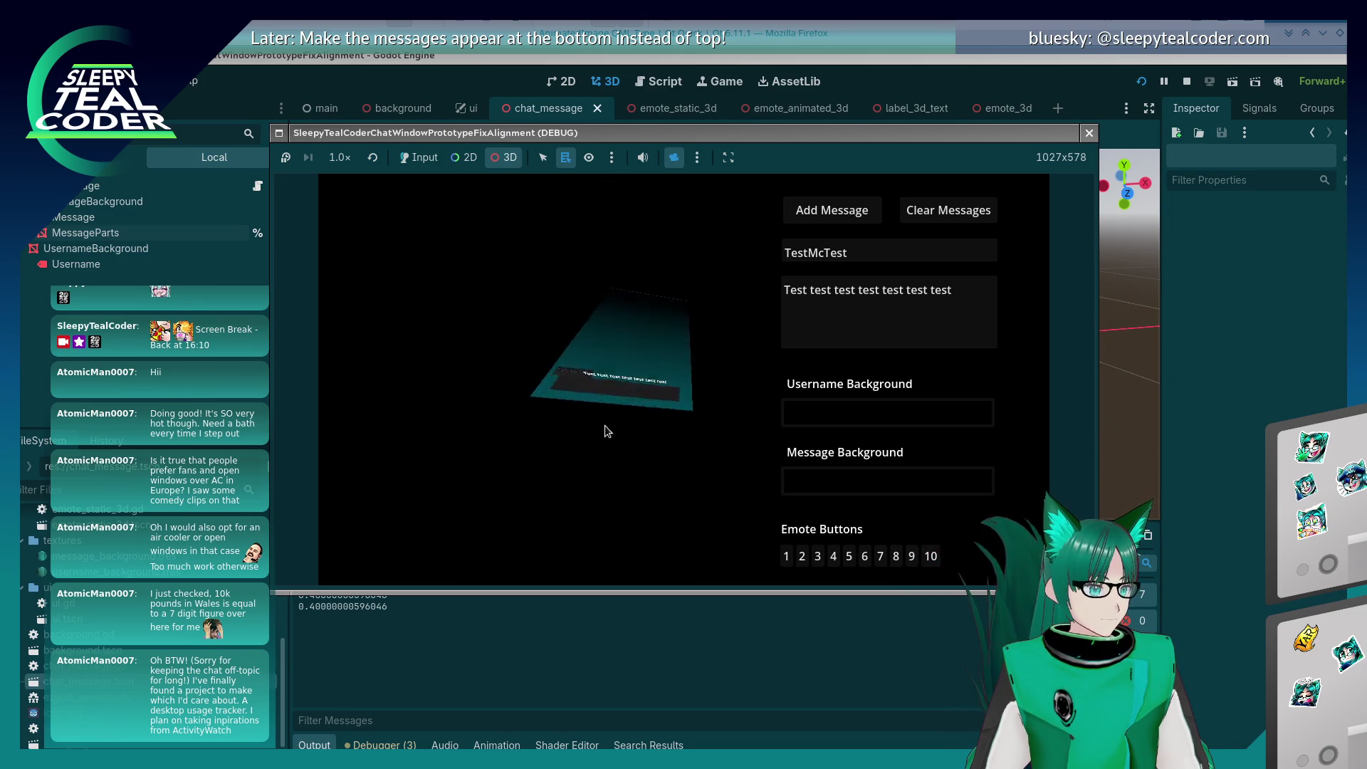
{"action": "scroll", "coordinate": [588, 468], "scroll_direction": "up", "scroll_amount": 5}
{"action": "scroll", "coordinate": [571, 468], "scroll_direction": "down", "scroll_amount": 5}
{"action": "mouse_move", "coordinate": [570, 468]}
{"action": "left_mouse_down"}
{"action": "mouse_move", "coordinate": [668, 275]}
{"action": "mouse_move", "coordinate": [609, 336]}
{"action": "mouse_move", "coordinate": [664, 348]}
{"action": "mouse_move", "coordinate": [636, 441]}
{"action": "left_mouse_up"}
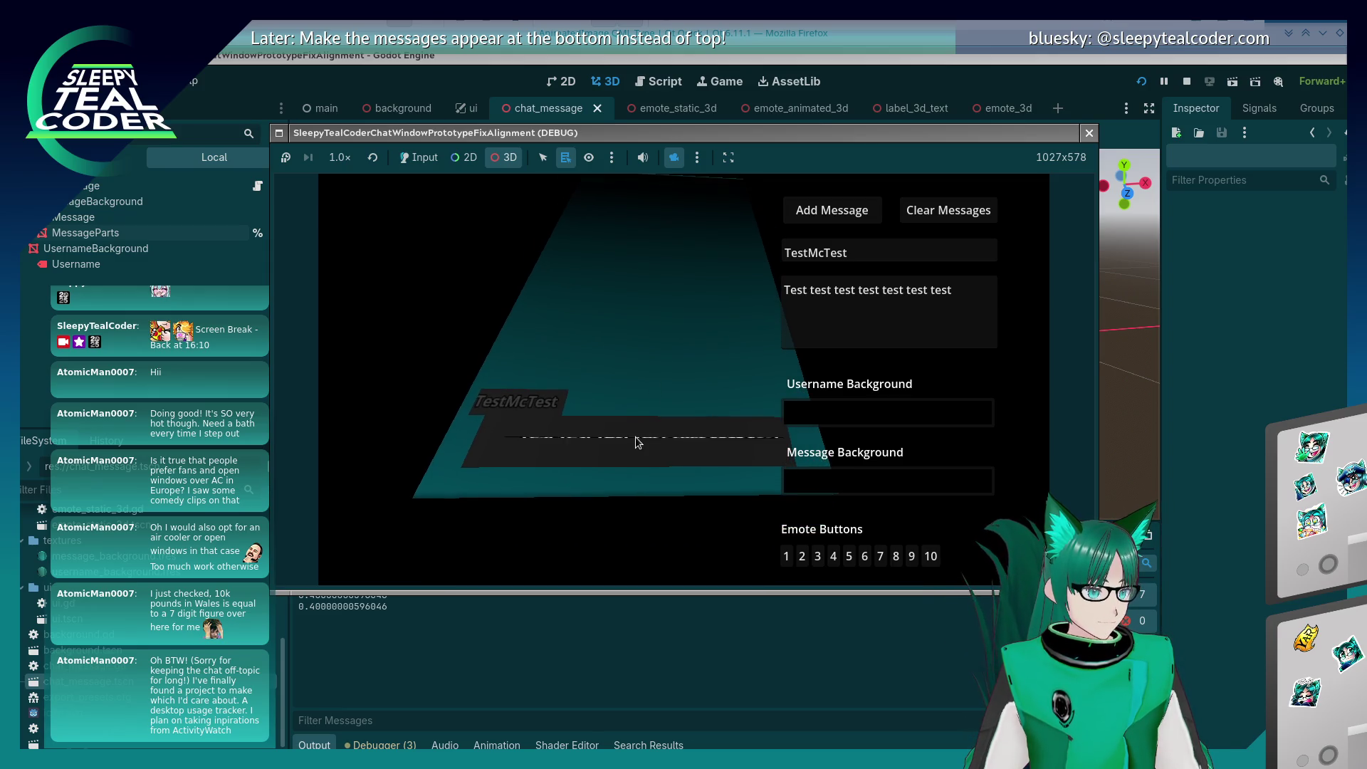
{"action": "left_click", "coordinate": [629, 439]}
Step: Pick the message's Text label from the objects under the message in the game
{"action": "left_click", "coordinate": [629, 438]}
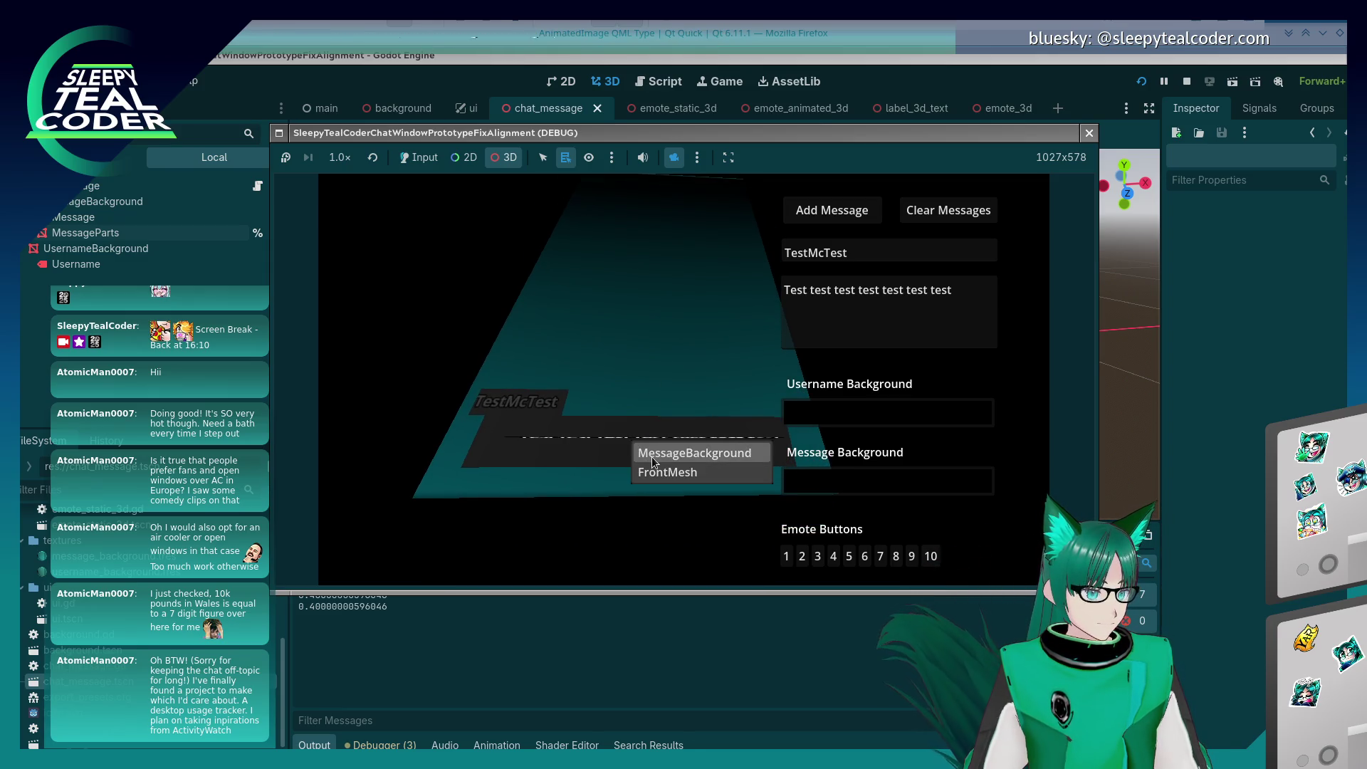
{"action": "left_click", "coordinate": [658, 474]}
{"action": "left_click", "coordinate": [648, 444]}
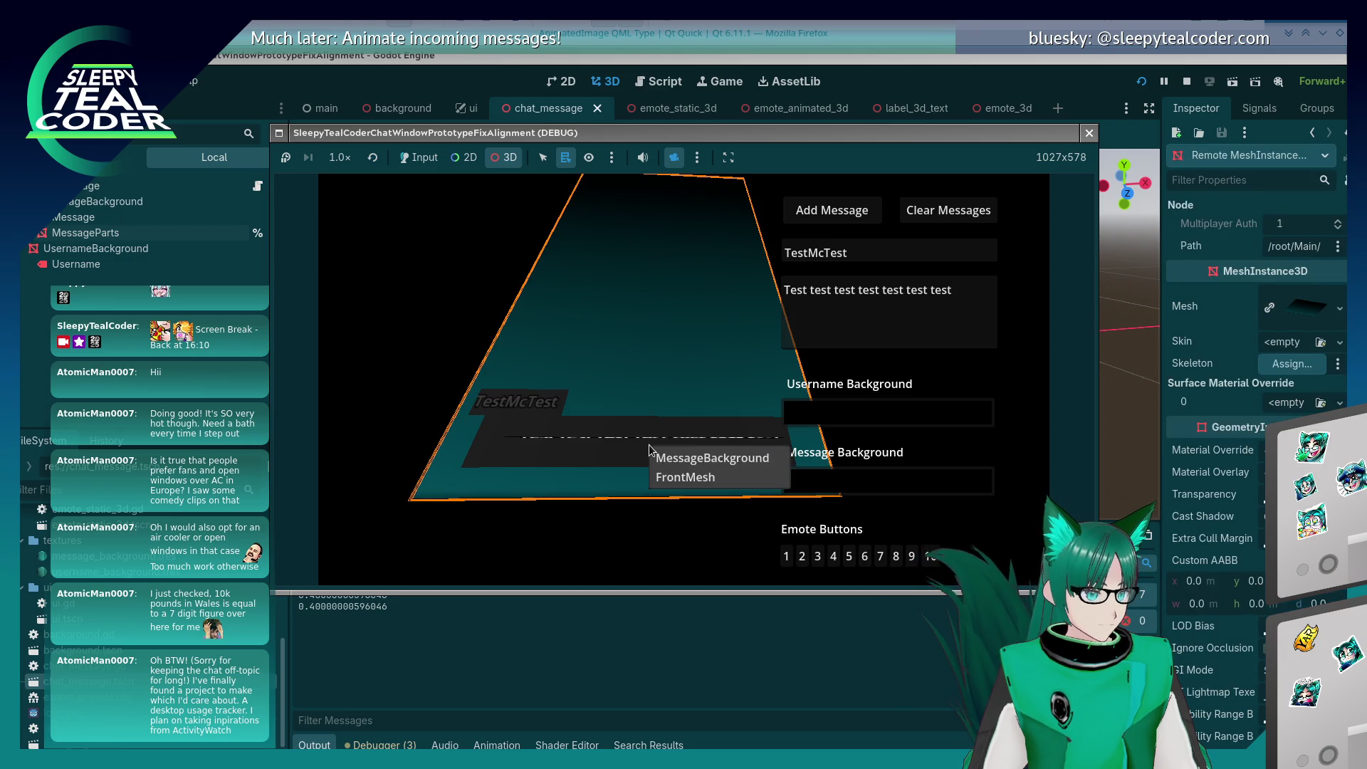
{"action": "left_click", "coordinate": [649, 441]}
{"action": "left_click", "coordinate": [651, 438]}
{"action": "left_click", "coordinate": [663, 438]}
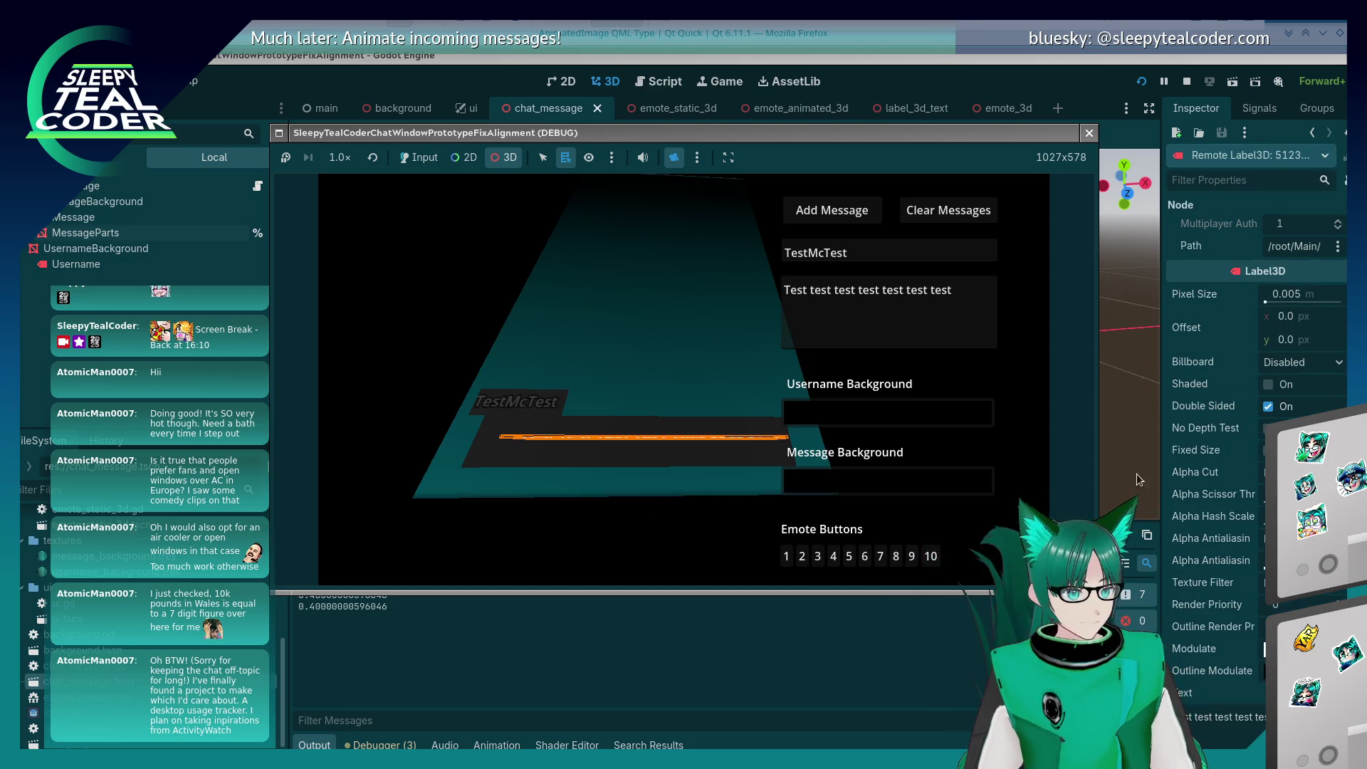
Step: Set the Text label's X rotation to 90 so it lies flat on the bar
{"action": "scroll", "coordinate": [1185, 467], "scroll_direction": "down", "scroll_amount": 5}
{"action": "scroll", "coordinate": [1186, 466], "scroll_direction": "down", "scroll_amount": 10}
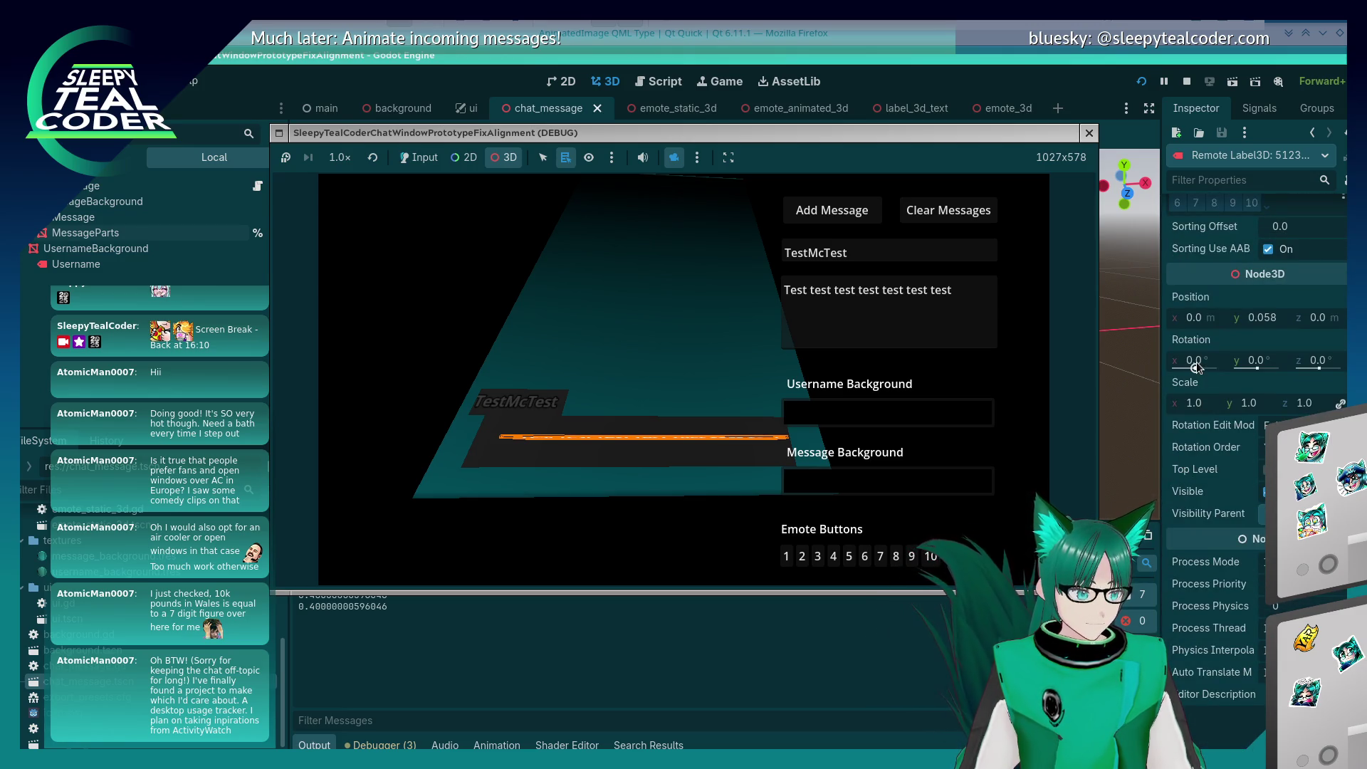
{"action": "mouse_move", "coordinate": [1234, 362]}
{"action": "left_mouse_down"}
{"action": "mouse_move", "coordinate": [1262, 364]}
{"action": "mouse_move", "coordinate": [1221, 348]}
{"action": "mouse_move", "coordinate": [1203, 369]}
{"action": "left_mouse_up"}
{"action": "left_click", "coordinate": [1203, 361]}
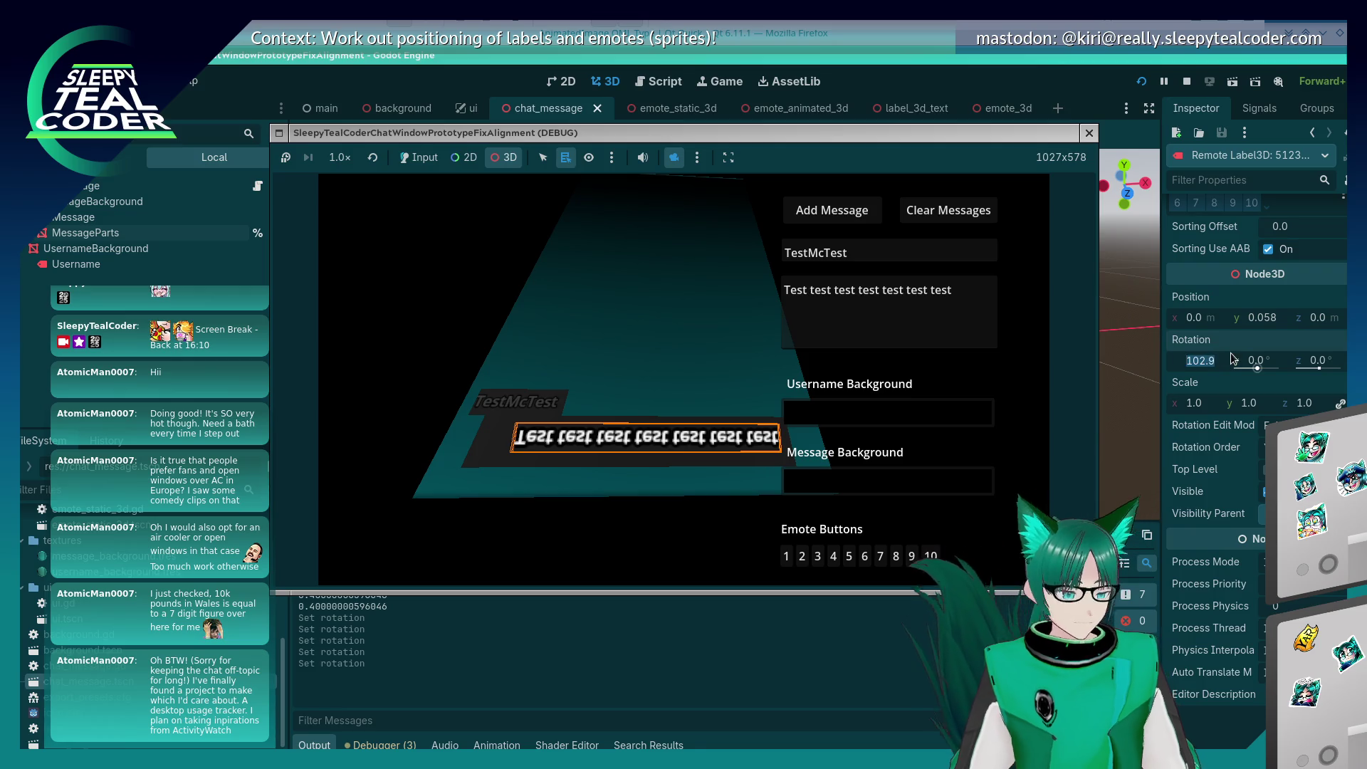
{"action": "type", "text": "90"}
{"action": "key", "text": "Return"}
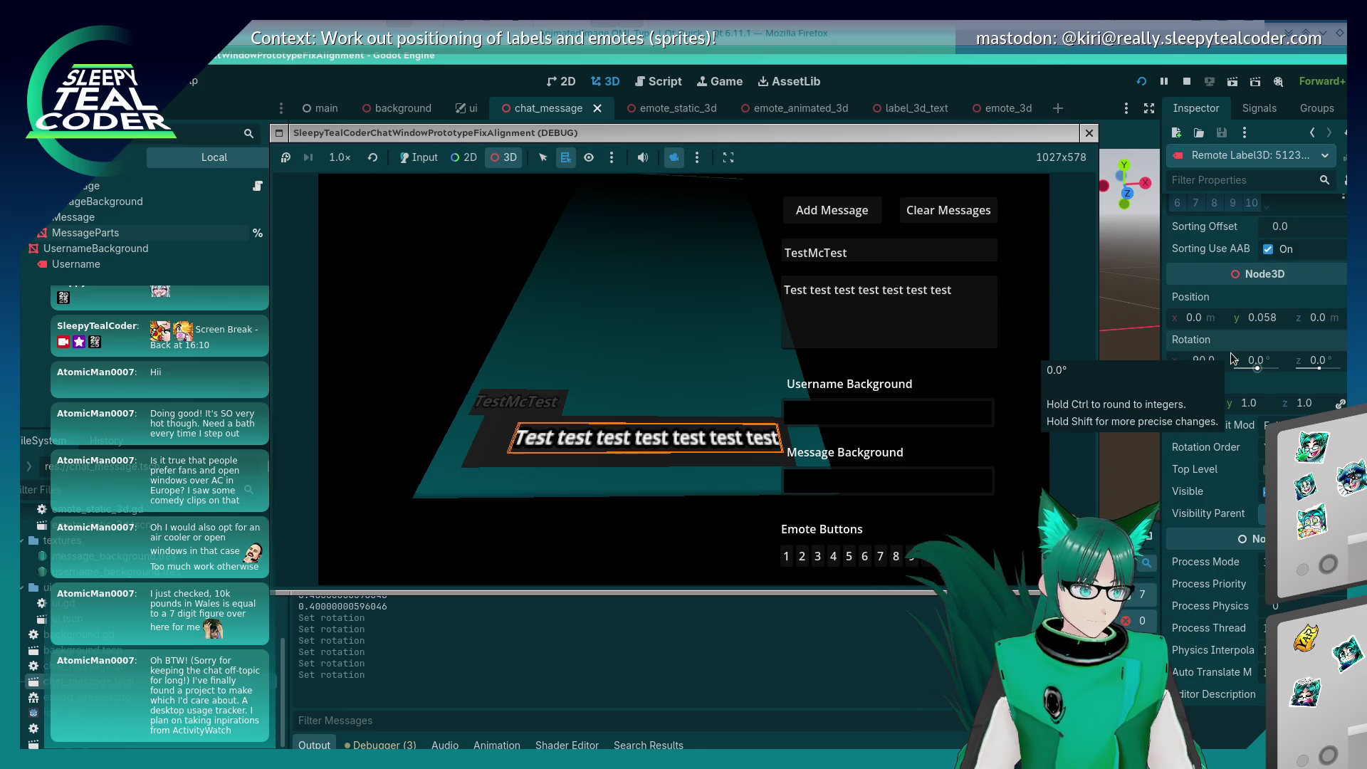
{"action": "left_click", "coordinate": [652, 344]}
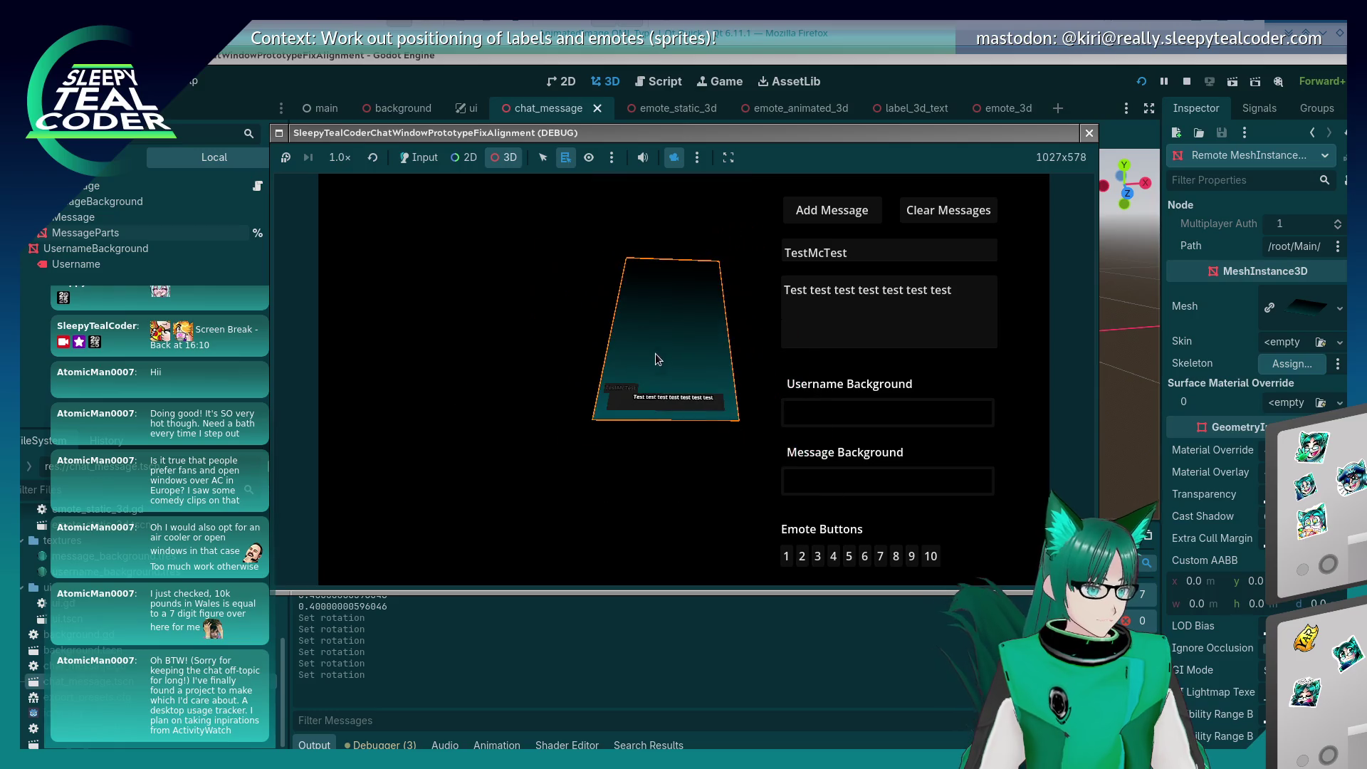
{"action": "right_click", "coordinate": [677, 416], "text": "alt"}
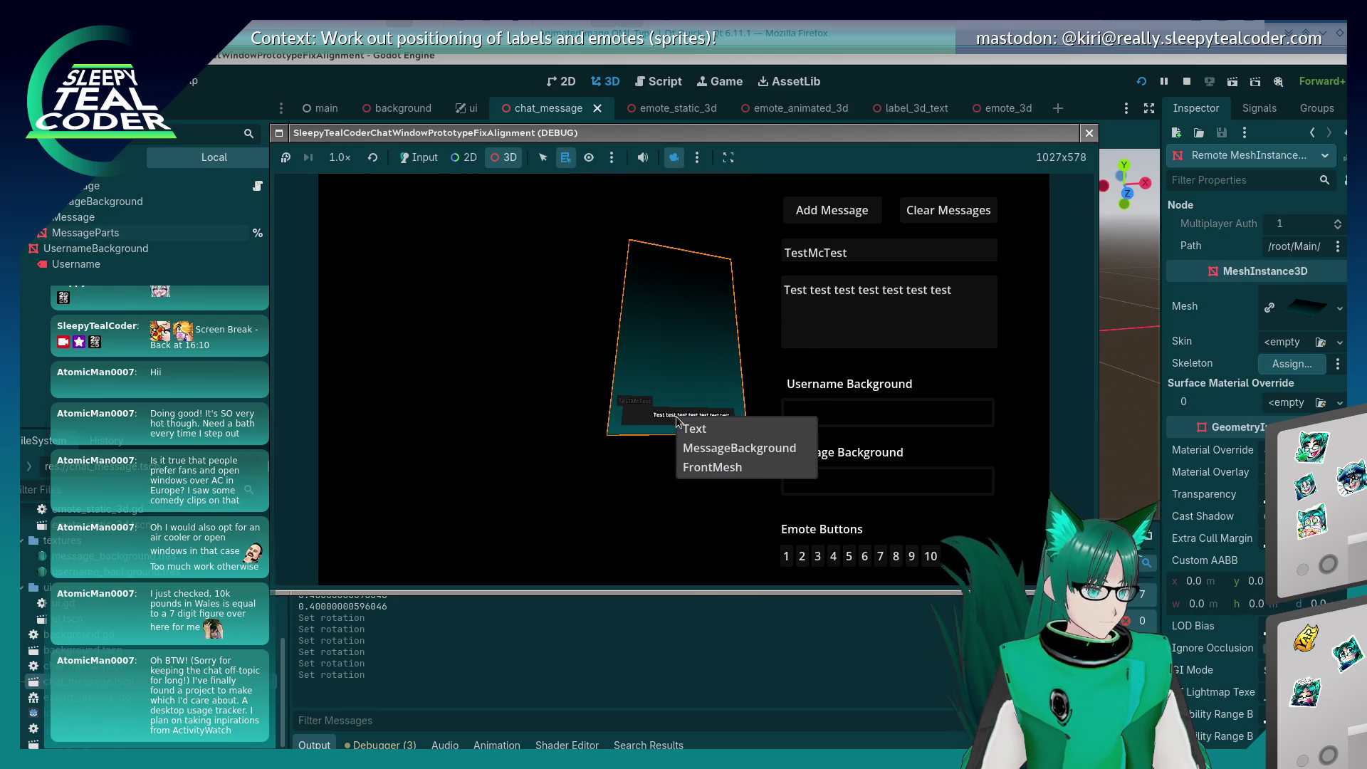
Step: Select the Text label from the pick list, review its Transform, and toggle the game window
{"action": "right_click", "coordinate": [661, 413], "text": "alt"}
{"action": "left_click", "coordinate": [680, 427]}
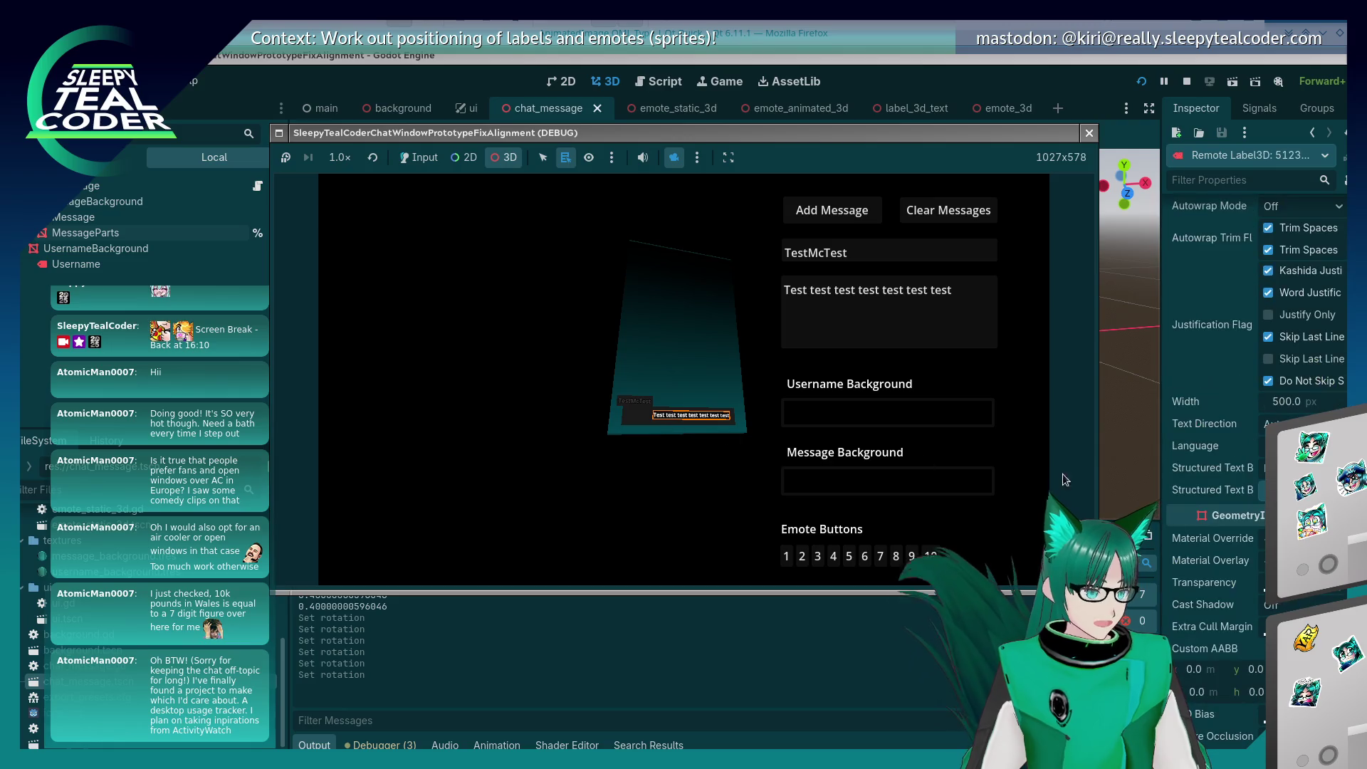
{"action": "scroll", "coordinate": [1240, 607], "scroll_direction": "up", "scroll_amount": 5}
{"action": "scroll", "coordinate": [1236, 606], "scroll_direction": "down", "scroll_amount": 2}
{"action": "scroll", "coordinate": [1232, 606], "scroll_direction": "up", "scroll_amount": 4}
{"action": "scroll", "coordinate": [1228, 606], "scroll_direction": "down", "scroll_amount": 4}
{"action": "scroll", "coordinate": [1227, 606], "scroll_direction": "down", "scroll_amount": 5}
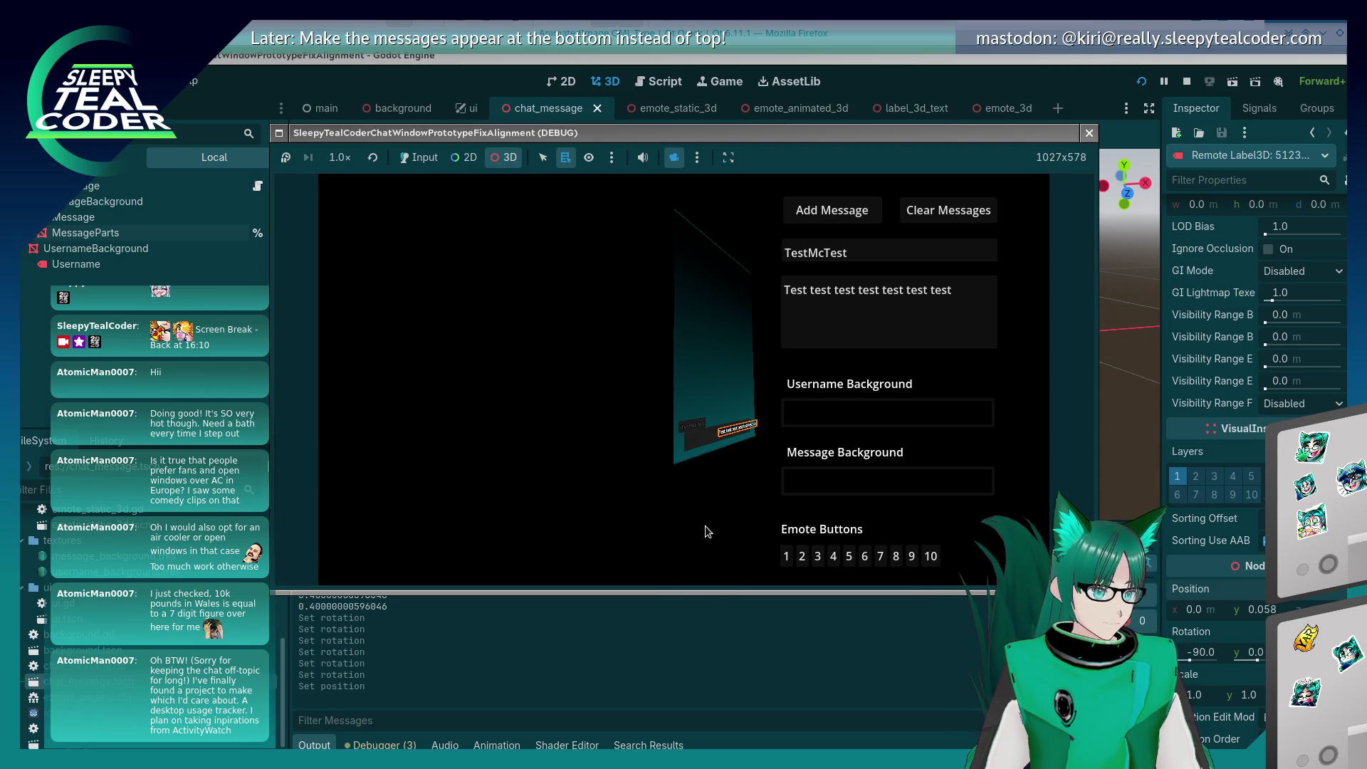
{"action": "key", "text": "F8"}
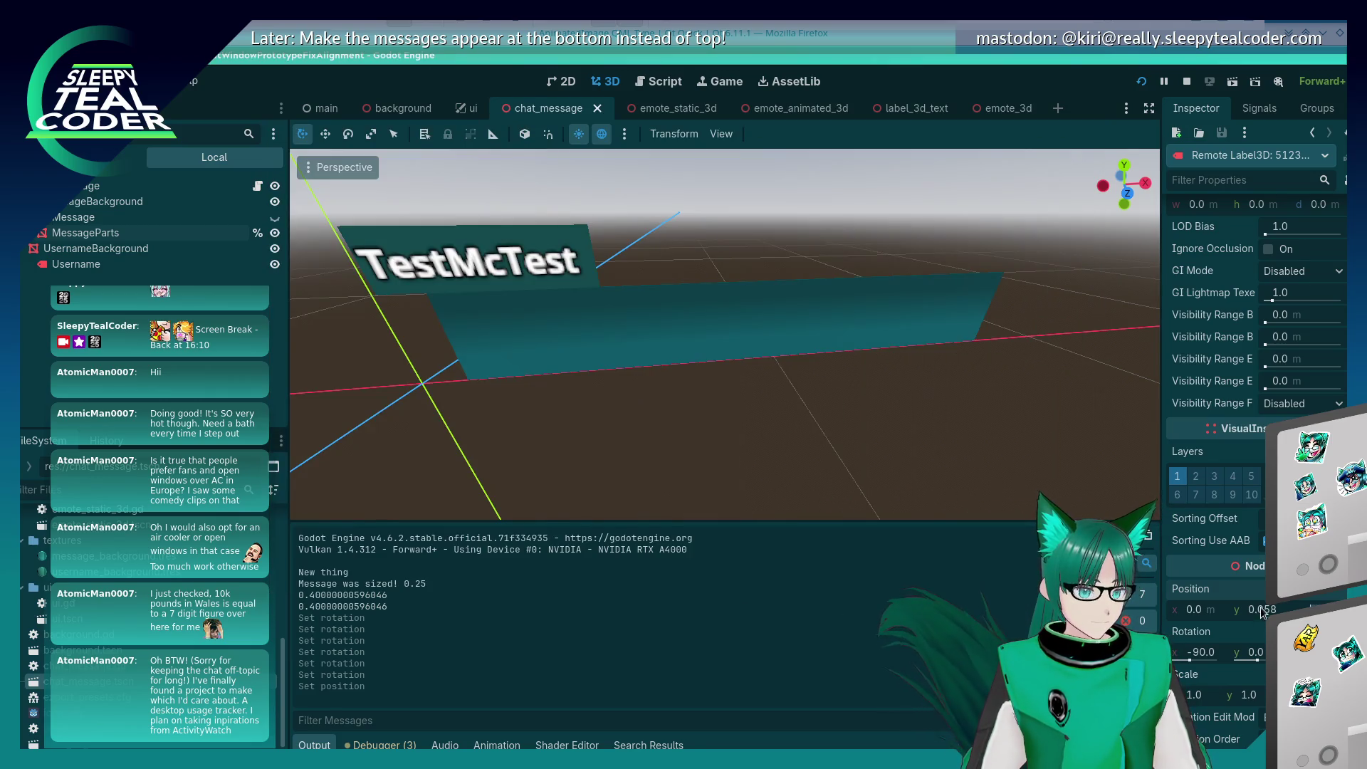
{"action": "key", "text": "F5"}
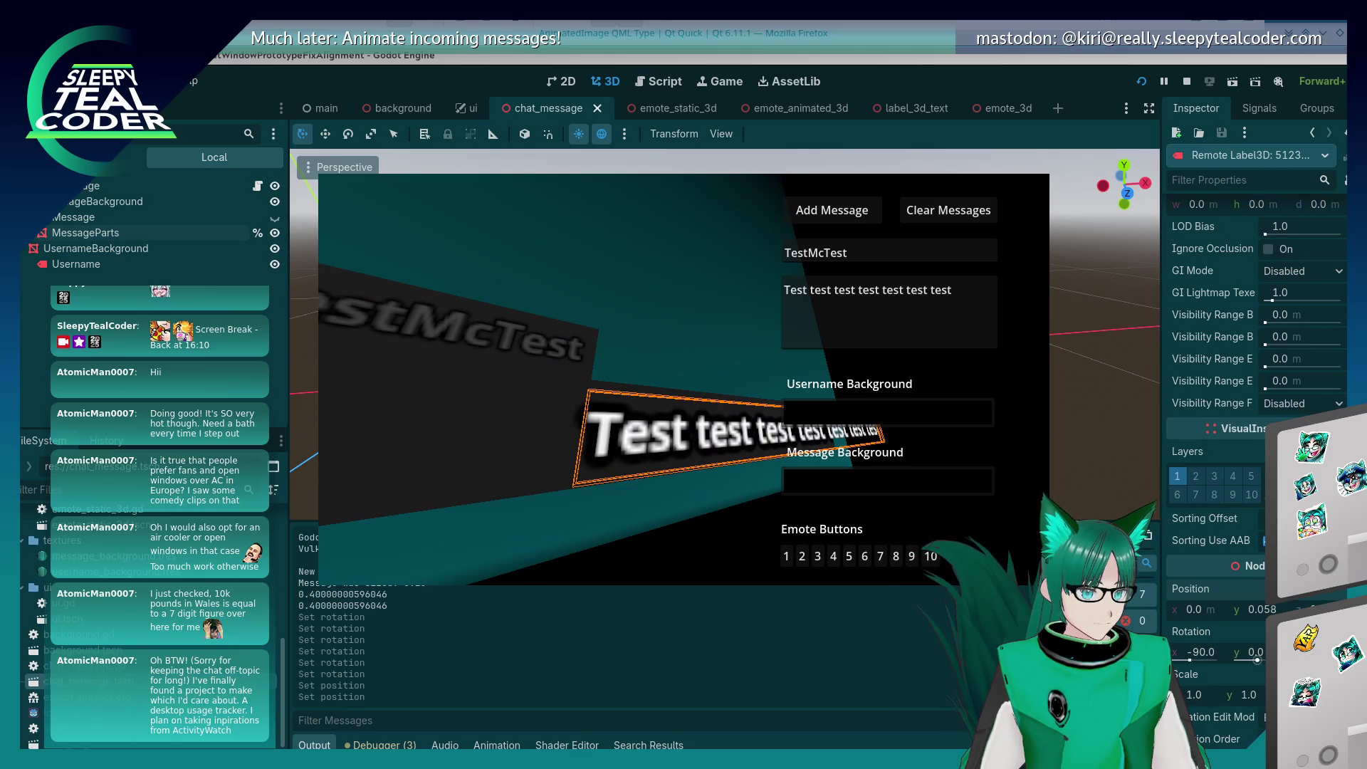
Step: Shift the label's X position to -0.5, then -1, checking the game each time
{"action": "left_click", "coordinate": [1194, 609]}
{"action": "type", "text": "-"}
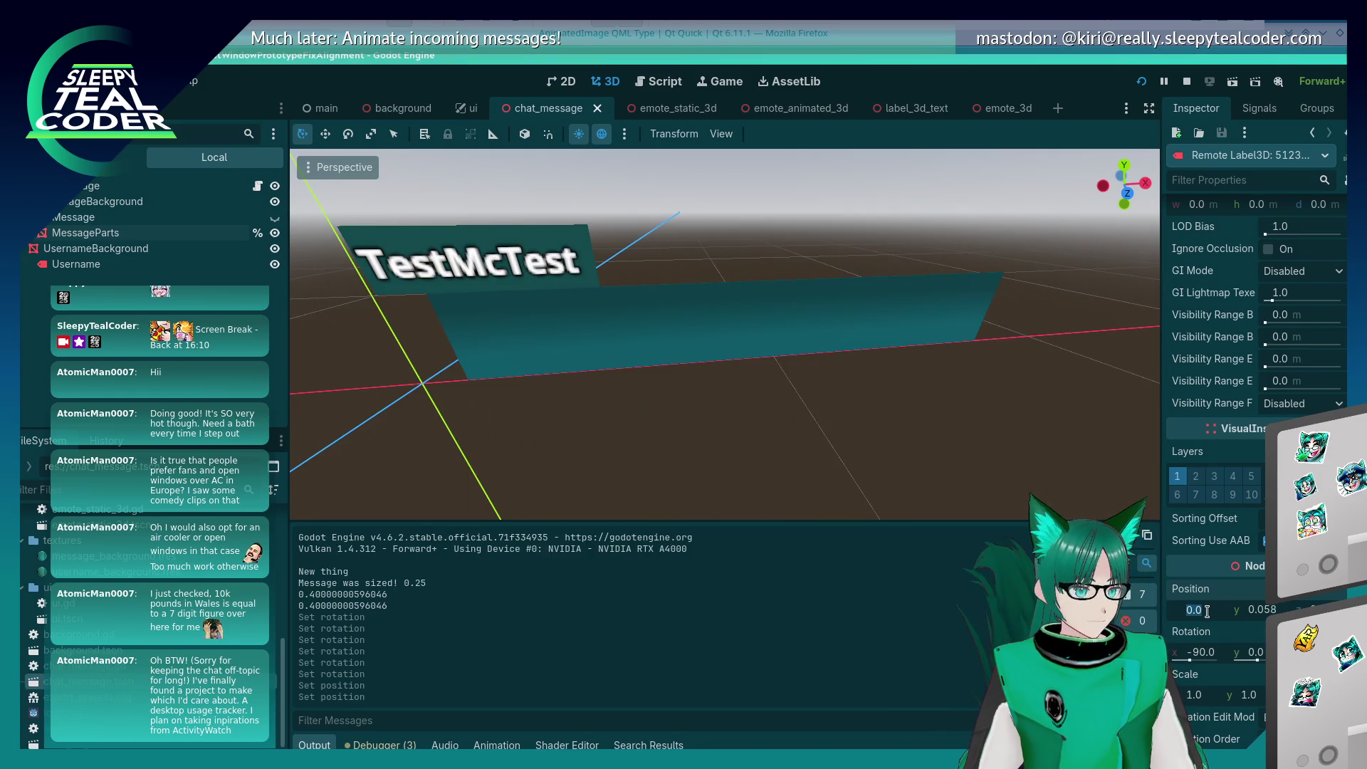
{"action": "key", "text": "alt+Tab"}
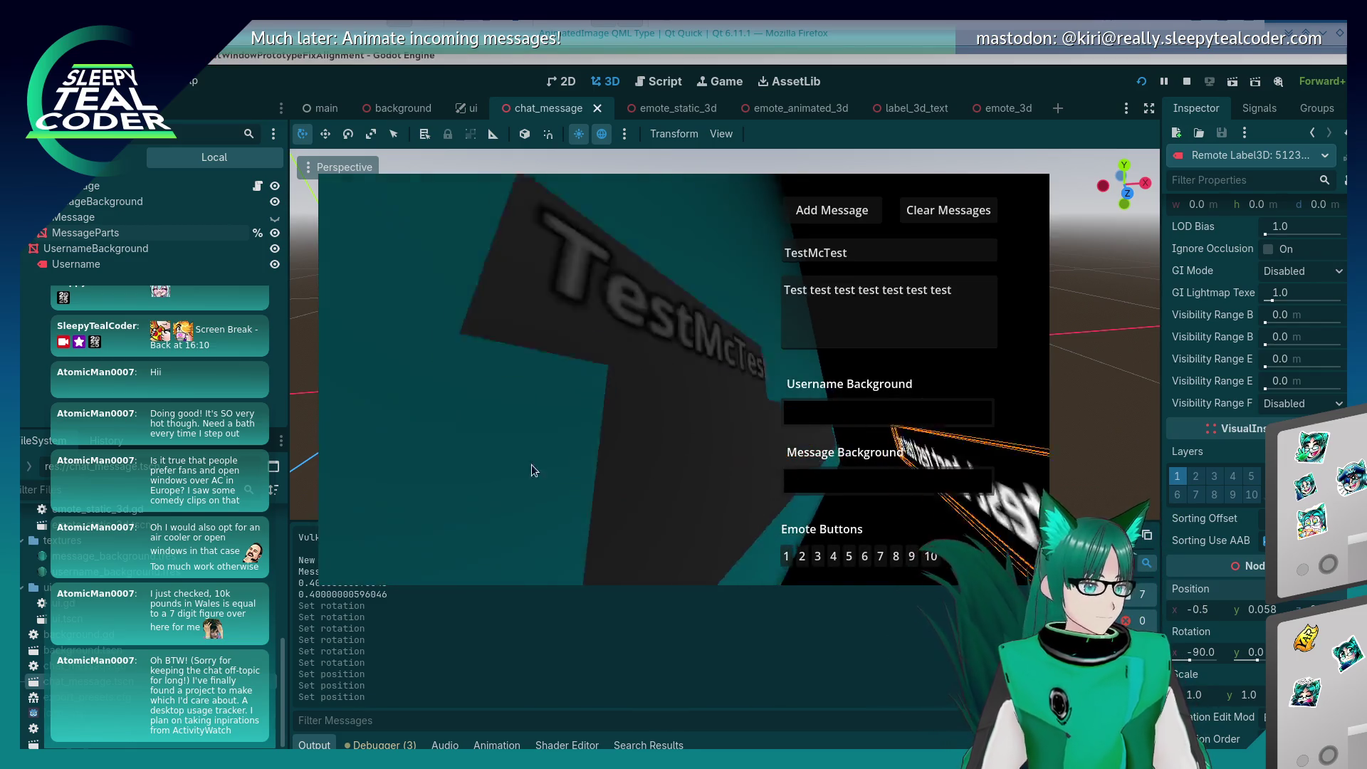
{"action": "left_click", "coordinate": [1195, 609]}
{"action": "type", "text": "1"}
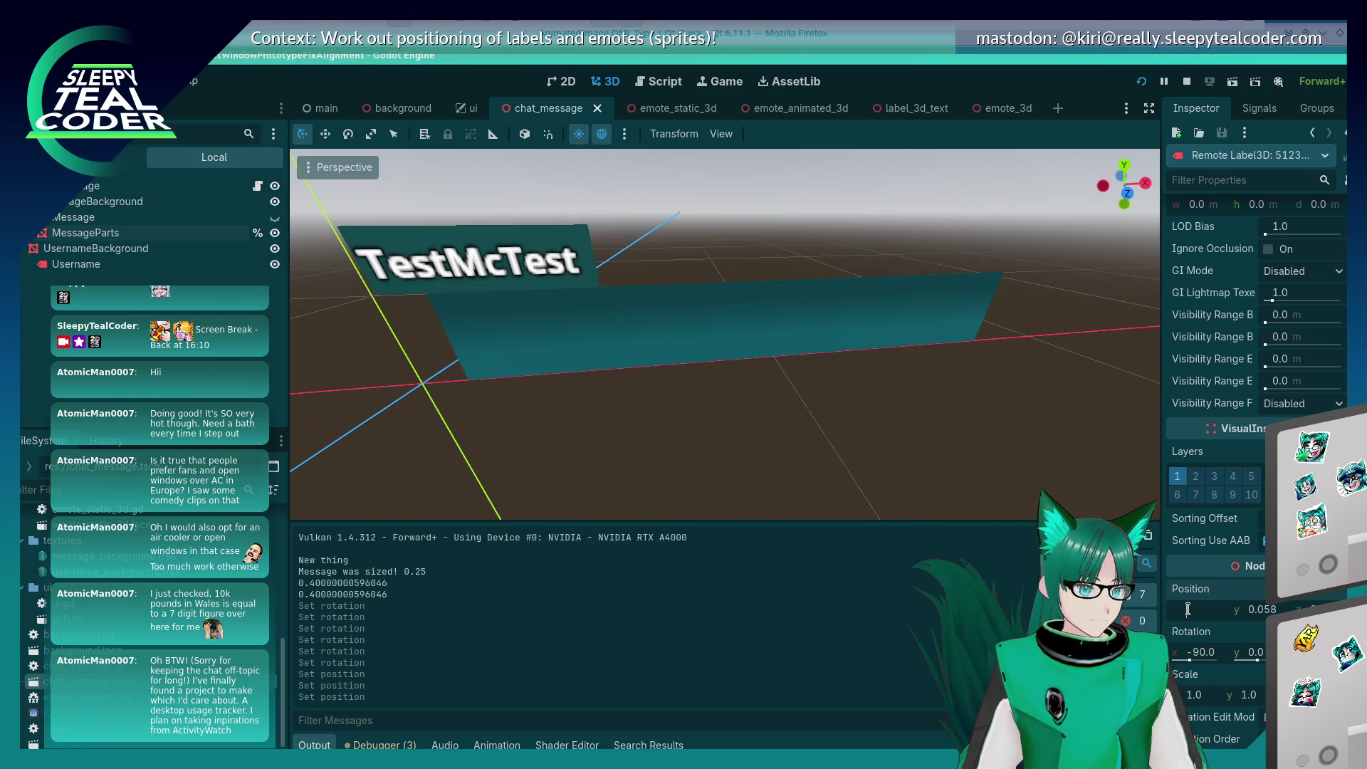
{"action": "key", "text": "Return"}
{"action": "key", "text": "alt+Tab"}
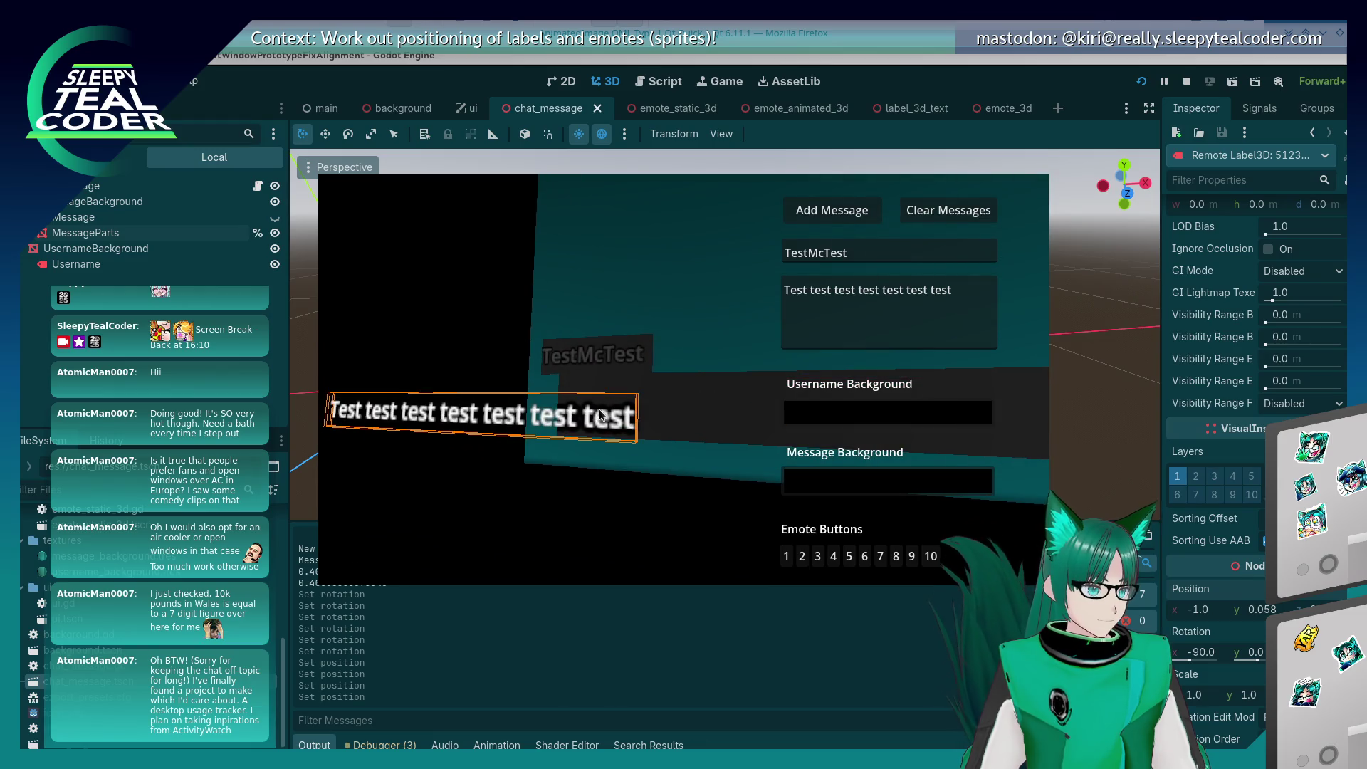
Step: Undo the last shift and set the label's X position back to 0
{"action": "key", "text": "alt+Tab"}
{"action": "key", "text": "ctrl+z"}
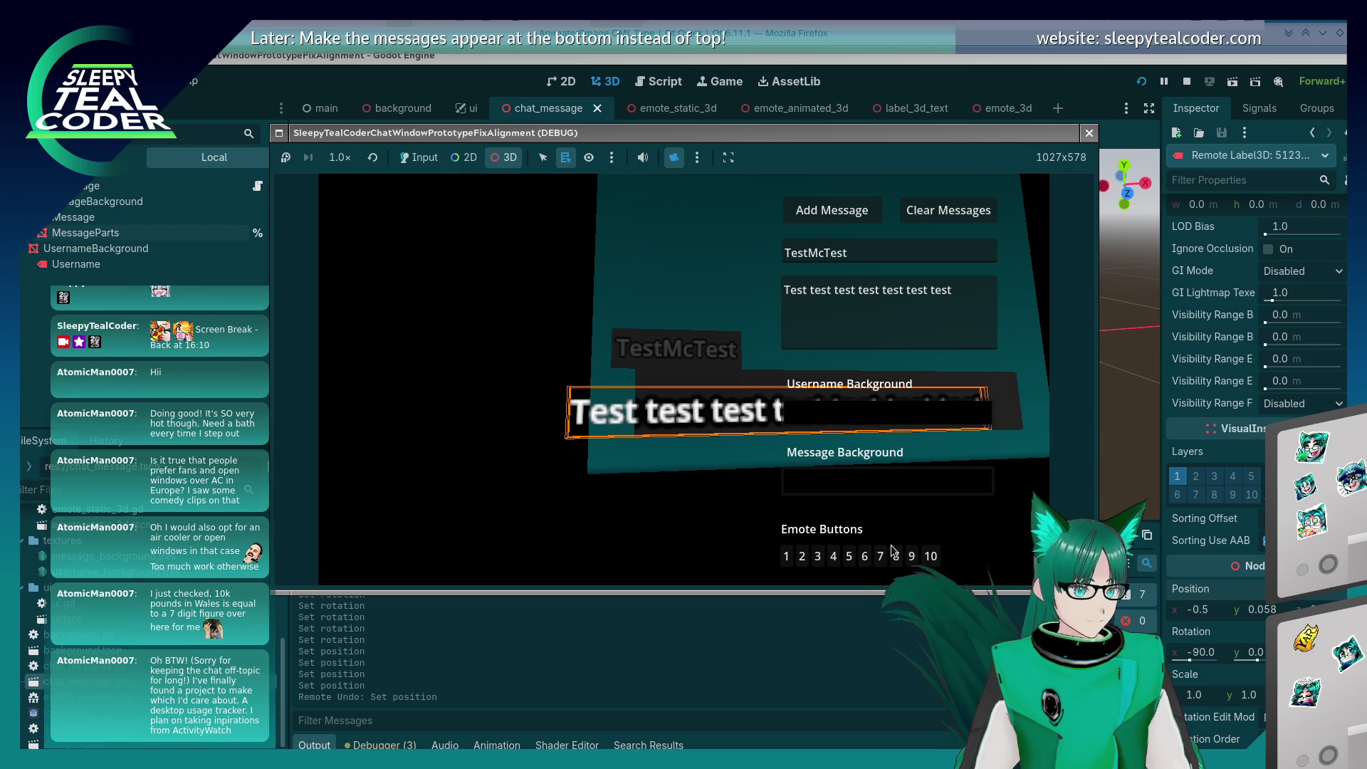
{"action": "left_click", "coordinate": [1209, 611]}
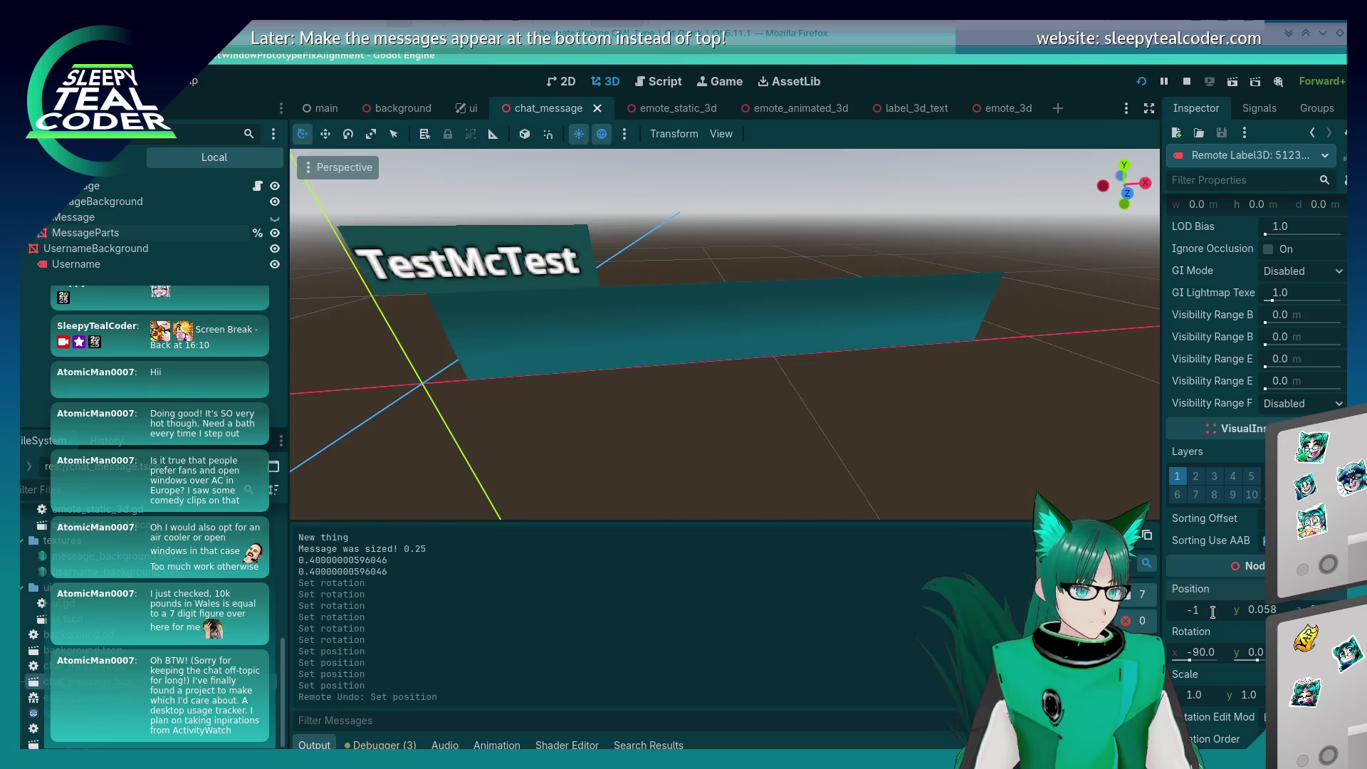
{"action": "type", "text": "0"}
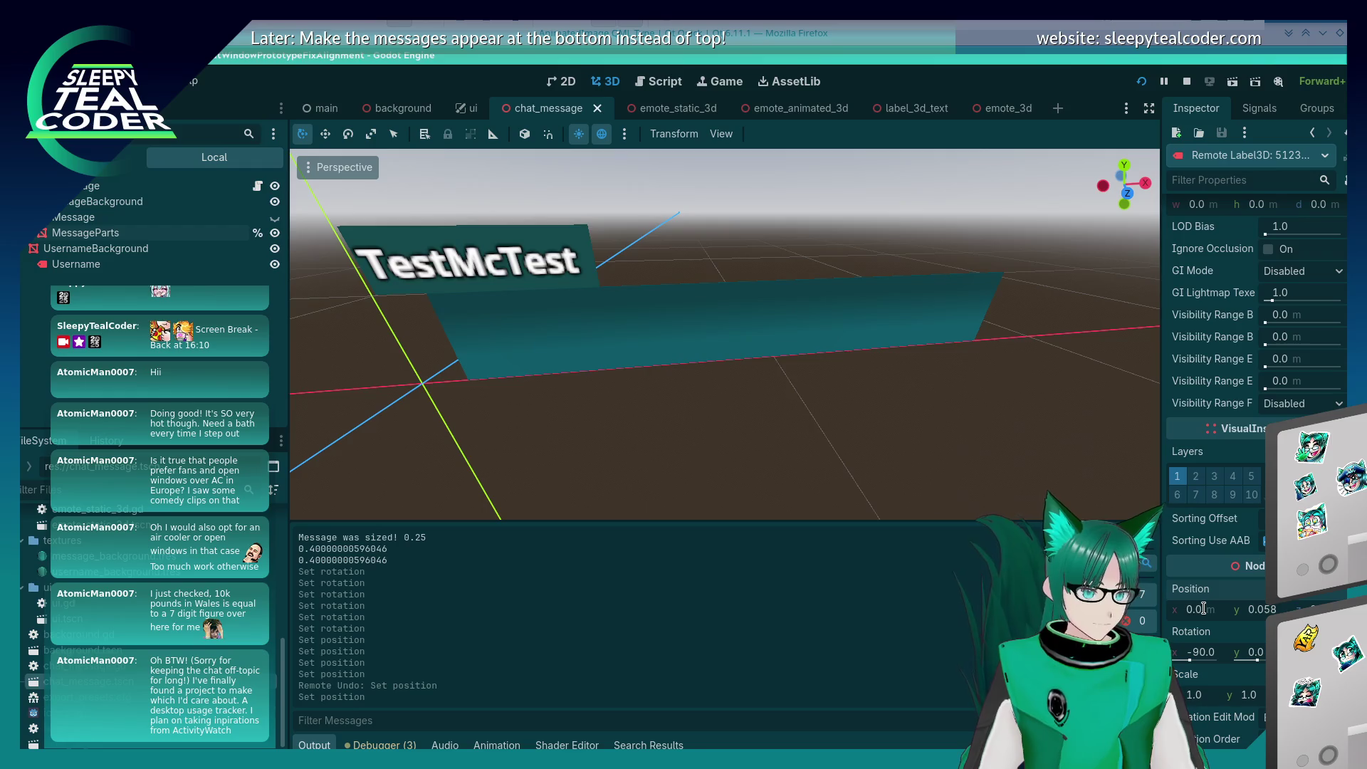
{"action": "key", "text": "Return"}
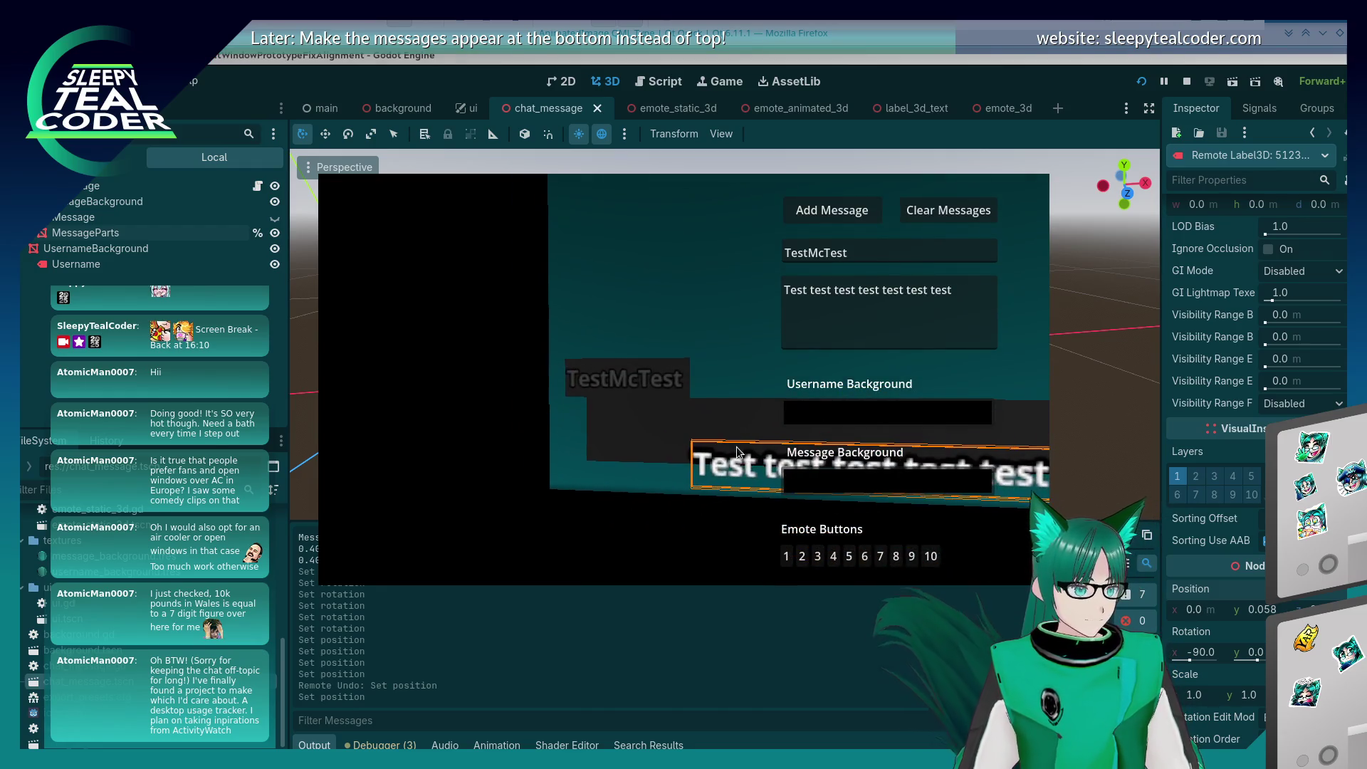